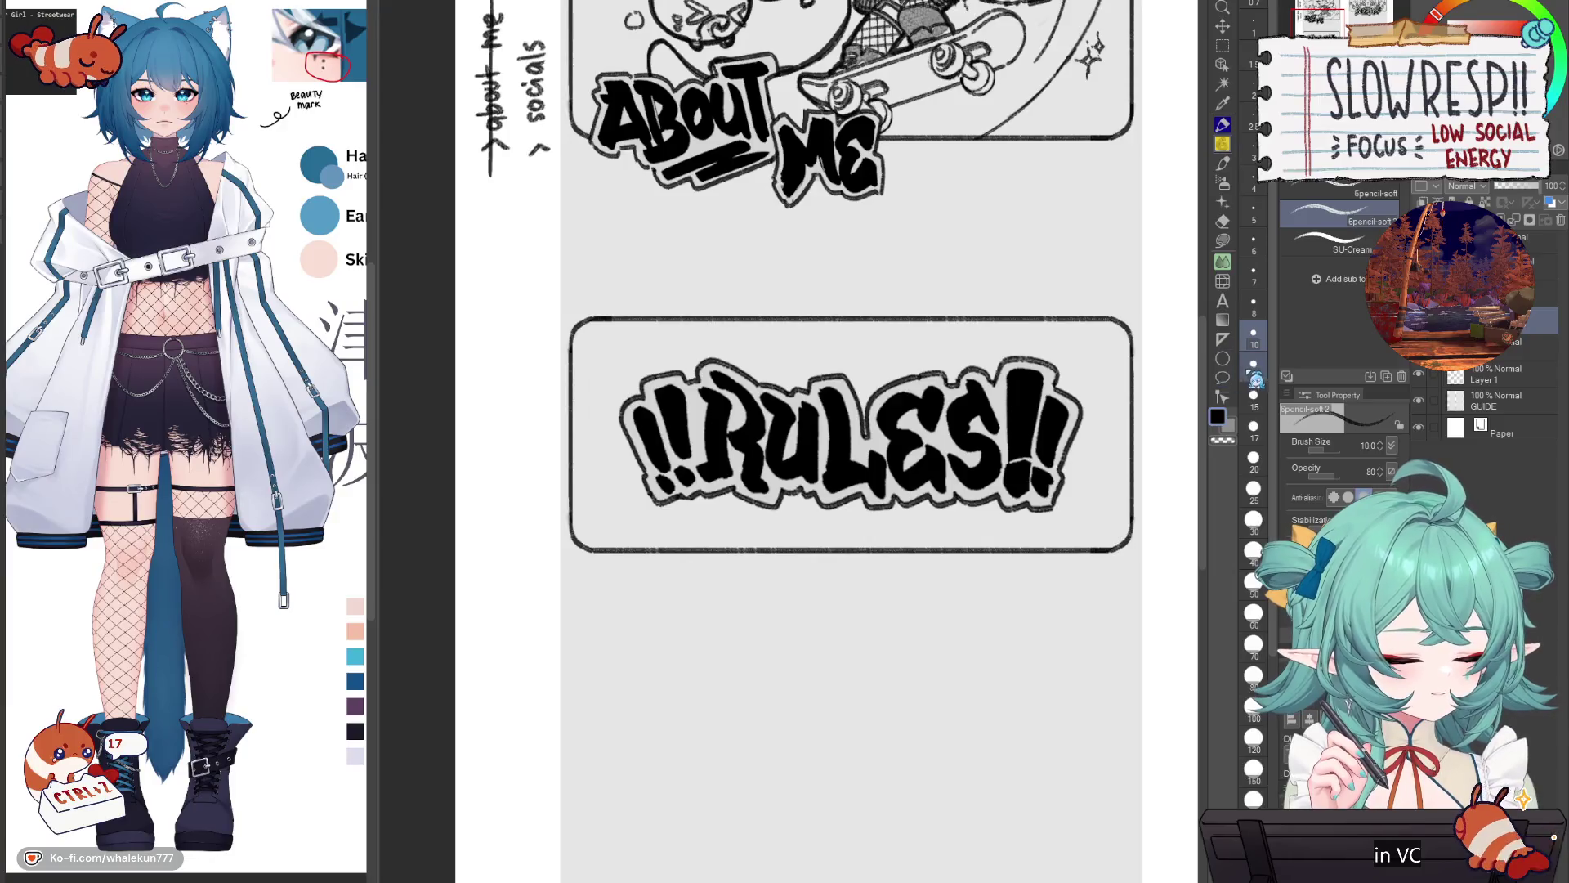
# Step: Draw a straight vertical pencil line along a Linear ruler at the RULES box's end
pyautogui.click(1223, 339)
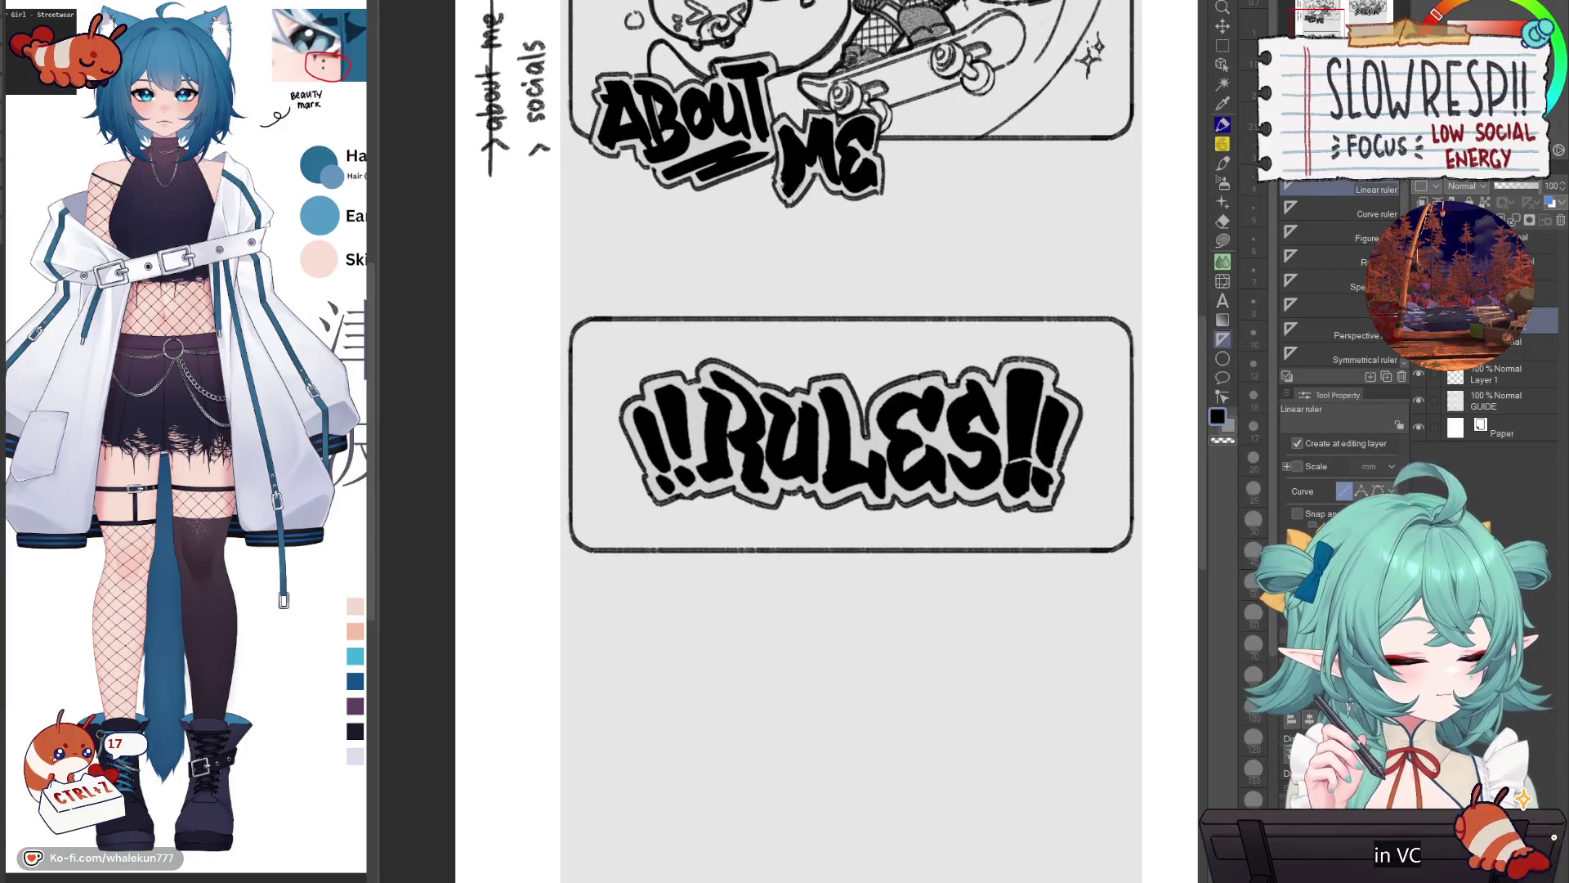
pyautogui.moveTo(599, 319); pyautogui.dragTo(599, 546)
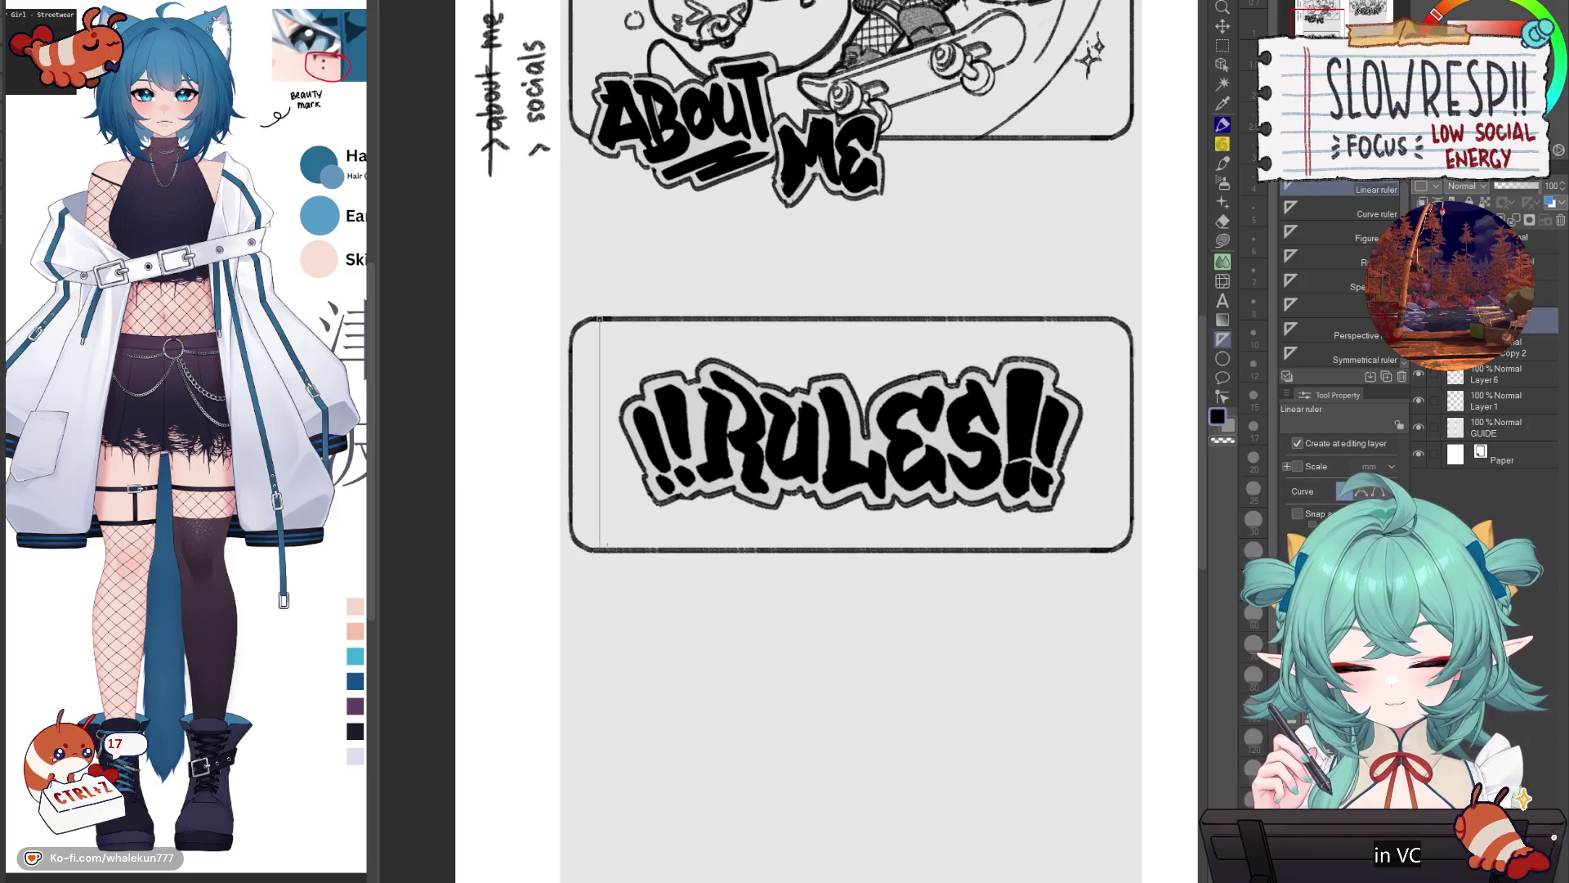
pyautogui.press('p')
pyautogui.moveTo(601, 322); pyautogui.dragTo(612, 535)
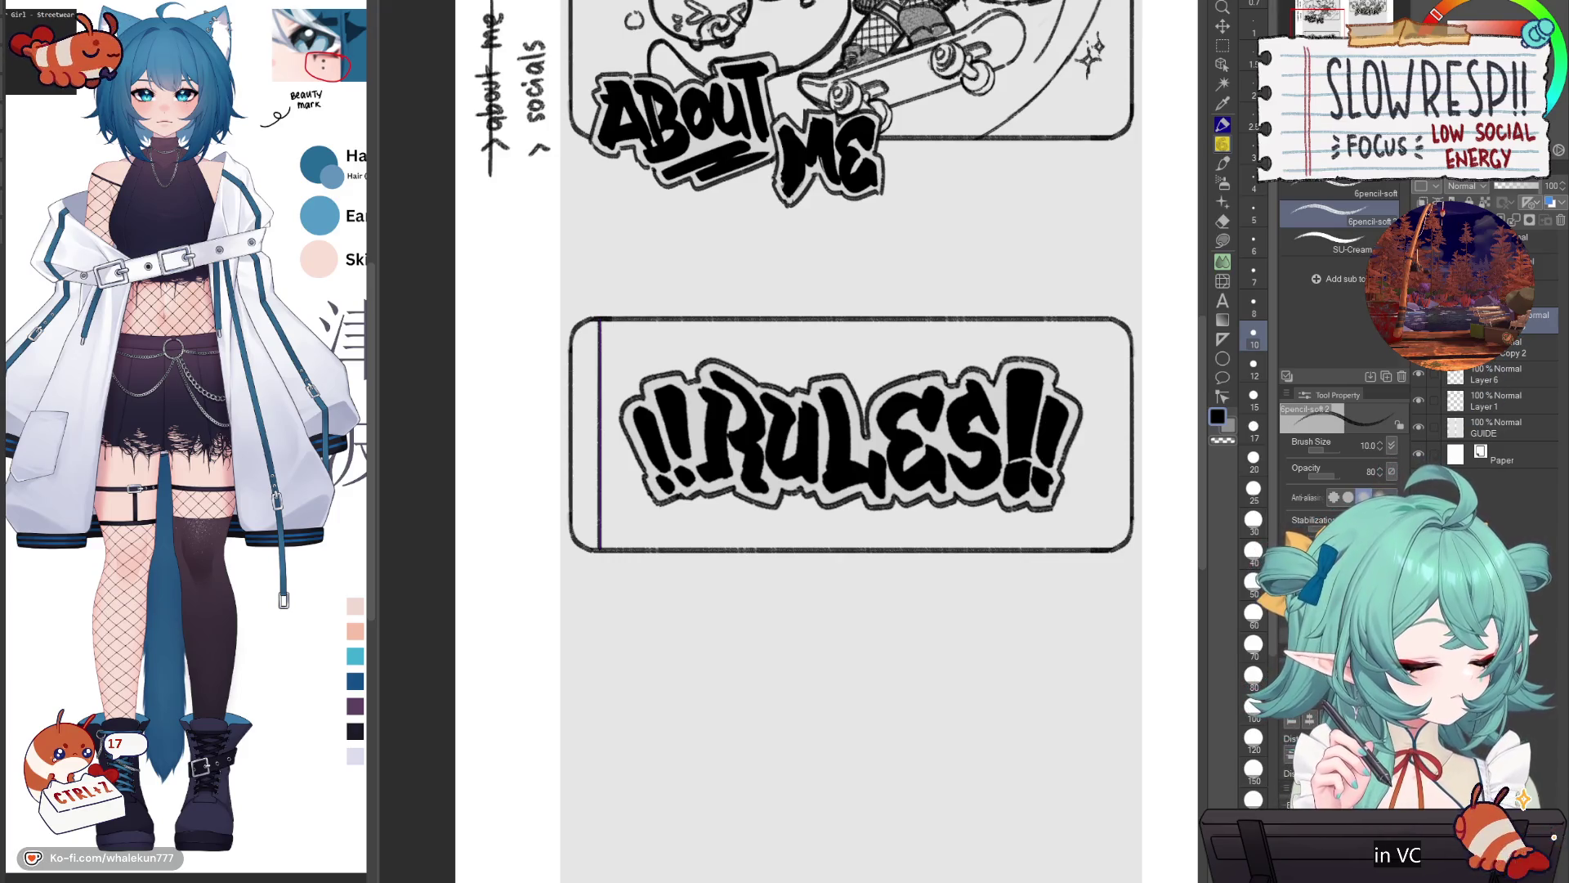
# Step: Duplicate the line, offset the copy slightly right, and move the double line to the box's left end
pyautogui.click(1387, 376)
pyautogui.click(1223, 25)
pyautogui.moveTo(670, 514)
pyautogui.mouseDown()
pyautogui.moveTo(1167, 539)
pyautogui.moveTo(1155, 545)
pyautogui.mouseUp()
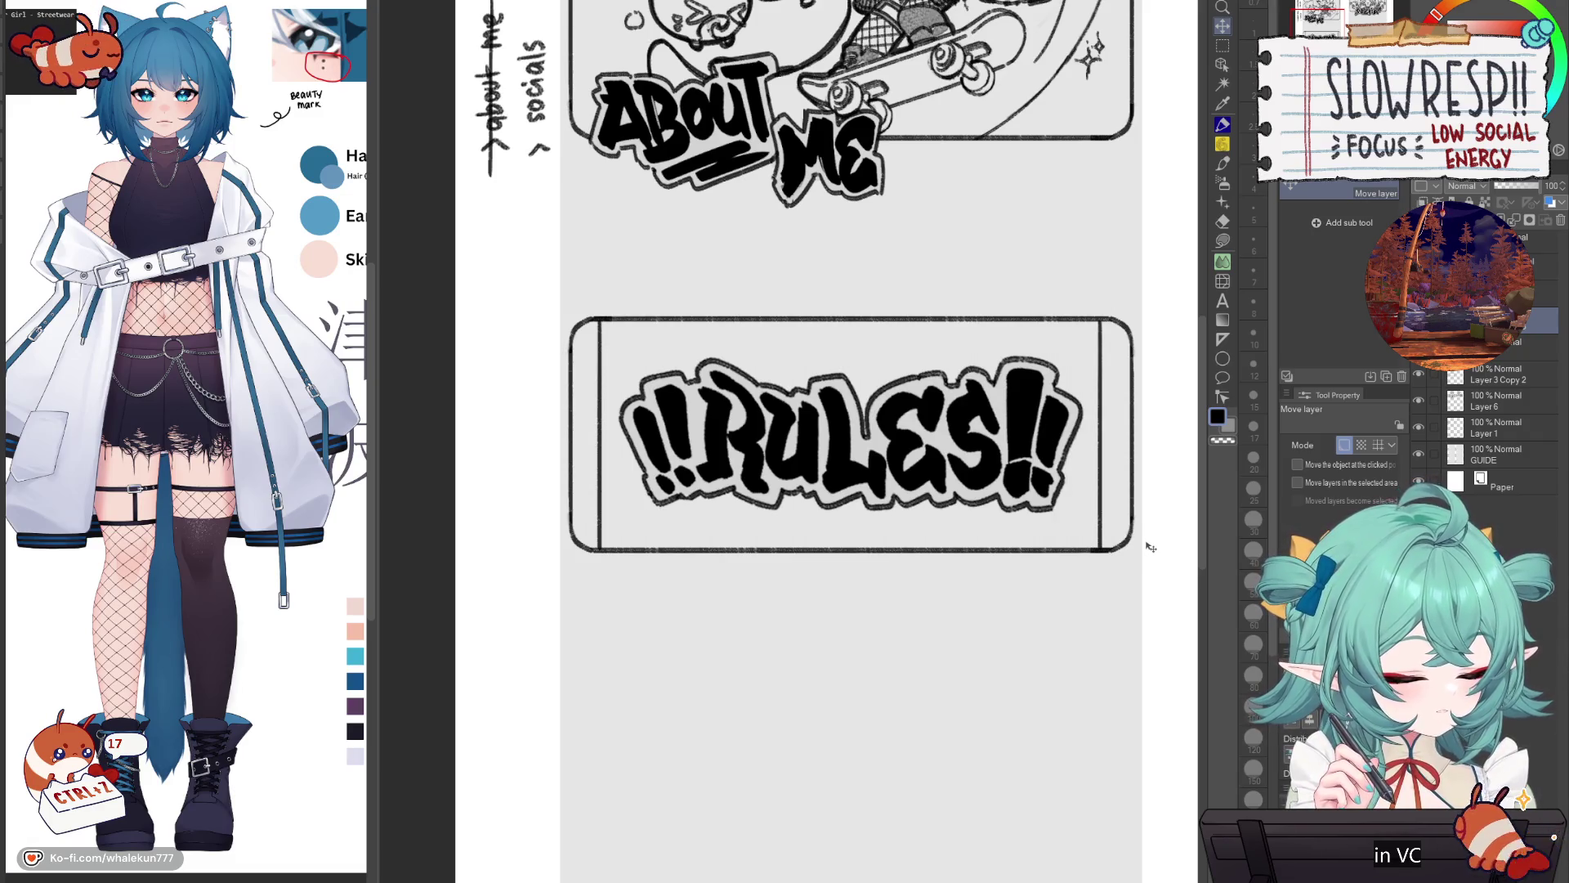
pyautogui.hotkey('ctrl', 'e')
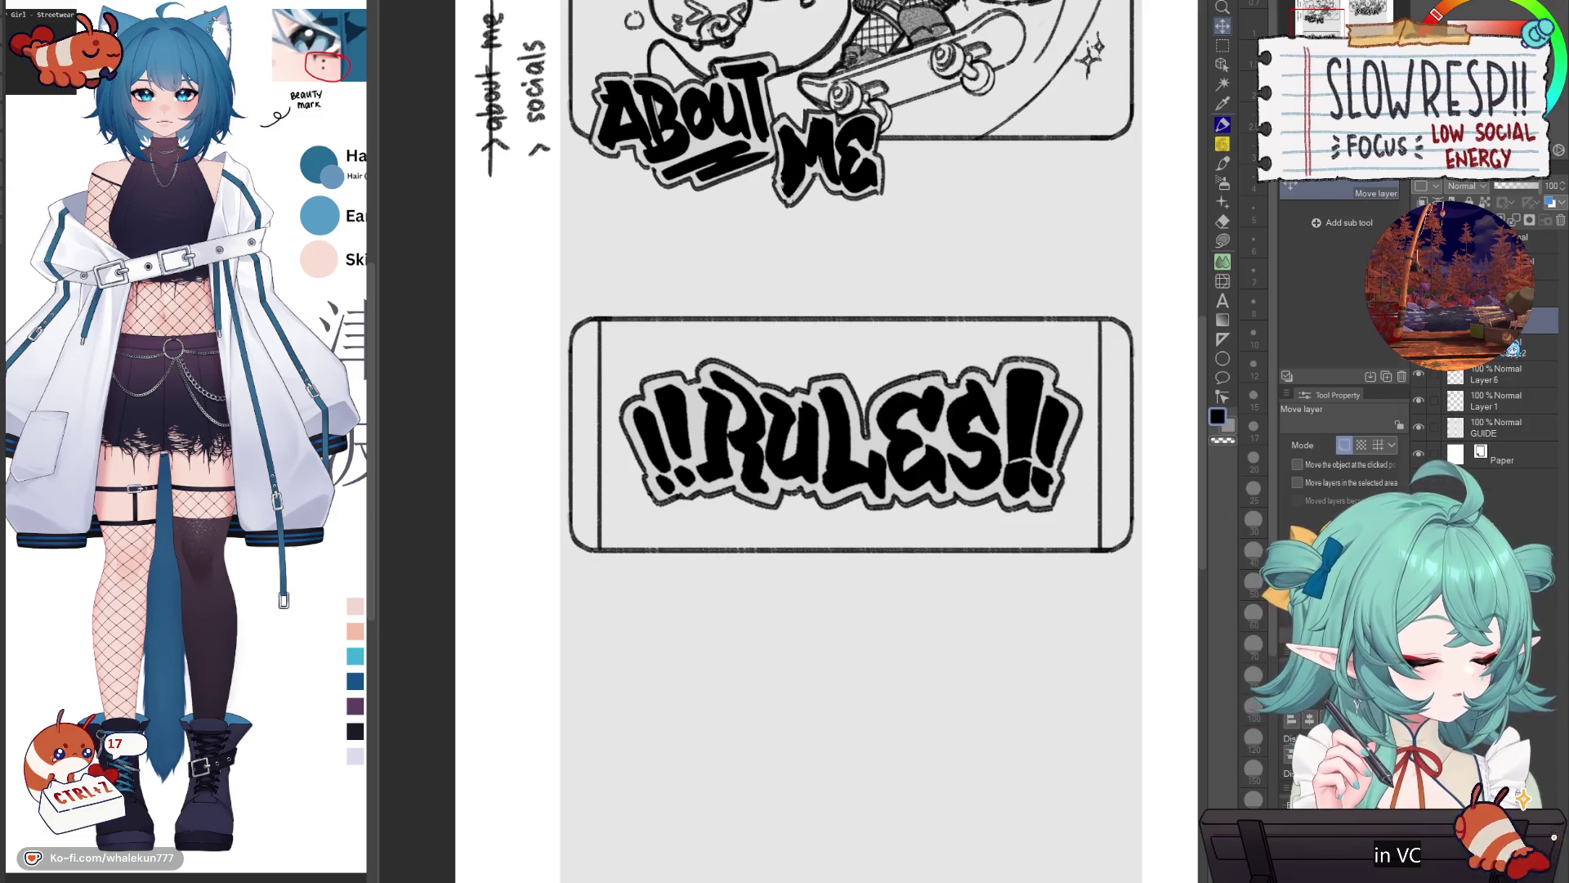
pyautogui.hotkey('ctrl', 'z')
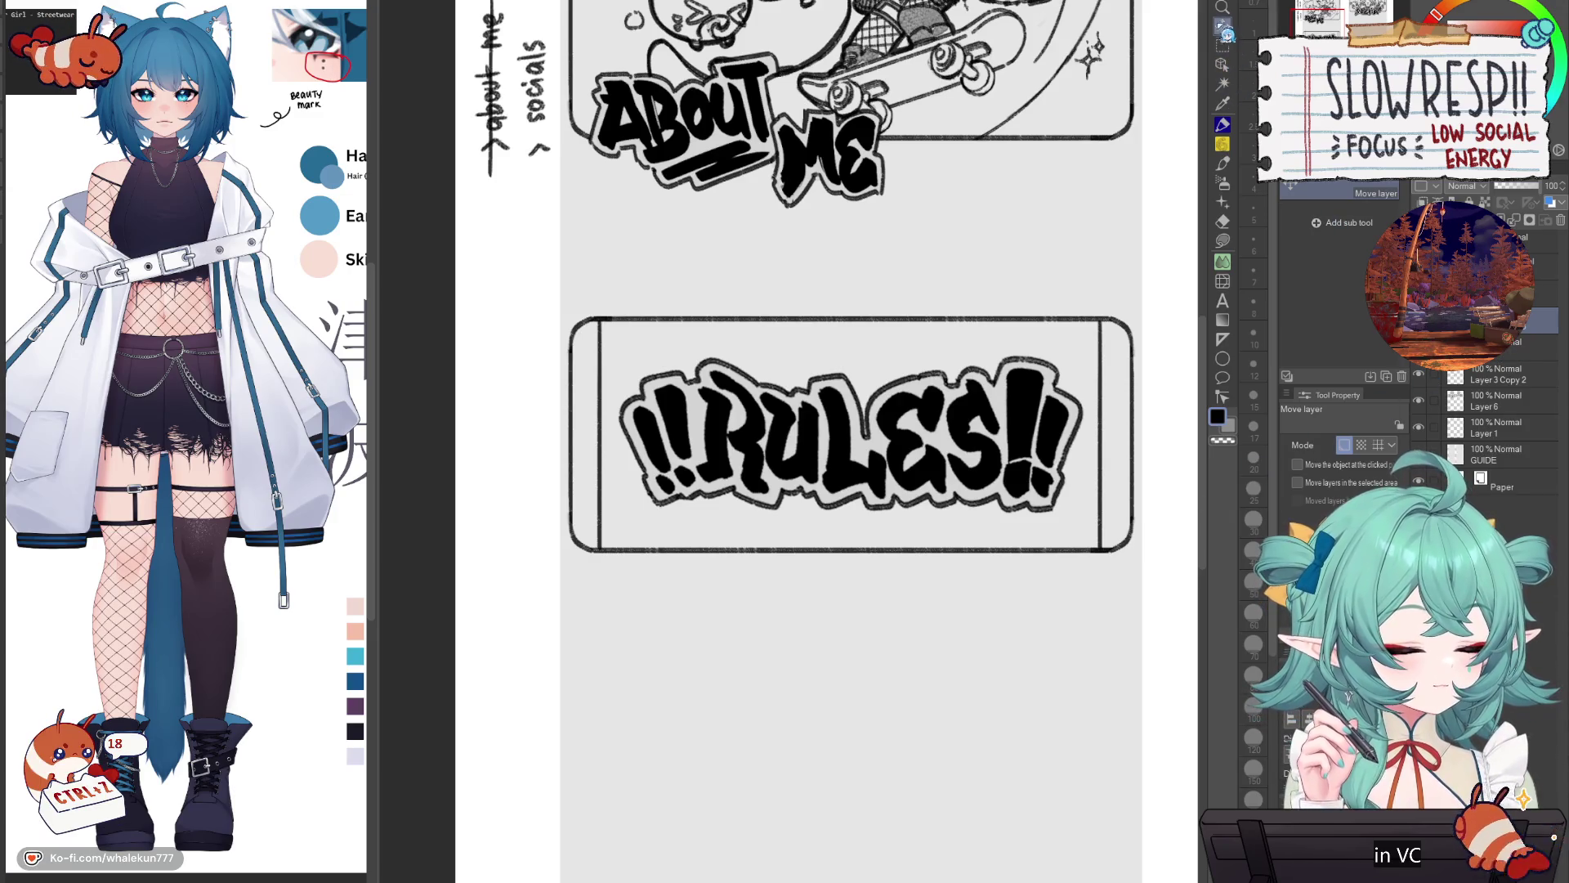
pyautogui.moveTo(1082, 564); pyautogui.dragTo(575, 563)
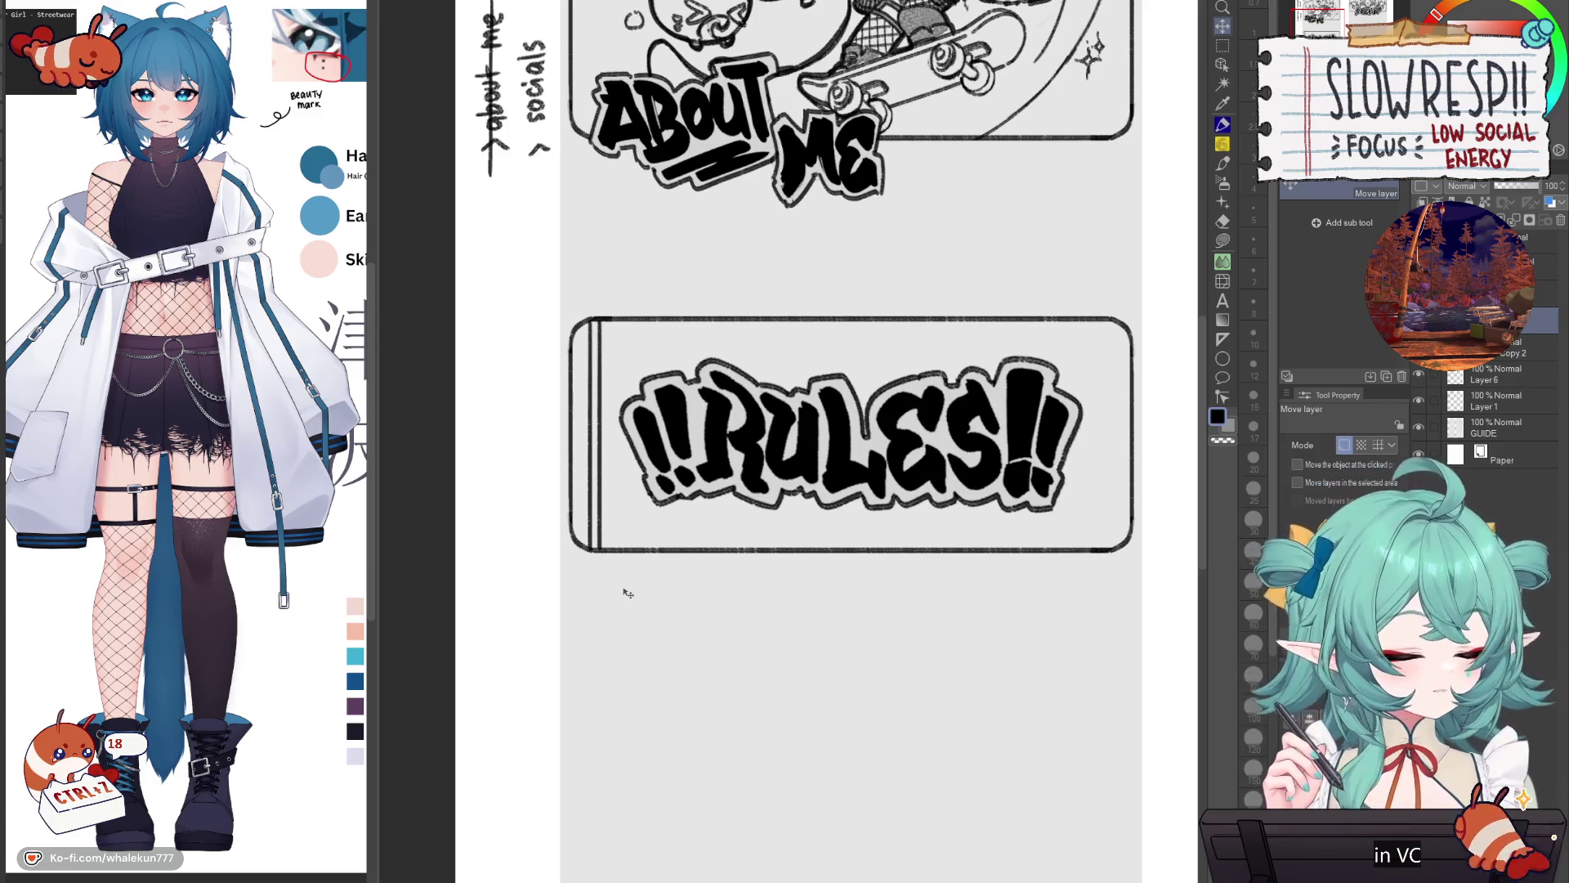
# Step: Copy the double lines to the box's right end and merge the line layers
pyautogui.hotkey('ctrl', 'c')
pyautogui.hotkey('ctrl', 'v')
pyautogui.moveTo(628, 594)
pyautogui.mouseDown()
pyautogui.moveTo(1130, 531)
pyautogui.moveTo(1153, 513)
pyautogui.mouseUp()
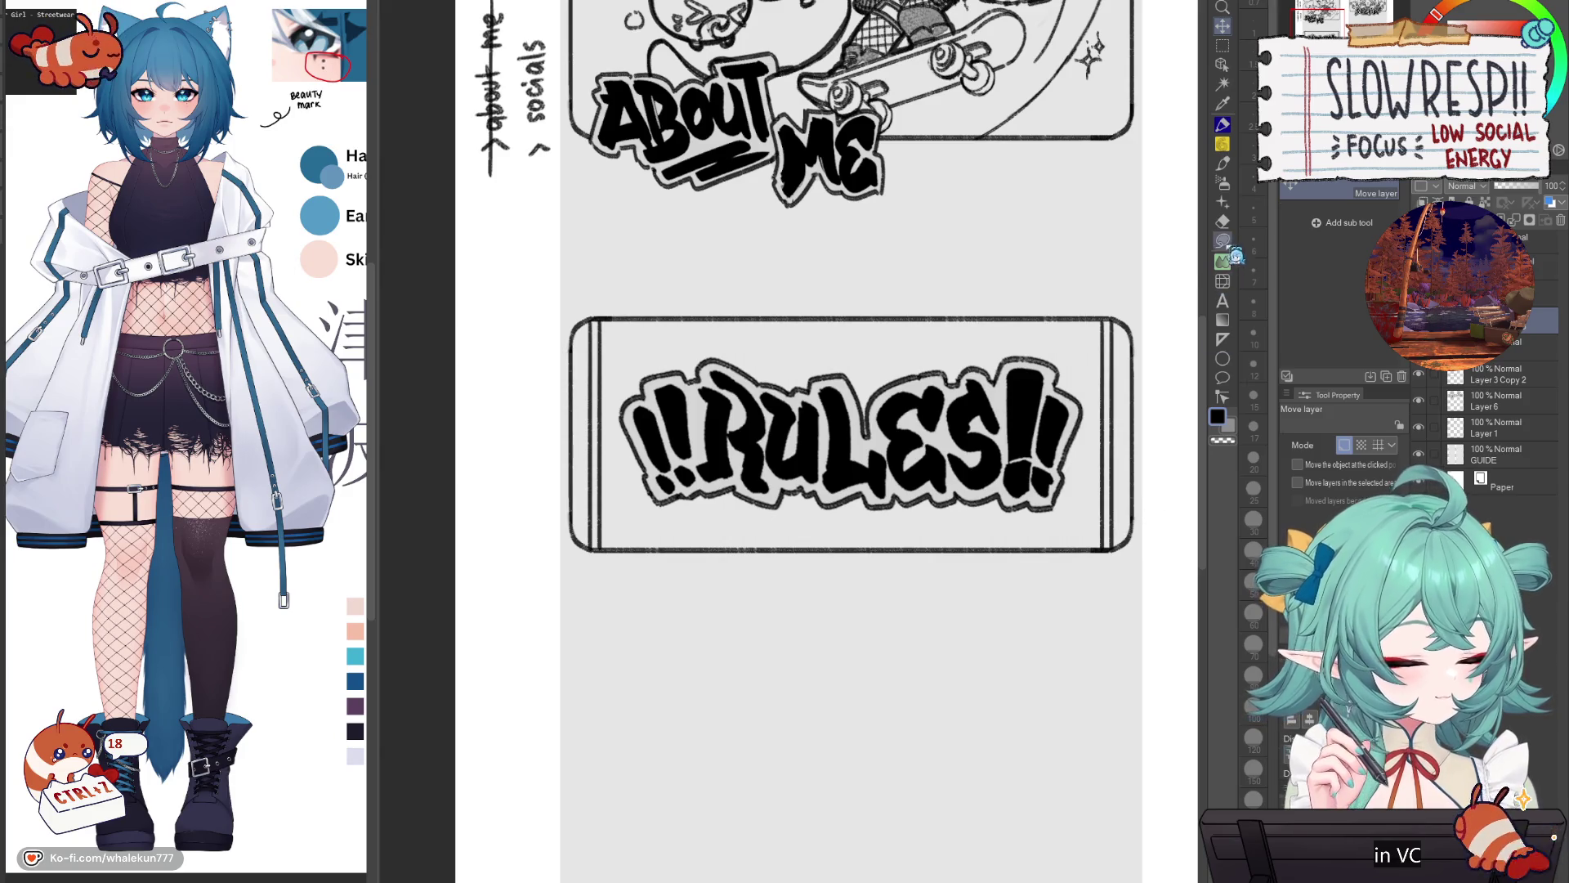
pyautogui.hotkey('ctrl', 'e')
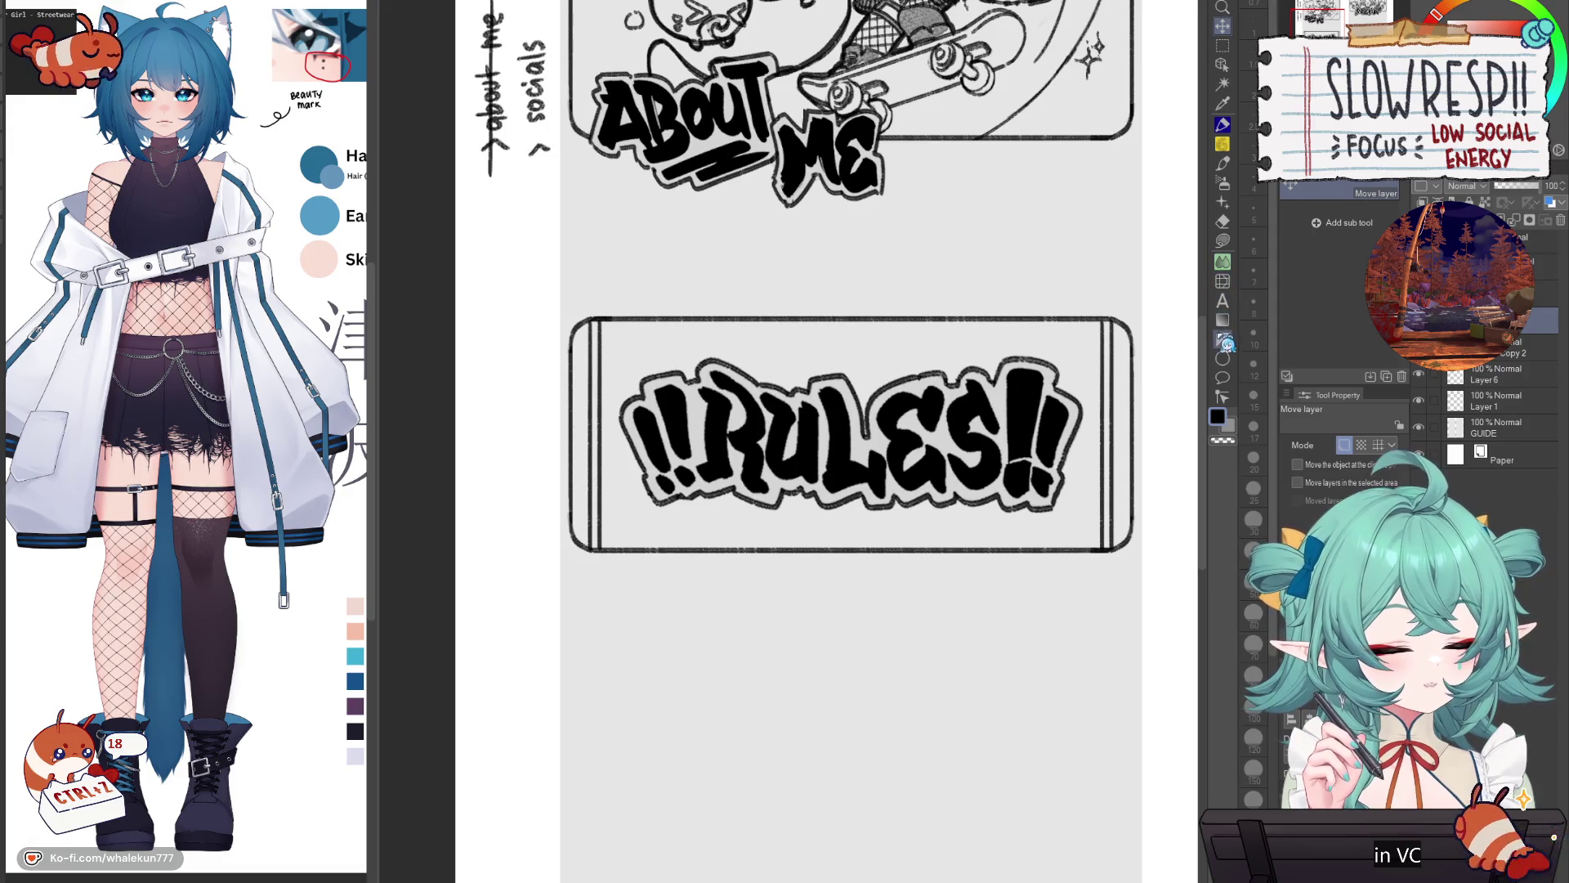
pyautogui.click(1223, 340)
# Step: Try placing a horizontal ruler across the RULES box top, undoing the attempts
pyautogui.press('e')
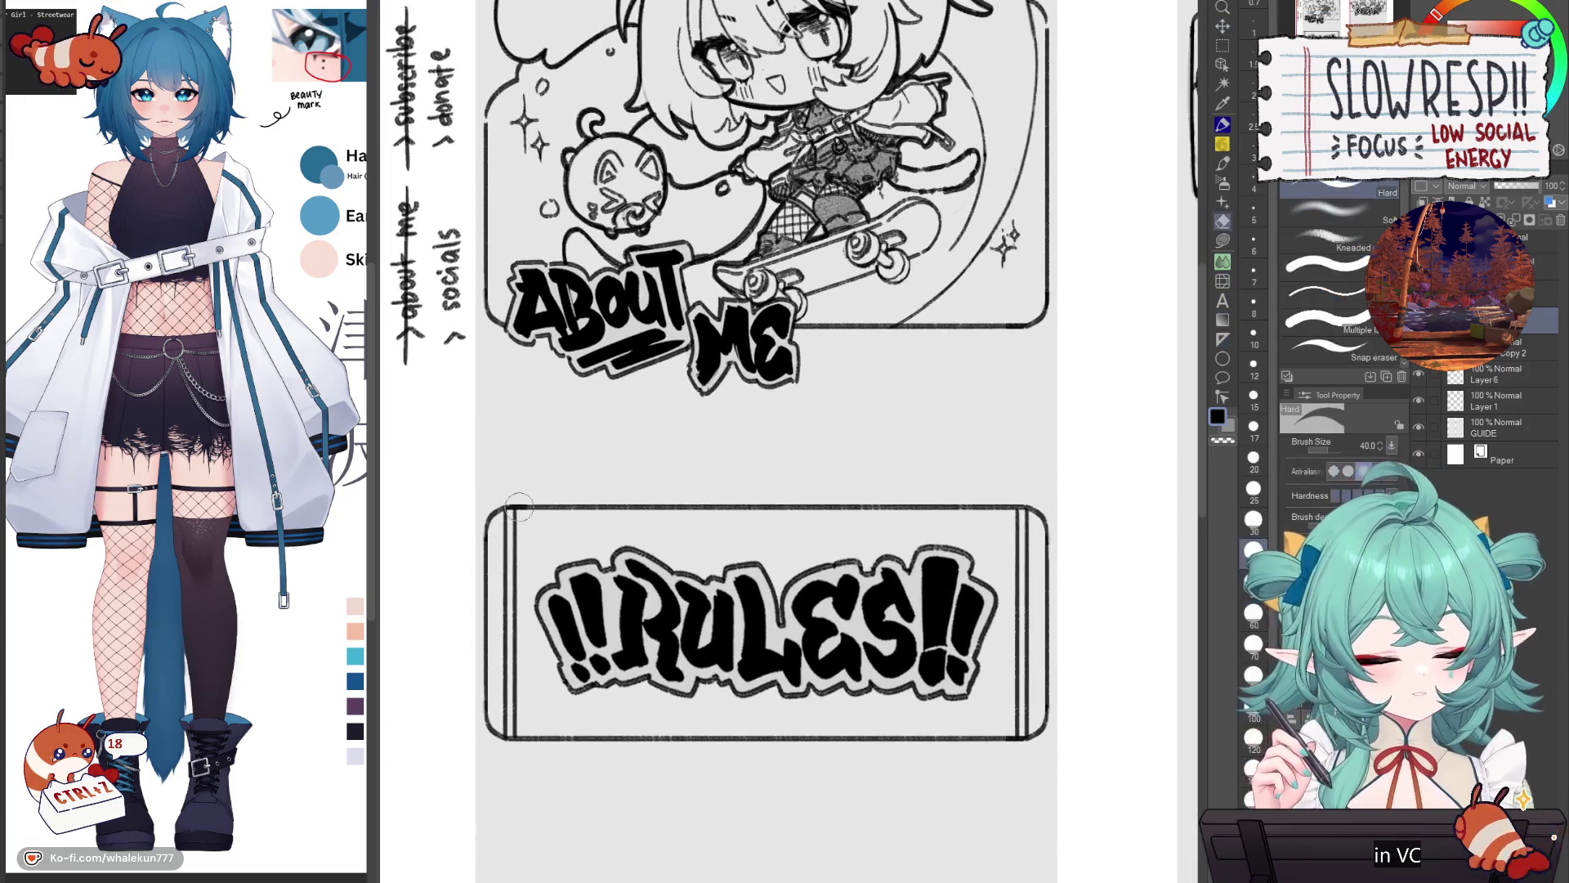
pyautogui.click(1223, 339)
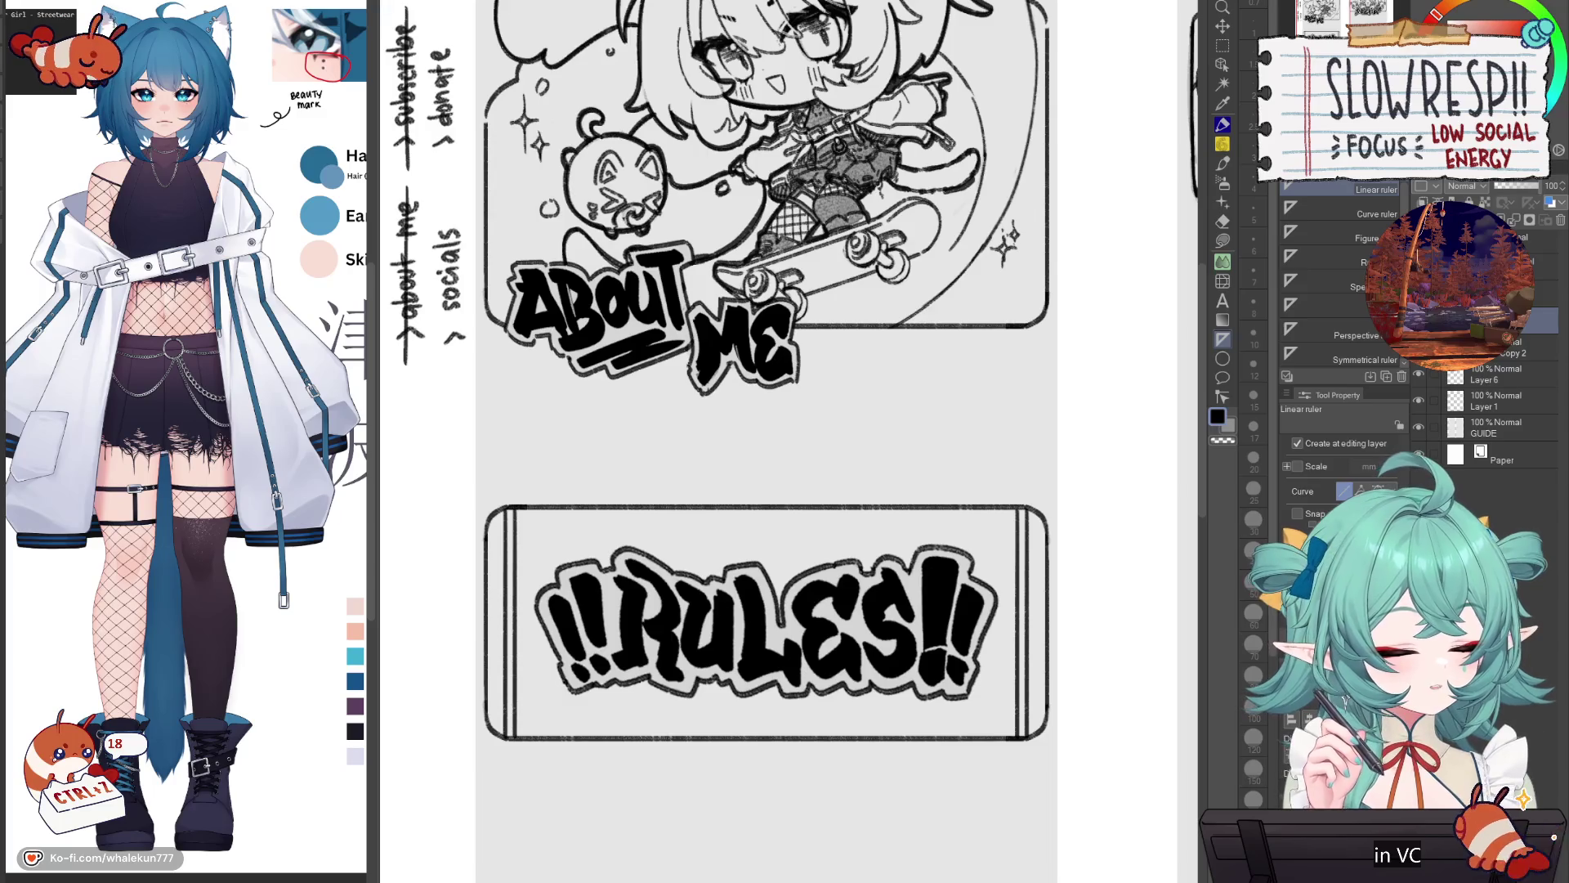
pyautogui.hotkey('alt', '[')
pyautogui.moveTo(488, 536); pyautogui.dragTo(1046, 549)
pyautogui.moveTo(486, 532)
pyautogui.mouseDown()
pyautogui.moveTo(1066, 553)
pyautogui.moveTo(1057, 563)
pyautogui.mouseUp()
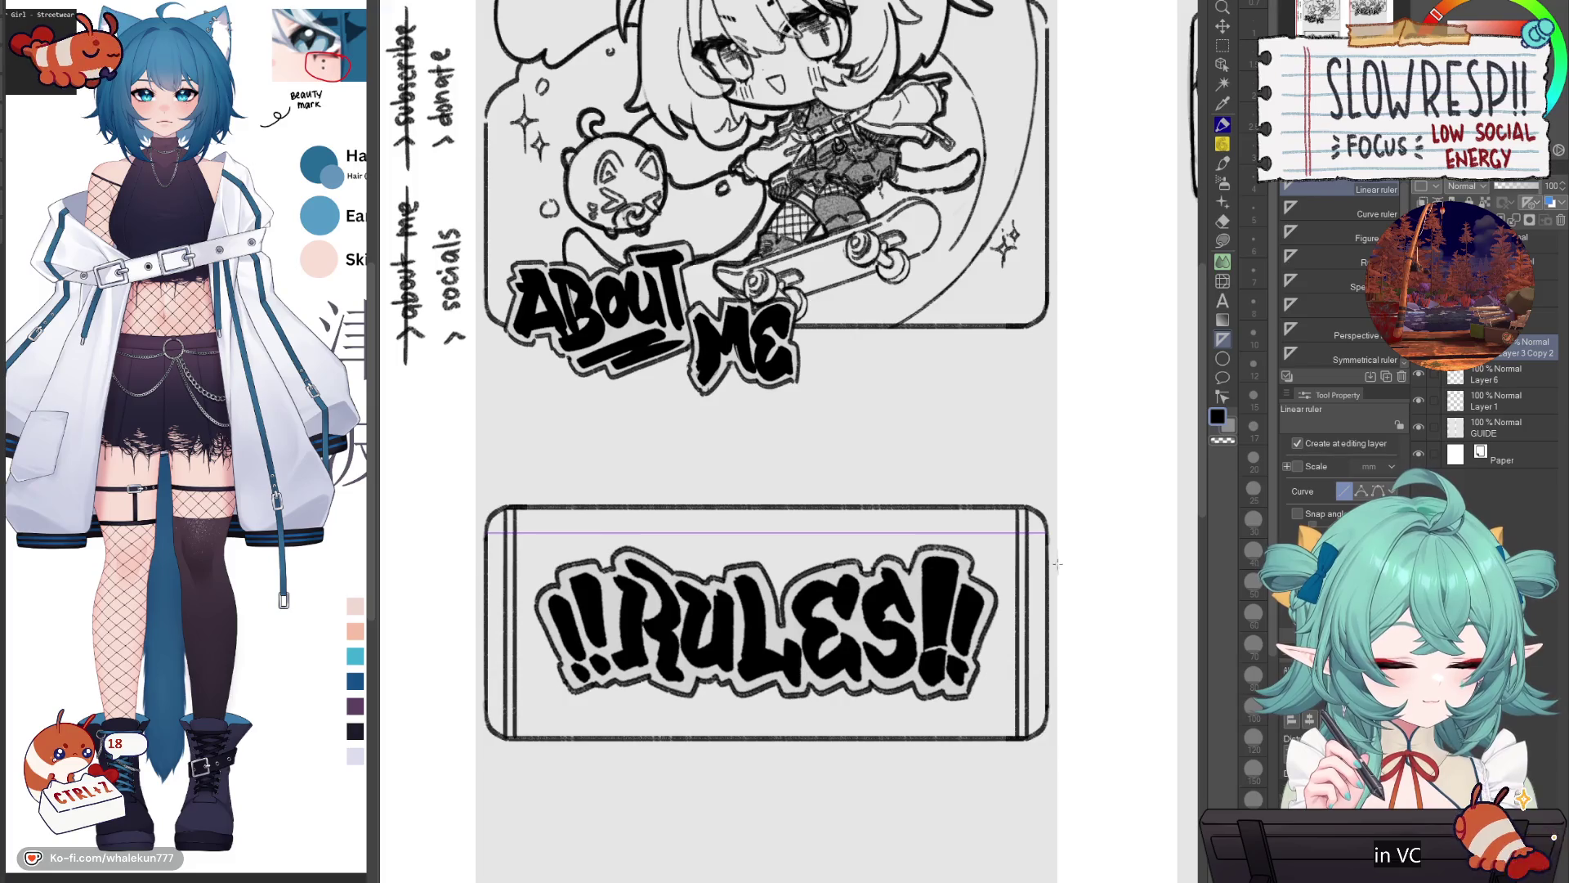
pyautogui.hotkey('ctrl', 'z')
pyautogui.moveTo(478, 532)
pyautogui.mouseDown()
pyautogui.moveTo(1025, 531)
pyautogui.moveTo(1053, 550)
pyautogui.mouseUp()
pyautogui.hotkey('ctrl', 'z')
# Step: Select the right-end double lines, nudge them slightly left, then clear the selection
pyautogui.press('m')
pyautogui.moveTo(991, 493); pyautogui.dragTo(1067, 570)
pyautogui.moveTo(1010, 491); pyautogui.dragTo(1040, 797)
pyautogui.press('k')
pyautogui.moveTo(1025, 664); pyautogui.dragTo(1019, 664)
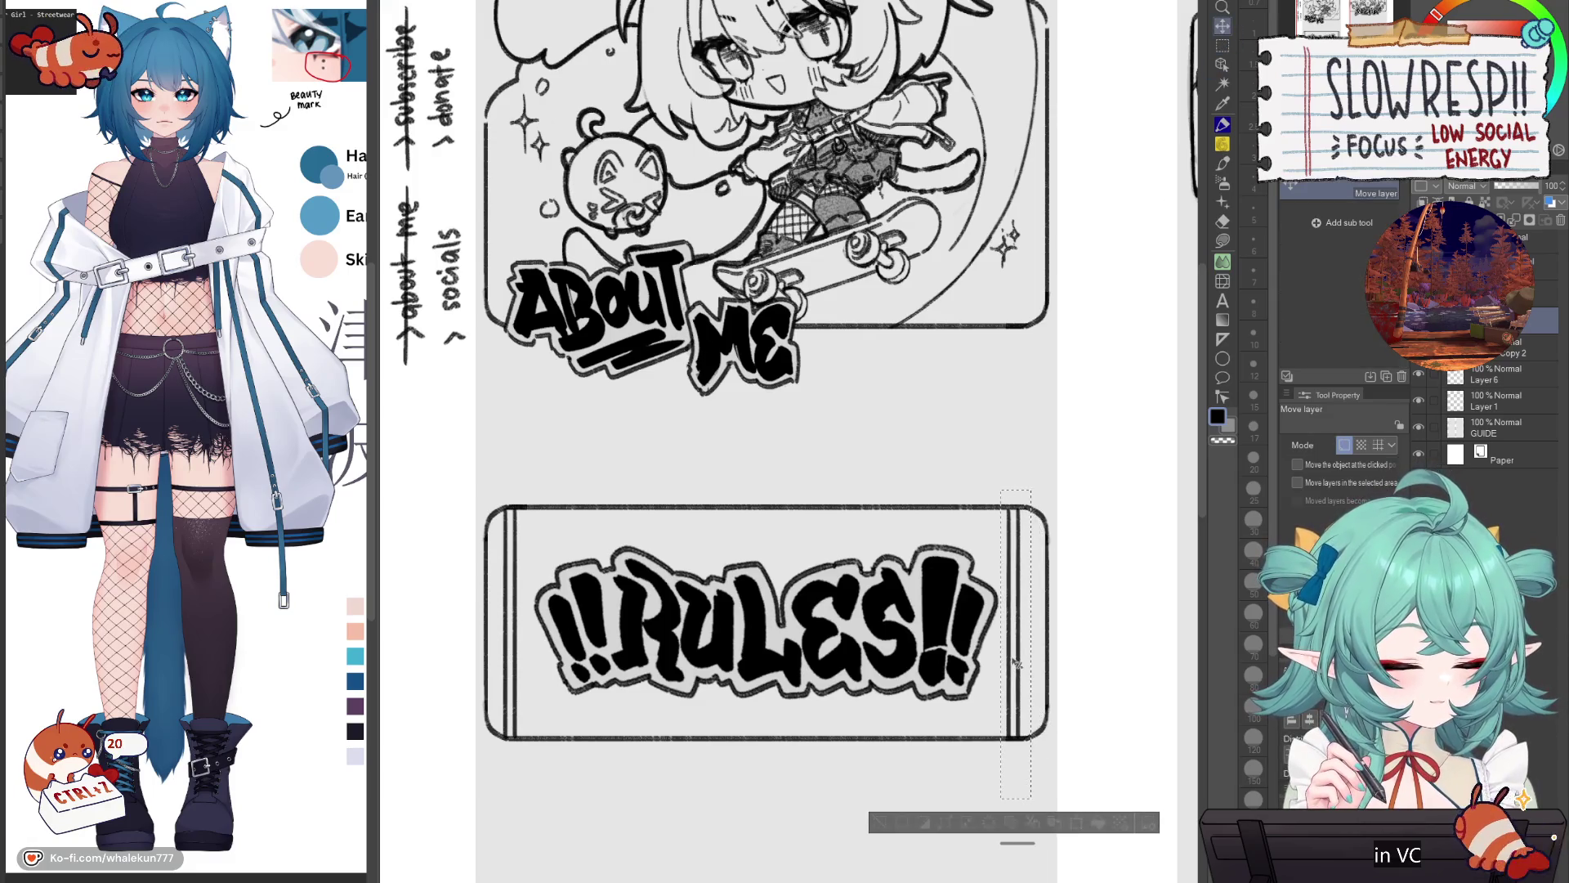
pyautogui.hotkey('ctrl', 'd')
pyautogui.press('w')
pyautogui.hotkey('ctrl', 'a')
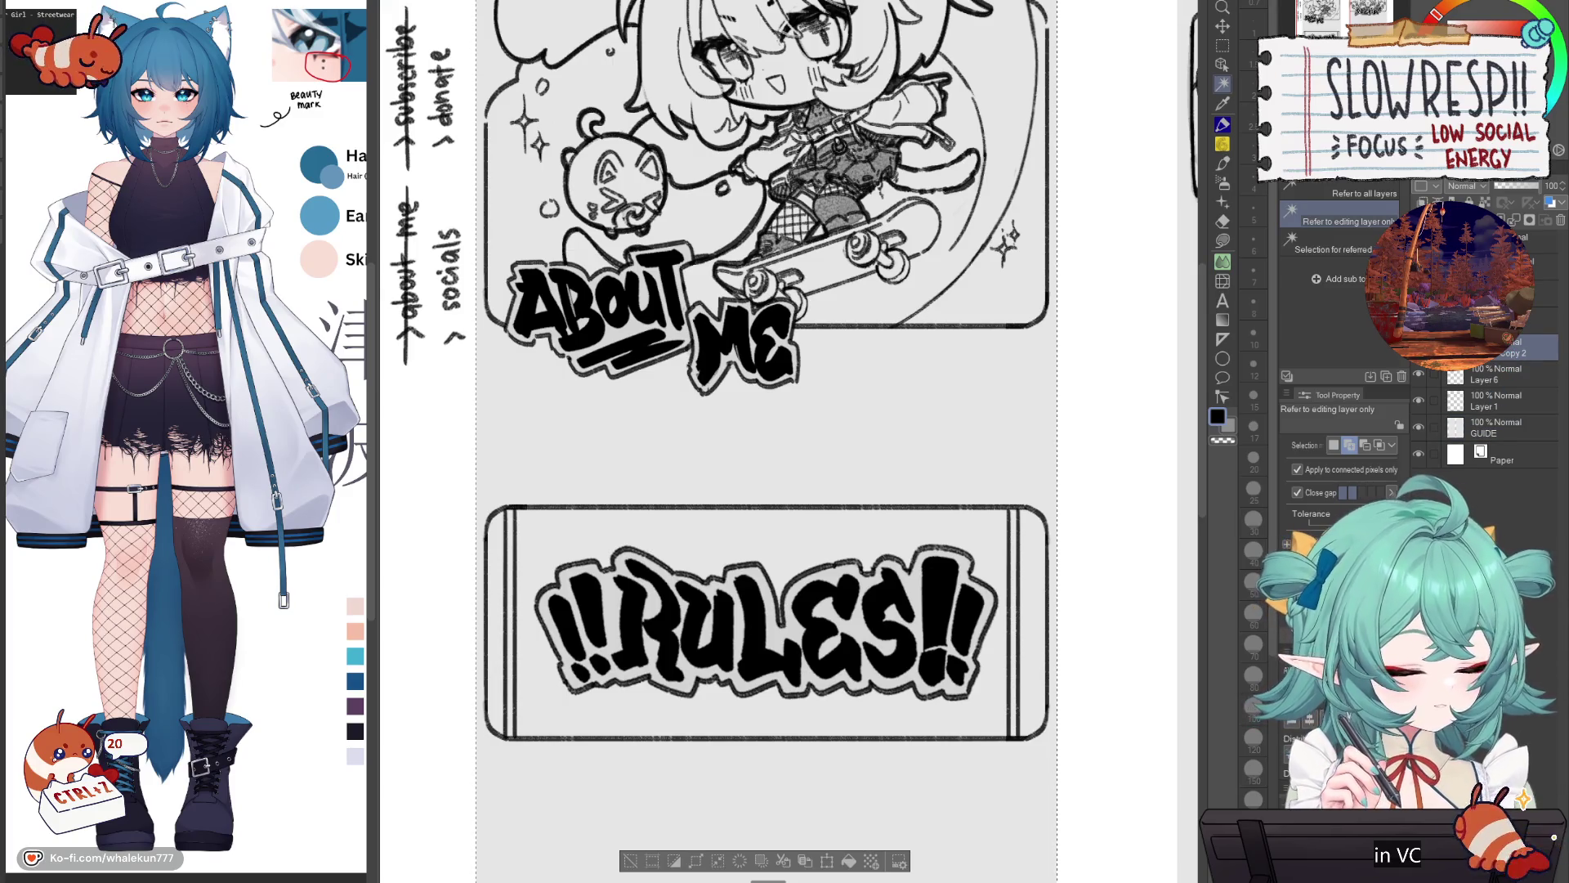
pyautogui.hotkey('alt', ']')
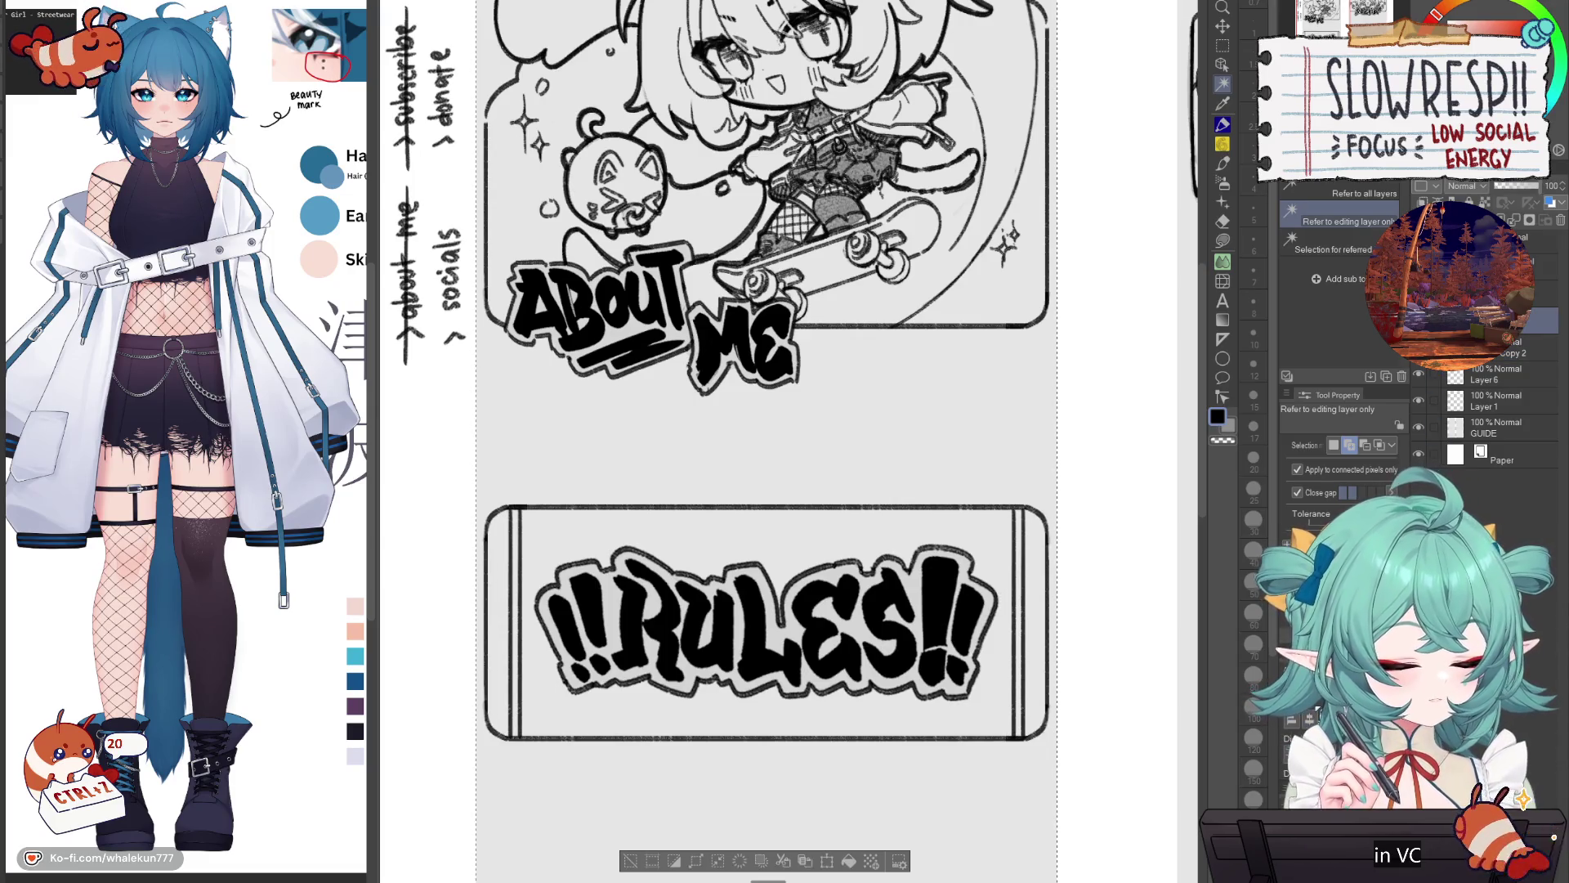
pyautogui.hotkey('ctrl', 'd')
pyautogui.hotkey('alt', '[')
pyautogui.press('m')
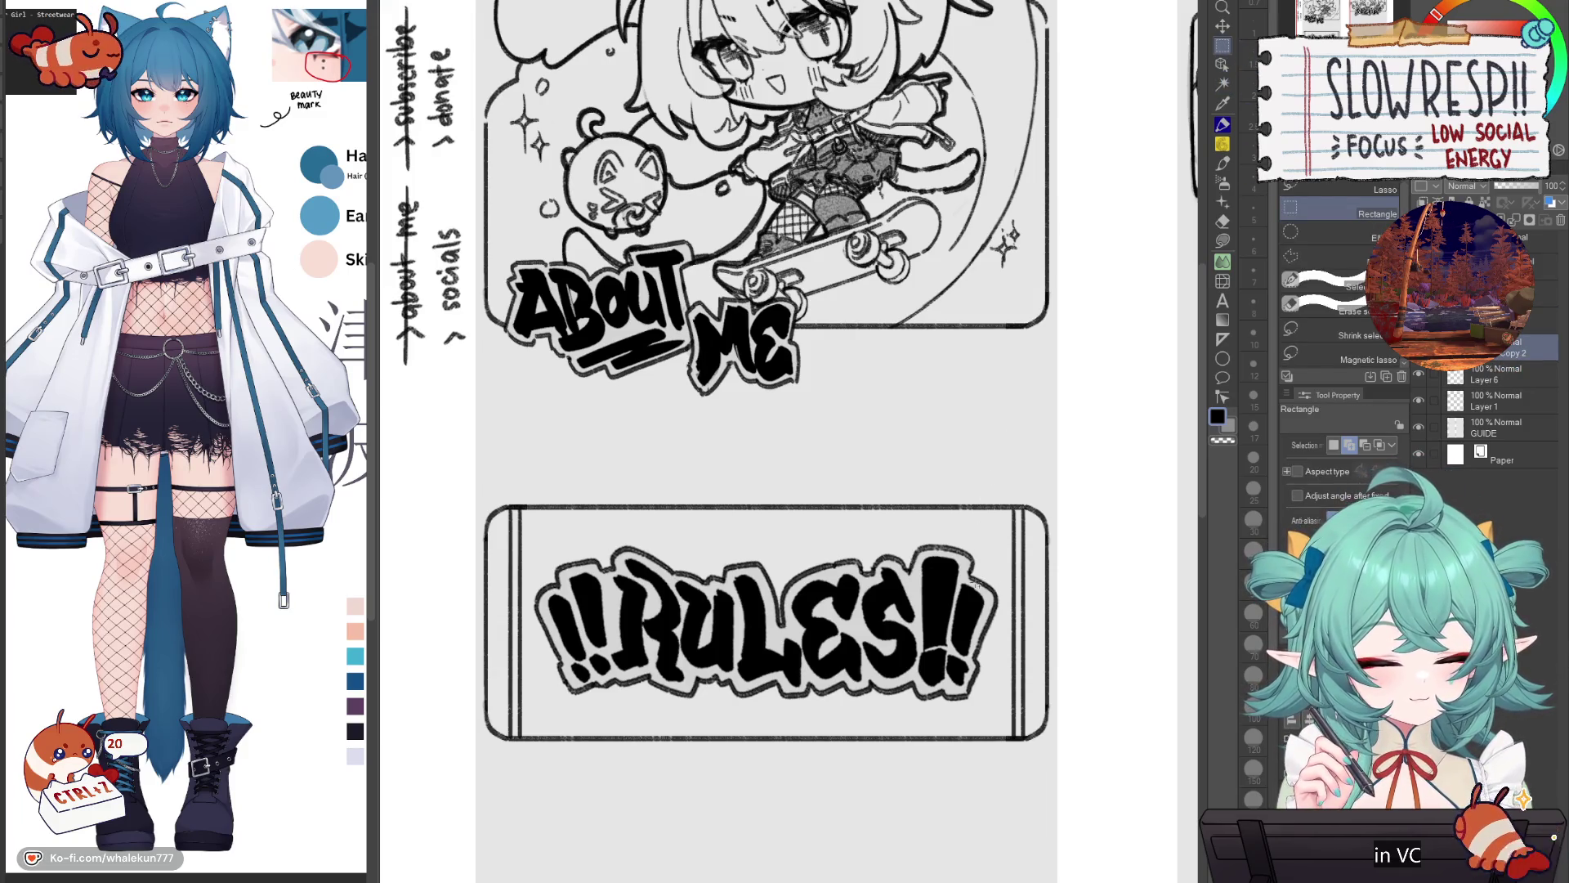
# Step: On a new layer, trace a horizontal pencil line along a ruler across the box top
pyautogui.press('u')
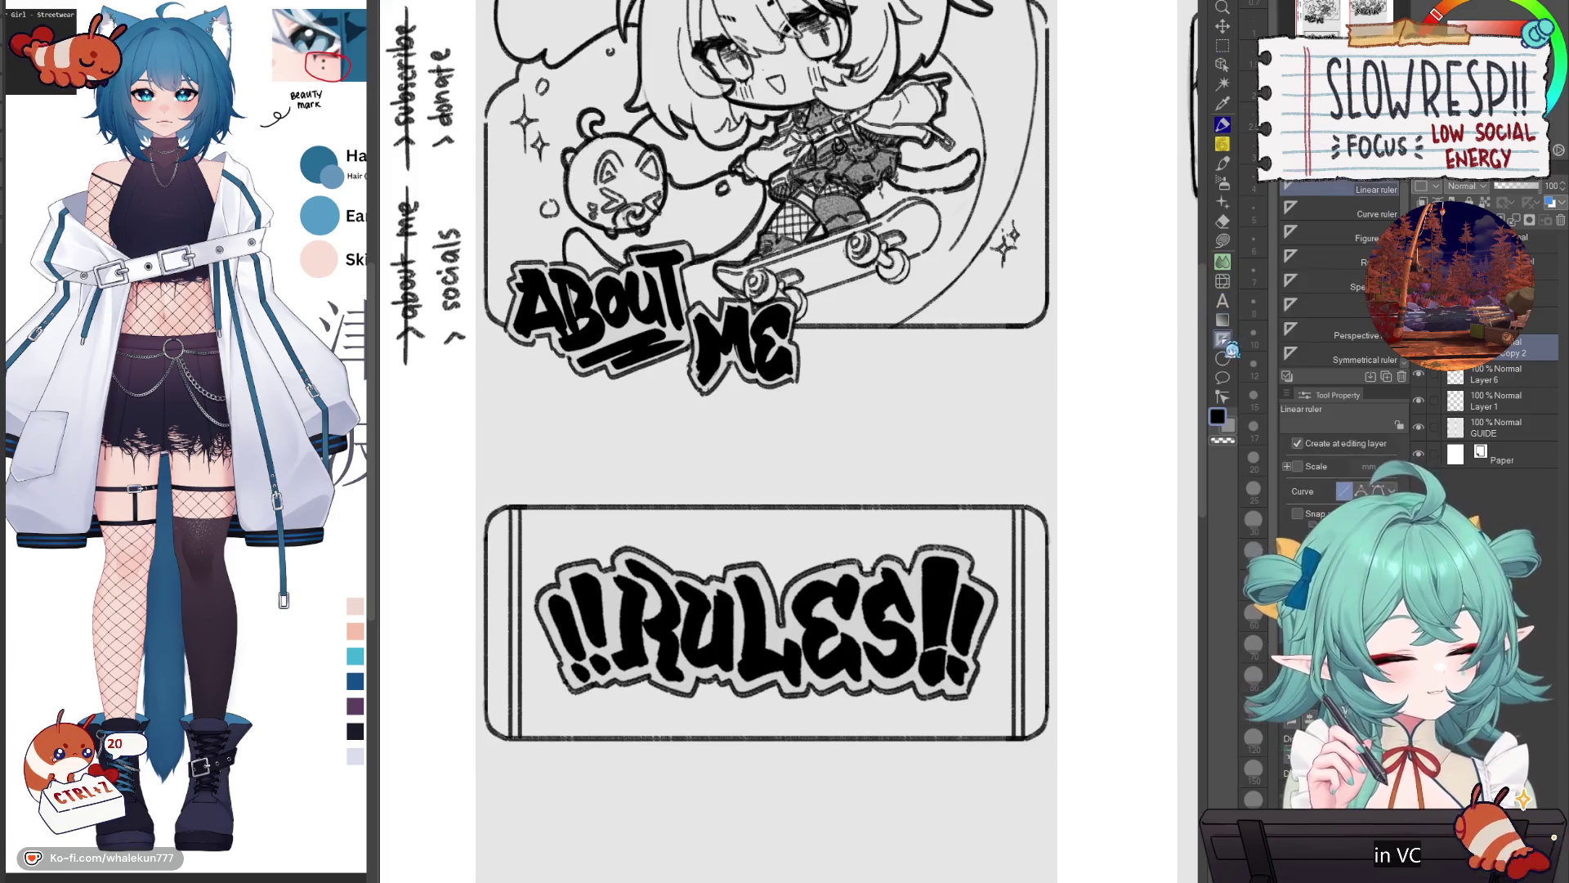
pyautogui.hotkey('ctrl', 'shift', 'n')
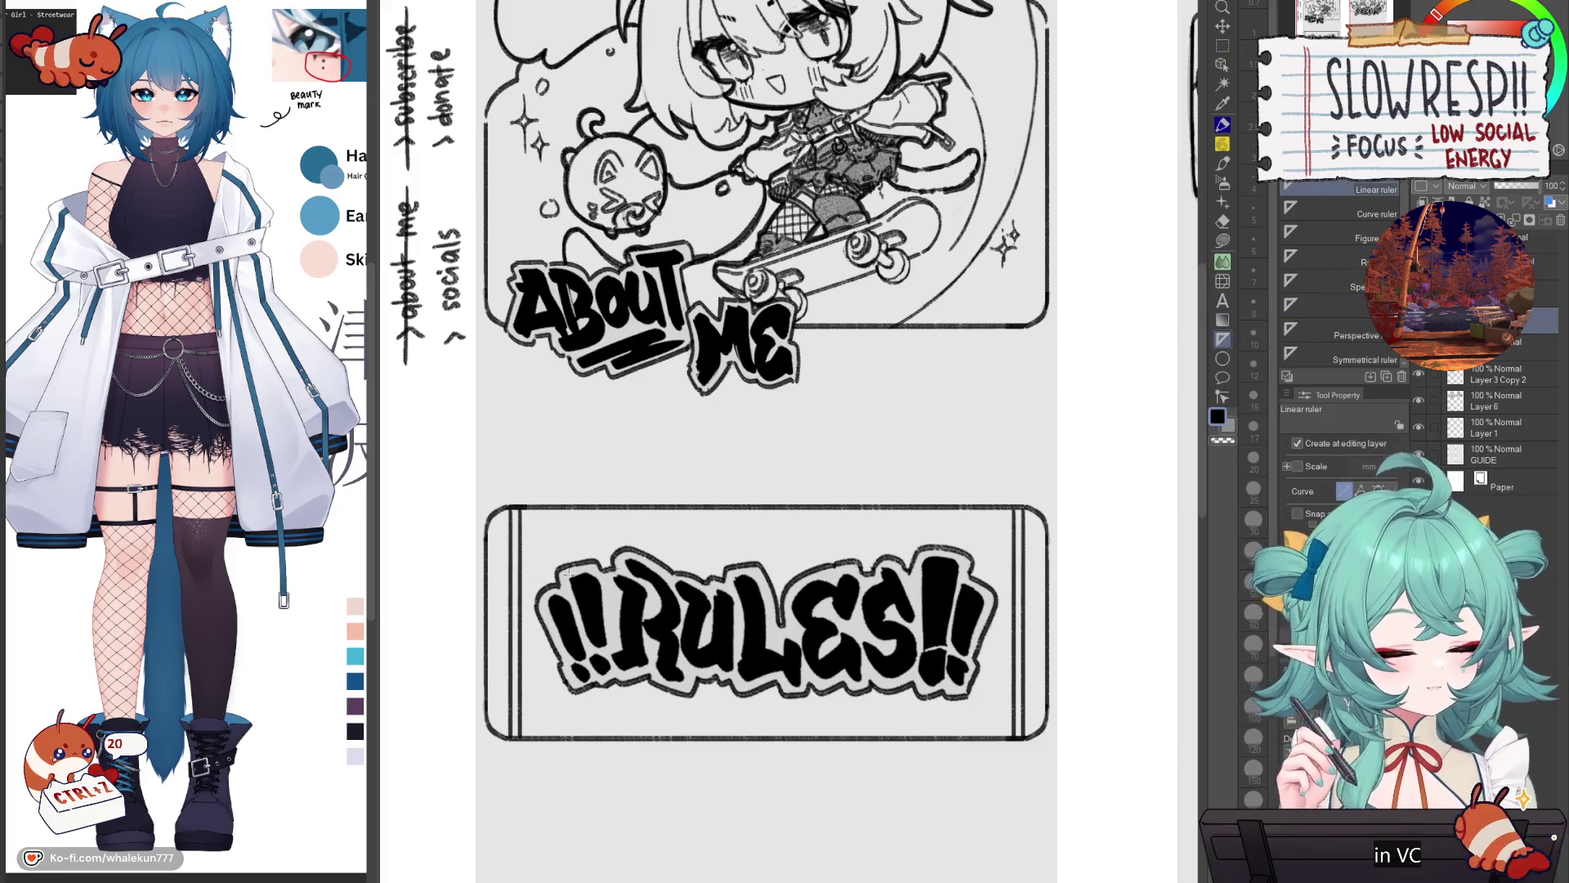
pyautogui.moveTo(481, 536); pyautogui.dragTo(1041, 554)
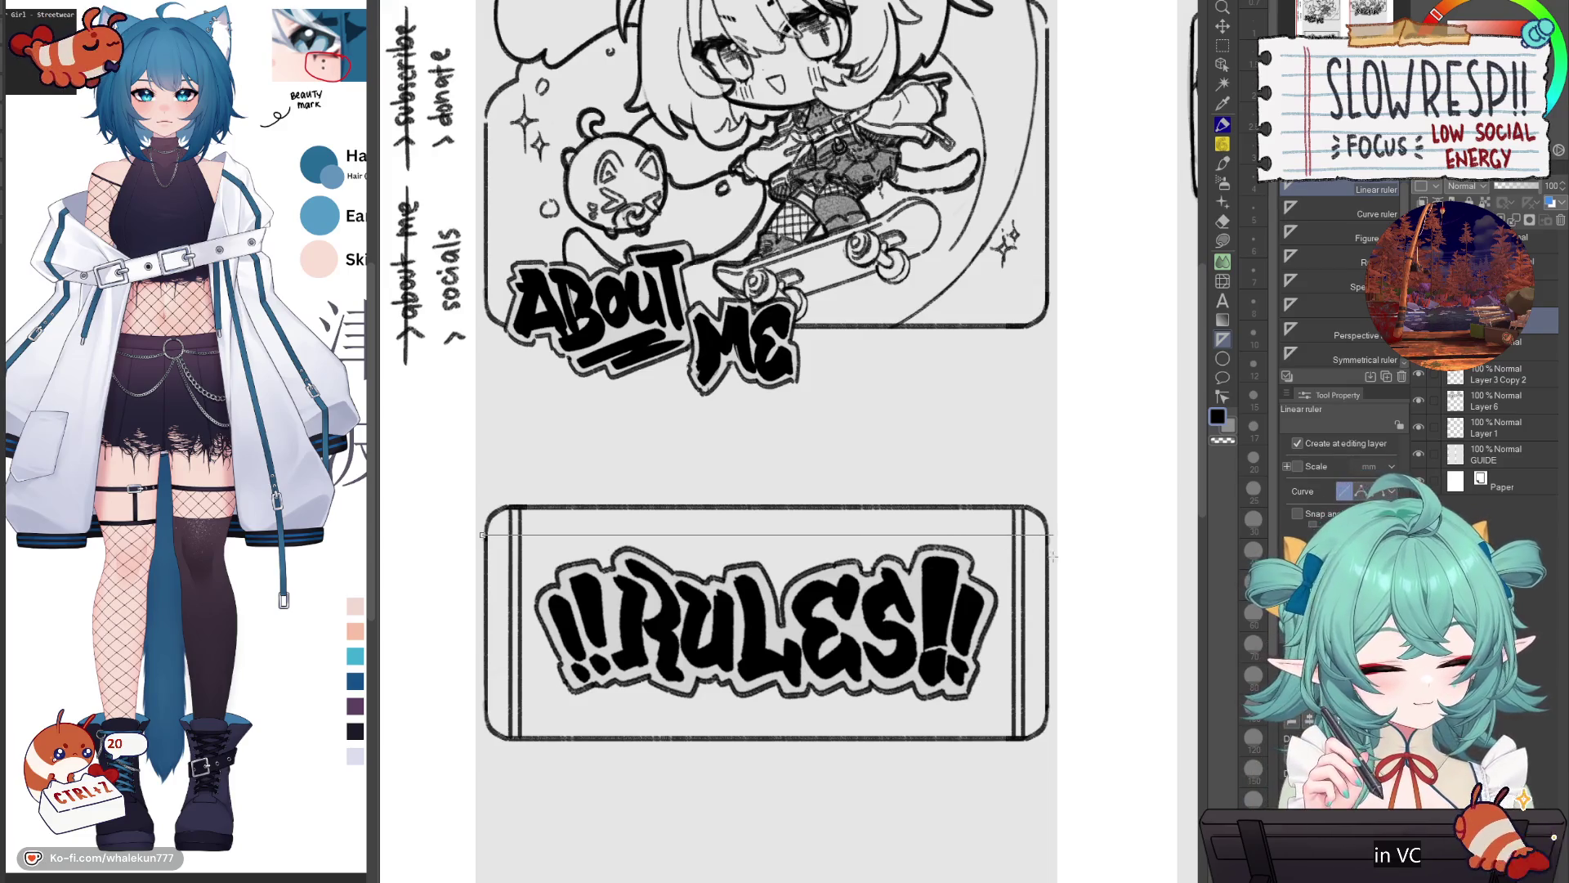
pyautogui.press('p')
pyautogui.moveTo(480, 532); pyautogui.dragTo(1103, 532)
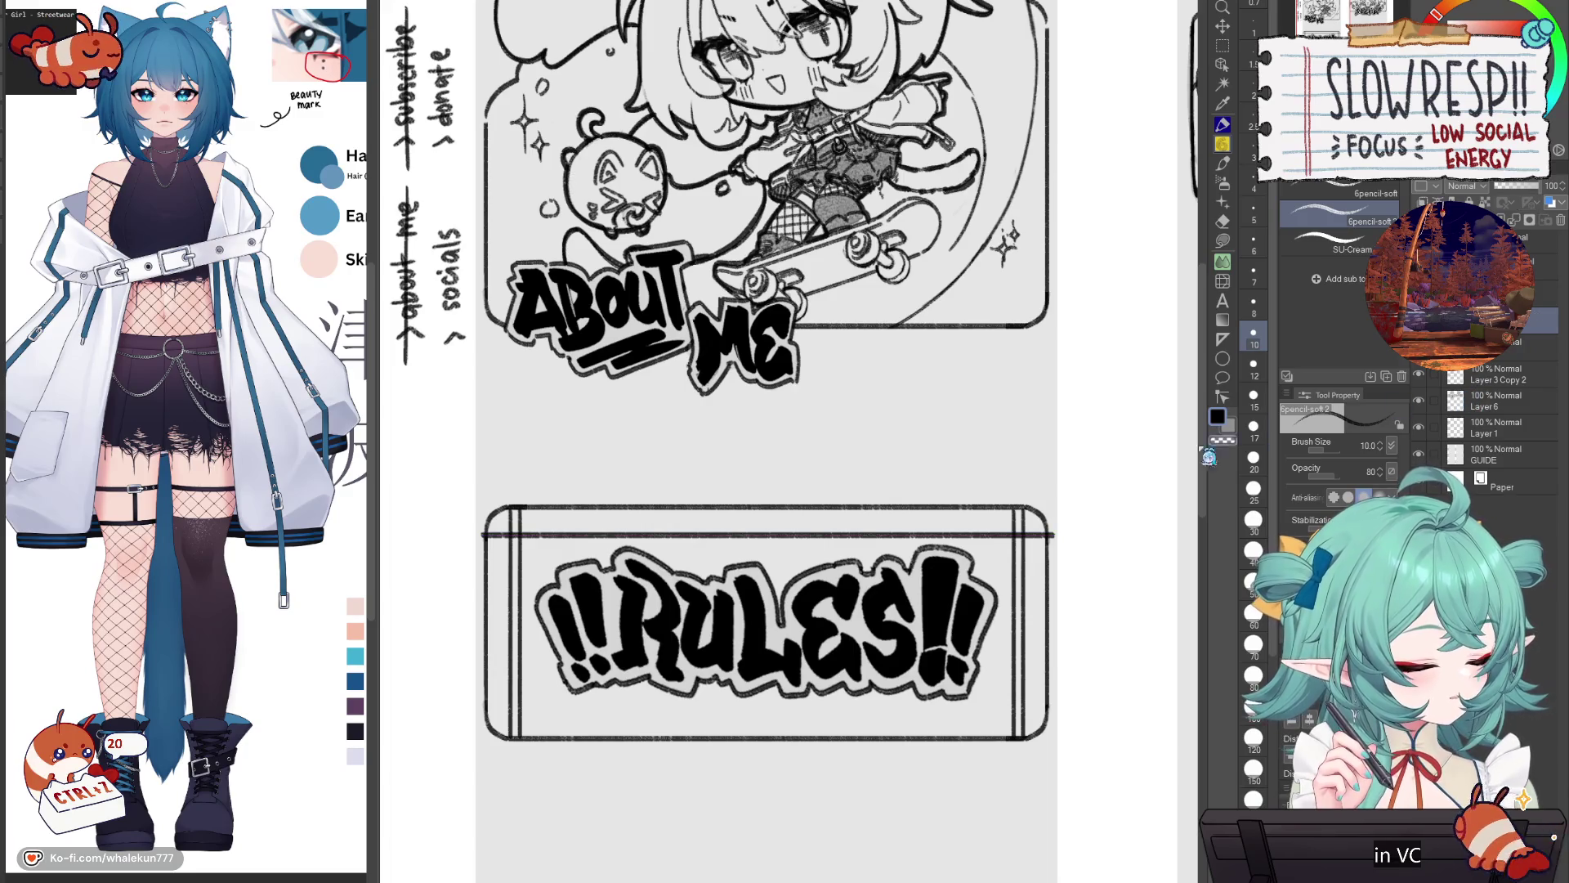
pyautogui.scroll(4, 1135, 511)
# Step: Try a short line along a vertical ruler at the box's top-right corner, then undo it
pyautogui.click(1224, 340)
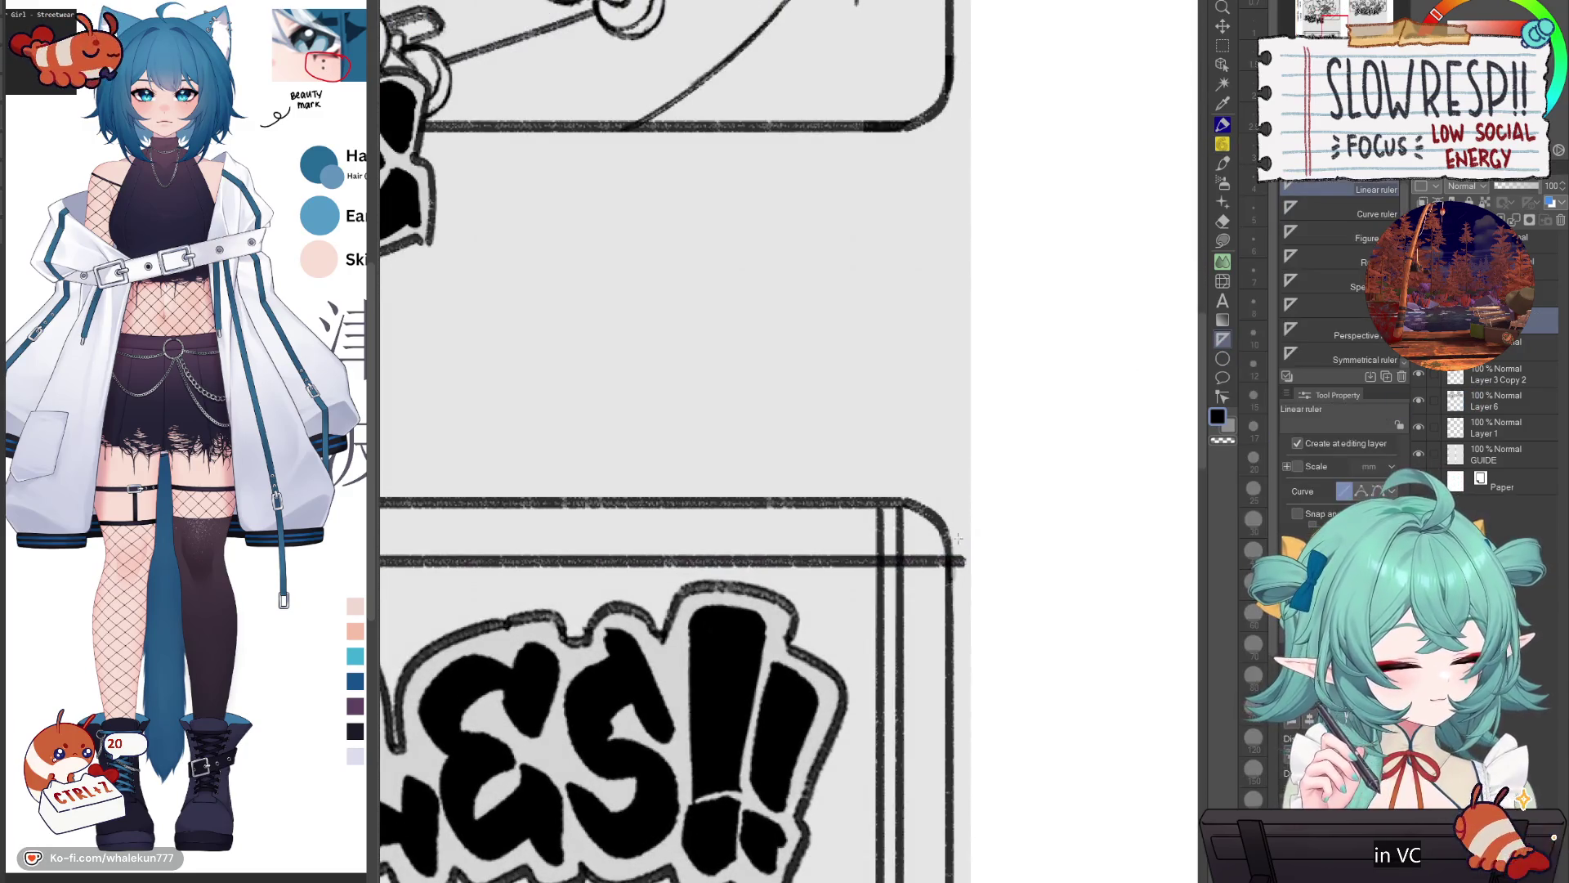
pyautogui.moveTo(967, 465); pyautogui.dragTo(961, 514)
pyautogui.press('p')
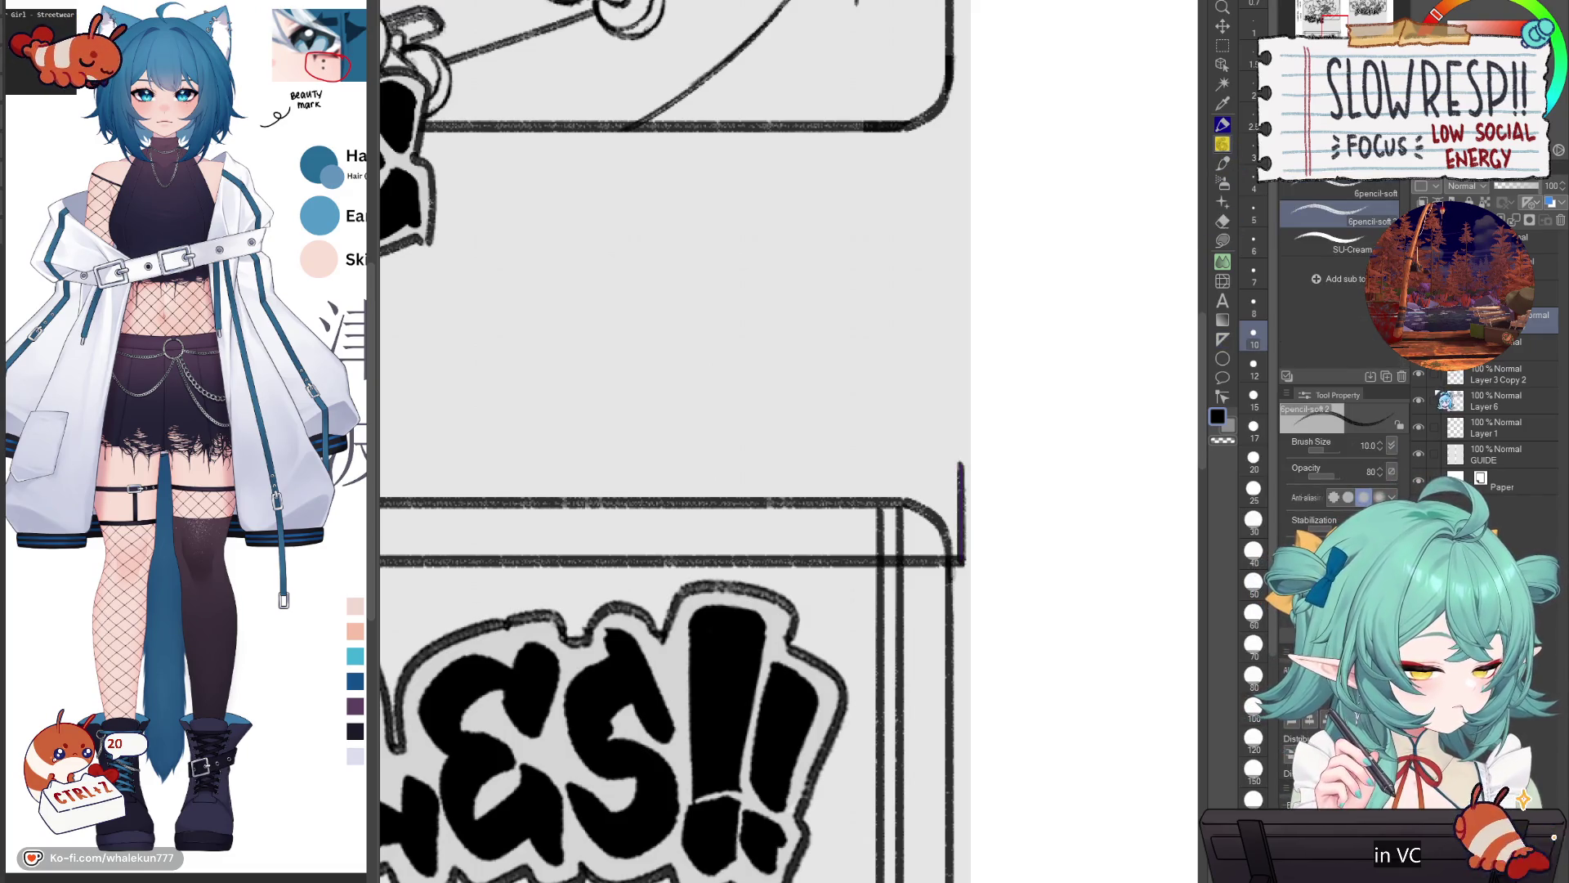
pyautogui.press('e')
pyautogui.moveTo(981, 553); pyautogui.dragTo(953, 595)
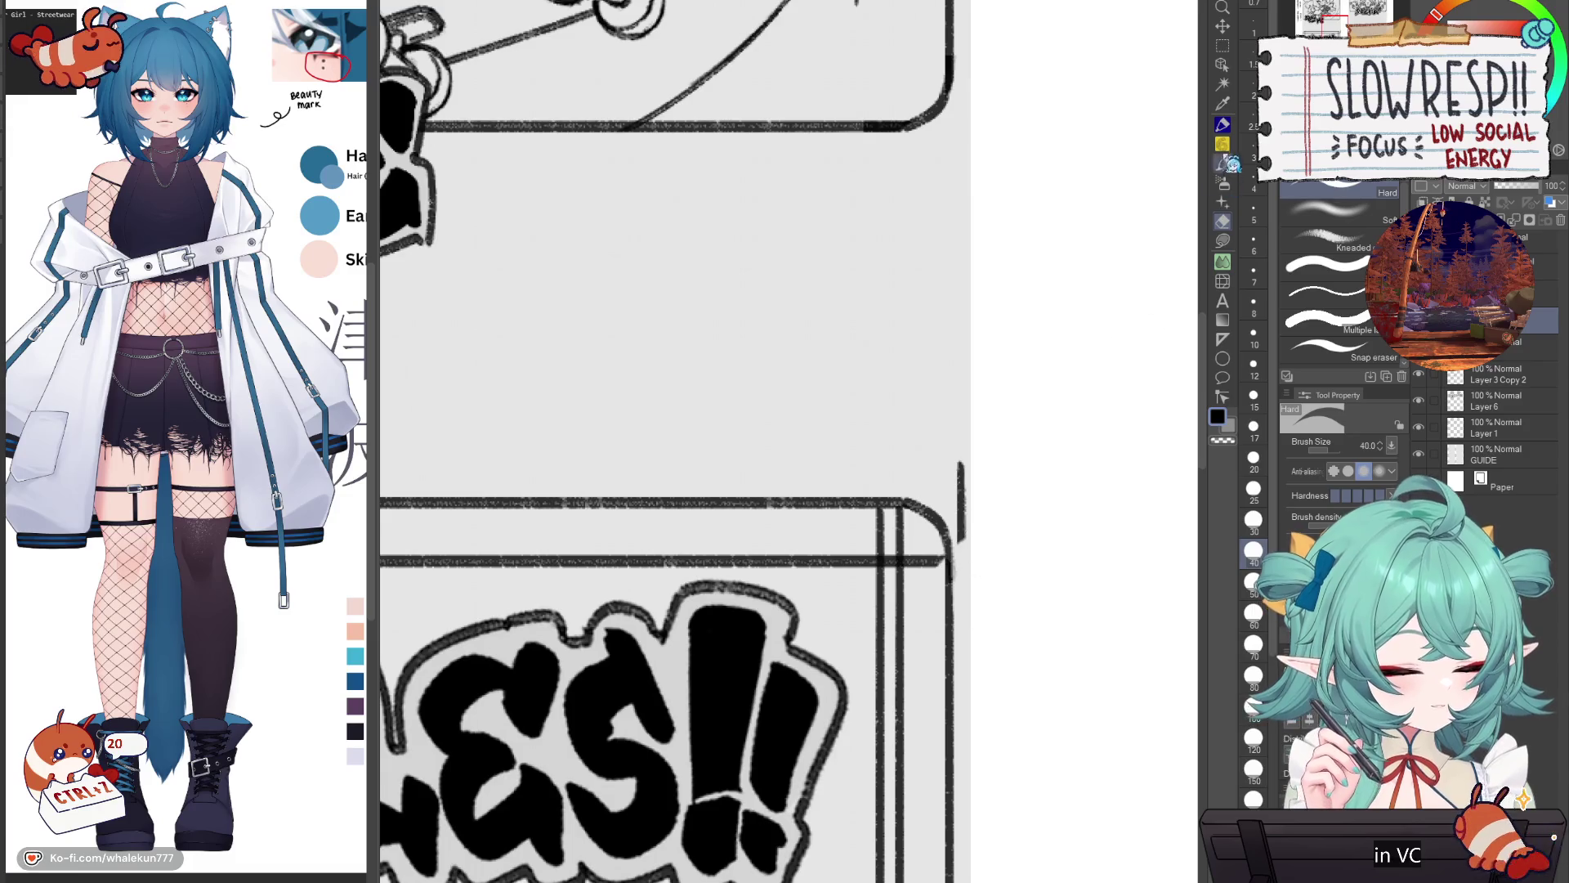
pyautogui.press('p')
pyautogui.hotkey('ctrl', 'z')
pyautogui.hotkey('ctrl', 'z')
pyautogui.hotkey('ctrl', 'z')
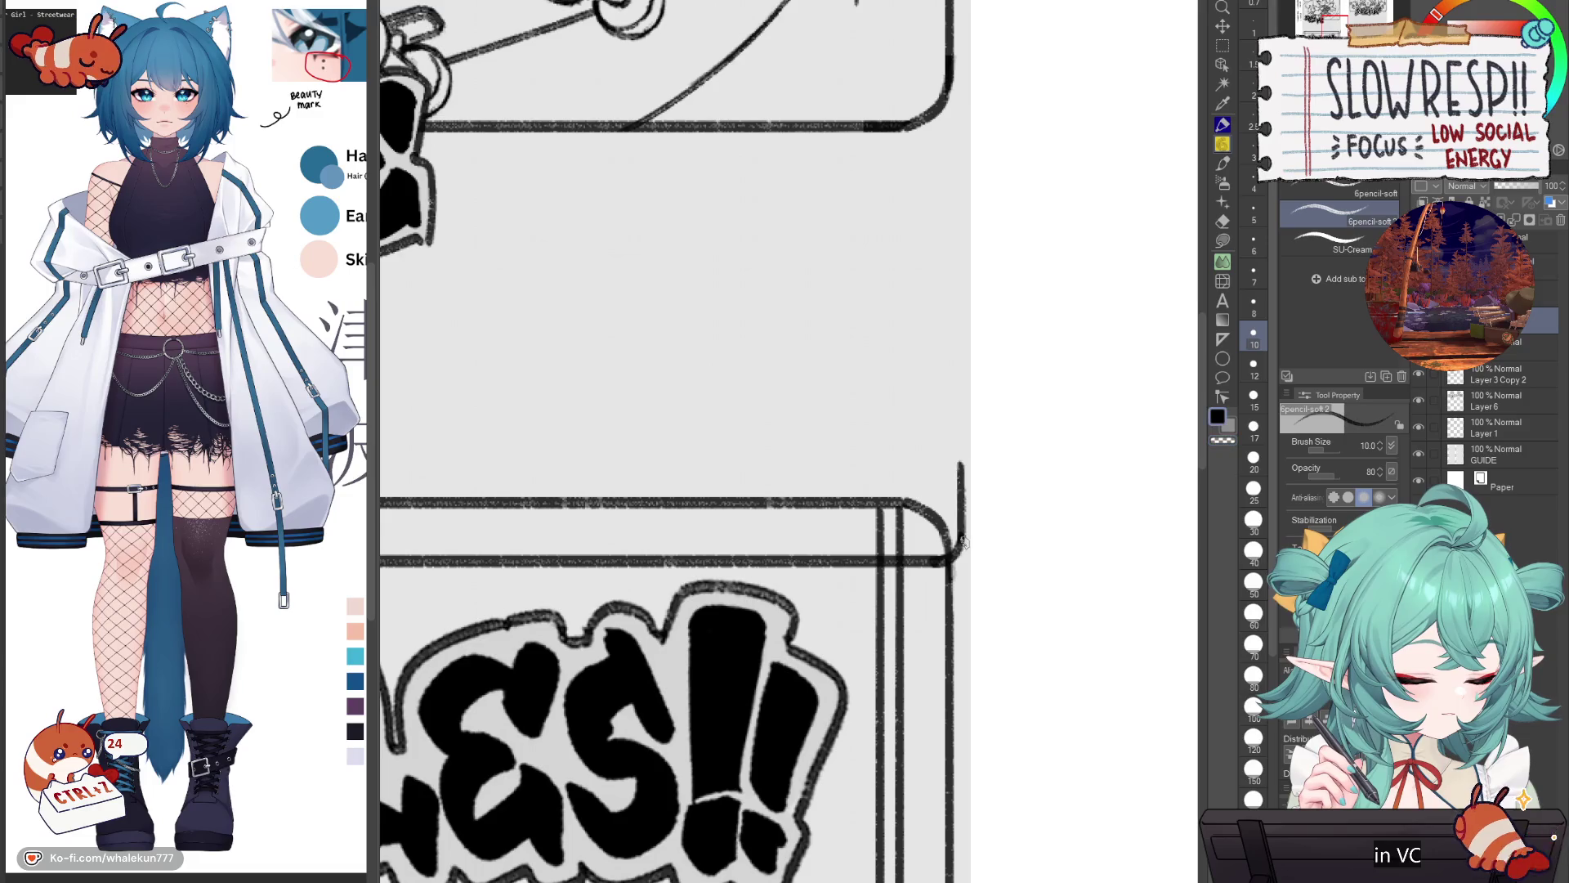
pyautogui.scroll(-3, 972, 550)
pyautogui.scroll(1, 964, 547)
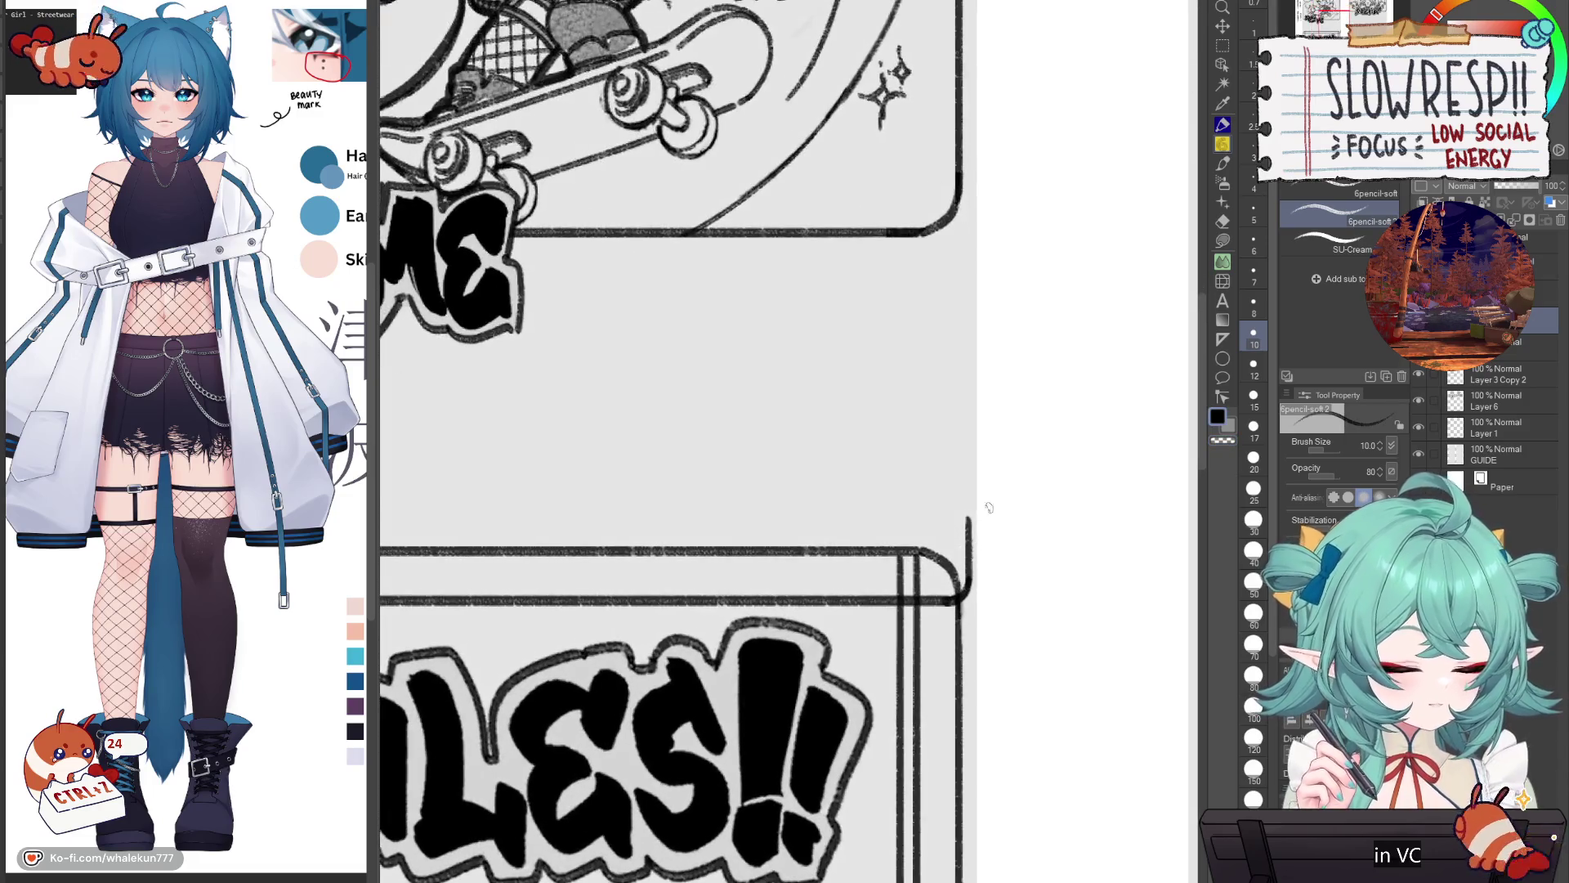
pyautogui.scroll(2, 956, 545)
pyautogui.scroll(-2, 940, 541)
pyautogui.scroll(3, 940, 541)
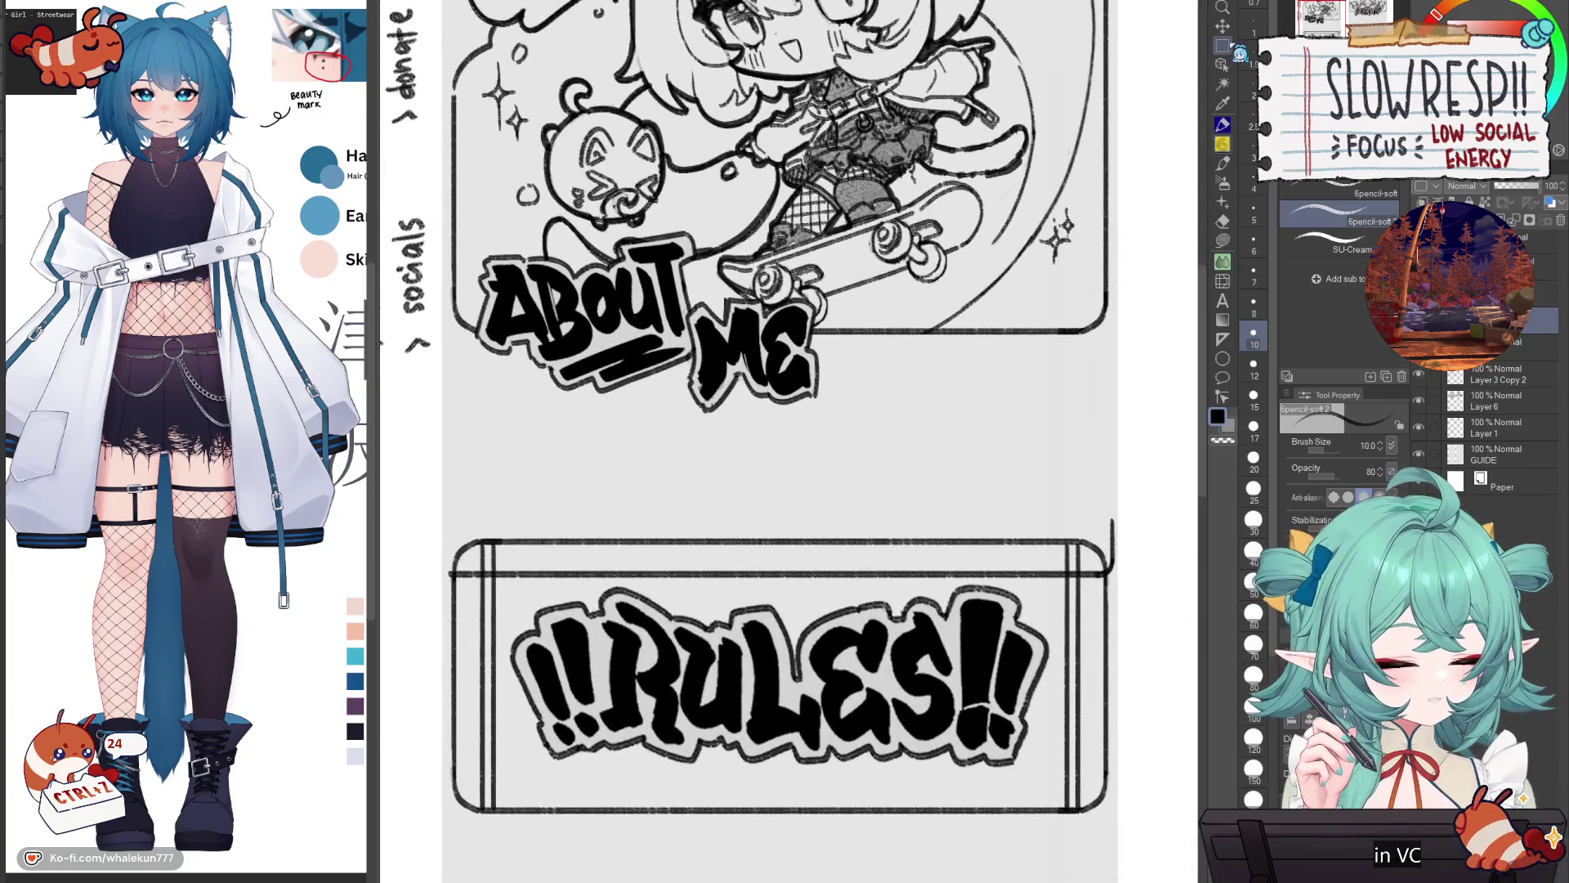
# Step: Copy the RULES box's top-right corner piece and move the copy to the left end
pyautogui.click(1226, 46)
pyautogui.moveTo(1076, 508); pyautogui.dragTo(1142, 630)
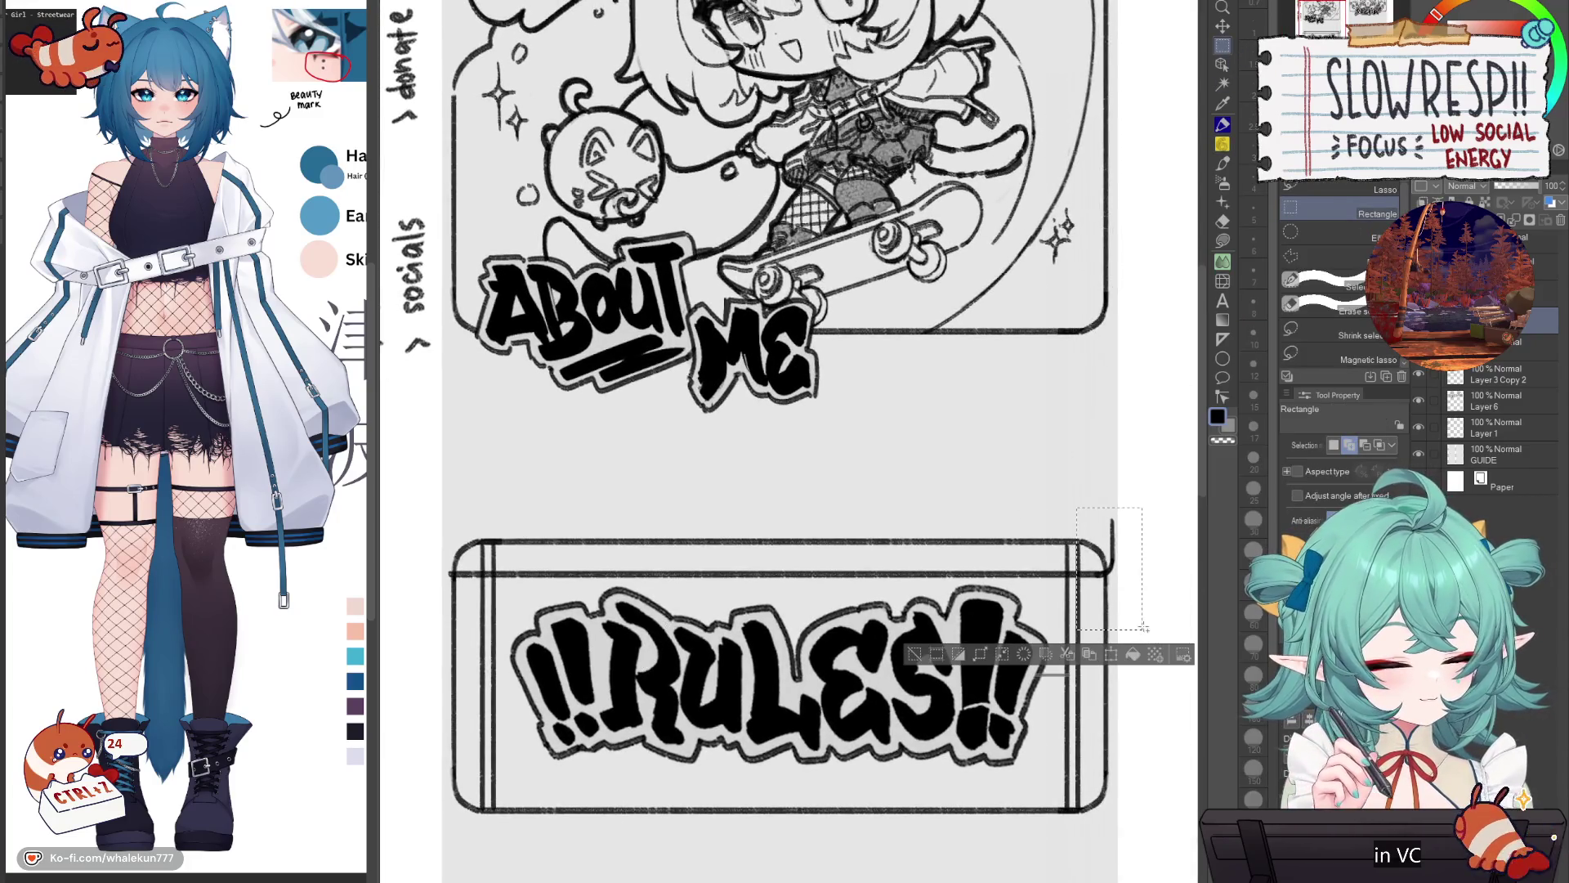
pyautogui.hotkey('ctrl', 'c')
pyautogui.hotkey('ctrl', 'v')
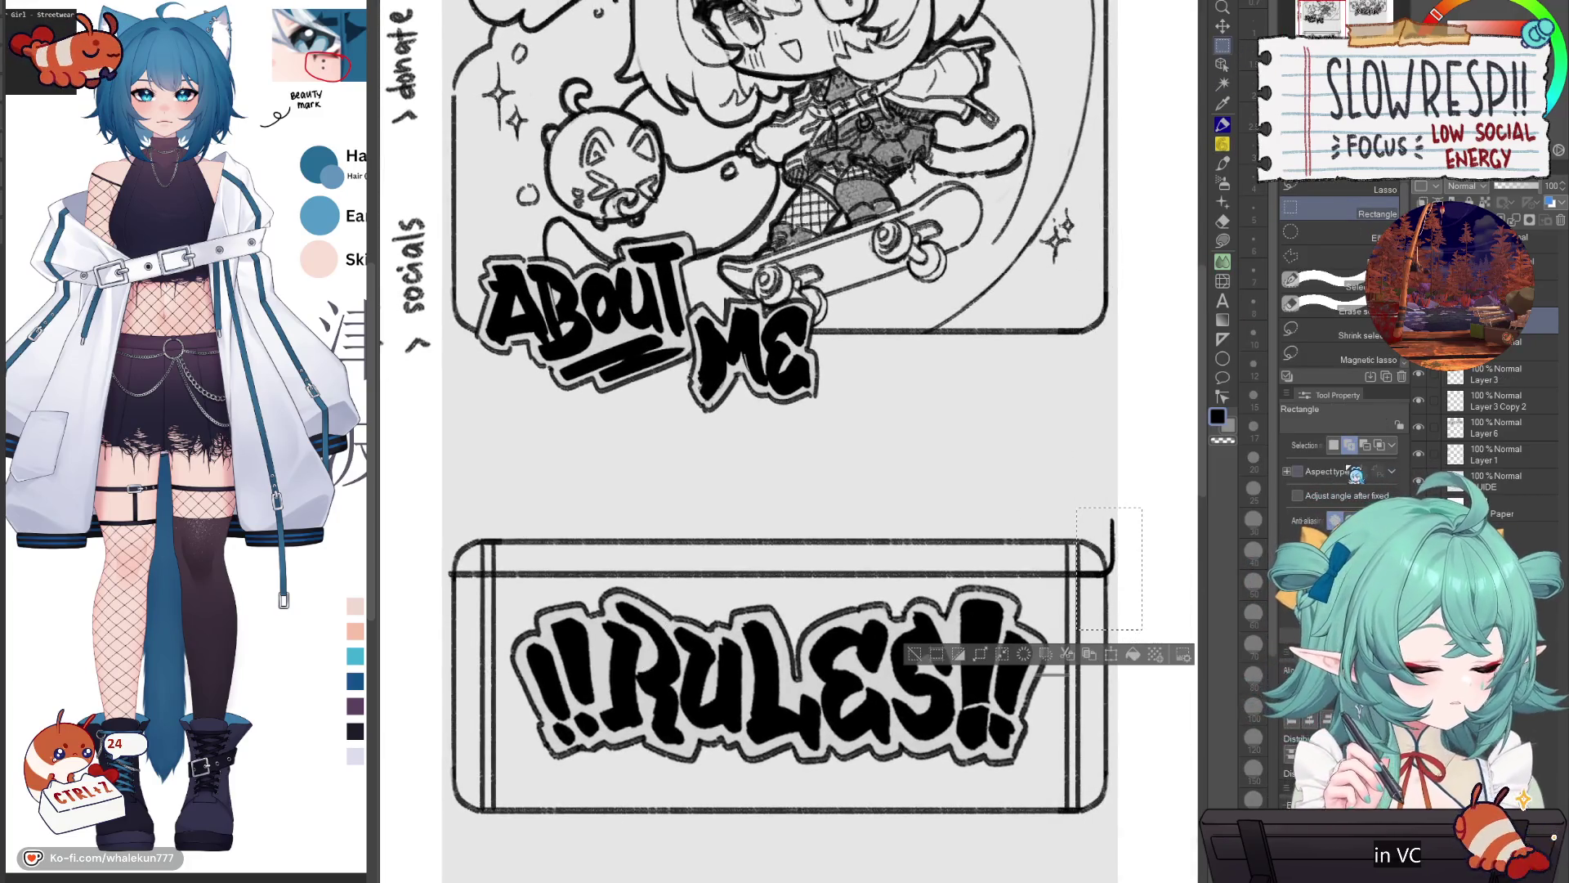
pyautogui.hotkey('ctrl', 't')
pyautogui.click(1222, 25)
pyautogui.moveTo(1130, 630); pyautogui.dragTo(473, 629)
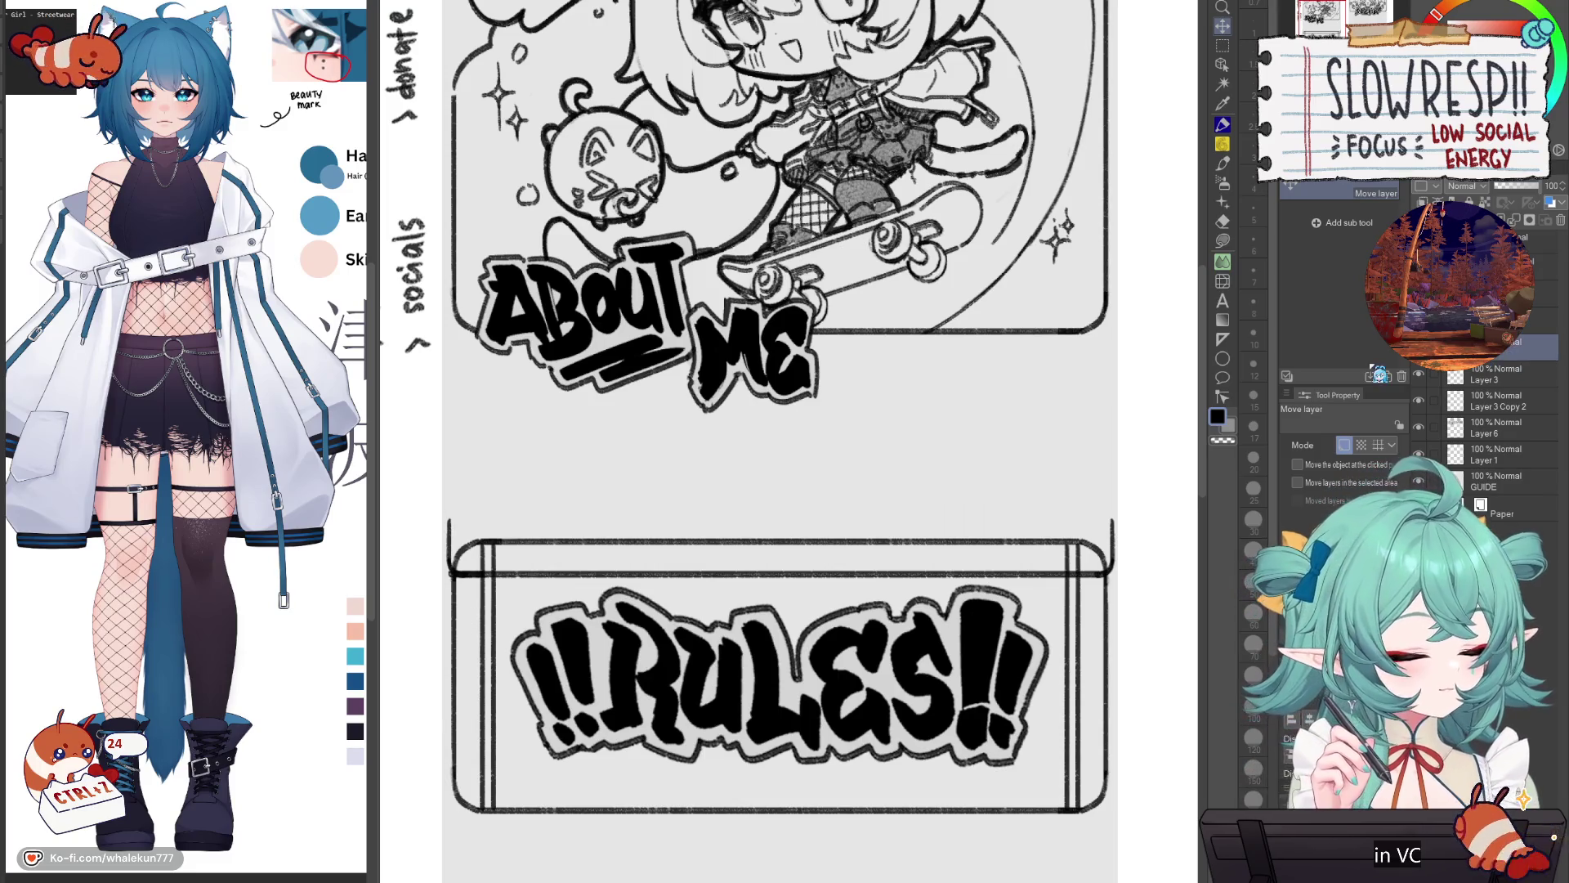
# Step: Move the RULES box's top bracket down slightly
pyautogui.press('e')
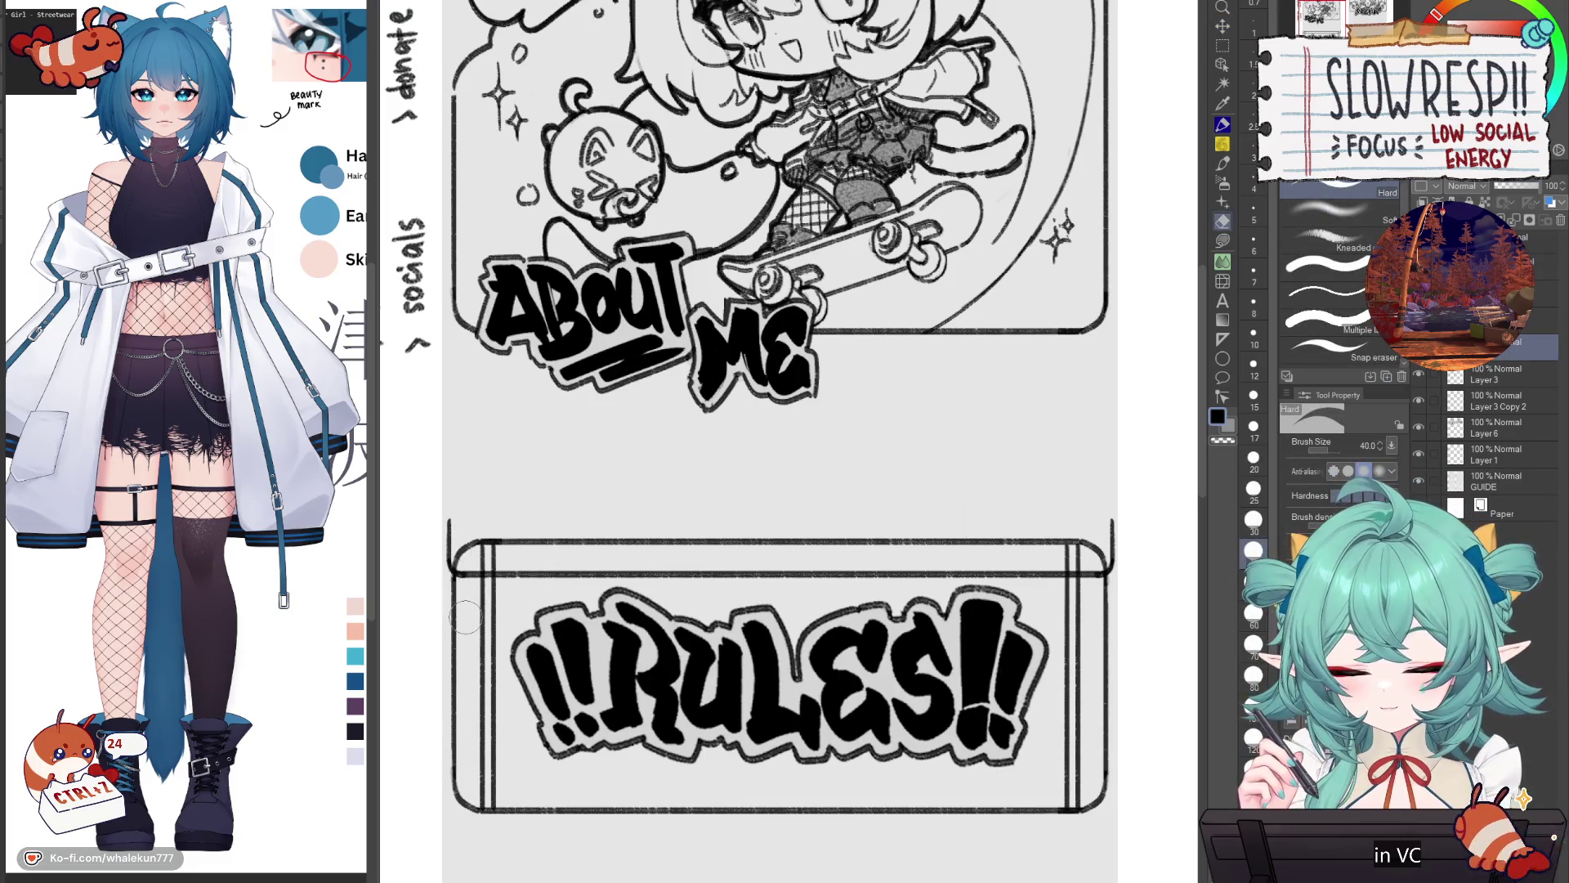
pyautogui.press('w')
pyautogui.hotkey('ctrl', 'a')
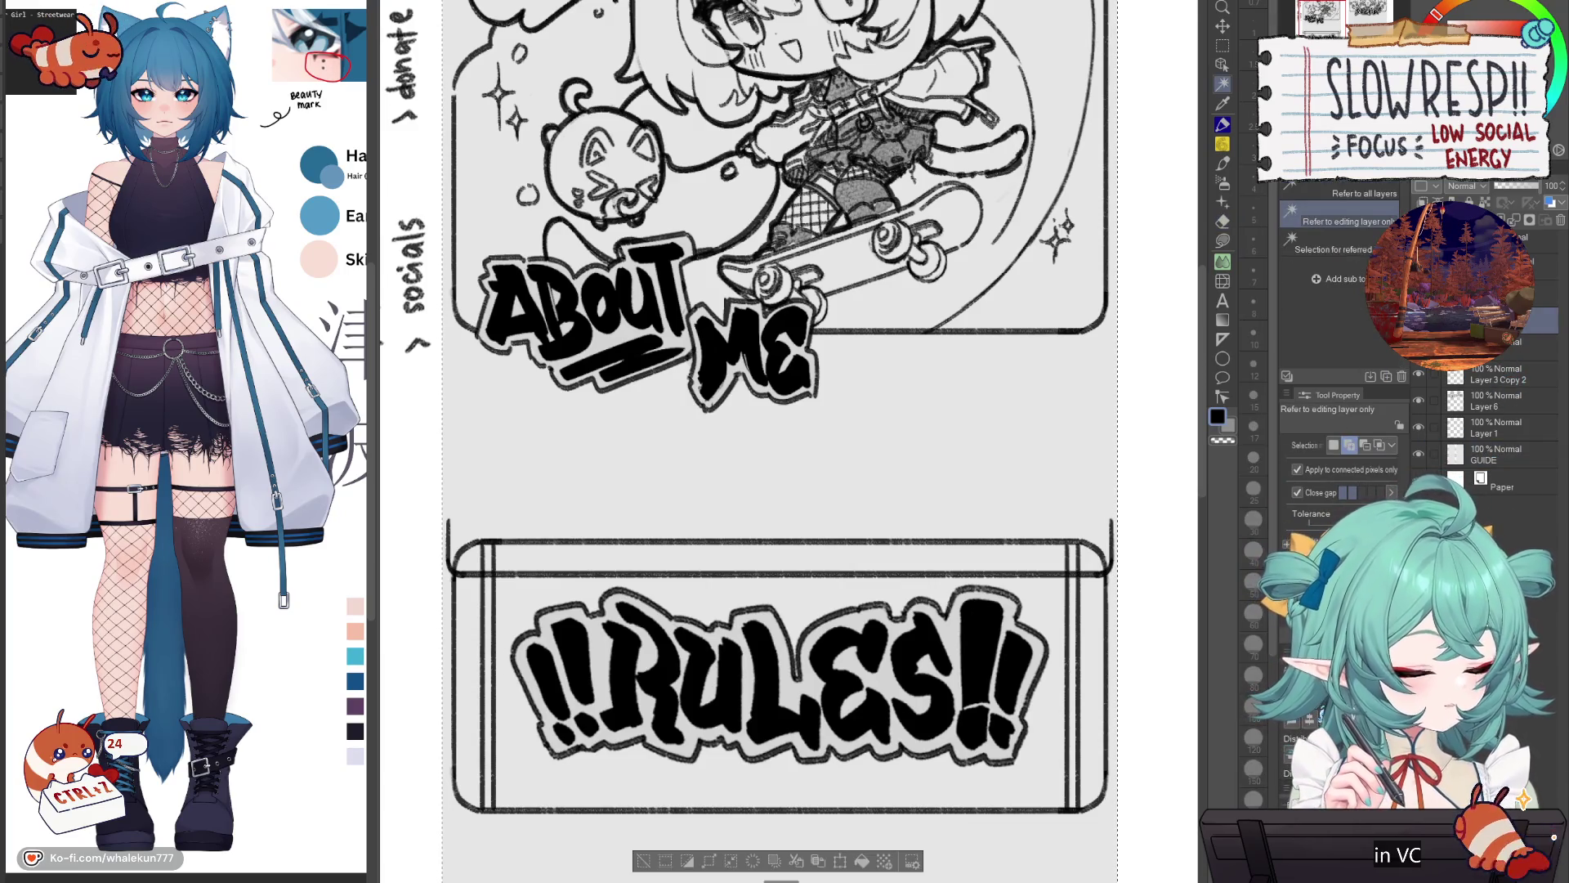
pyautogui.hotkey('ctrl', 'd')
pyautogui.press('k')
pyautogui.moveTo(1024, 626)
pyautogui.mouseDown()
pyautogui.moveTo(1022, 646)
pyautogui.moveTo(1035, 618)
pyautogui.mouseUp()
# Step: Trace a straight pencil line along a Linear ruler on the RULES box top
pyautogui.press('u')
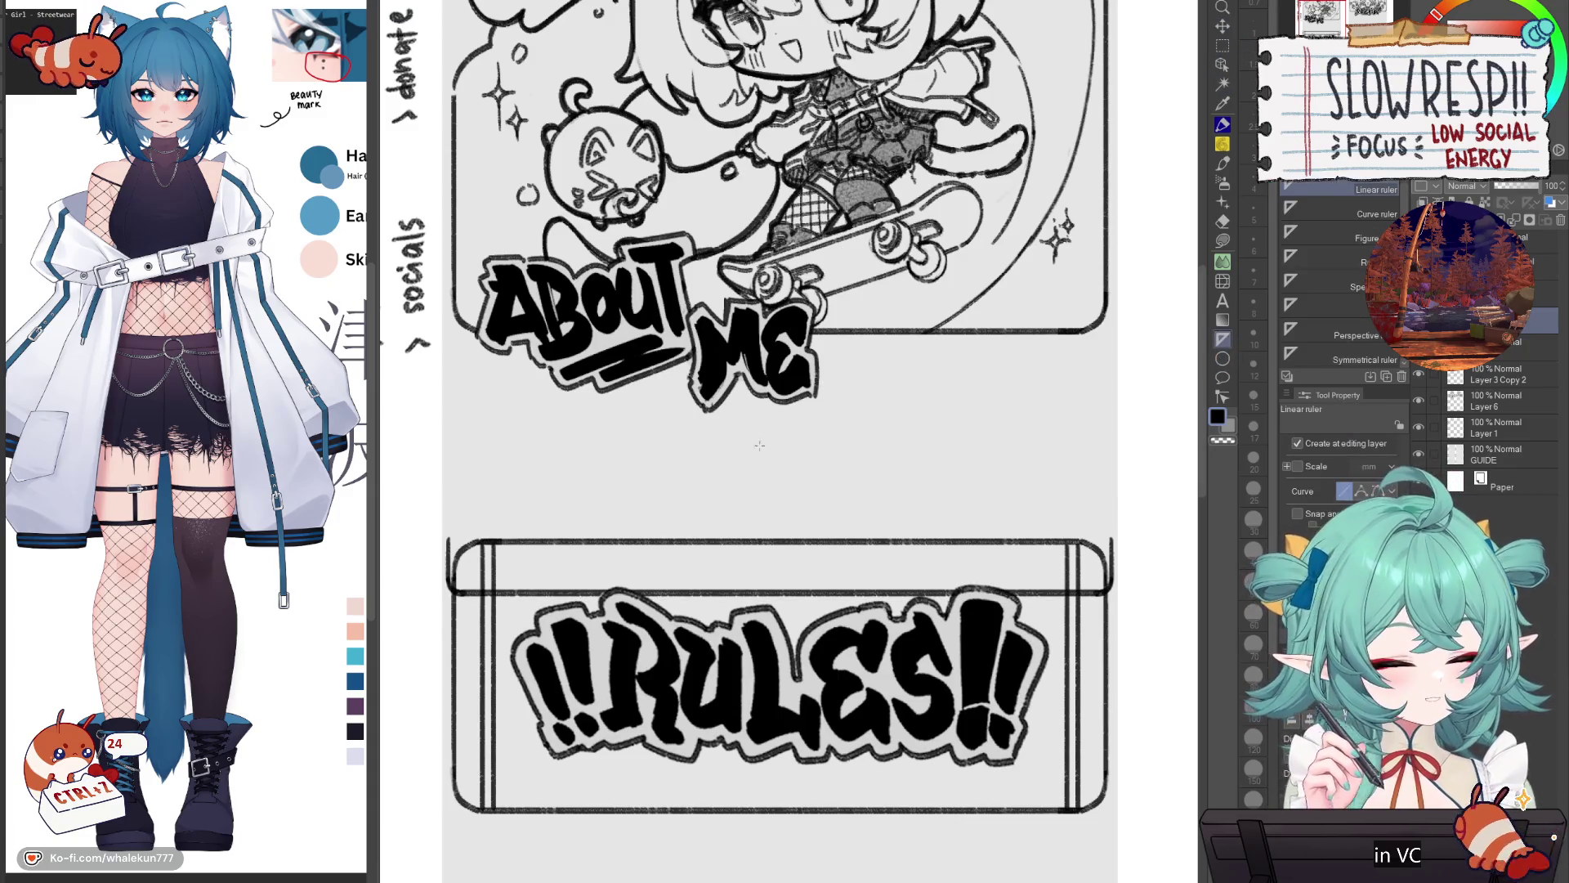
pyautogui.moveTo(448, 538); pyautogui.dragTo(1112, 539)
pyautogui.press('p')
pyautogui.moveTo(449, 537); pyautogui.dragTo(1111, 538)
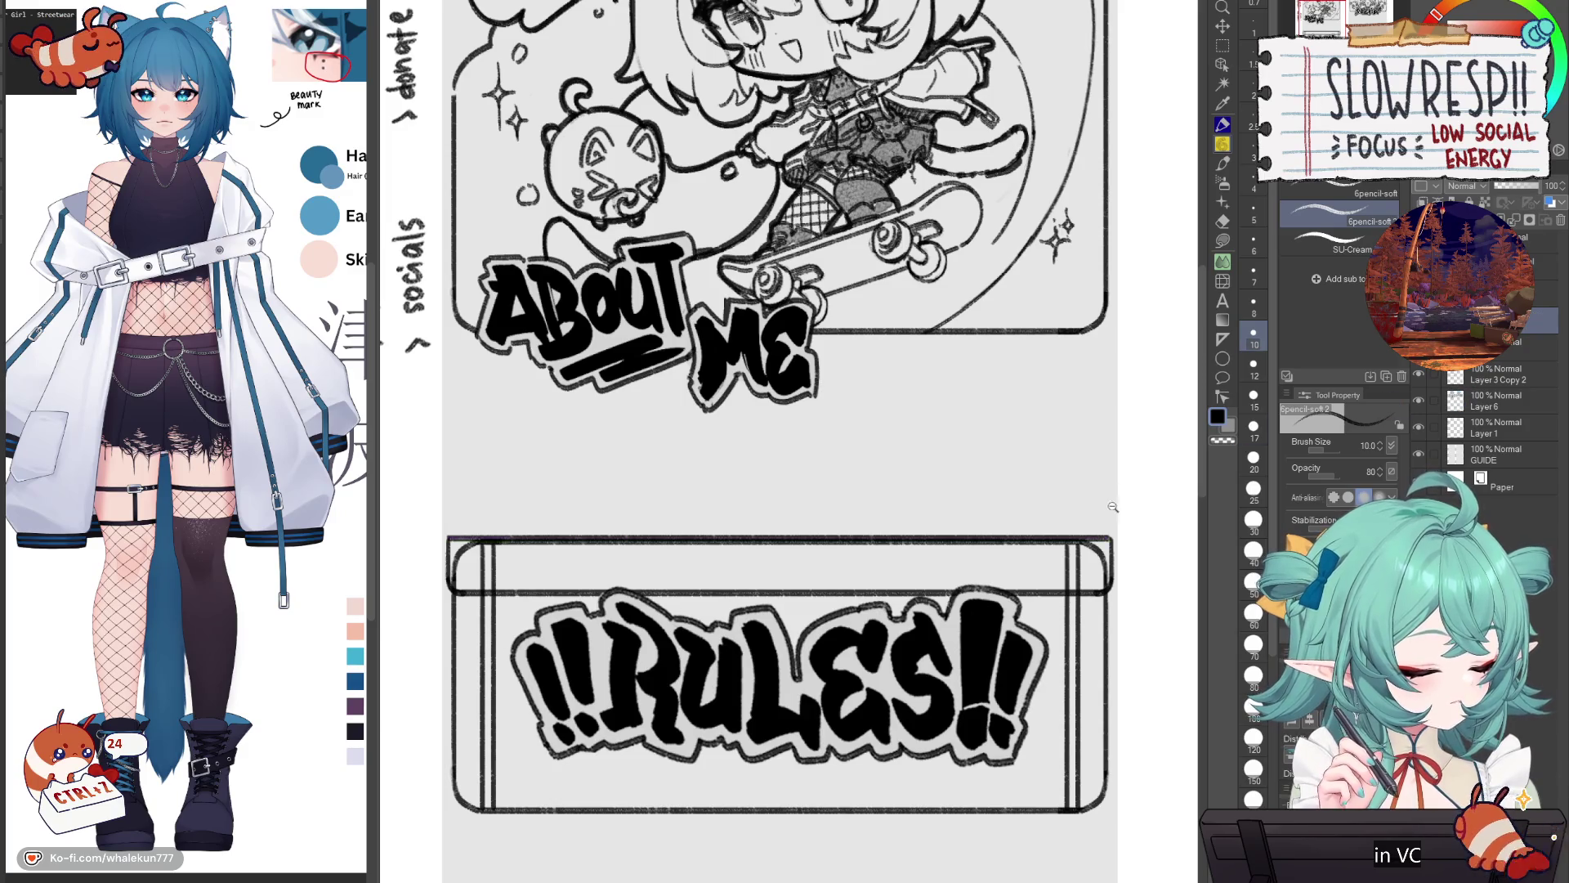
pyautogui.scroll(2, 1109, 540)
pyautogui.moveTo(519, 695); pyautogui.dragTo(736, 524)
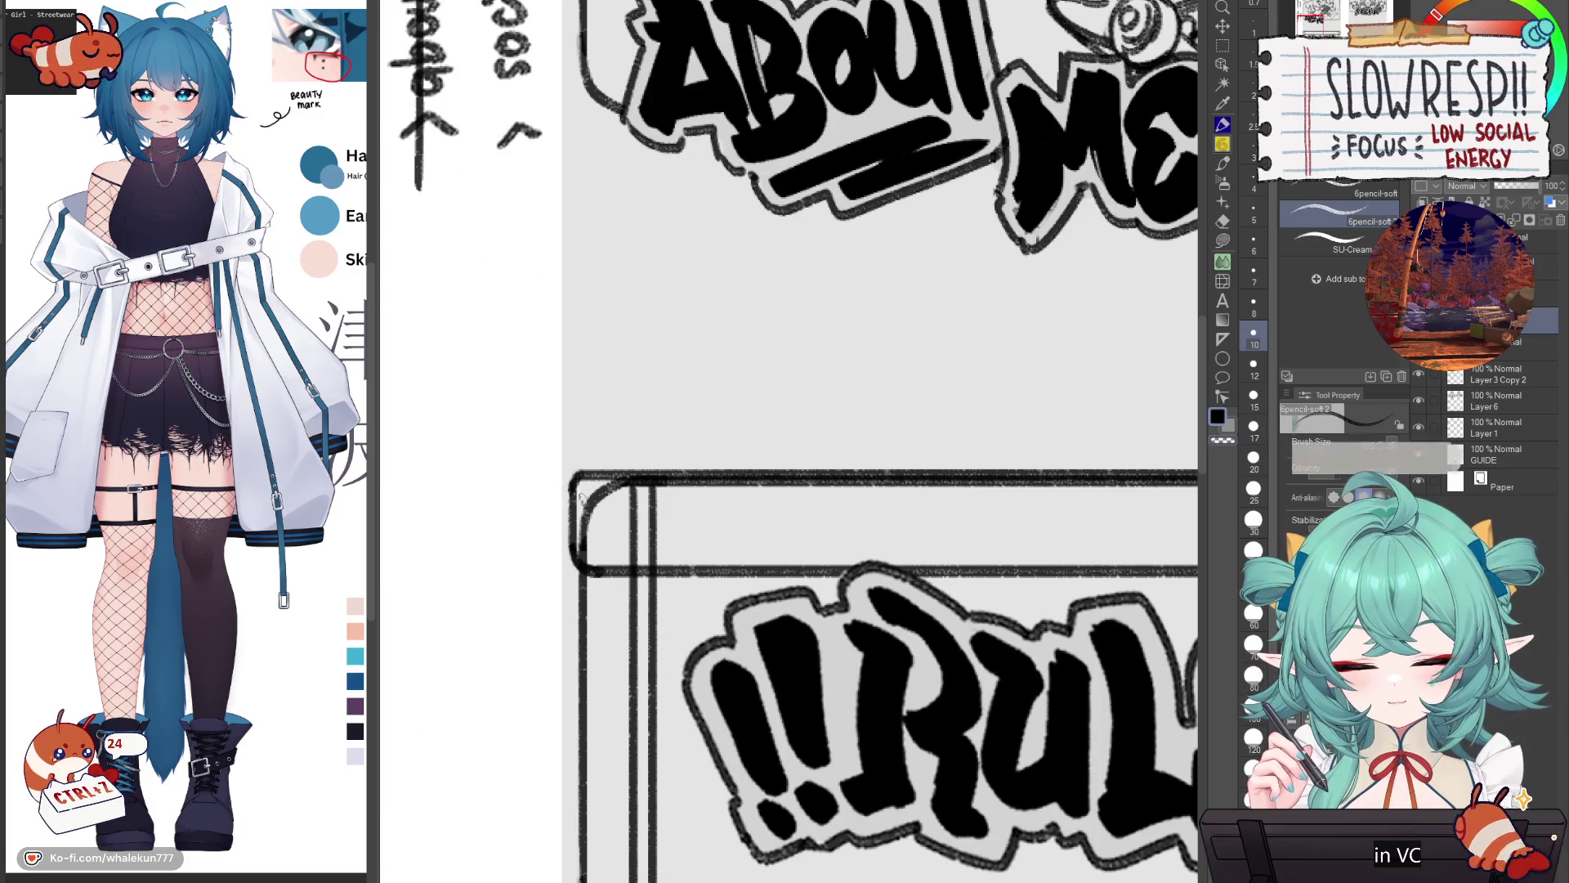
# Step: Erase a straight strip along the RULES top bar on Layer 3 Copy 2 with a size-70 eraser
pyautogui.moveTo(603, 496); pyautogui.dragTo(386, 561)
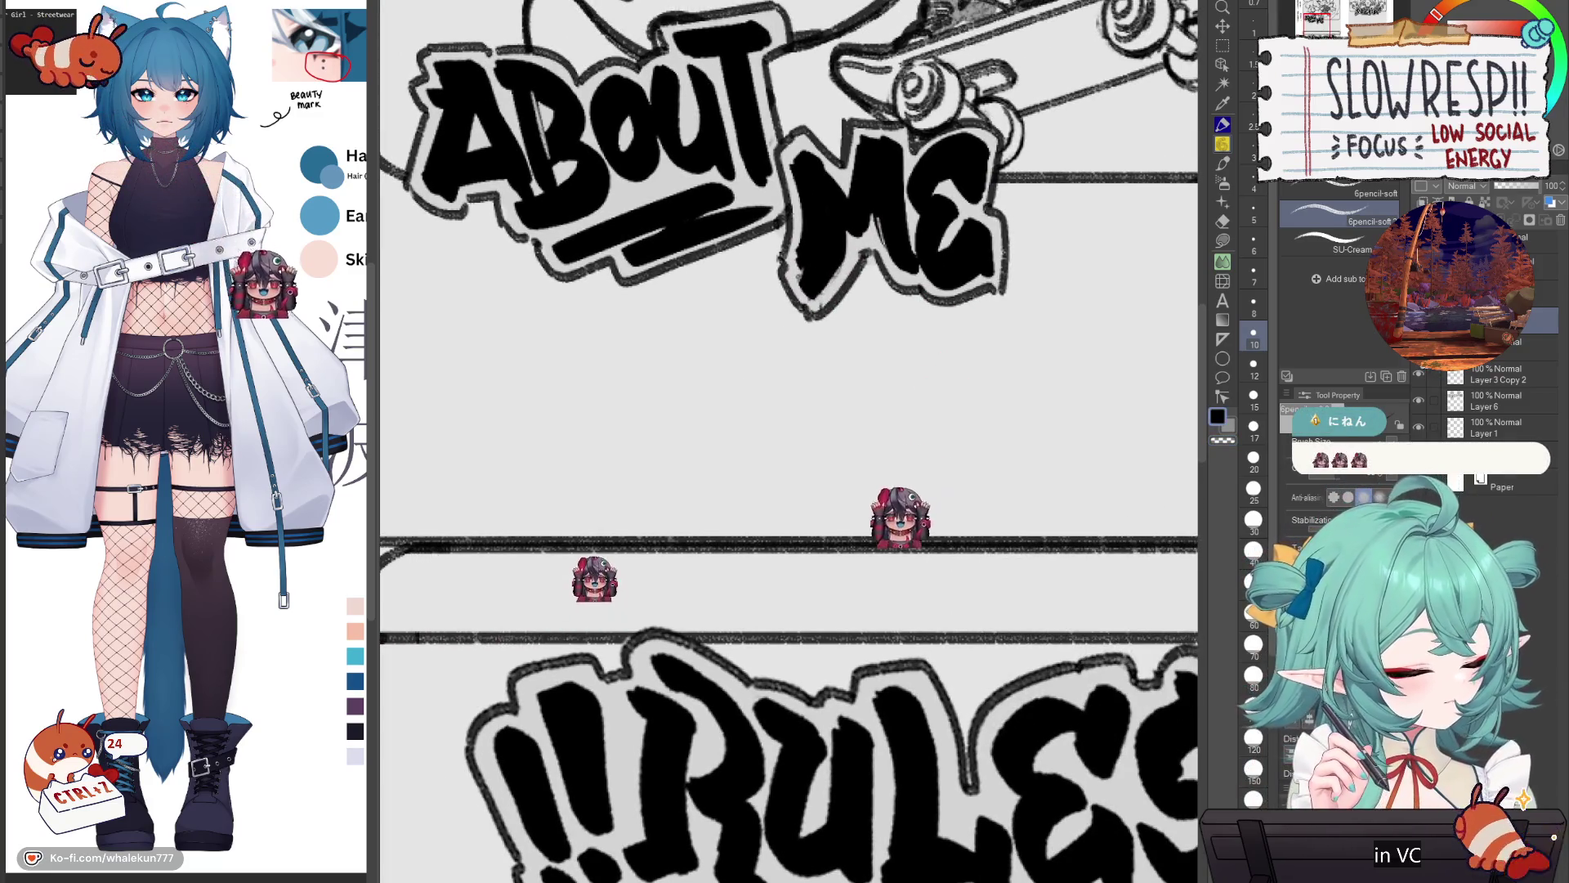
pyautogui.hotkey('ctrl', '-')
pyautogui.press('e')
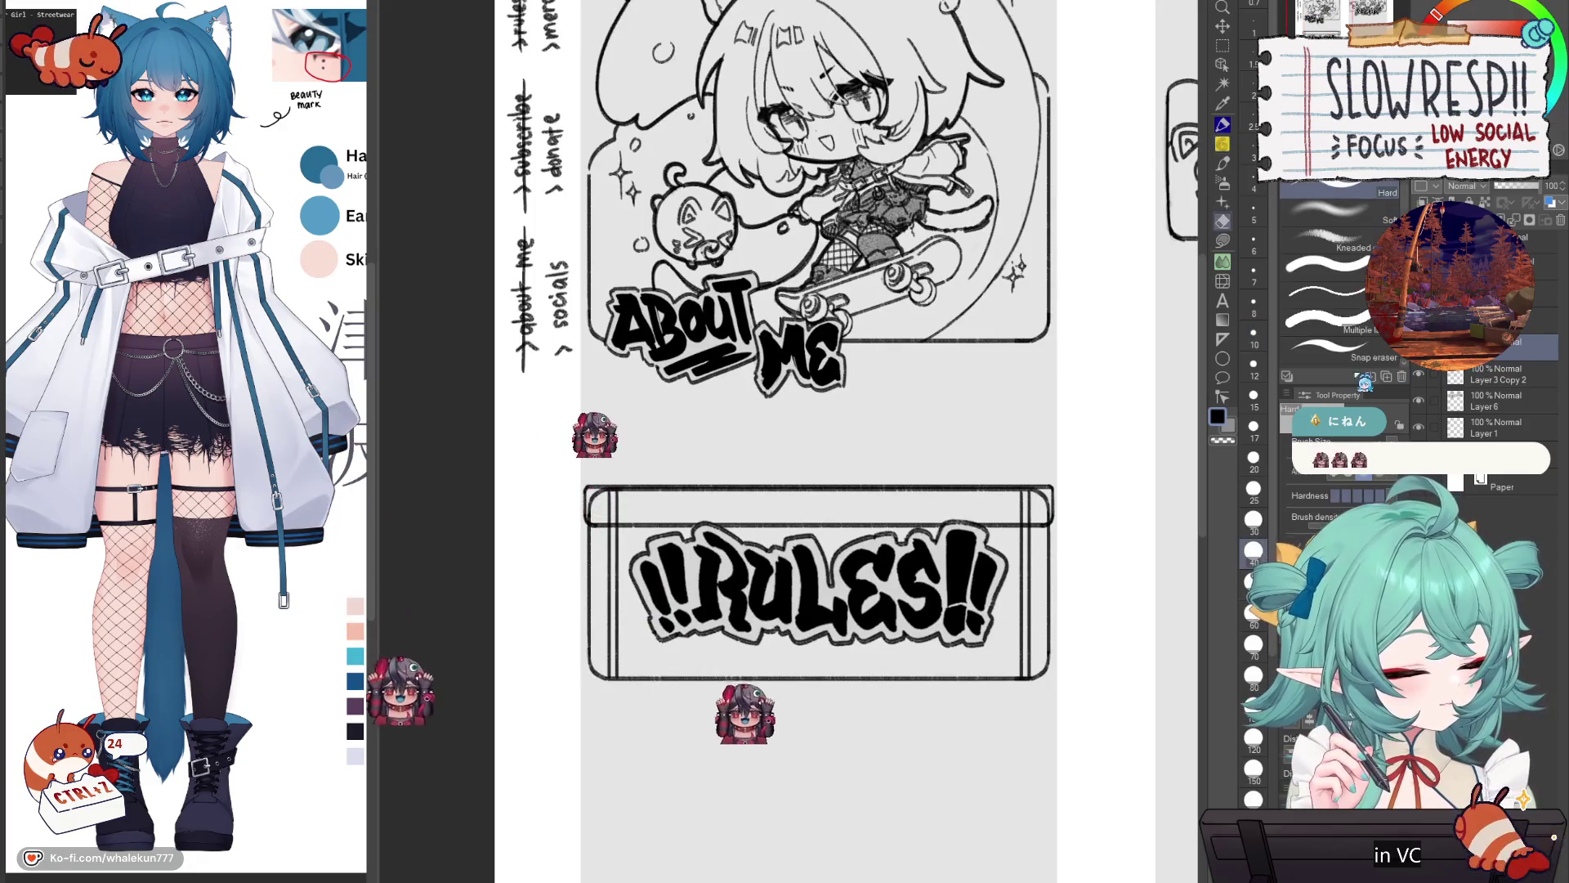
pyautogui.press(']')
pyautogui.press(']')
pyautogui.press(']')
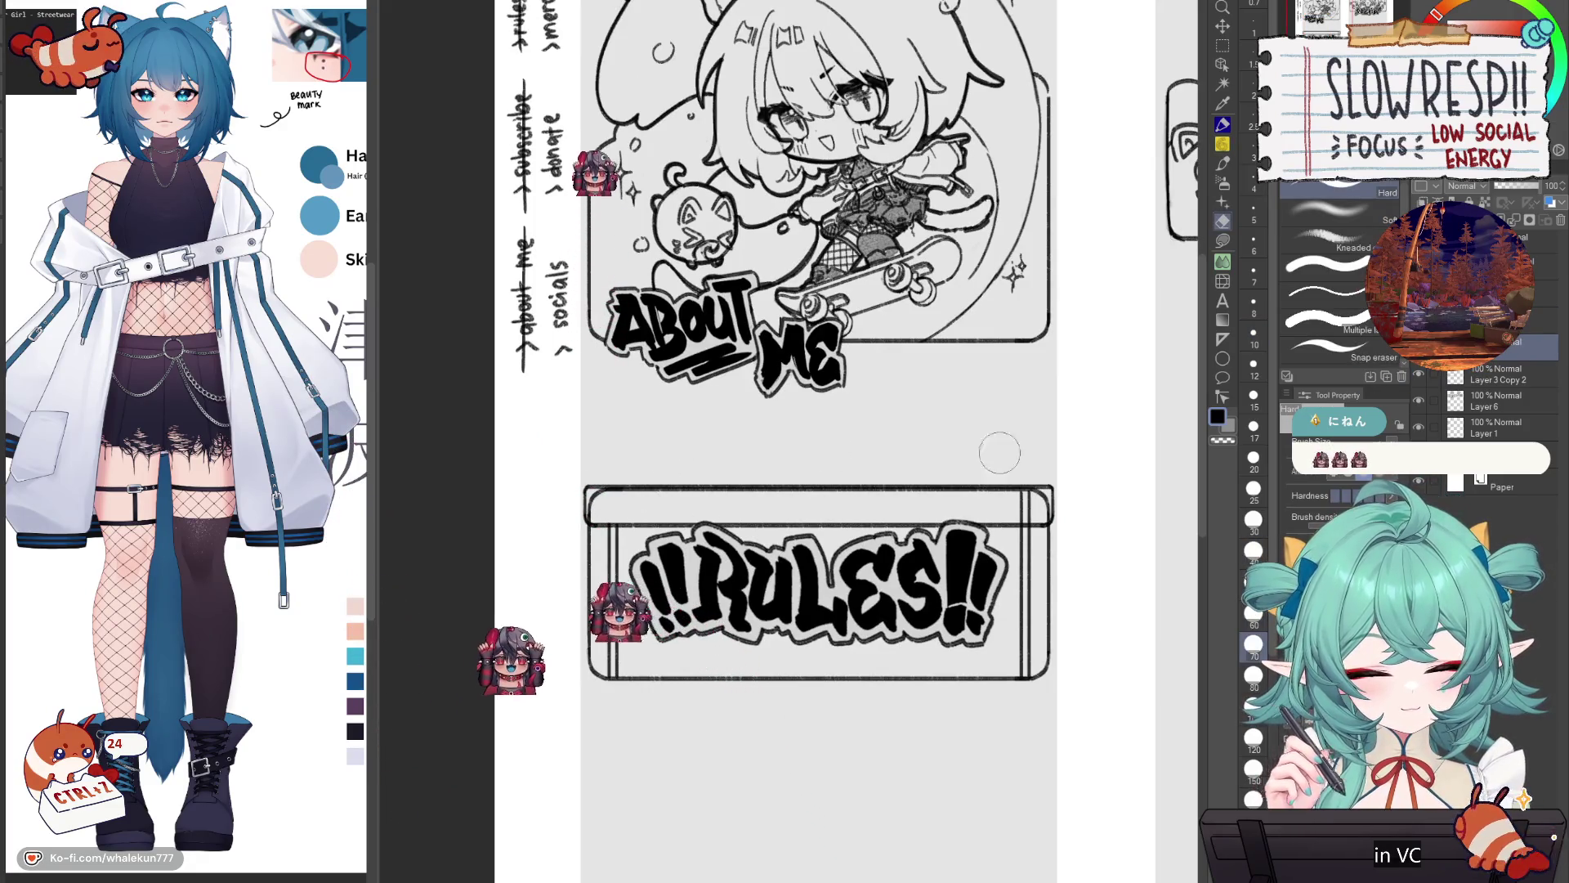
pyautogui.click(1498, 374)
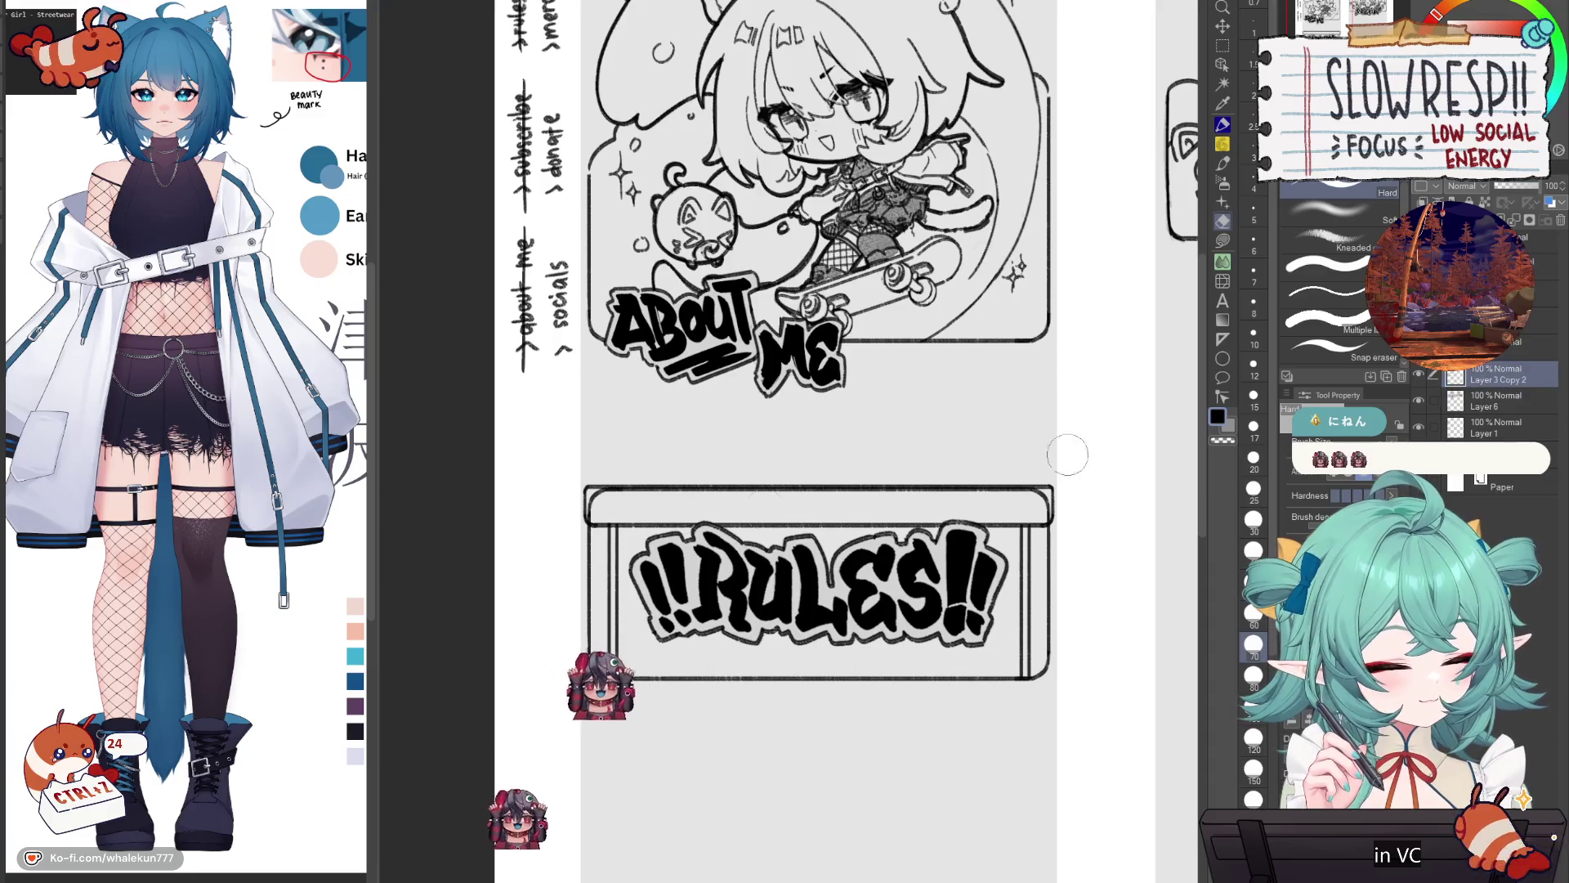
pyautogui.moveTo(595, 501); pyautogui.dragTo(1077, 501)
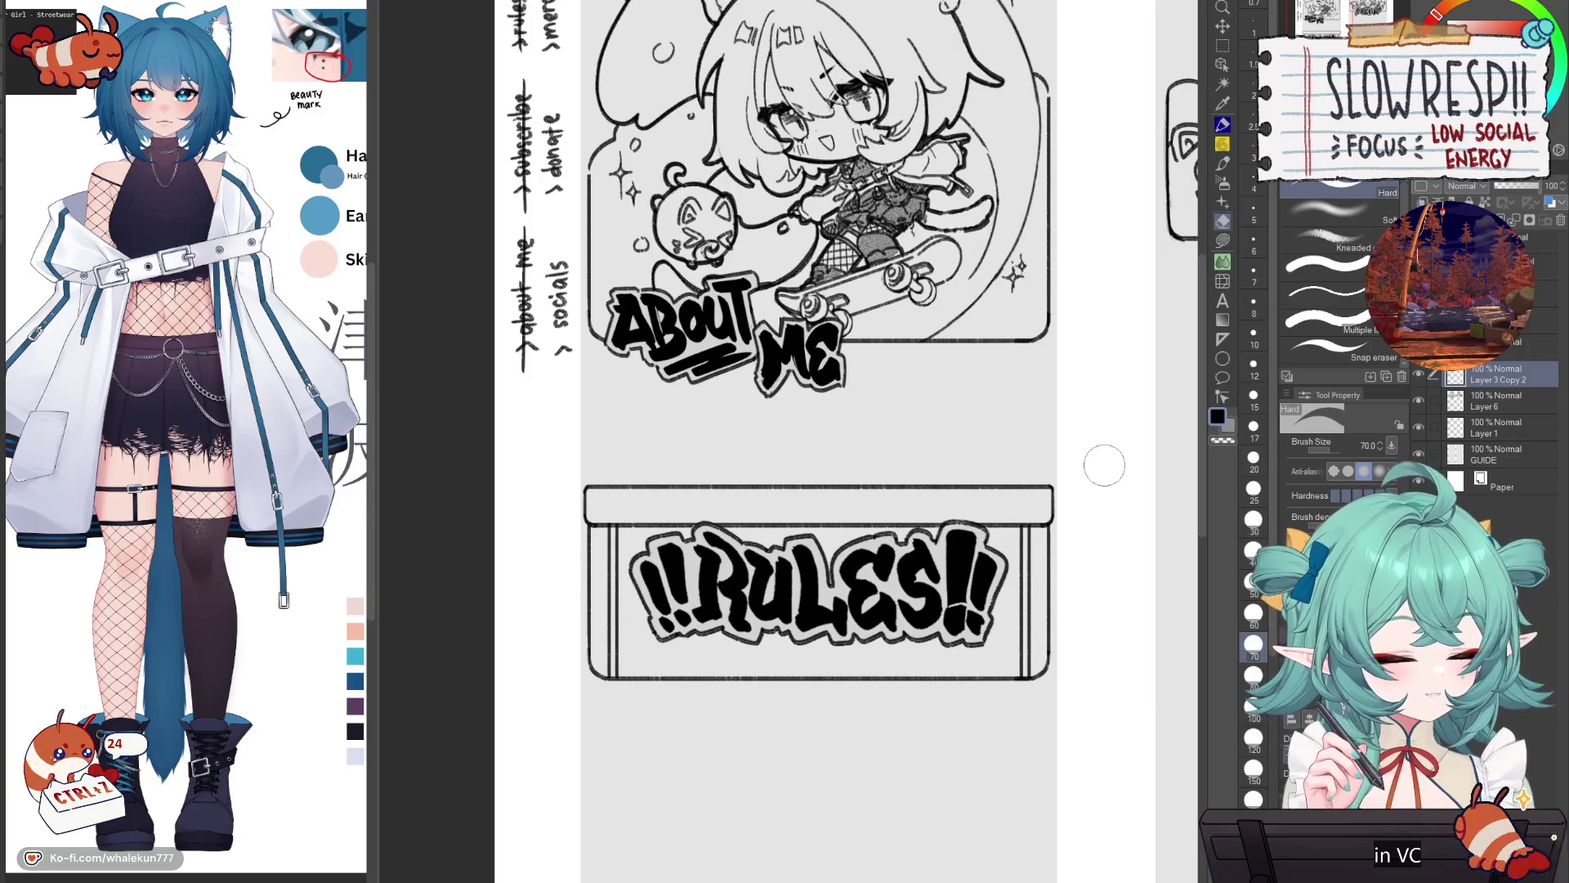
# Step: Lasso the RULES lettering and shift it slightly down
pyautogui.press('m')
pyautogui.moveTo(979, 702)
pyautogui.mouseDown()
pyautogui.moveTo(650, 485)
pyautogui.moveTo(981, 716)
pyautogui.mouseUp()
pyautogui.press('k')
pyautogui.moveTo(909, 592); pyautogui.dragTo(913, 609)
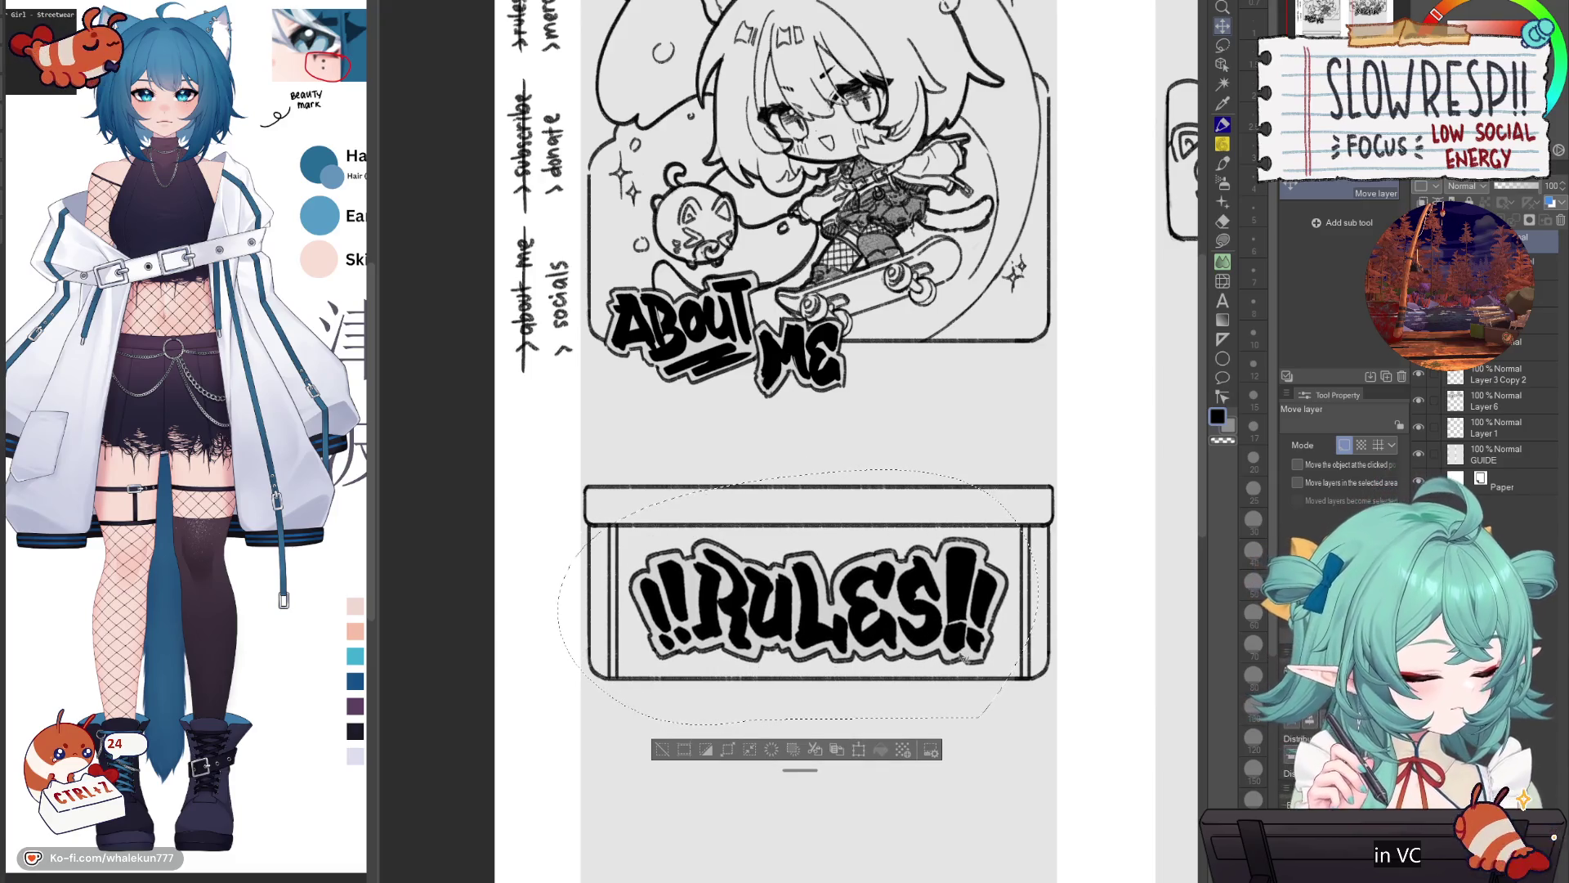
pyautogui.moveTo(979, 642); pyautogui.dragTo(985, 625)
pyautogui.hotkey('ctrl', 'd')
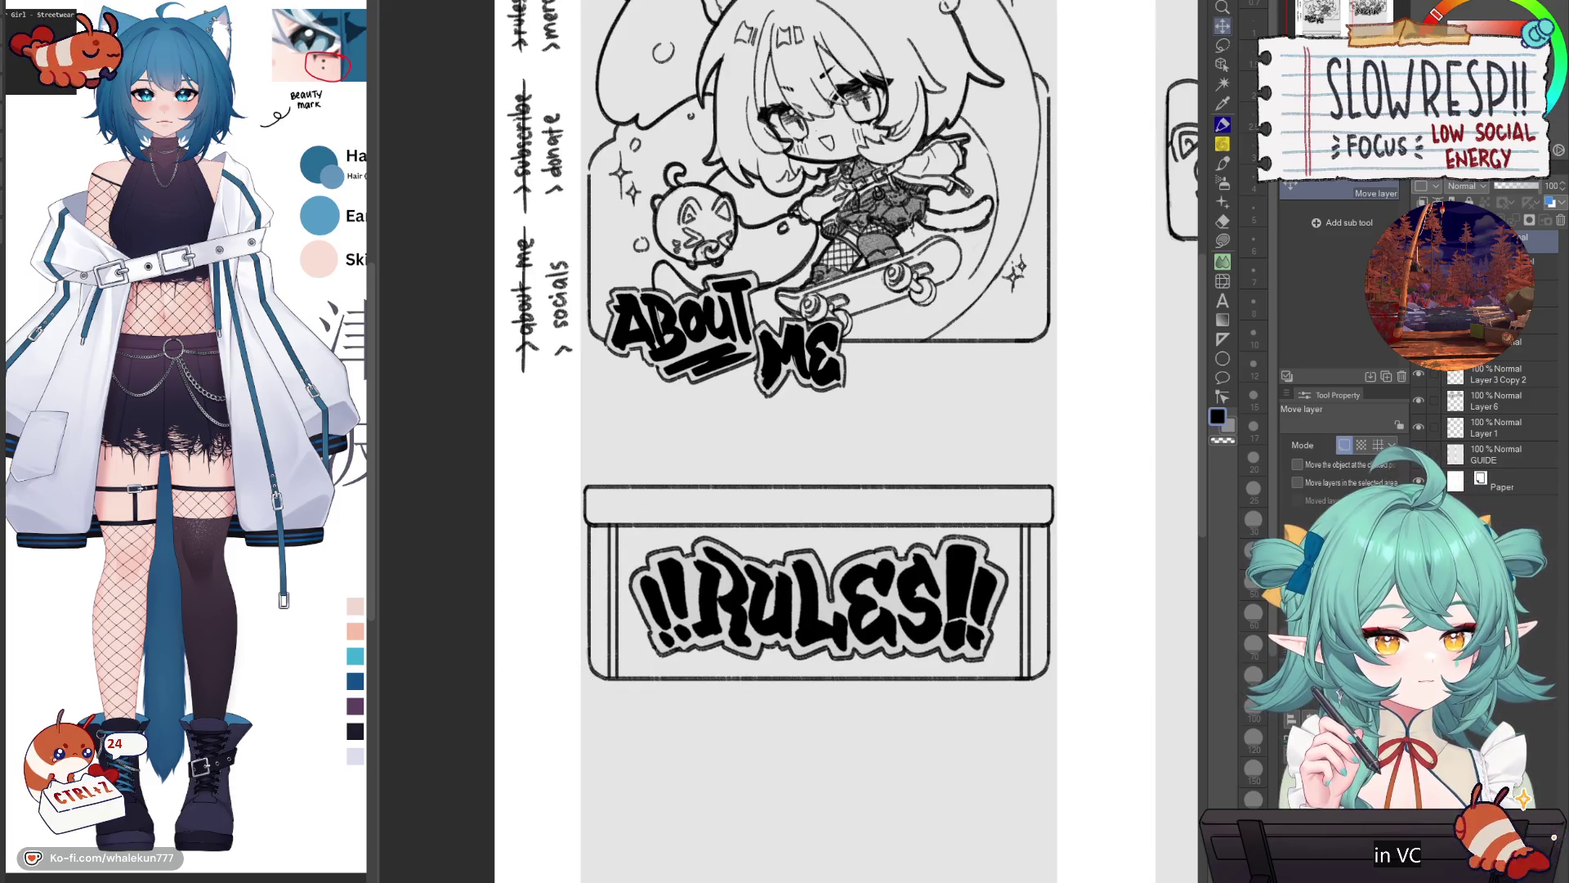
# Step: On a new layer, draw a straight vertical pencil line down the RULES box's centre
pyautogui.click(1537, 321)
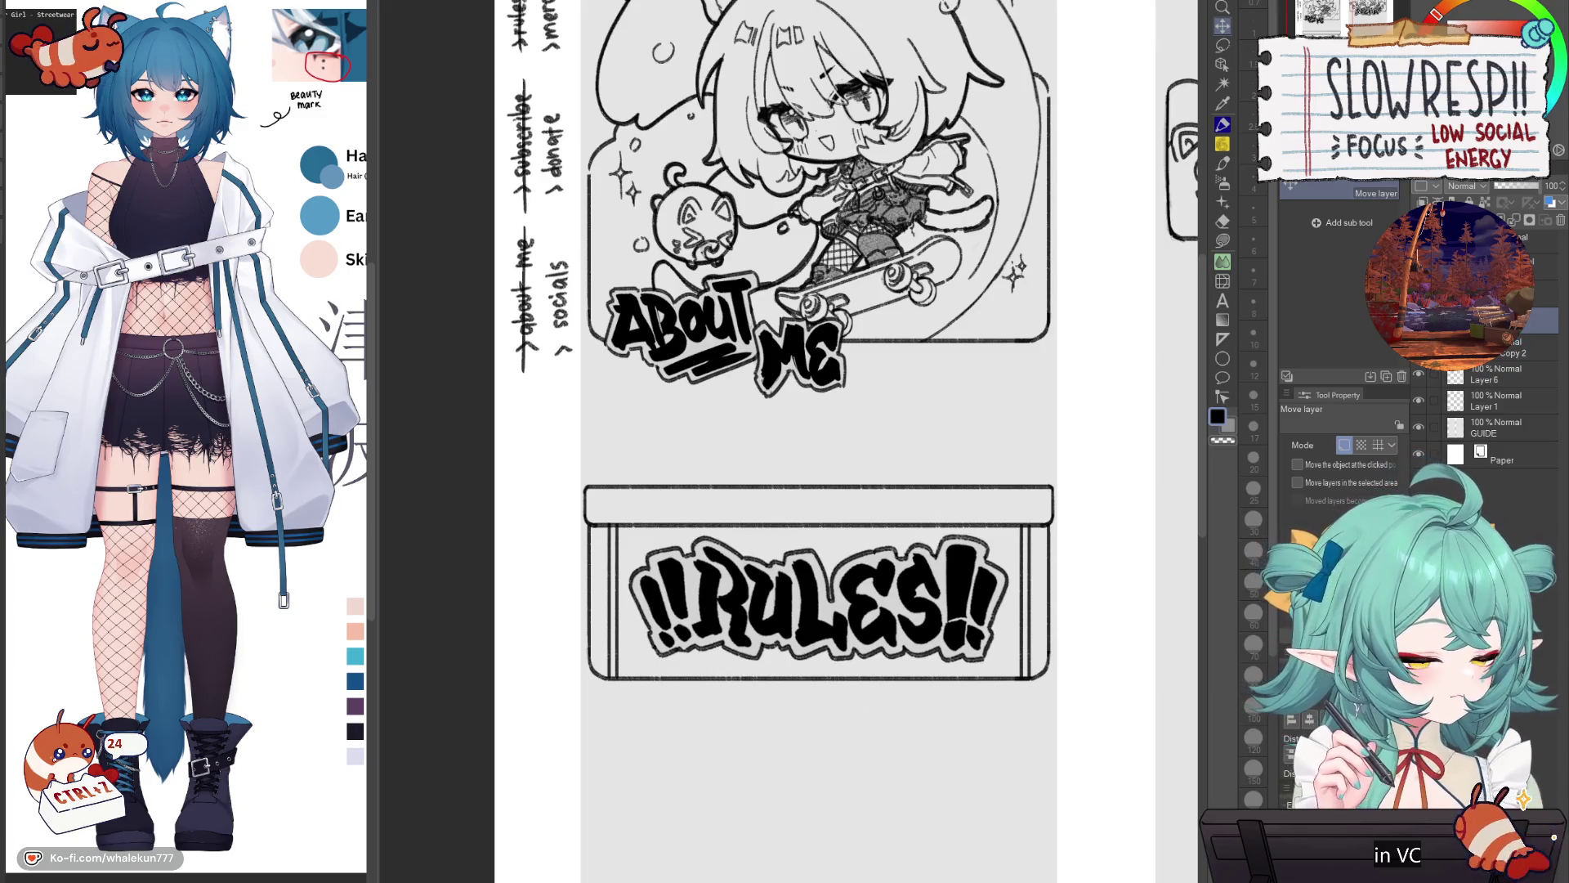
pyautogui.hotkey('ctrl', 'shift', 'n')
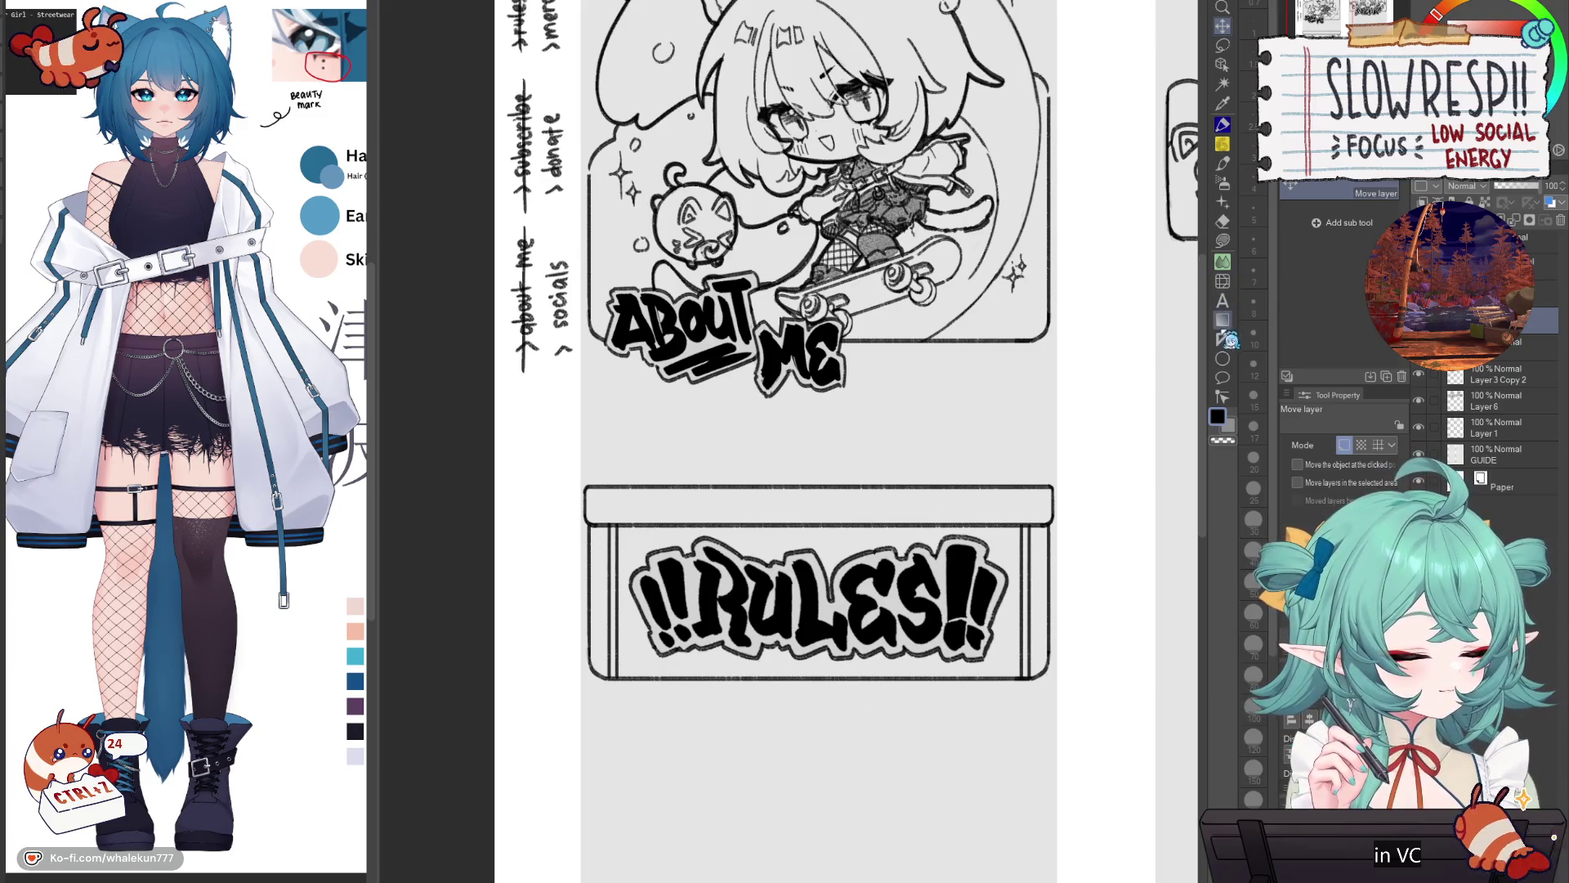
pyautogui.click(1226, 338)
pyautogui.scroll(2, 885, 574)
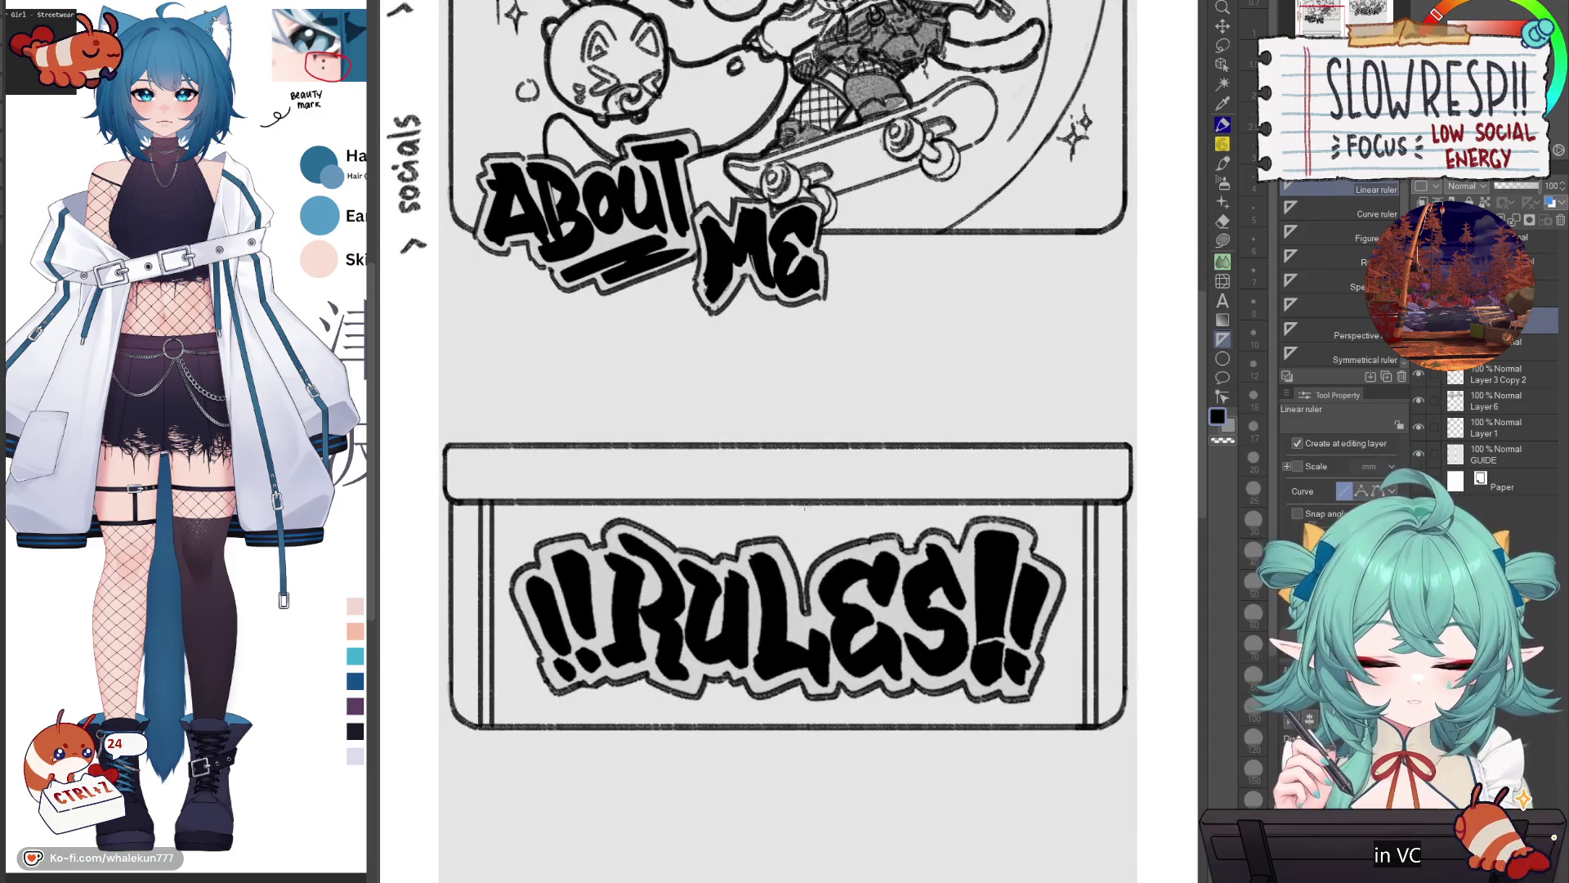
pyautogui.click(1223, 162)
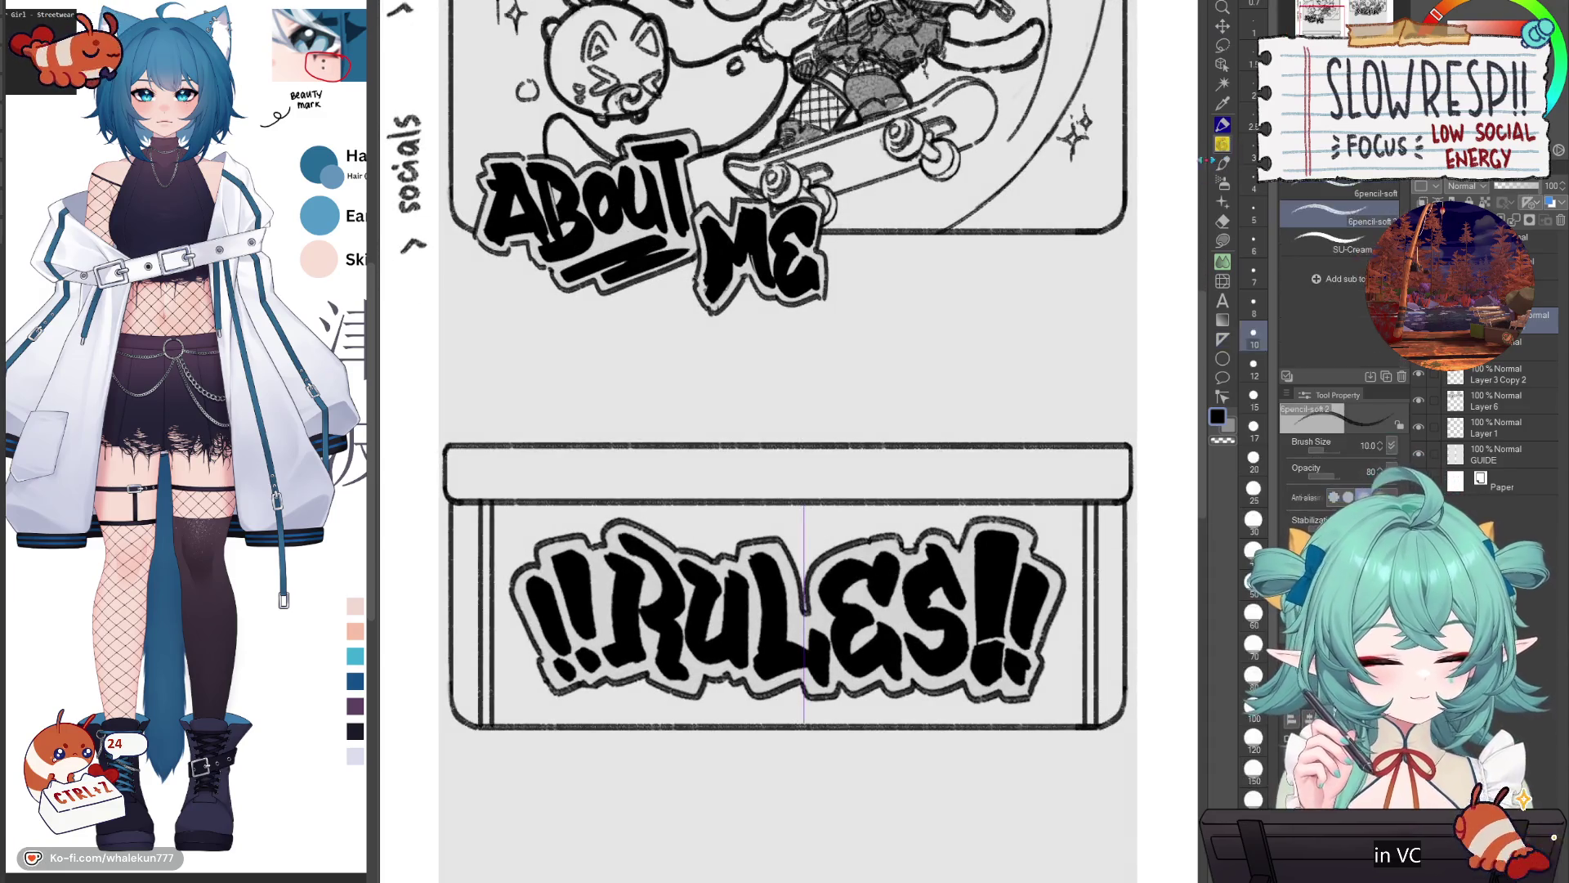
pyautogui.moveTo(804, 505); pyautogui.dragTo(806, 723)
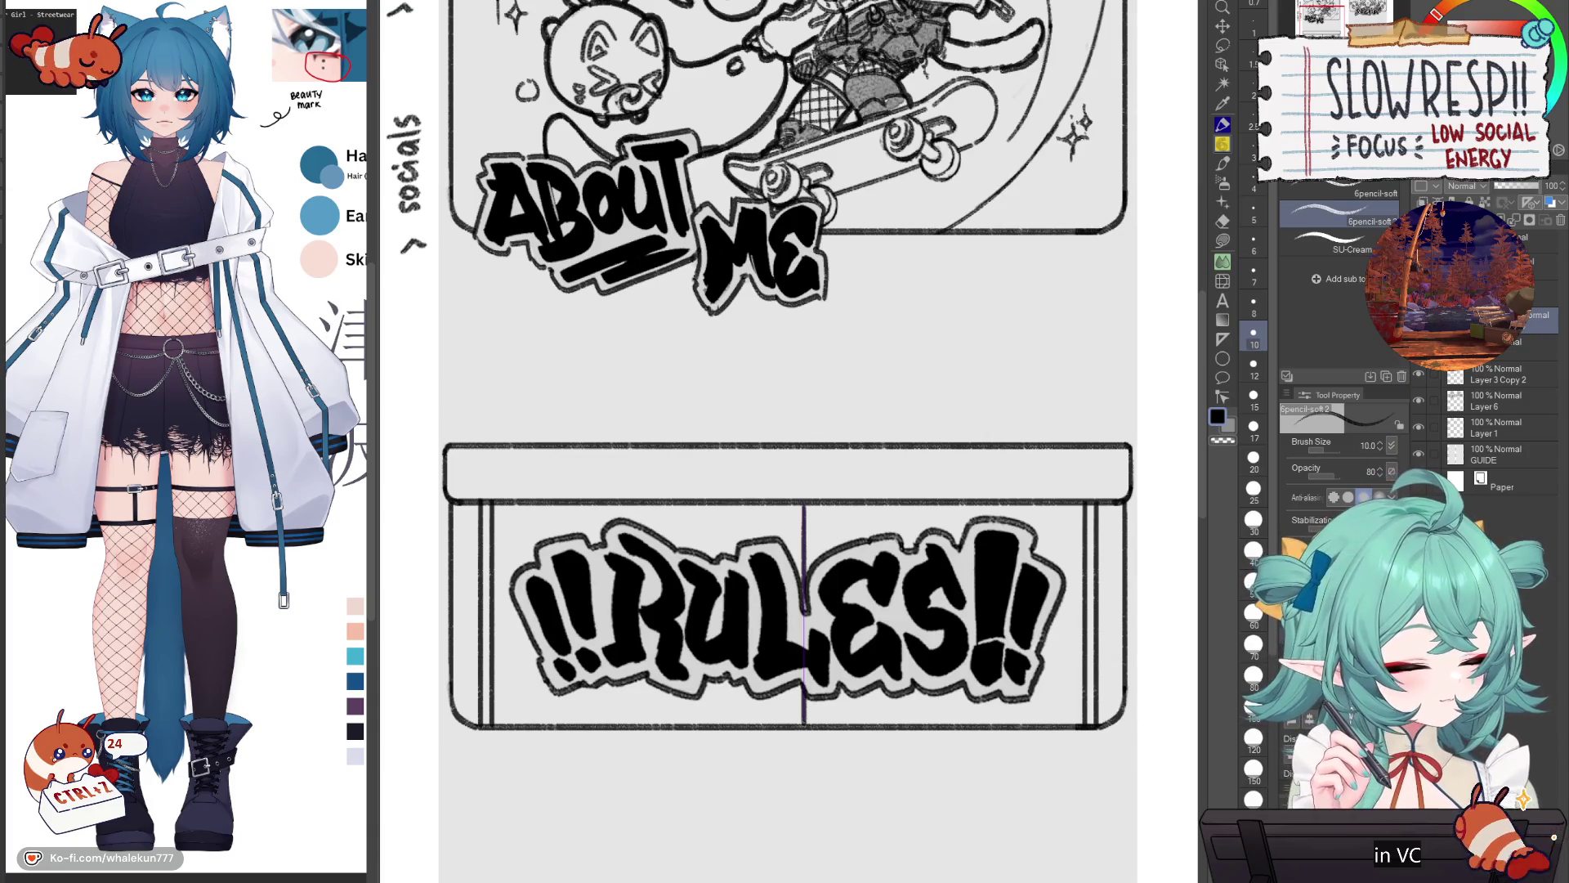
# Step: Shift the vertical line slightly left and paste a duplicate to double the centre divider
pyautogui.click(1223, 25)
pyautogui.moveTo(885, 683); pyautogui.dragTo(884, 670)
pyautogui.hotkey('ctrl', 'v')
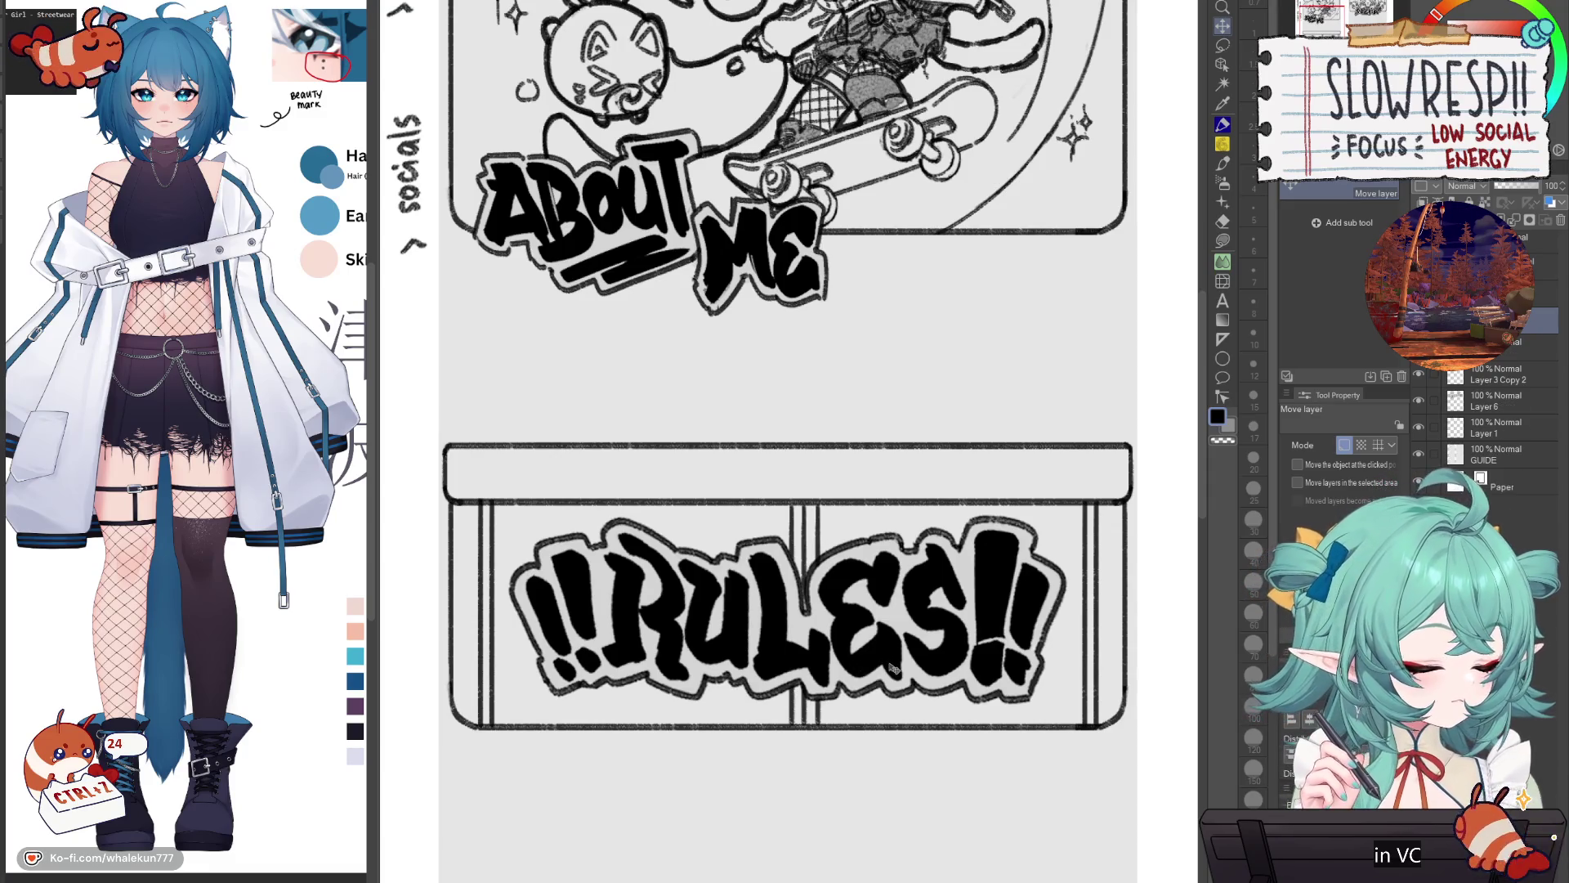
pyautogui.press('w')
pyautogui.hotkey('ctrl', 'a')
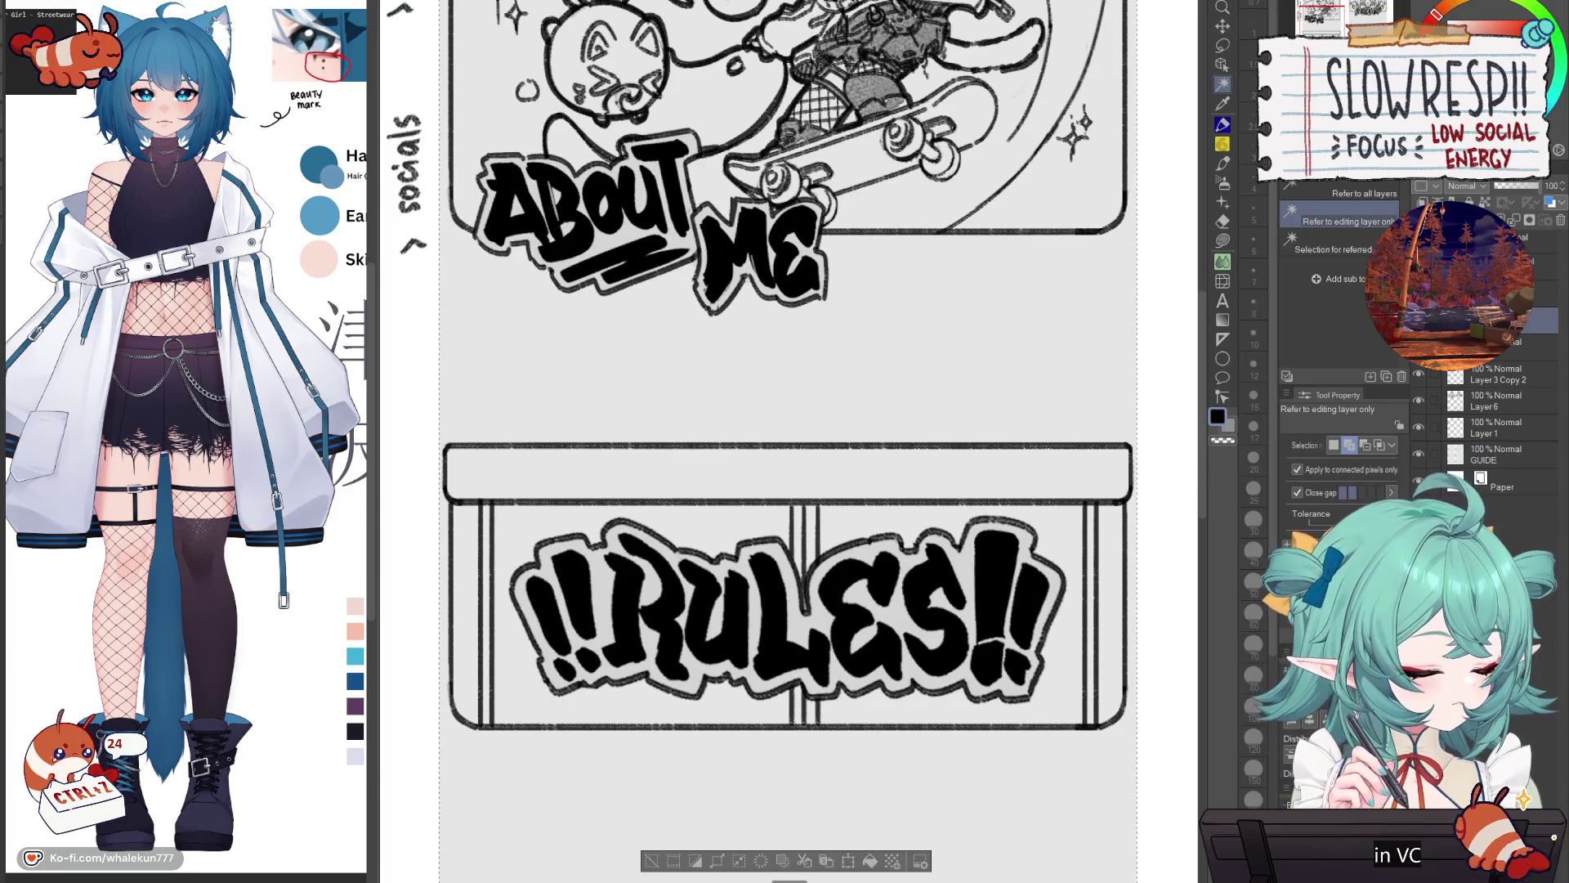
pyautogui.hotkey('ctrl', 'd')
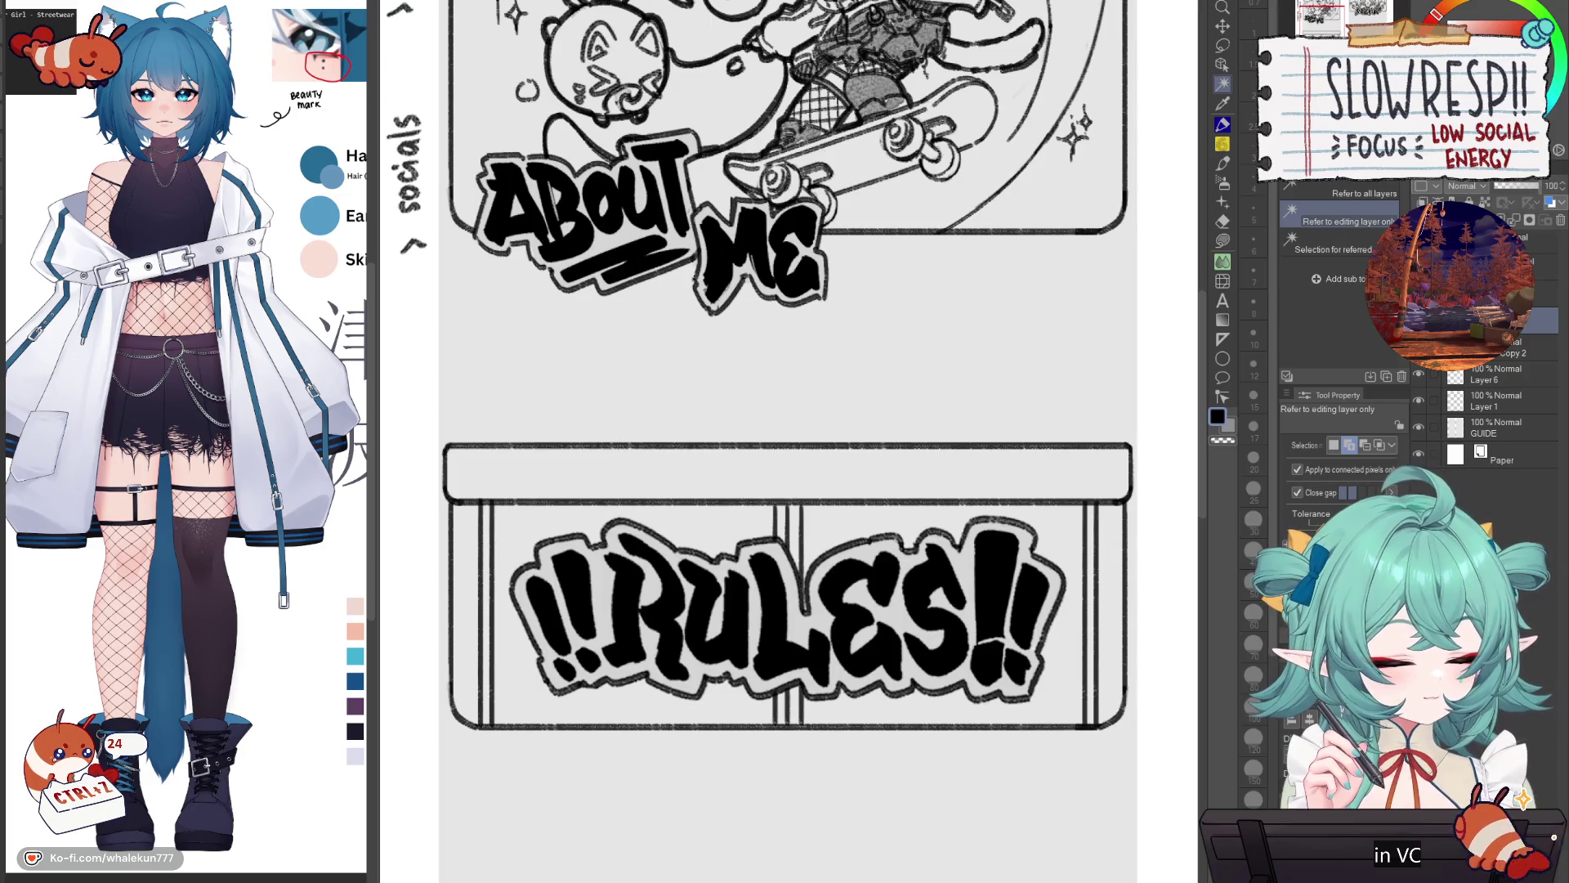
pyautogui.hotkey('ctrl', 'e')
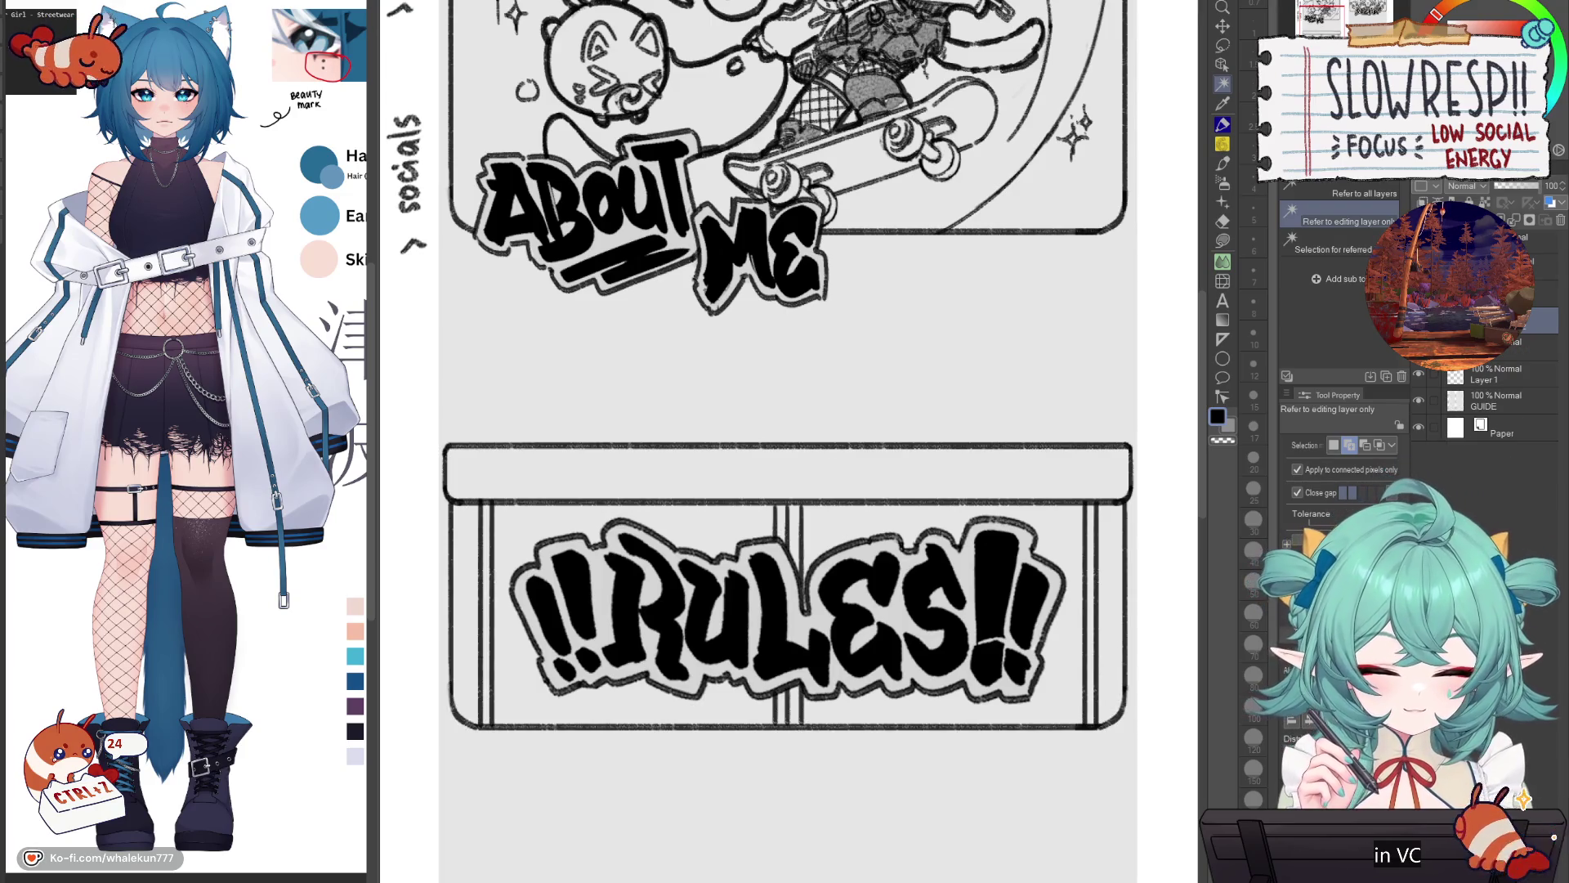
pyautogui.click(1226, 339)
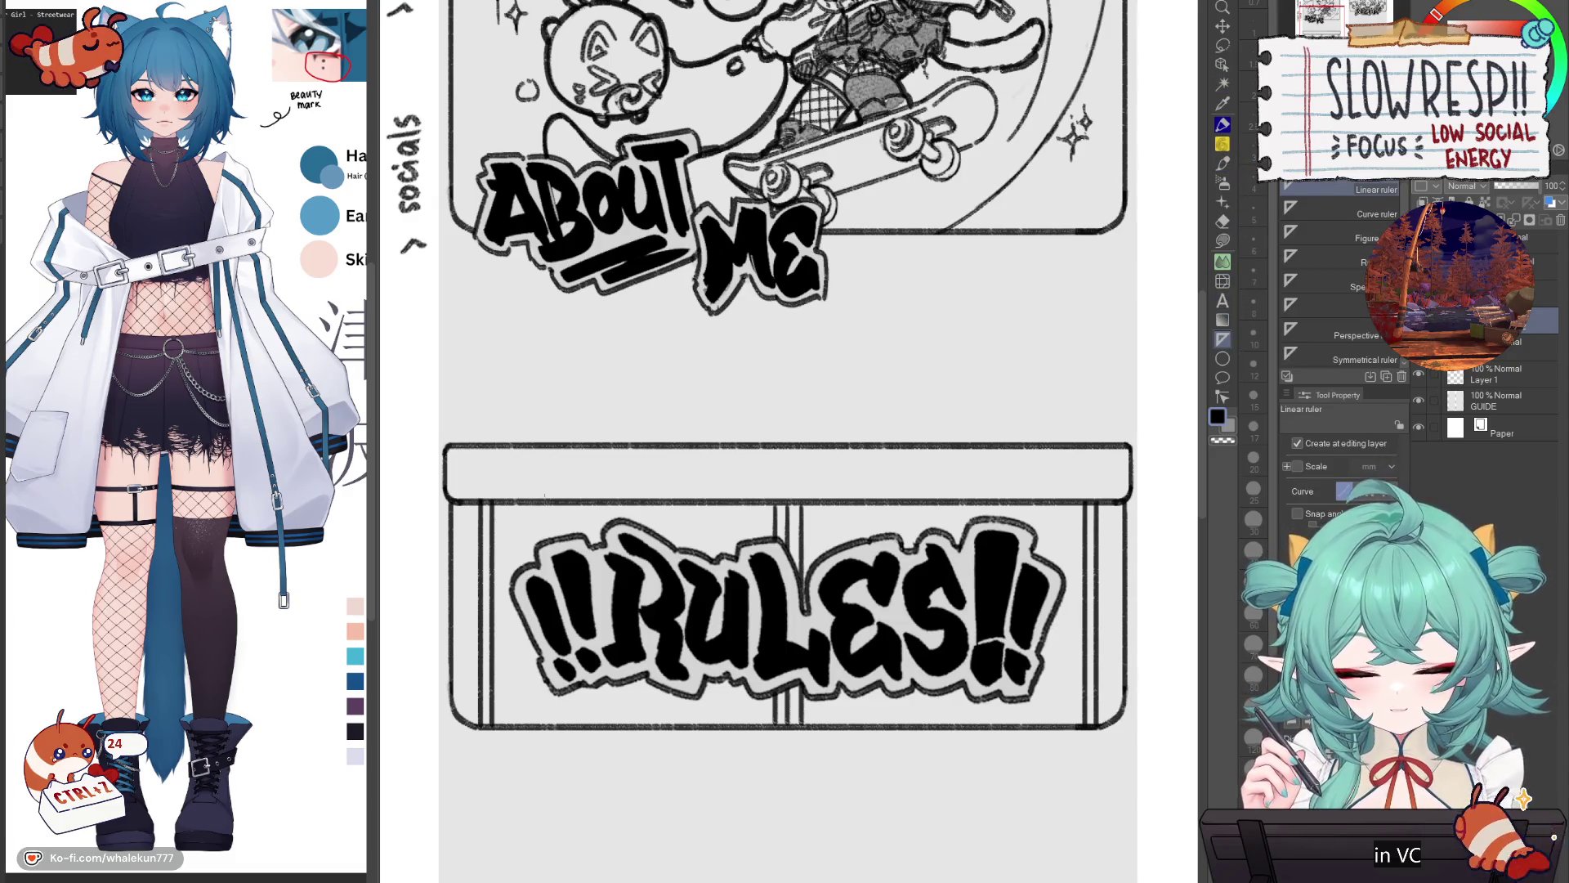
pyautogui.hotkey('ctrl', 'z')
# Step: Draw a horizontal pencil line along a ruler just inside the RULES box top
pyautogui.moveTo(494, 518); pyautogui.dragTo(1062, 537)
pyautogui.press('p')
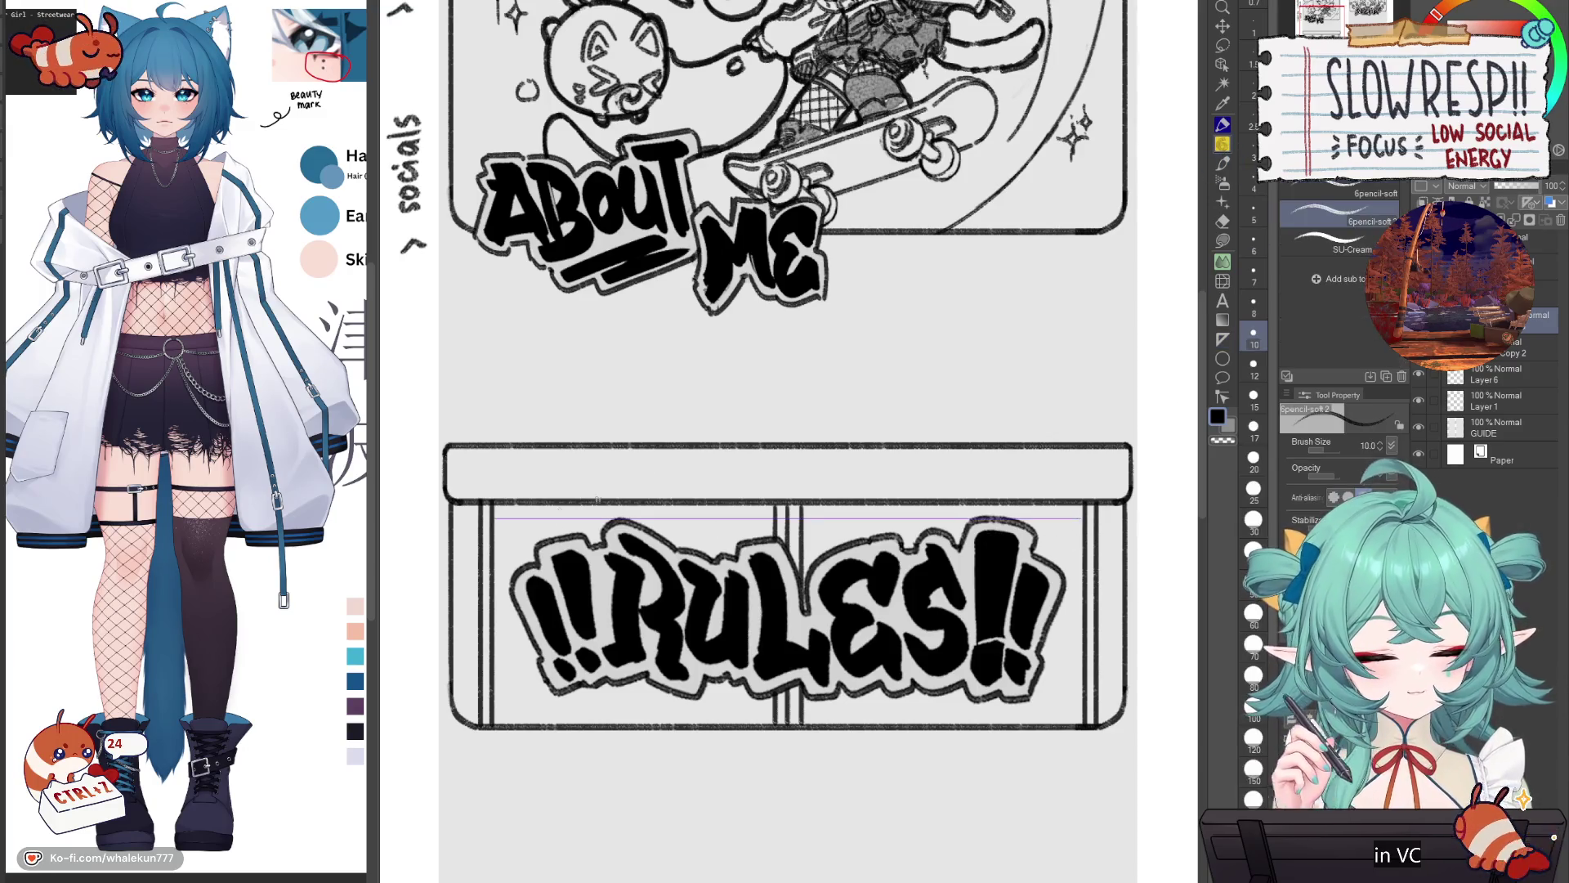
pyautogui.moveTo(497, 517)
pyautogui.mouseDown()
pyautogui.moveTo(752, 533)
pyautogui.moveTo(1084, 518)
pyautogui.mouseUp()
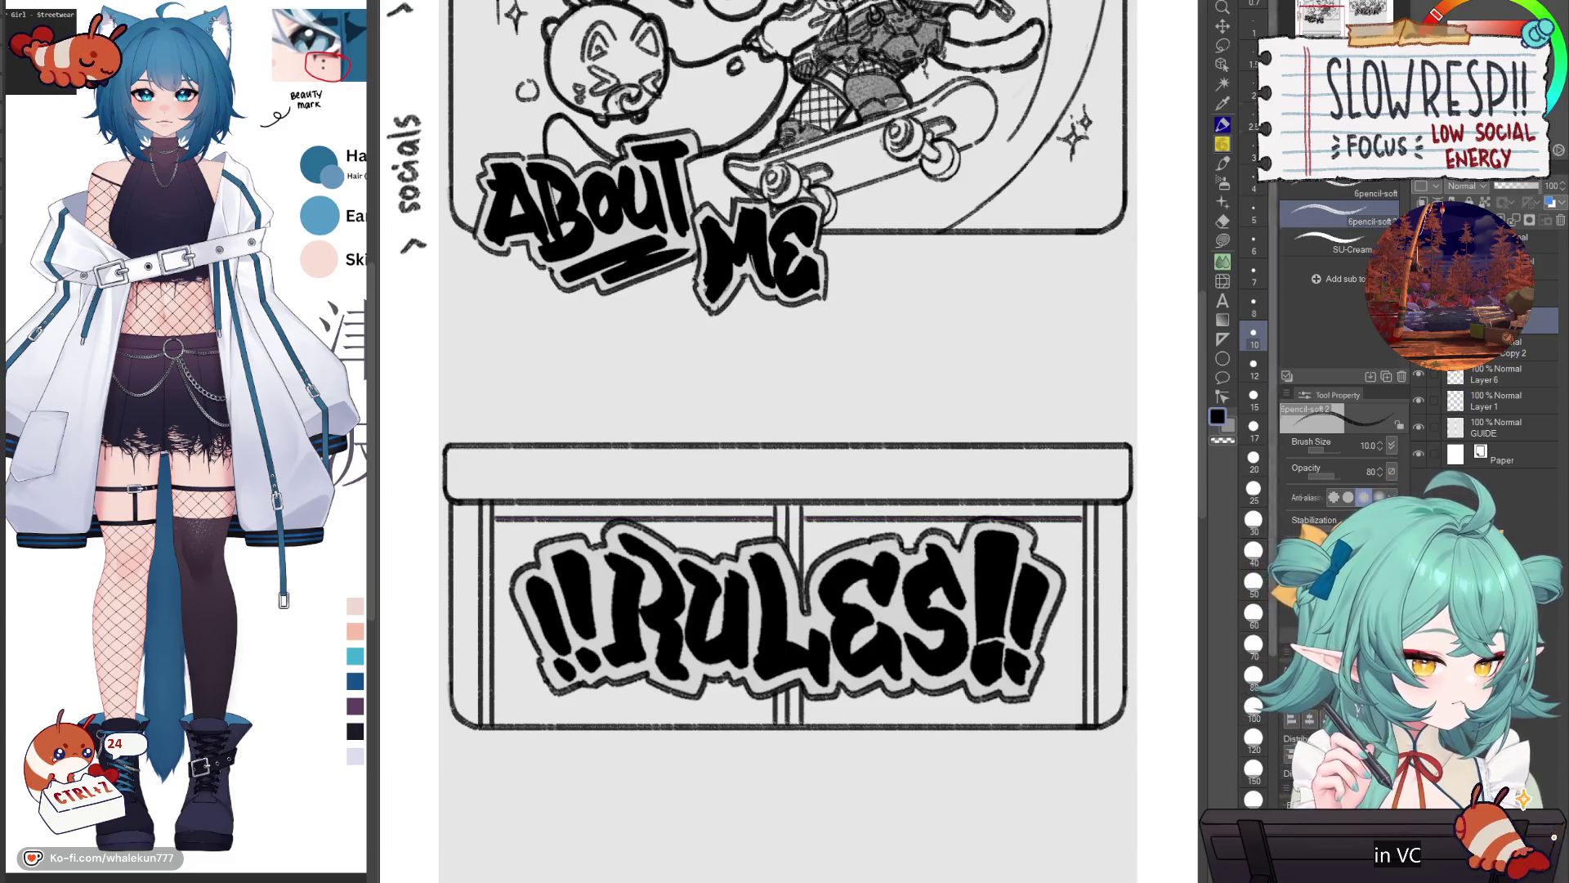
pyautogui.press('k')
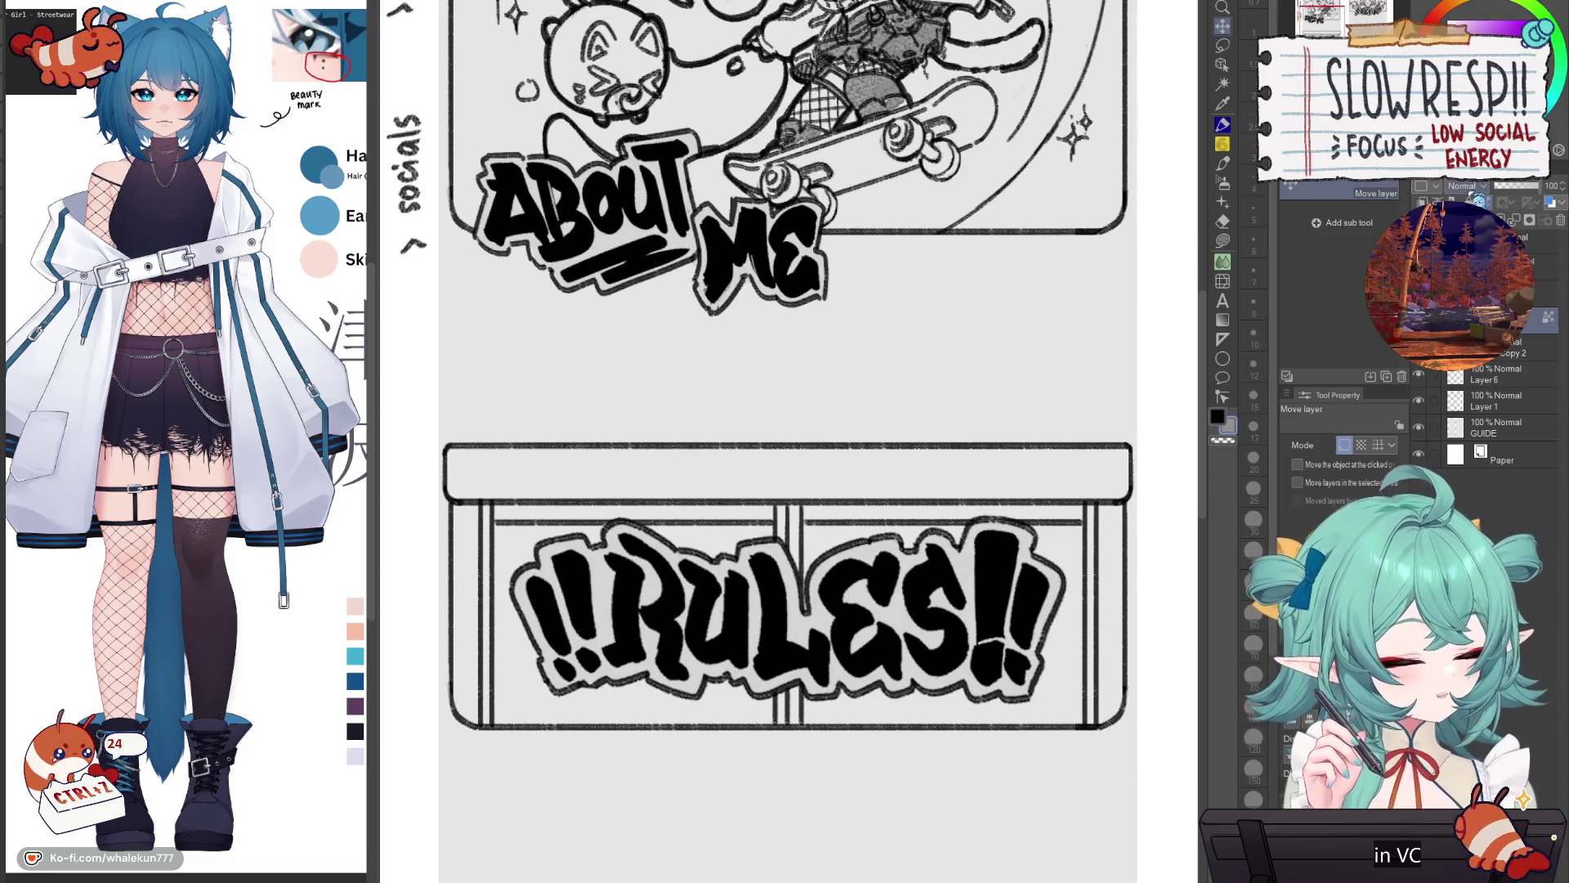
pyautogui.hotkey('ctrl', 'z')
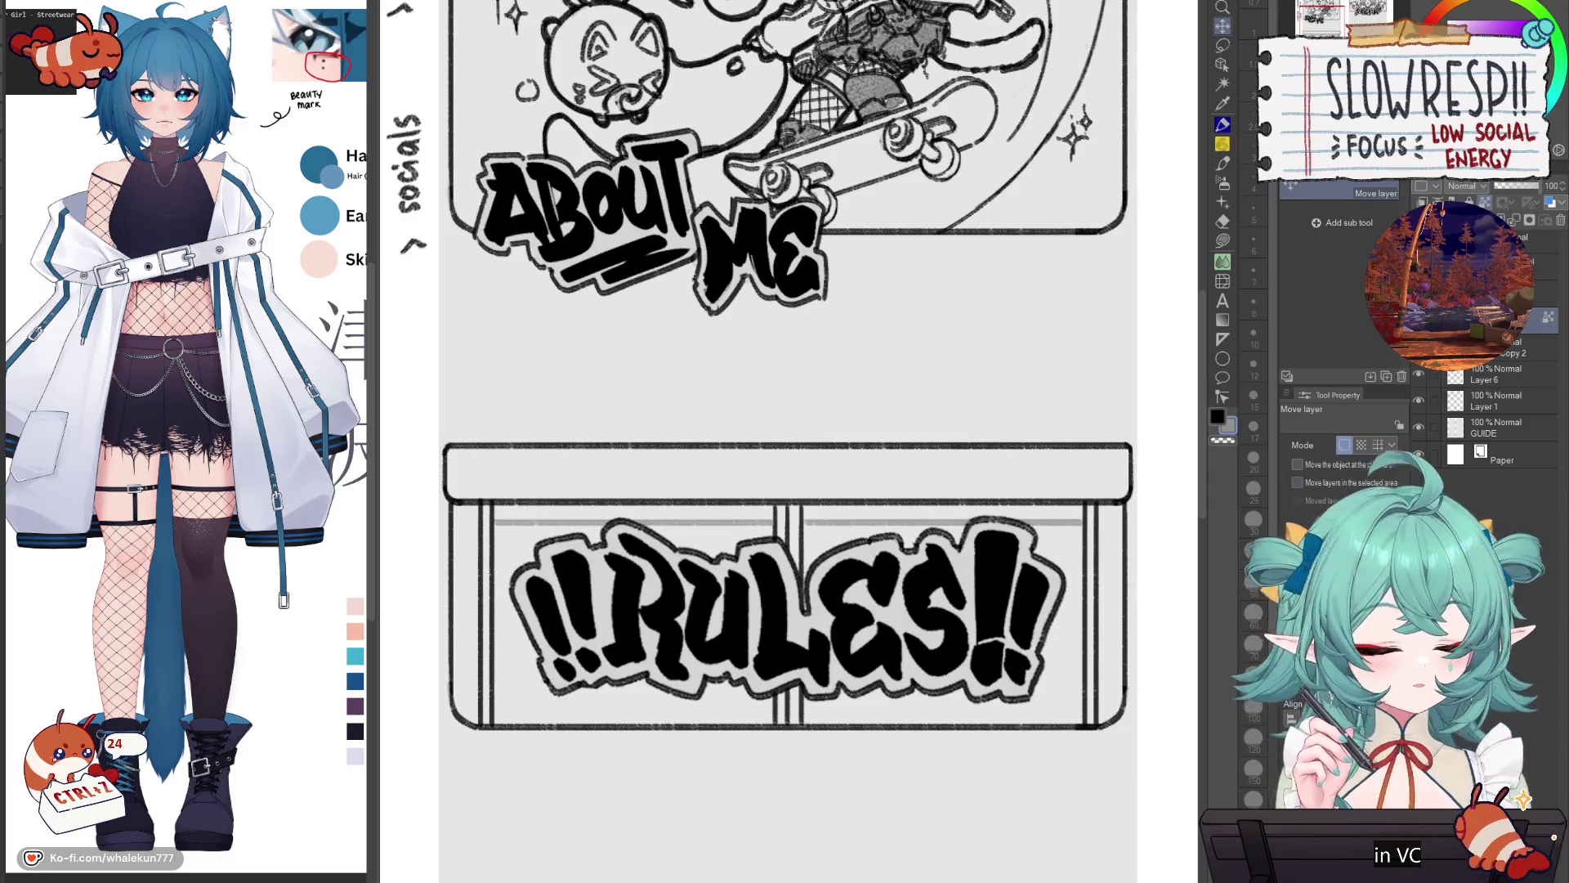
# Step: Move a copy of the grey line lower in the box and merge the guide line layers
pyautogui.moveTo(973, 572); pyautogui.dragTo(945, 734)
pyautogui.hotkey('ctrl', 'e')
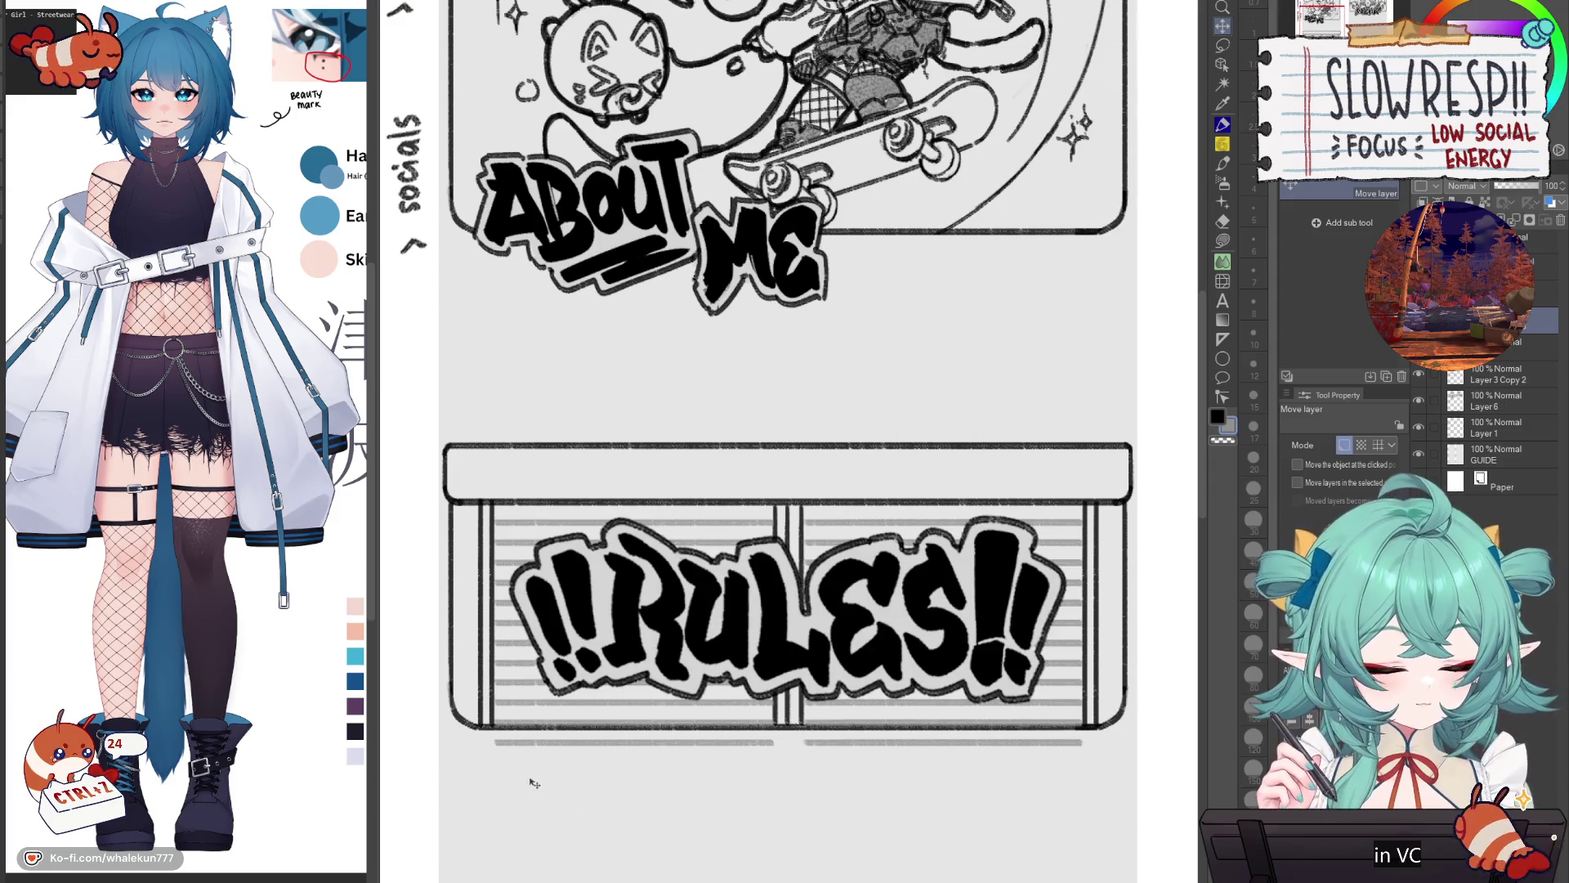
pyautogui.hotkey('ctrl', 'e')
# Step: Erase the grey strips below the RULES box, then restore them with undo
pyautogui.press('e')
pyautogui.moveTo(479, 765); pyautogui.dragTo(1121, 756)
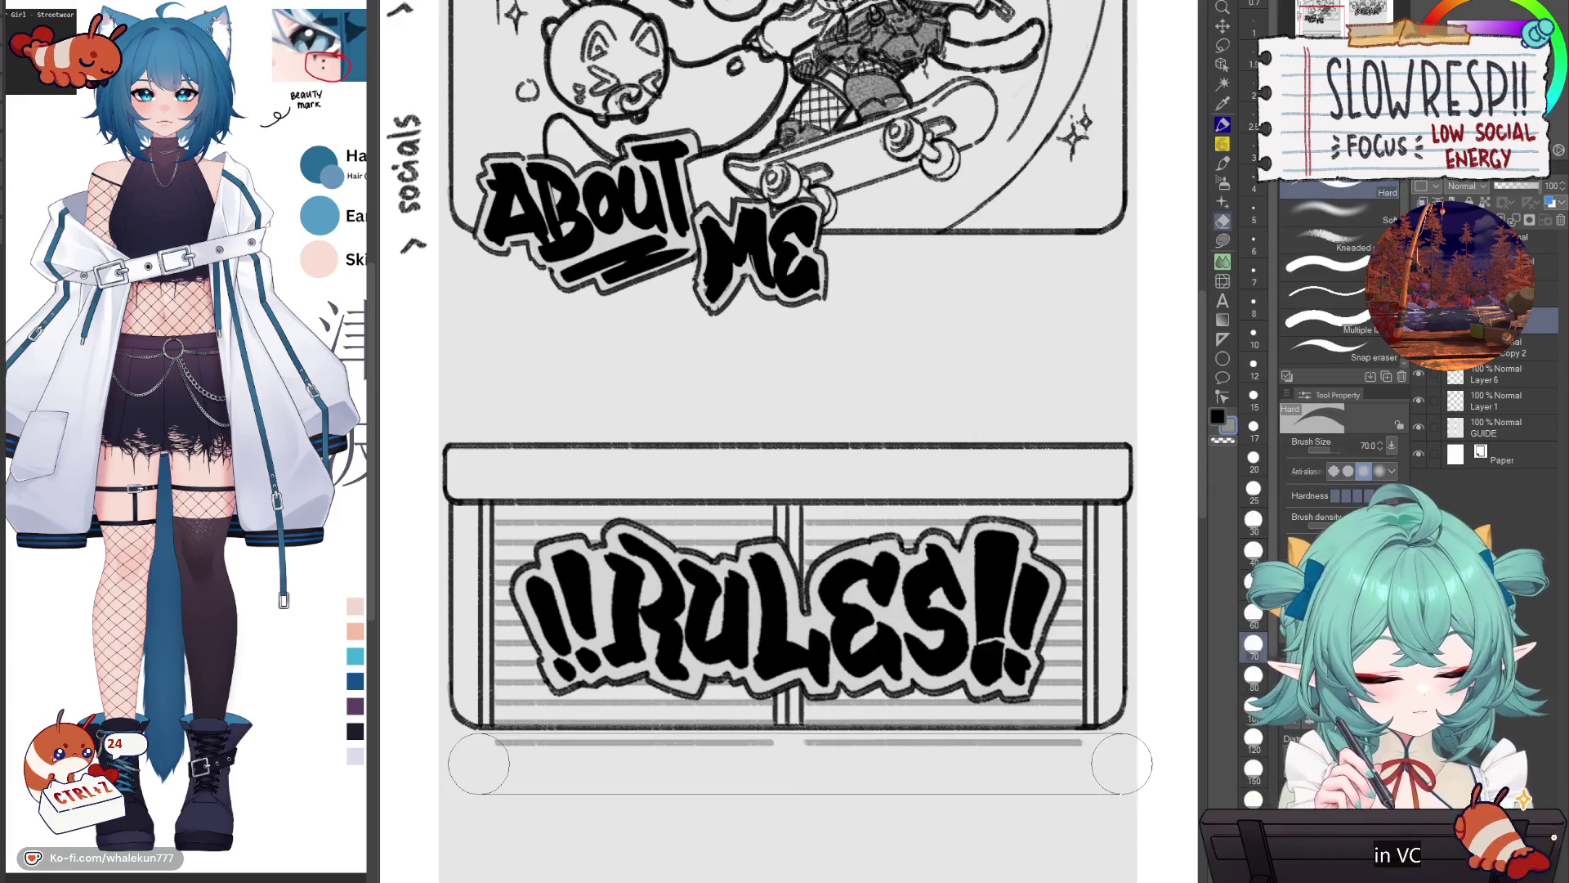
pyautogui.press('k')
pyautogui.hotkey('ctrl', 'z')
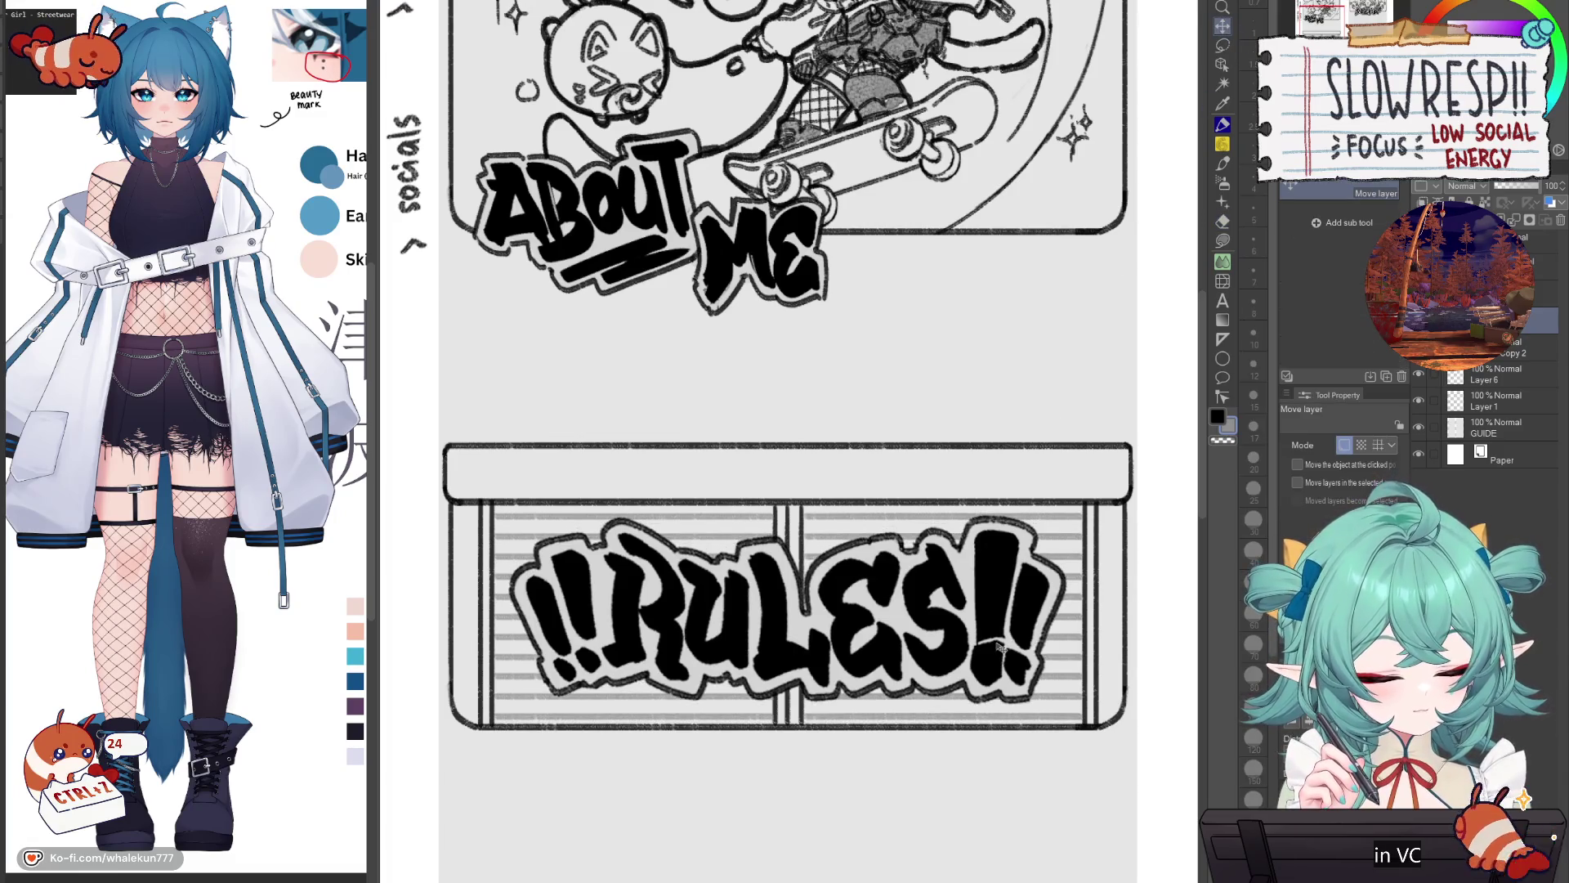
pyautogui.scroll(-3, 1008, 633)
pyautogui.scroll(3, 973, 573)
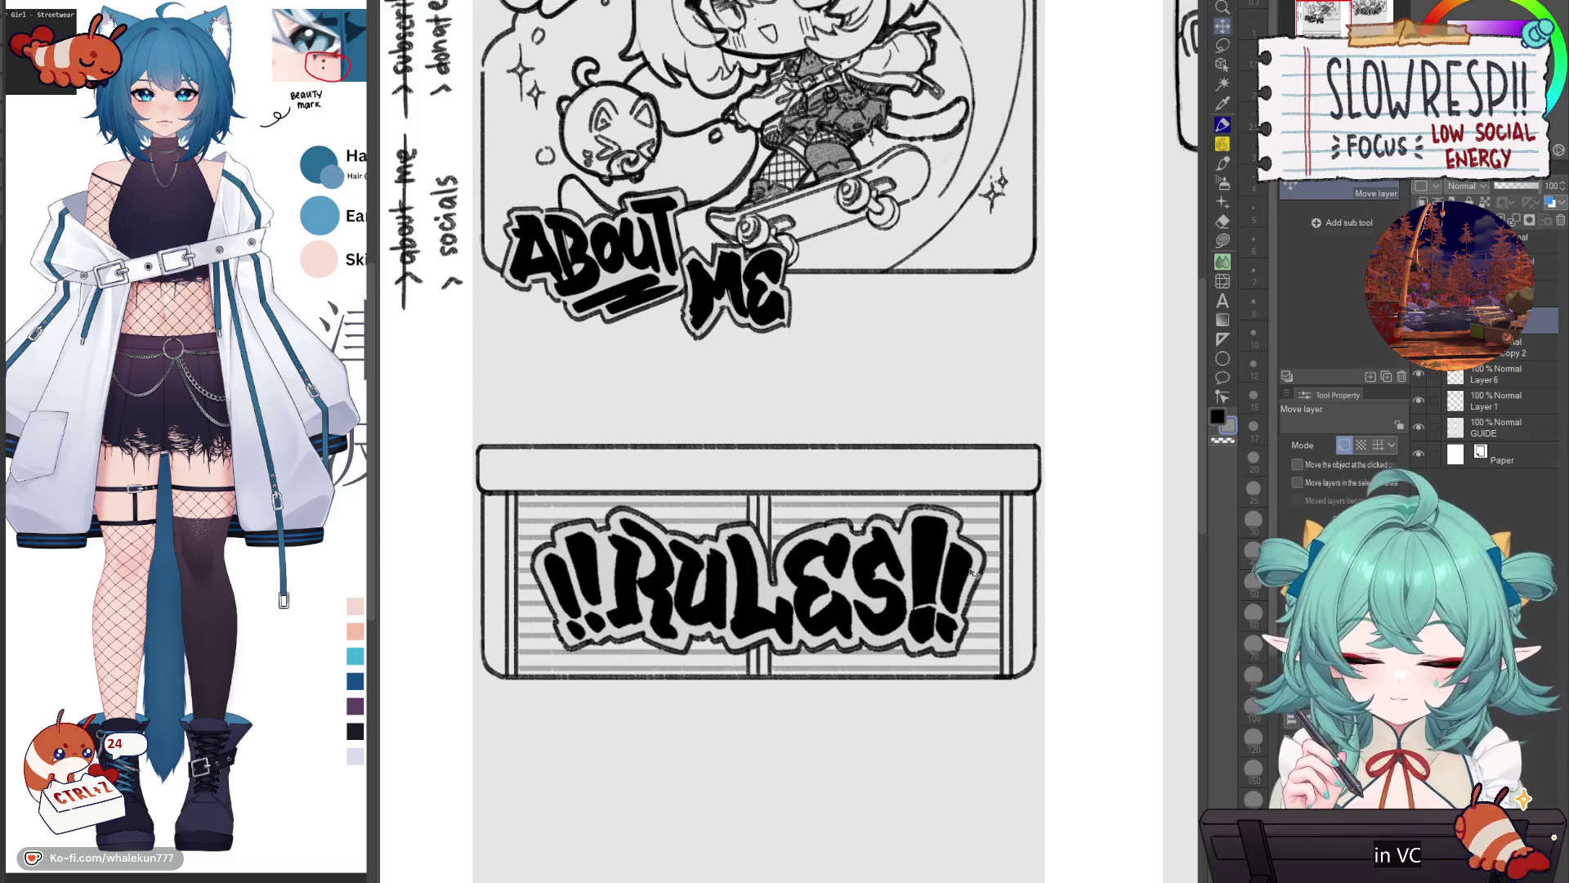
# Step: Sketch the notch on the RULES header bar with the soft pencil, undoing a stray mark
pyautogui.click(1223, 145)
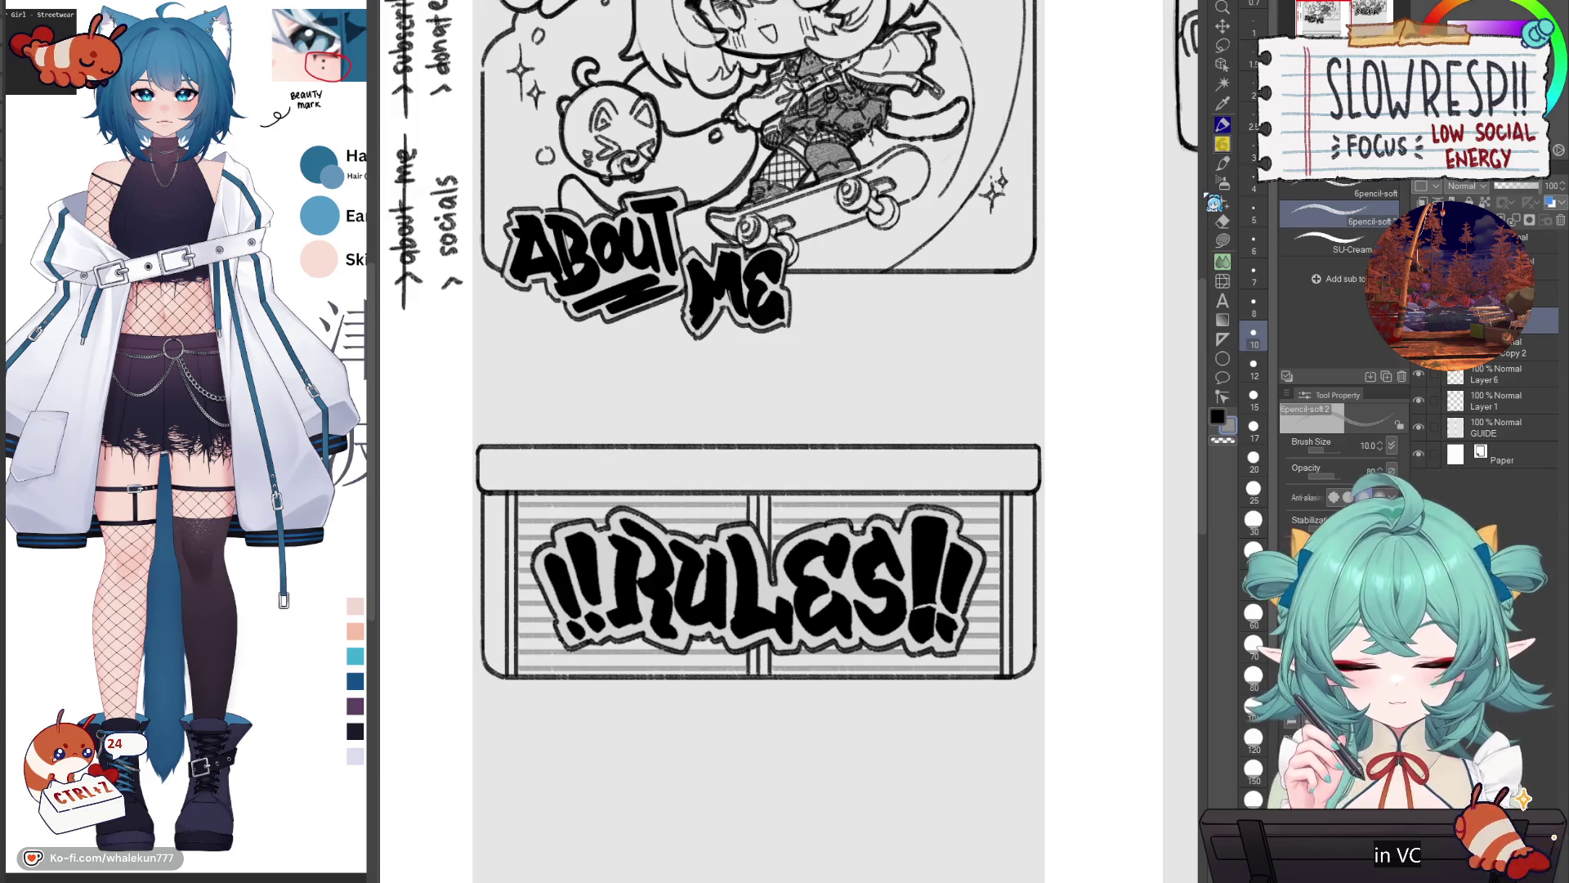
pyautogui.moveTo(980, 660); pyautogui.dragTo(992, 710)
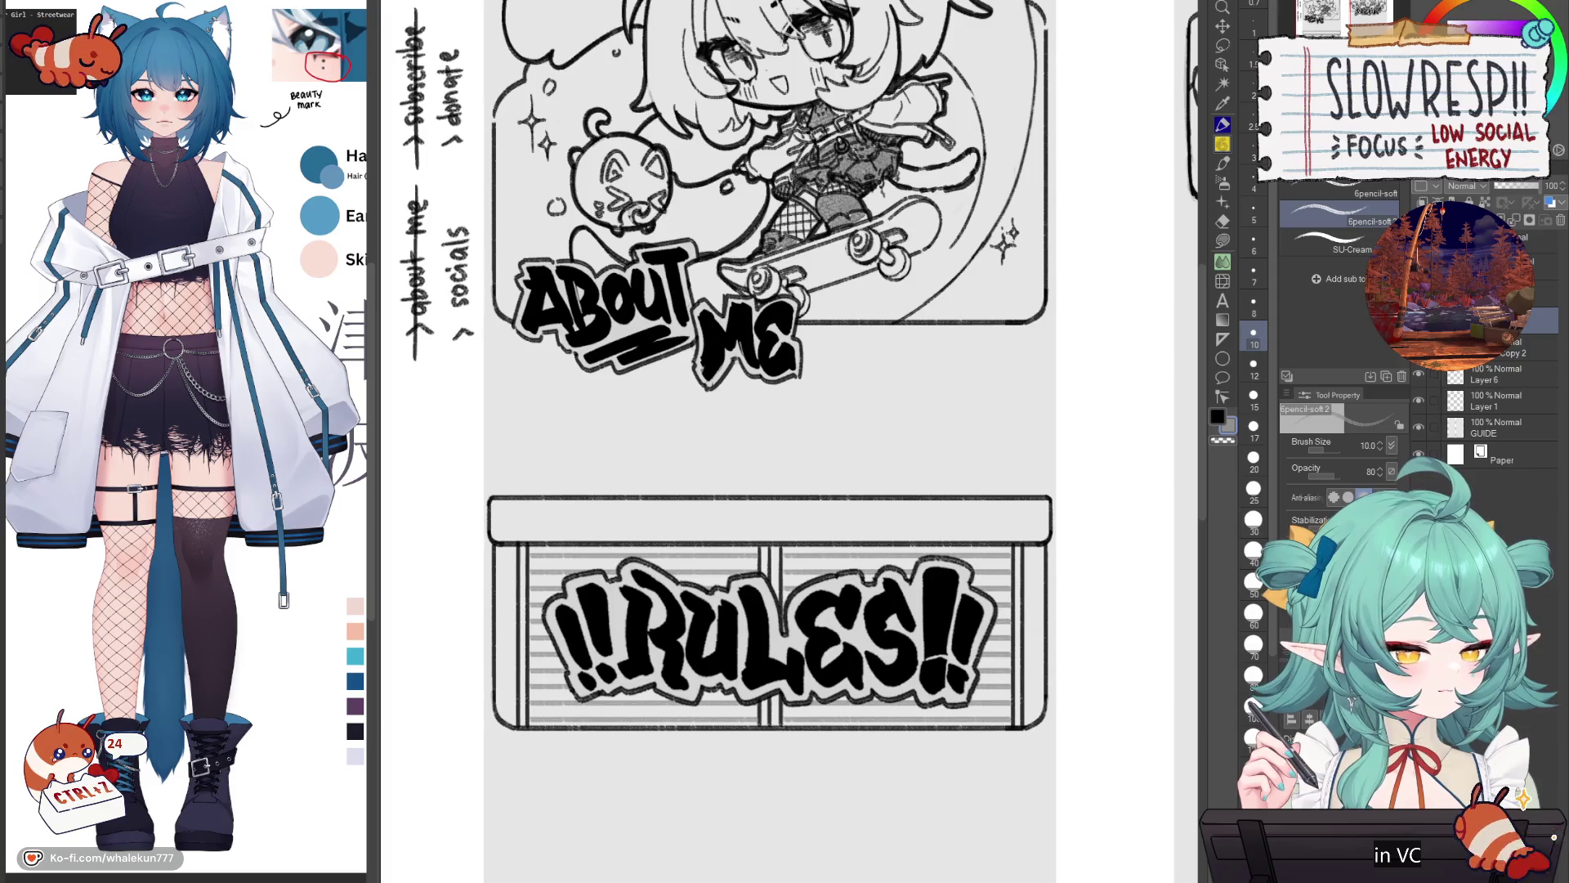
pyautogui.click(1540, 266)
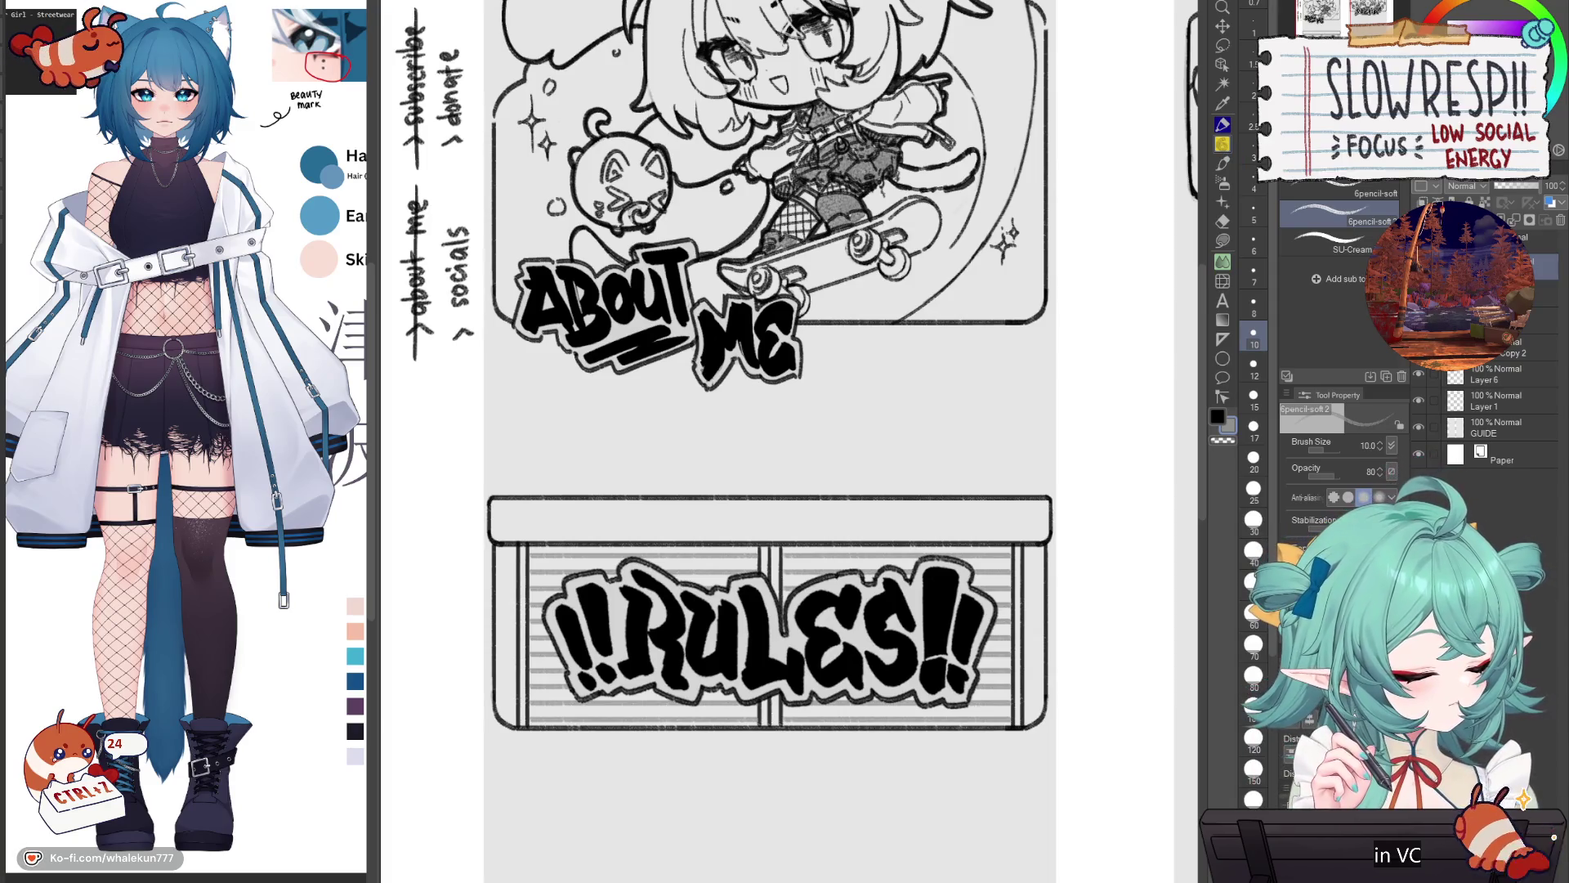
pyautogui.click(1540, 320)
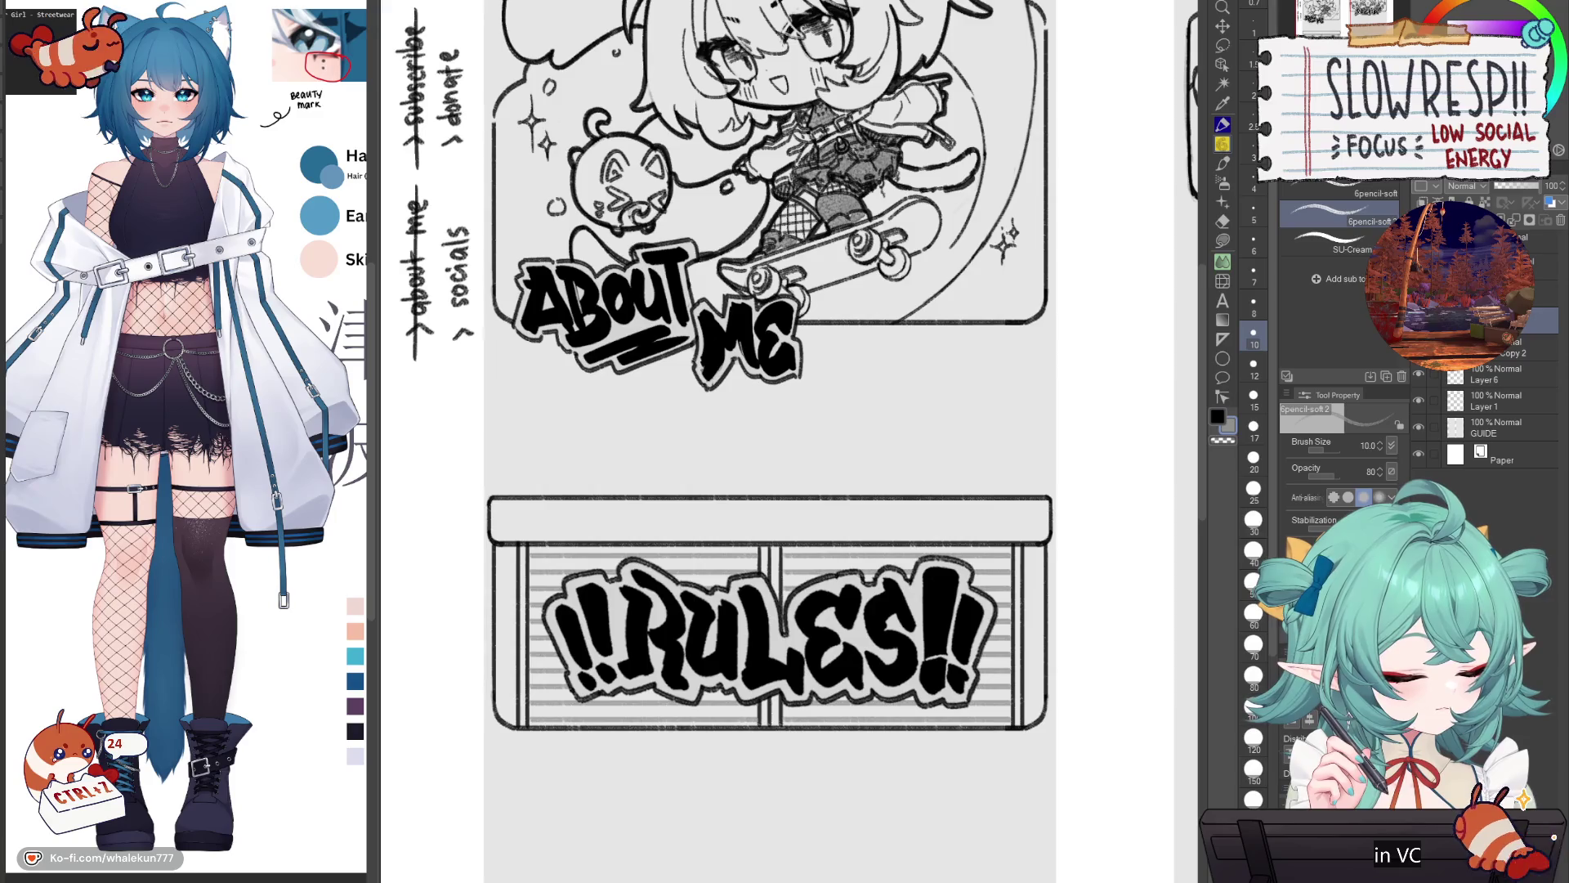
pyautogui.moveTo(994, 575); pyautogui.dragTo(1012, 541)
pyautogui.scroll(2, 939, 384)
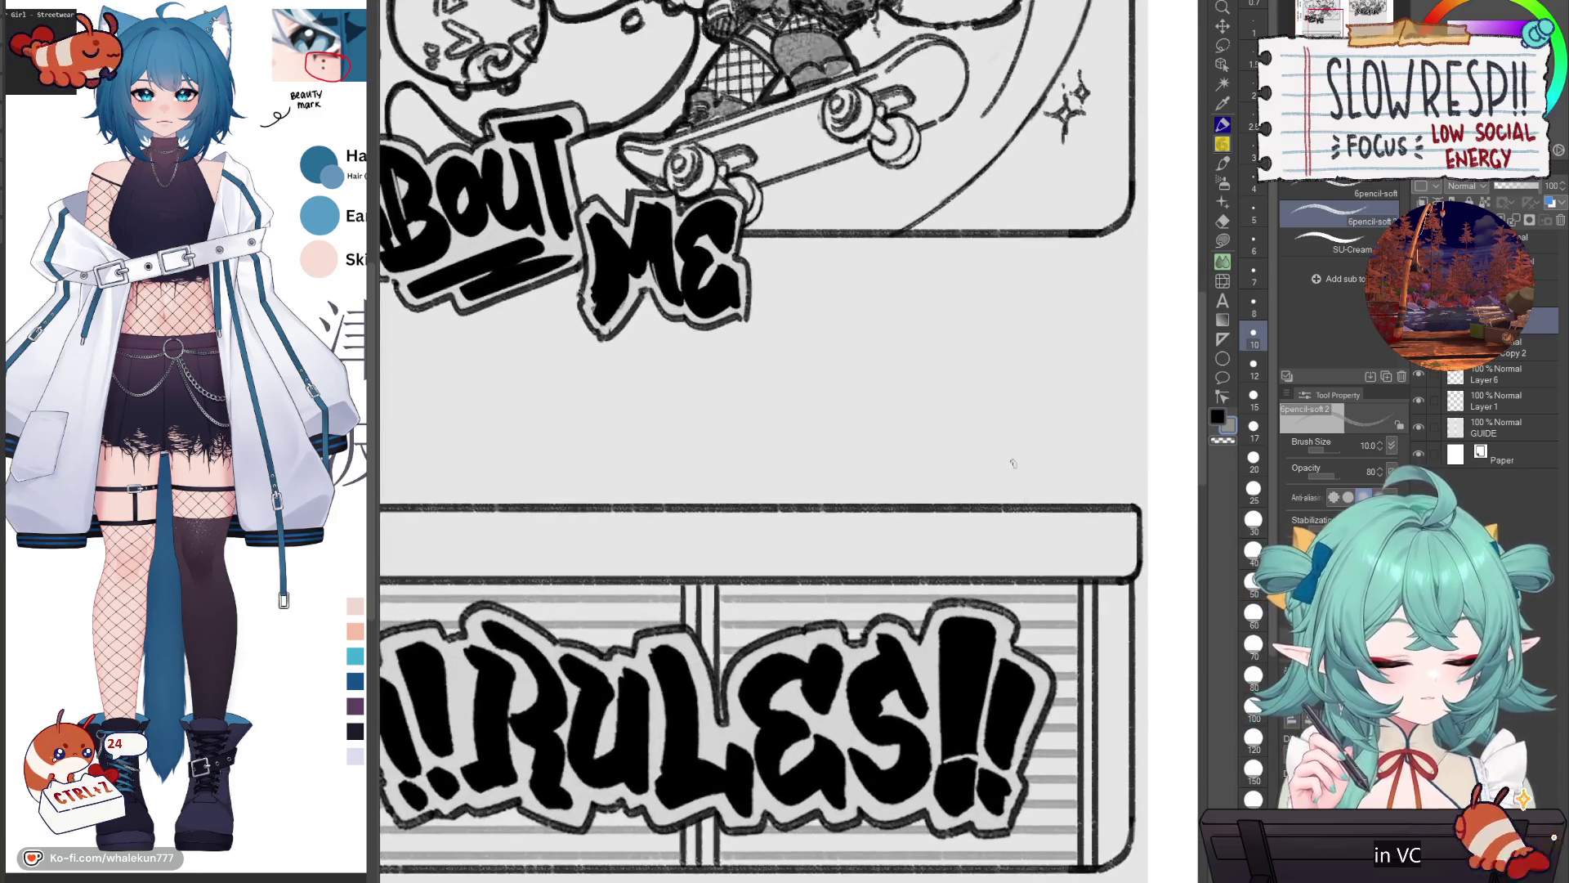
pyautogui.hotkey('ctrl', 'z')
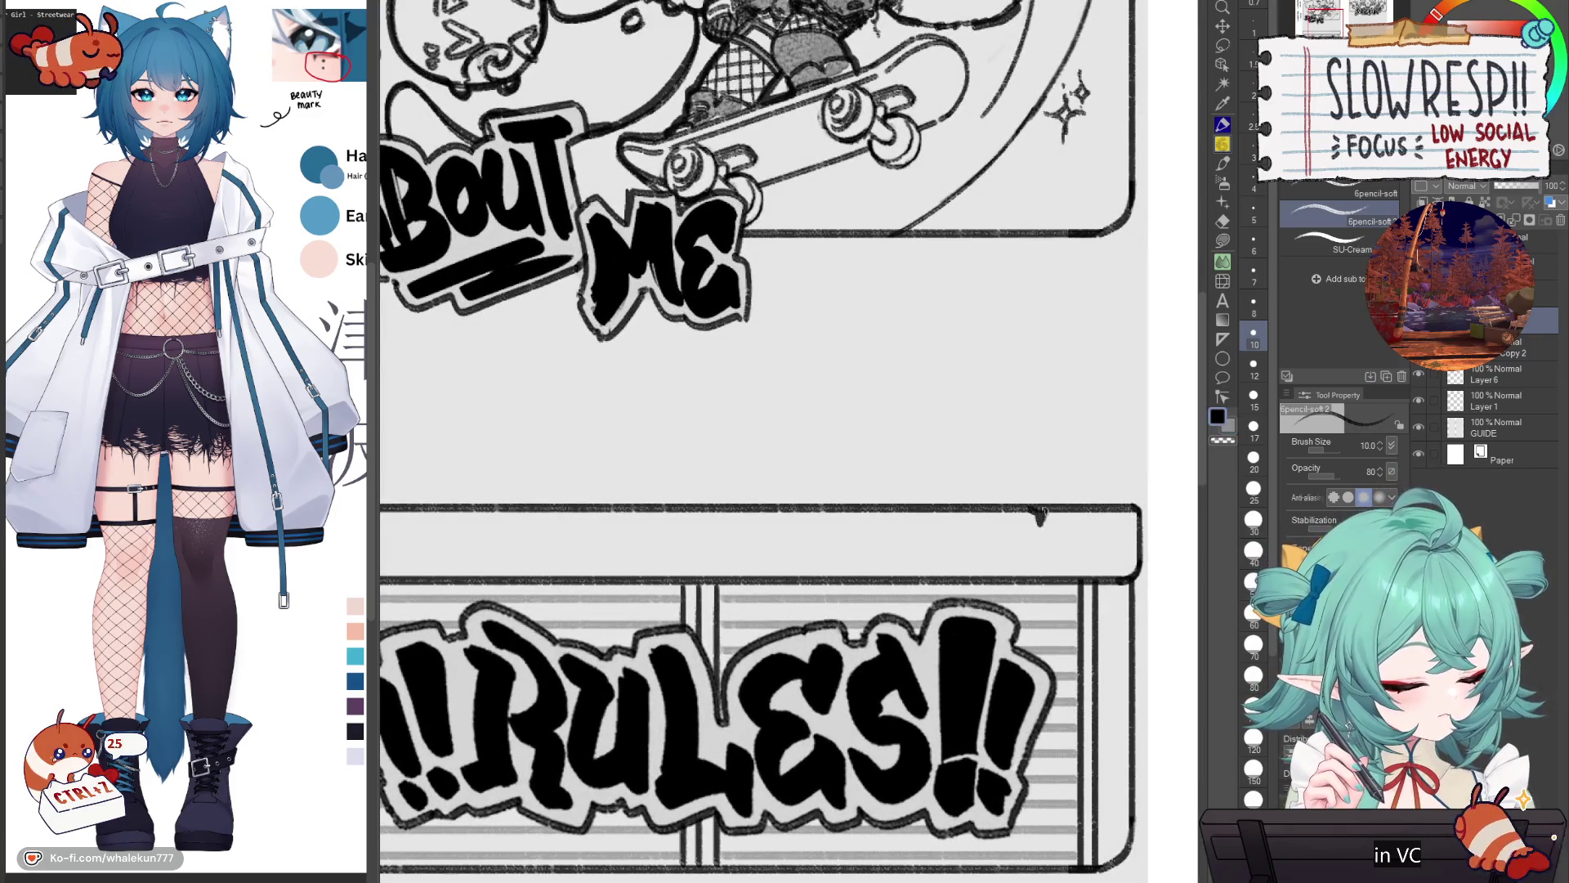
# Step: Merge Layer 6 and Layer 1 into the layers beneath
pyautogui.press('Delete')
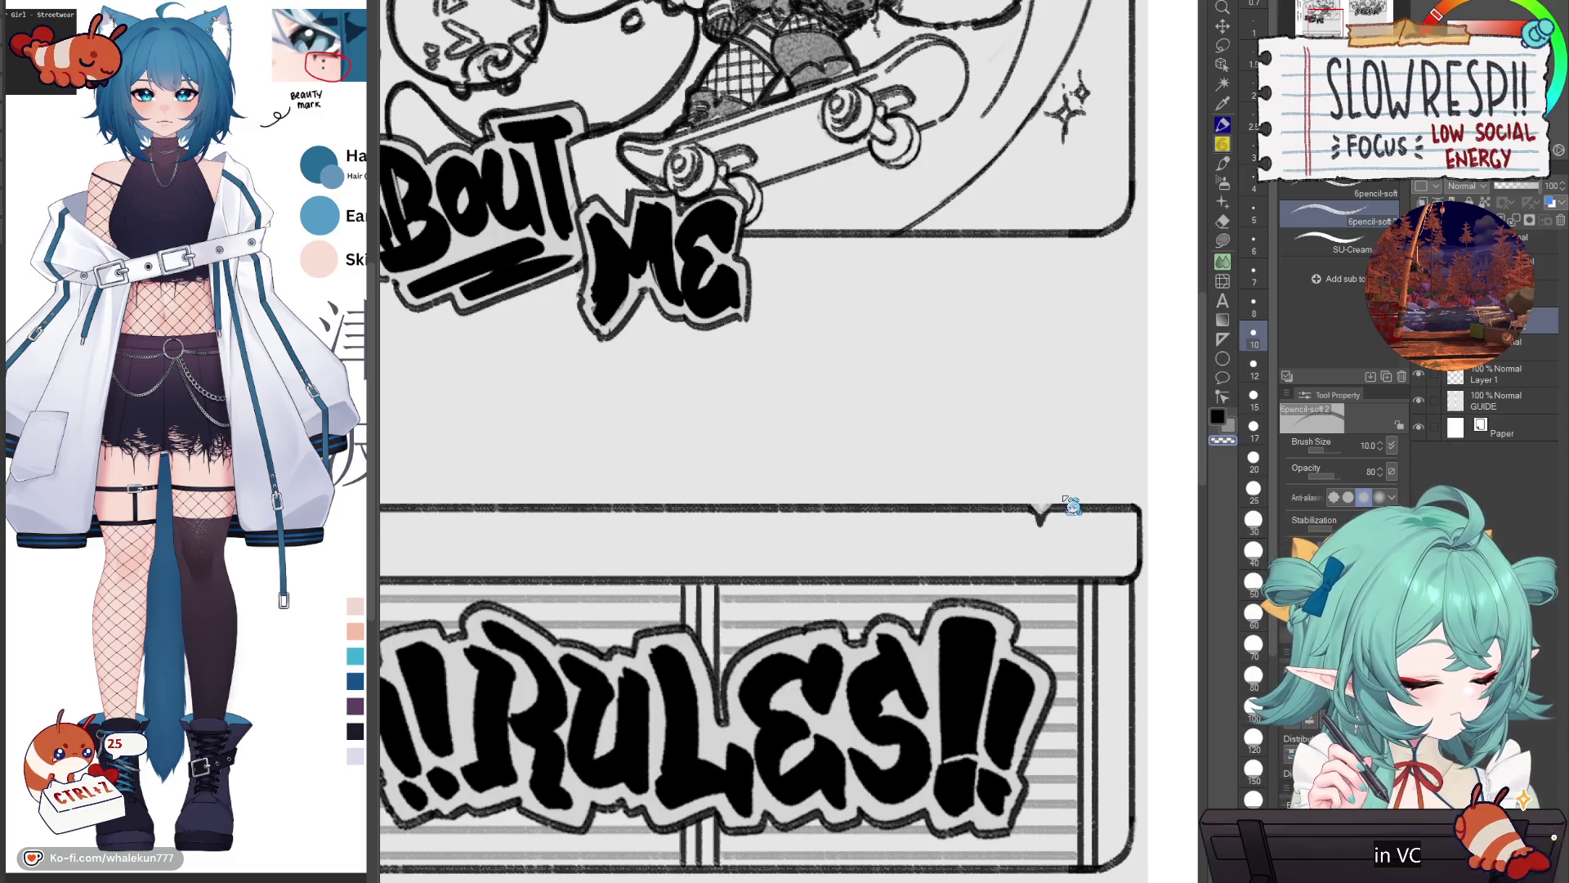
pyautogui.press('Delete')
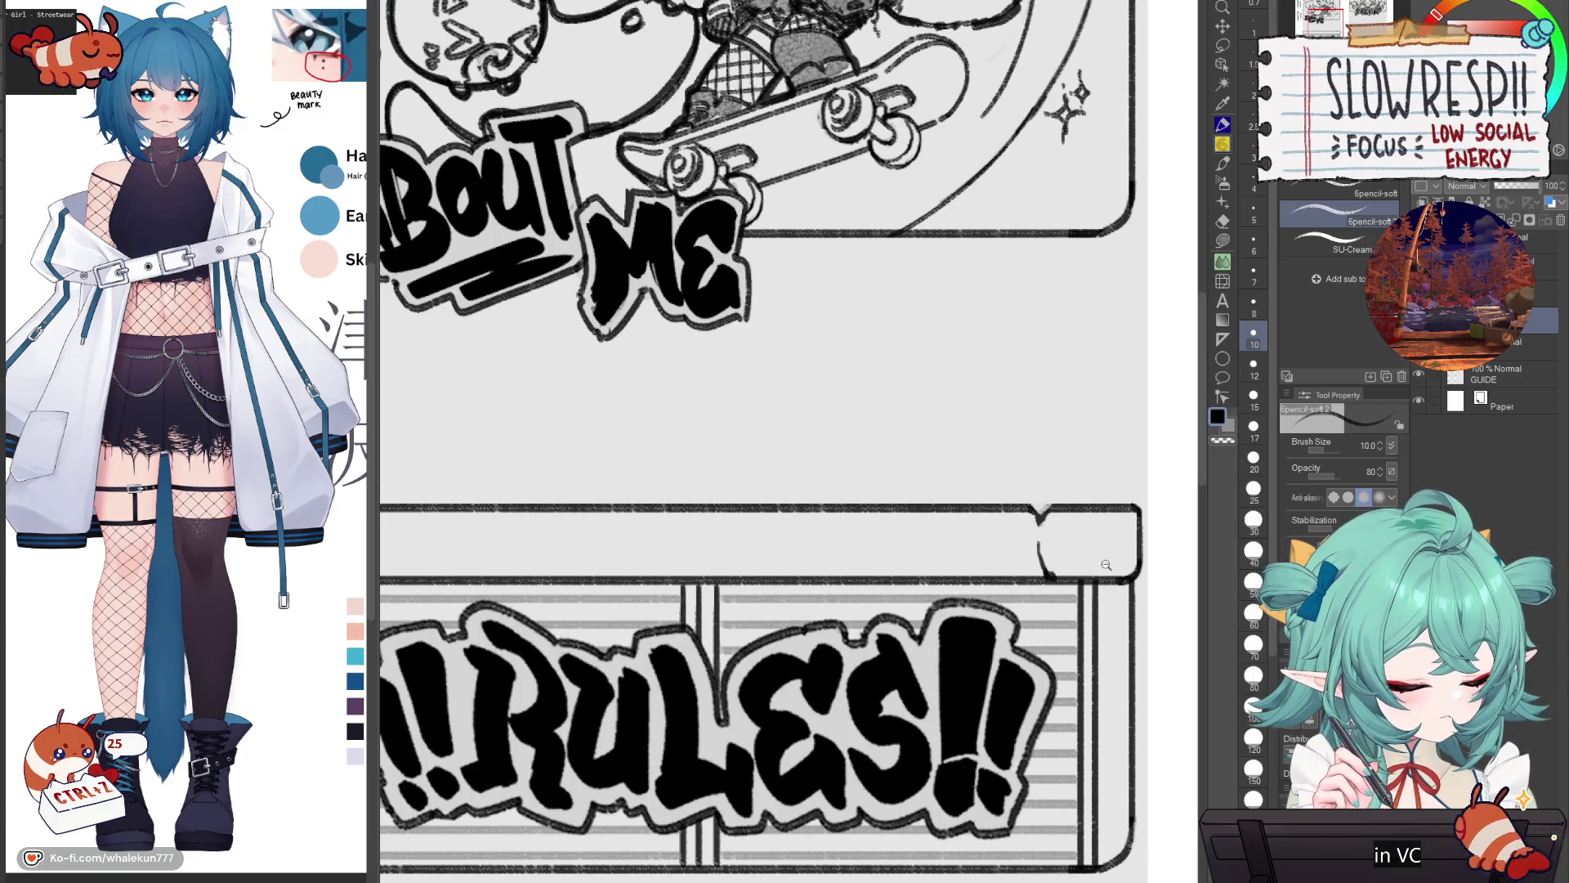
pyautogui.scroll(-5, 1106, 565)
pyautogui.scroll(8, 986, 572)
# Step: Draw a tilted tag box at the right end of the RULES banner
pyautogui.moveTo(983, 574)
pyautogui.mouseDown()
pyautogui.moveTo(1065, 555)
pyautogui.moveTo(998, 619)
pyautogui.moveTo(1026, 693)
pyautogui.mouseUp()
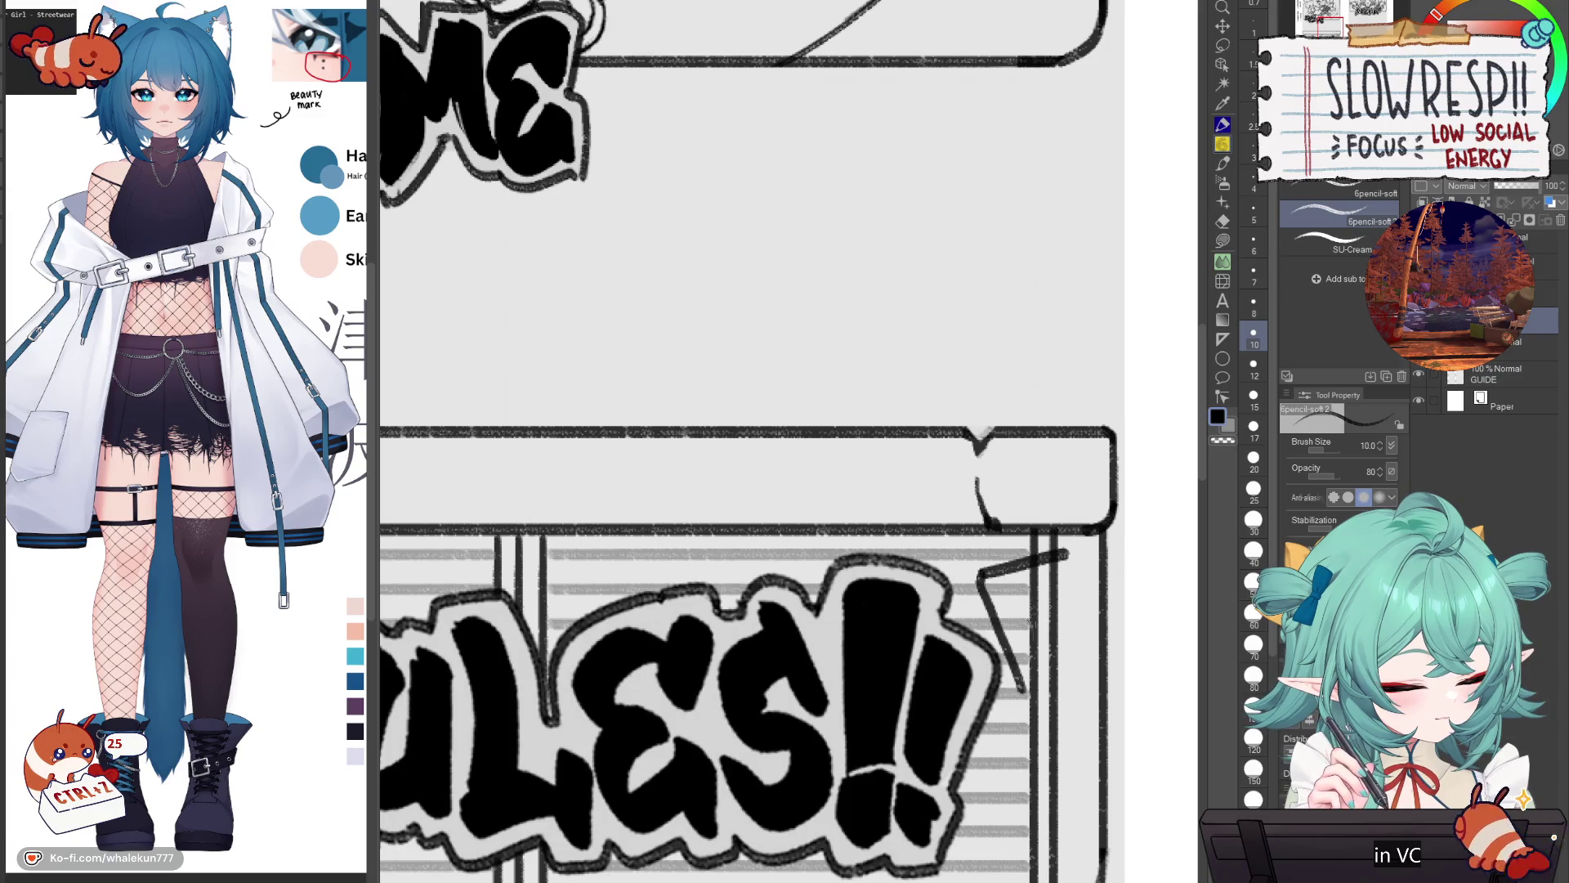
pyautogui.hotkey('ctrl', 'z')
pyautogui.hotkey('ctrl', 'z')
pyautogui.moveTo(994, 582)
pyautogui.mouseDown()
pyautogui.moveTo(1065, 563)
pyautogui.moveTo(1018, 671)
pyautogui.moveTo(1034, 687)
pyautogui.moveTo(1088, 663)
pyautogui.mouseUp()
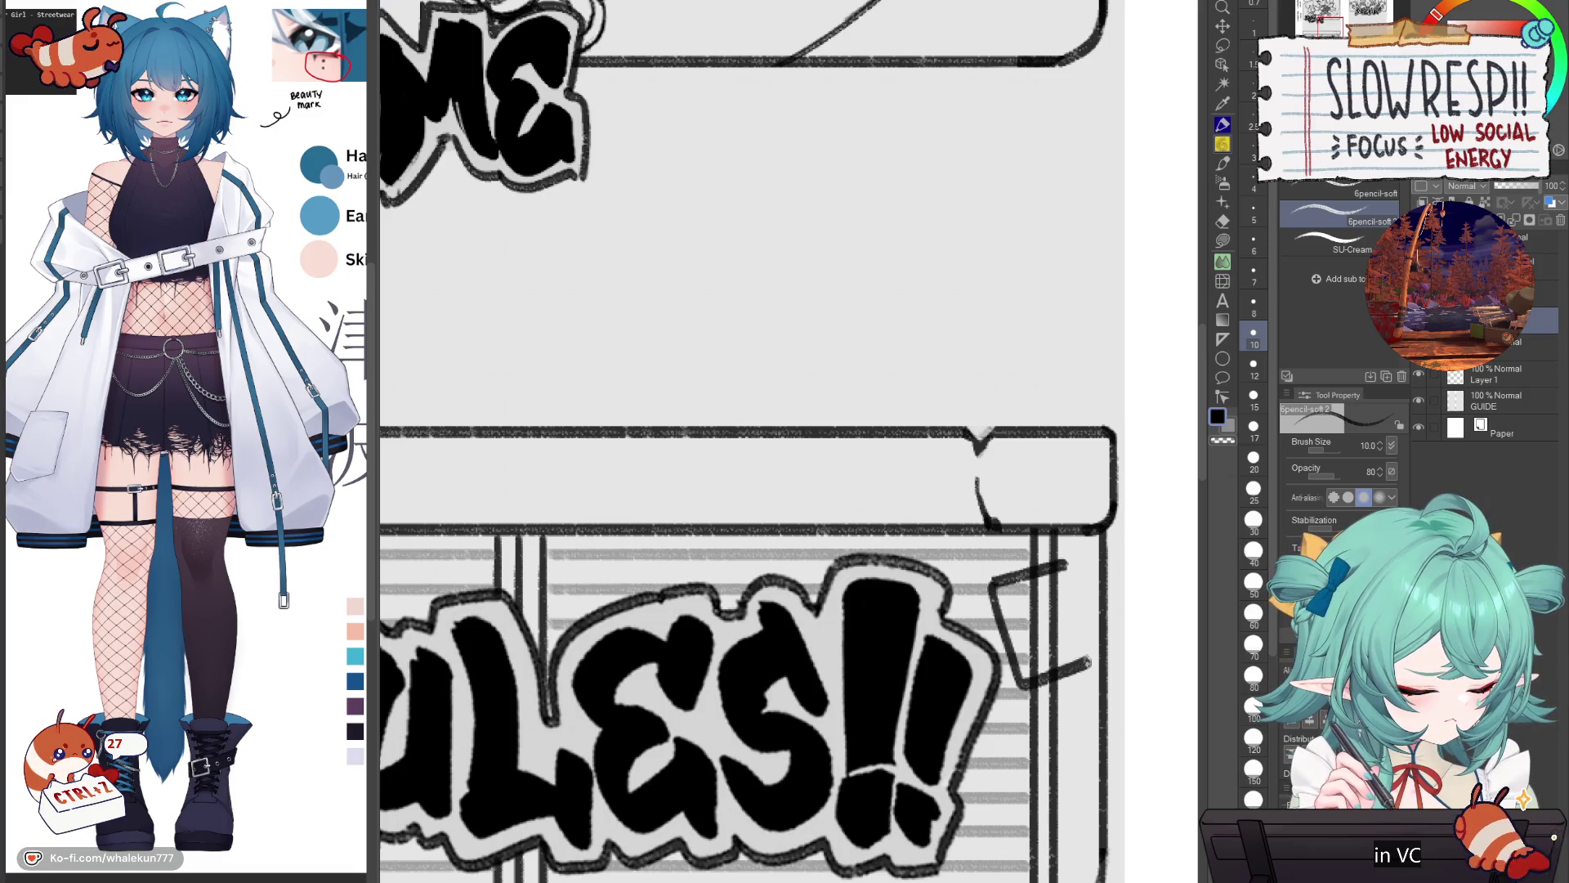
pyautogui.moveTo(1064, 563); pyautogui.dragTo(1090, 648)
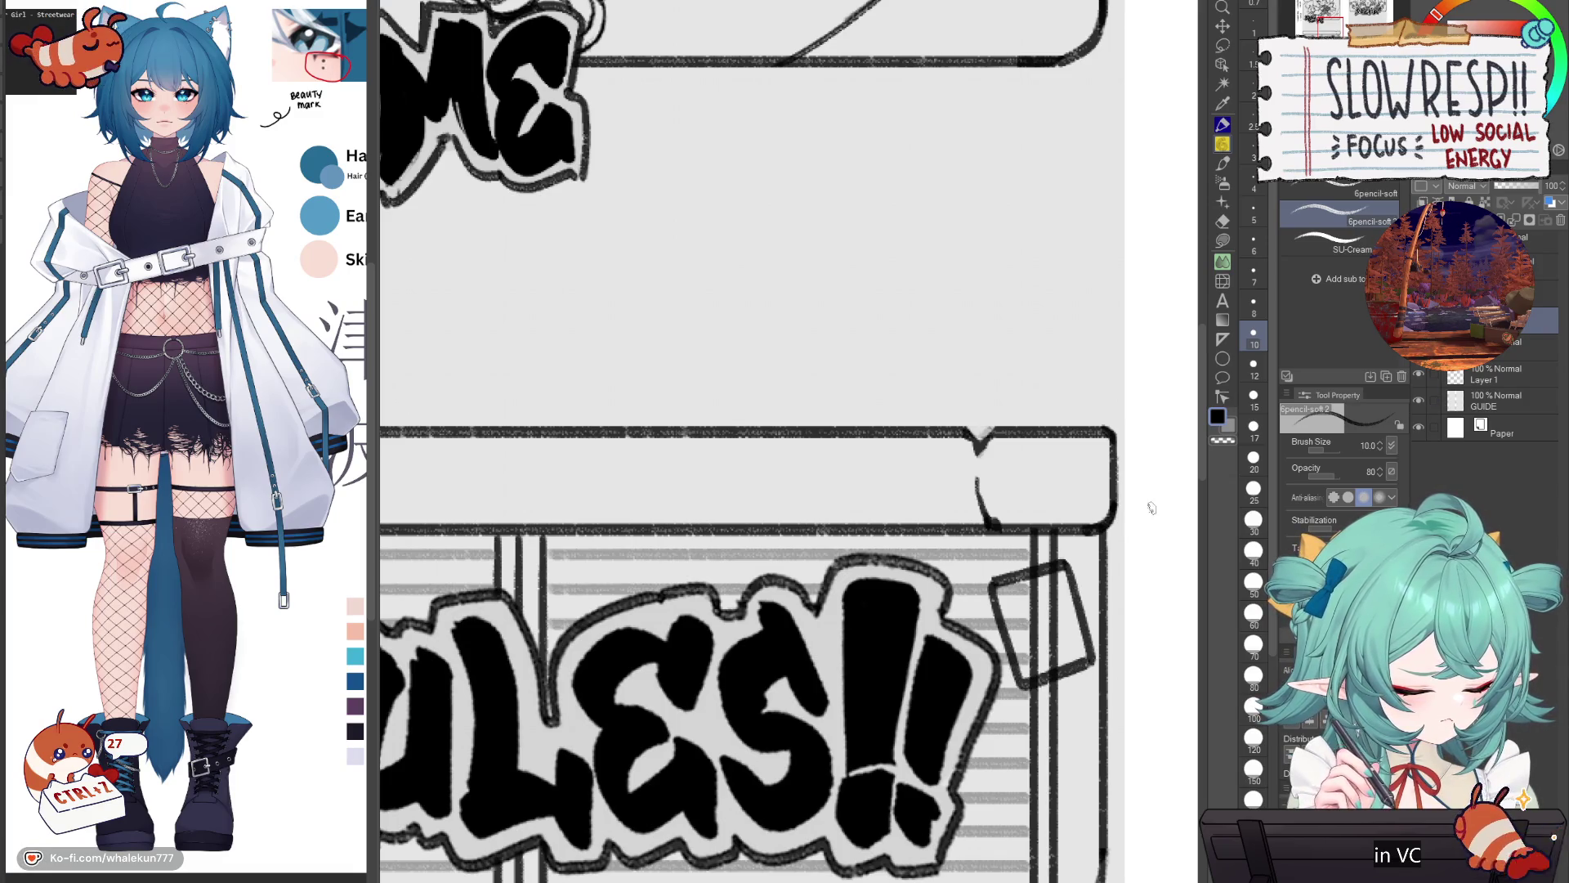
# Step: Clear the grey stripes inside the tag with transparent colour and sketch its oval
pyautogui.press('c')
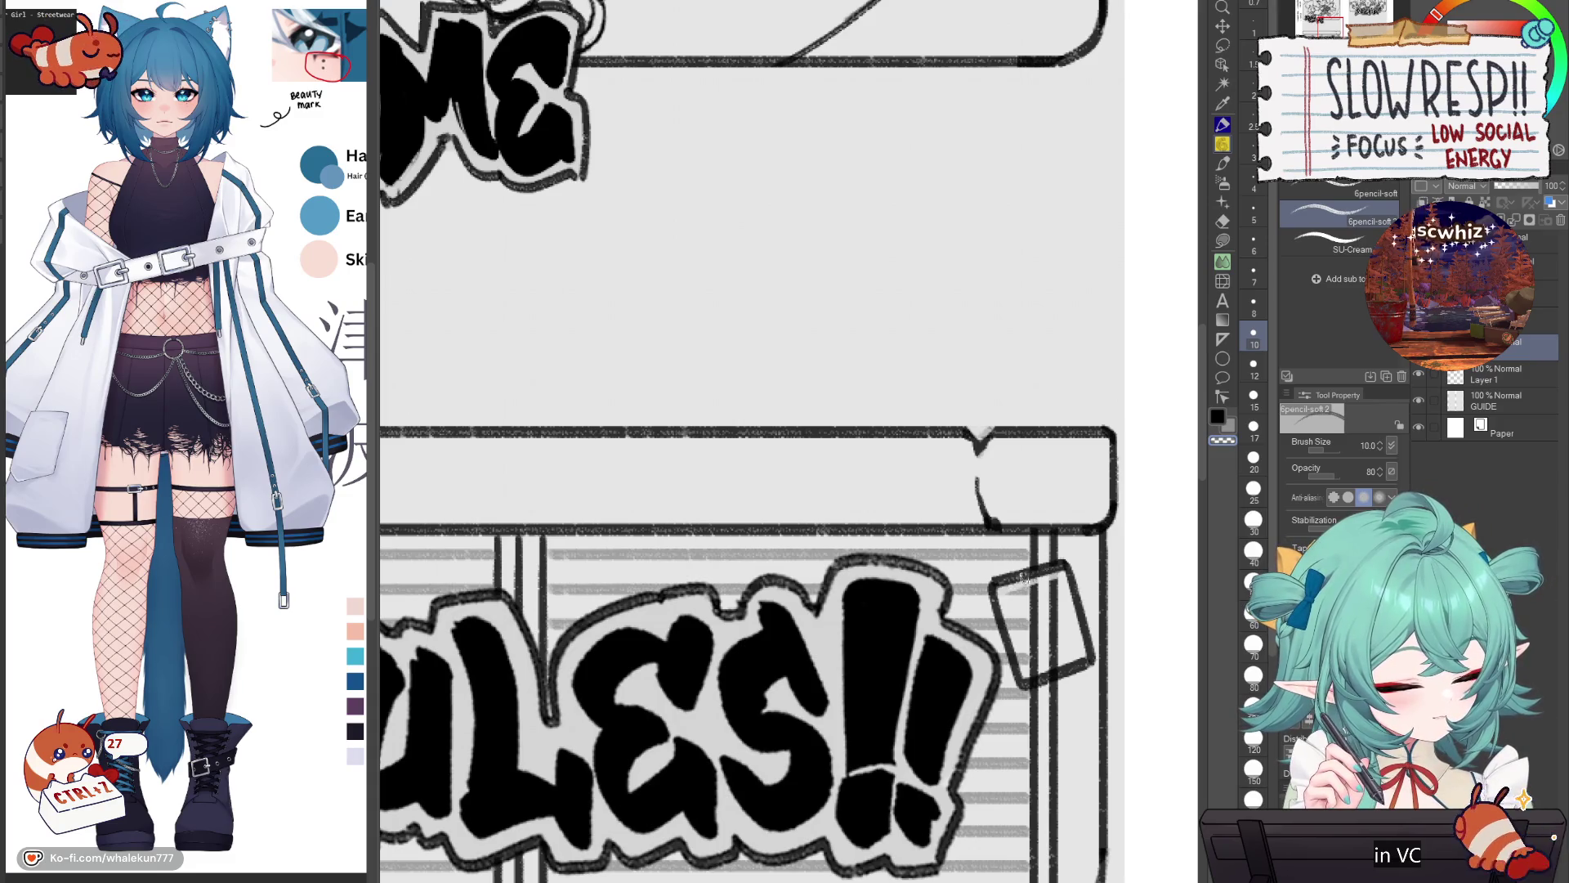
pyautogui.moveTo(1037, 590); pyautogui.dragTo(1051, 654)
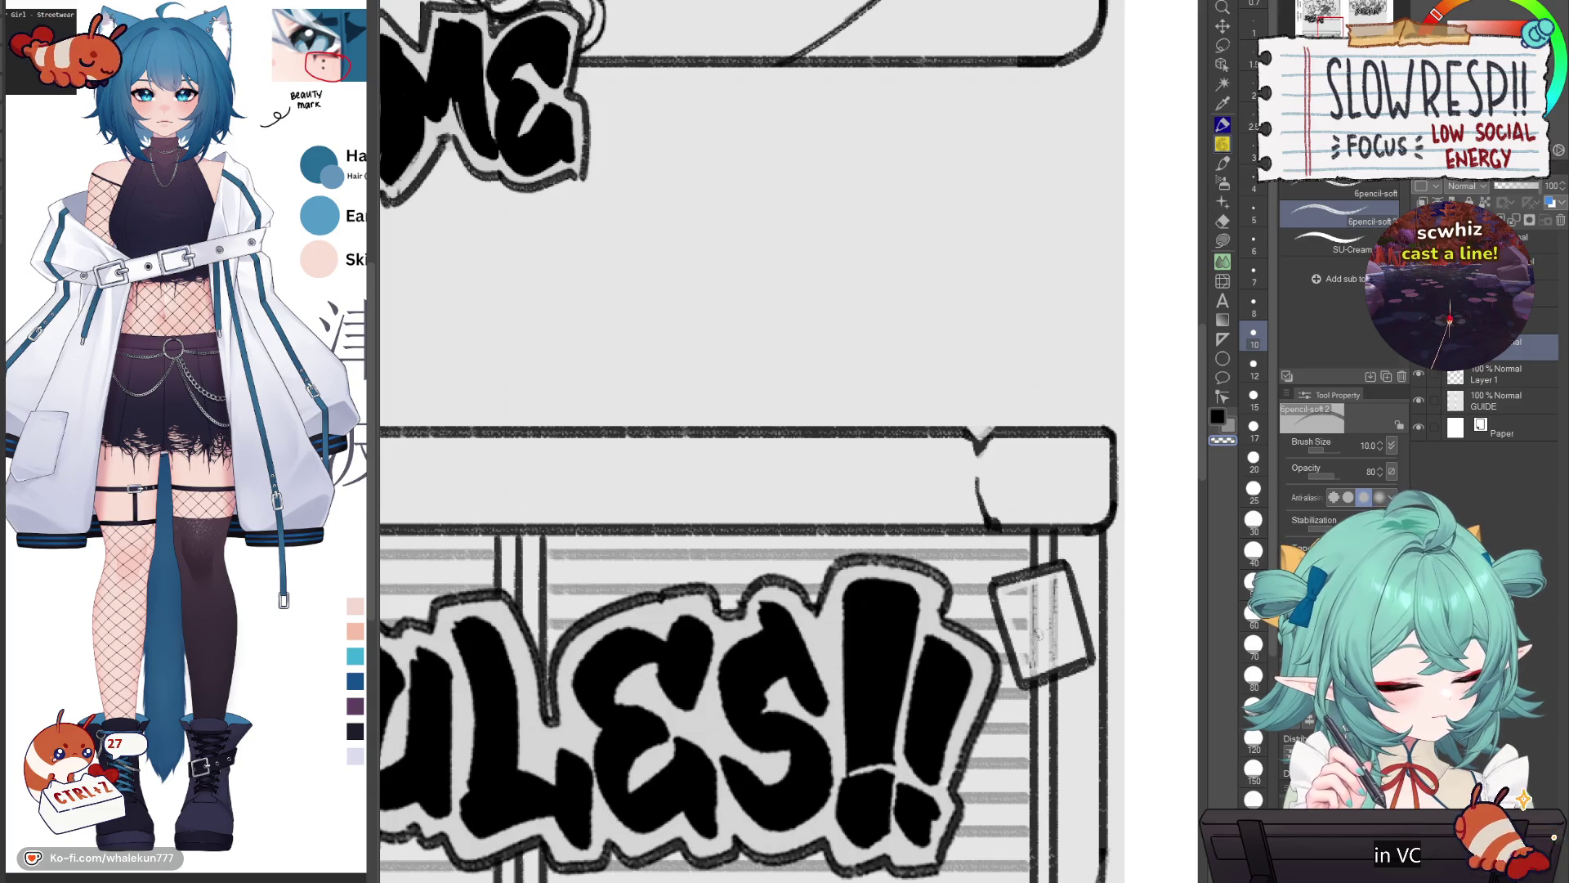
pyautogui.hotkey('ctrl', '0')
pyautogui.hotkey('ctrl', '+')
pyautogui.hotkey('ctrl', '+')
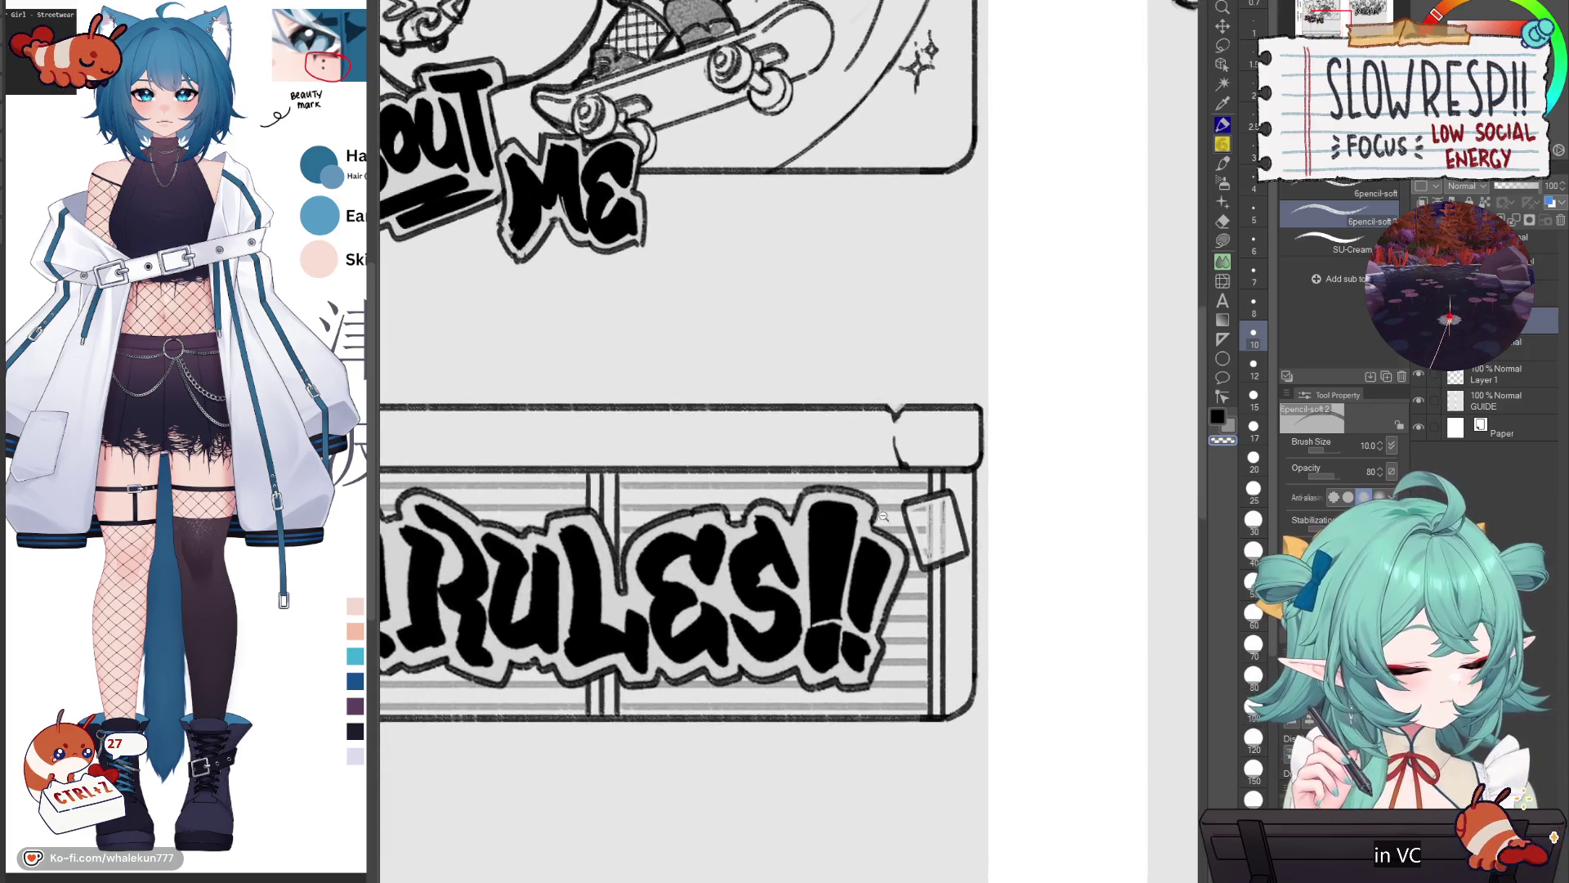
pyautogui.scroll(5, 1021, 507)
pyautogui.moveTo(1022, 506)
pyautogui.mouseDown()
pyautogui.moveTo(978, 531)
pyautogui.moveTo(1069, 572)
pyautogui.moveTo(1042, 497)
pyautogui.moveTo(973, 528)
pyautogui.moveTo(1059, 572)
pyautogui.moveTo(1001, 523)
pyautogui.moveTo(987, 540)
pyautogui.moveTo(1026, 527)
pyautogui.moveTo(1038, 544)
pyautogui.moveTo(1001, 515)
pyautogui.moveTo(1050, 546)
pyautogui.moveTo(985, 564)
pyautogui.moveTo(1055, 535)
pyautogui.moveTo(1034, 532)
pyautogui.moveTo(1051, 503)
pyautogui.moveTo(1039, 605)
pyautogui.moveTo(1001, 611)
pyautogui.moveTo(1087, 582)
pyautogui.mouseUp()
pyautogui.hotkey('ctrl', 'z')
pyautogui.press('c')
pyautogui.press('c')
# Step: Pencil a triangle in the banner's lower-left corner in mirrored view and clear the stripes inside it
pyautogui.scroll(-3, 1005, 492)
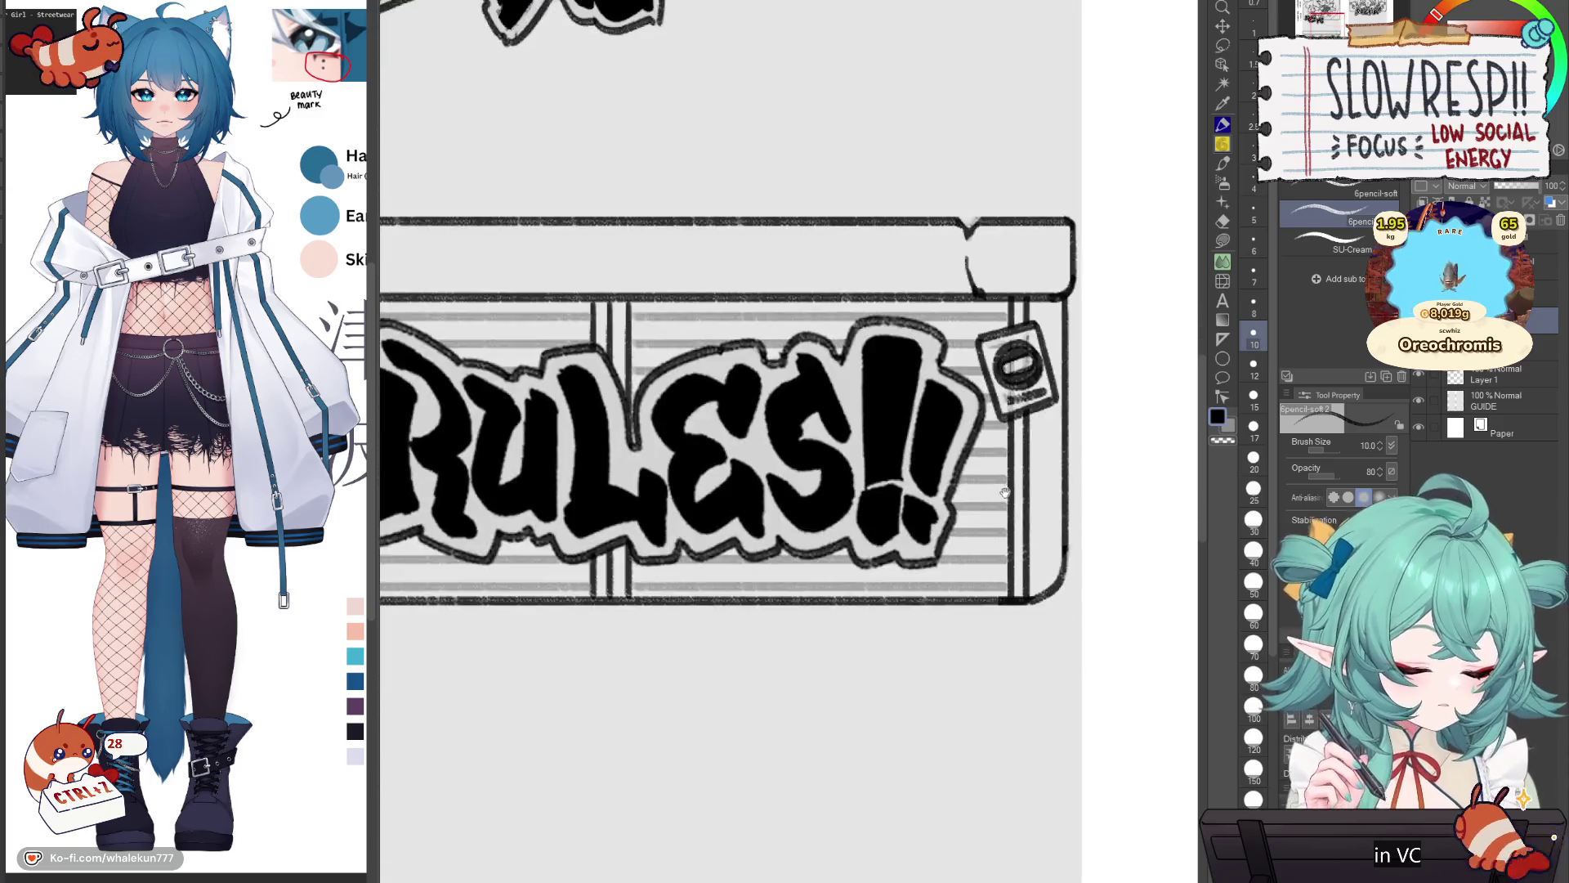
pyautogui.scroll(-3, 1006, 492)
pyautogui.moveTo(719, 595); pyautogui.dragTo(928, 595)
pyautogui.scroll(4, 741, 514)
pyautogui.moveTo(698, 621)
pyautogui.mouseDown()
pyautogui.moveTo(734, 577)
pyautogui.moveTo(787, 642)
pyautogui.mouseUp()
pyautogui.press('h')
pyautogui.scroll(1, 967, 630)
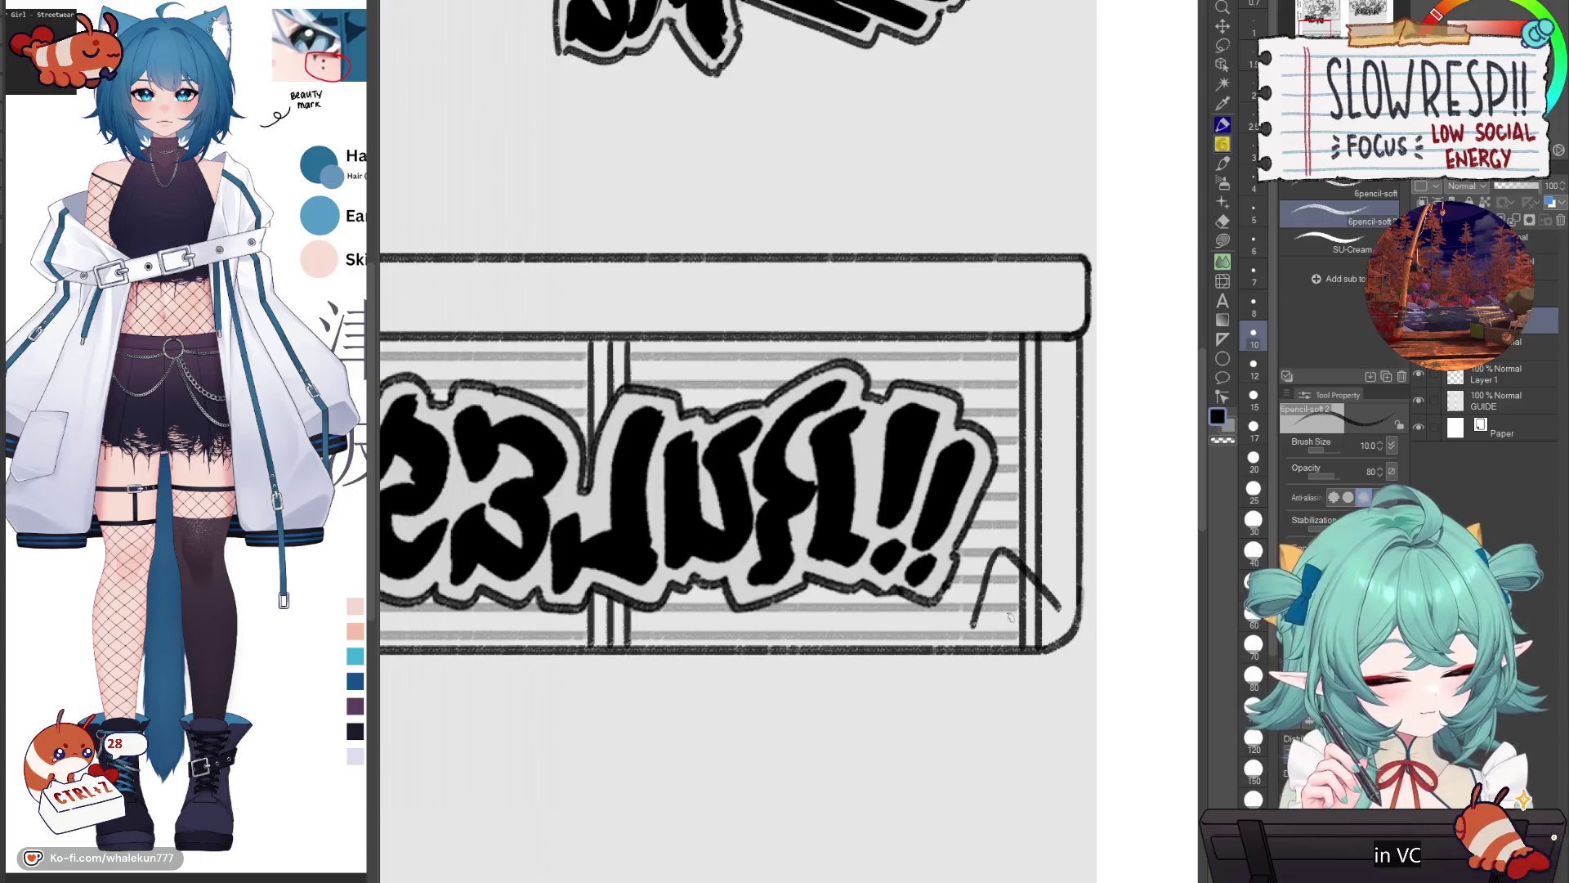
pyautogui.moveTo(966, 629)
pyautogui.mouseDown()
pyautogui.moveTo(977, 641)
pyautogui.moveTo(1062, 615)
pyautogui.moveTo(1037, 582)
pyautogui.mouseUp()
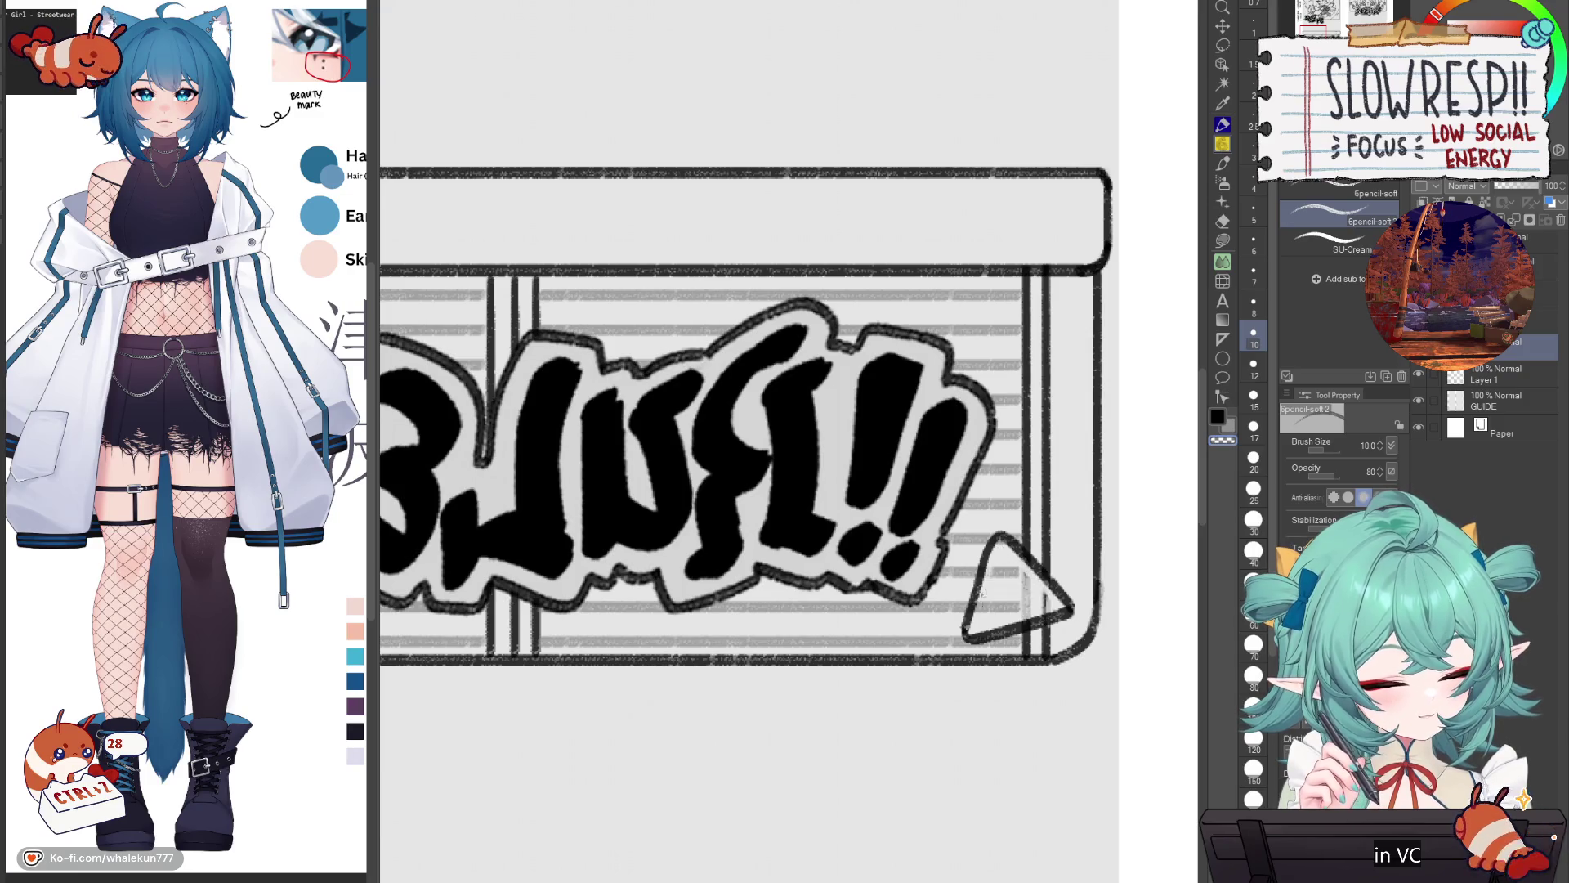
pyautogui.moveTo(990, 571)
pyautogui.mouseDown()
pyautogui.moveTo(1007, 569)
pyautogui.moveTo(995, 598)
pyautogui.moveTo(1042, 579)
pyautogui.mouseUp()
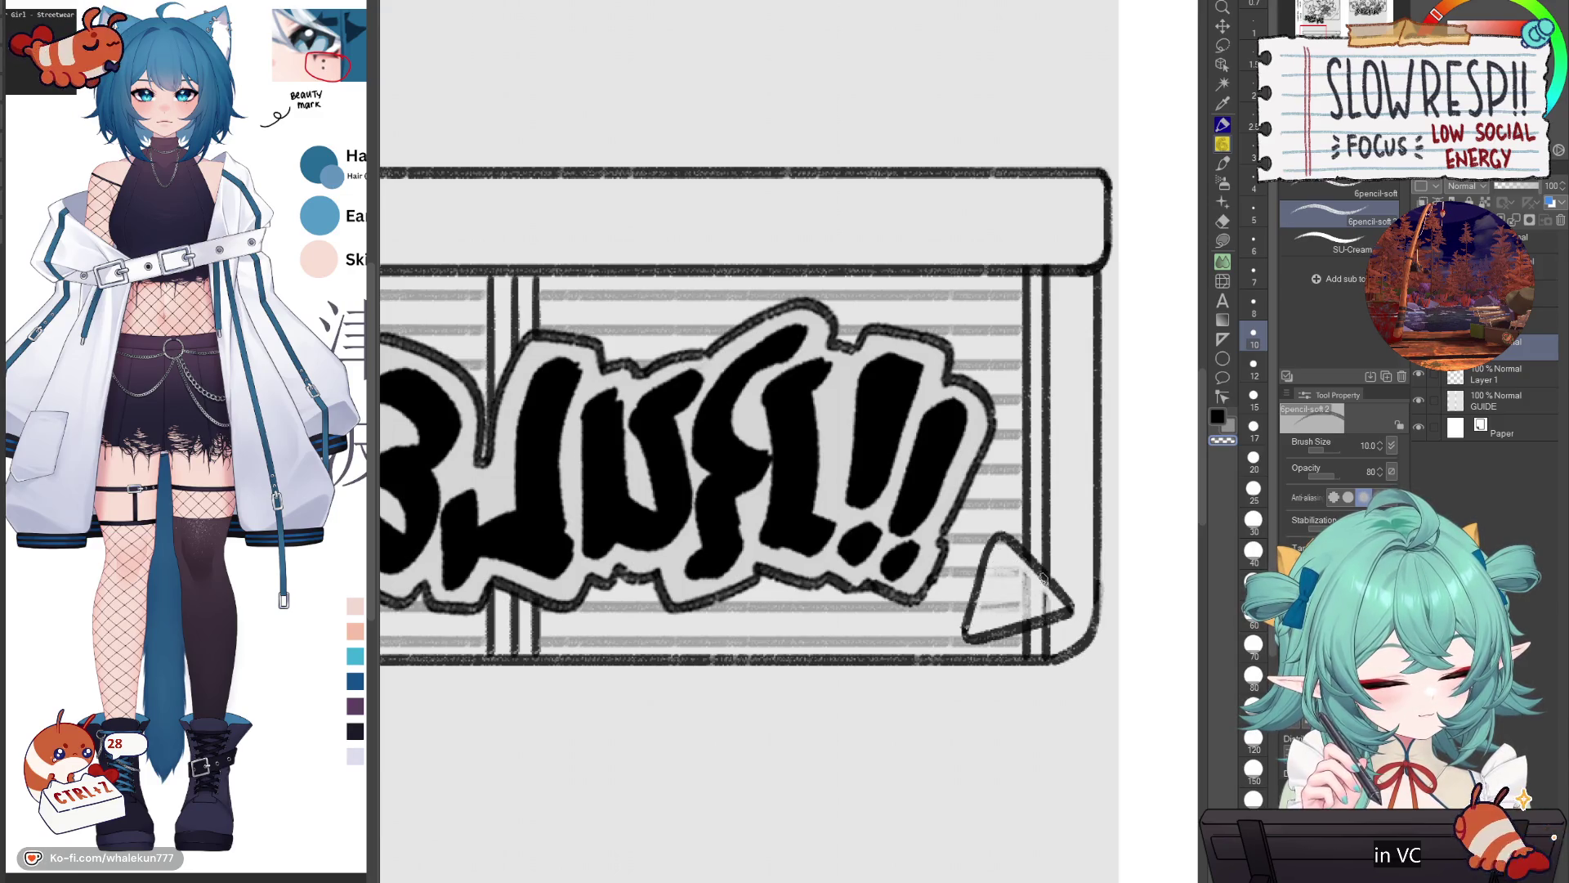
# Step: Flip the view back and draw a thick black exclamation mark inside the triangle
pyautogui.press('h')
pyautogui.moveTo(849, 612); pyautogui.dragTo(1068, 579)
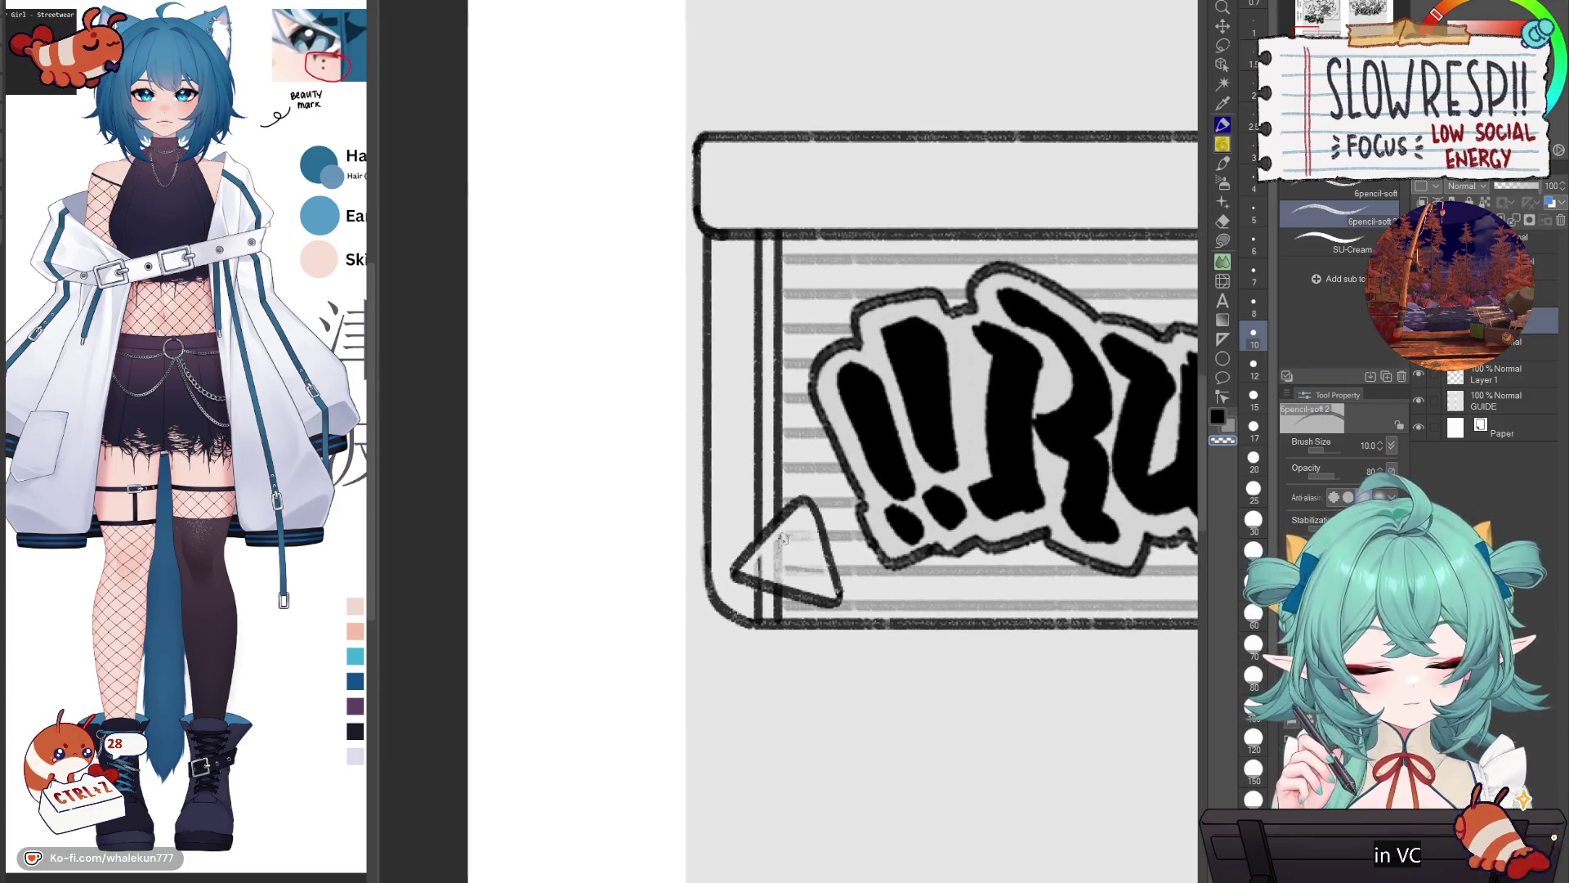
pyautogui.press('c')
pyautogui.moveTo(786, 566); pyautogui.dragTo(809, 533)
pyautogui.click(786, 577)
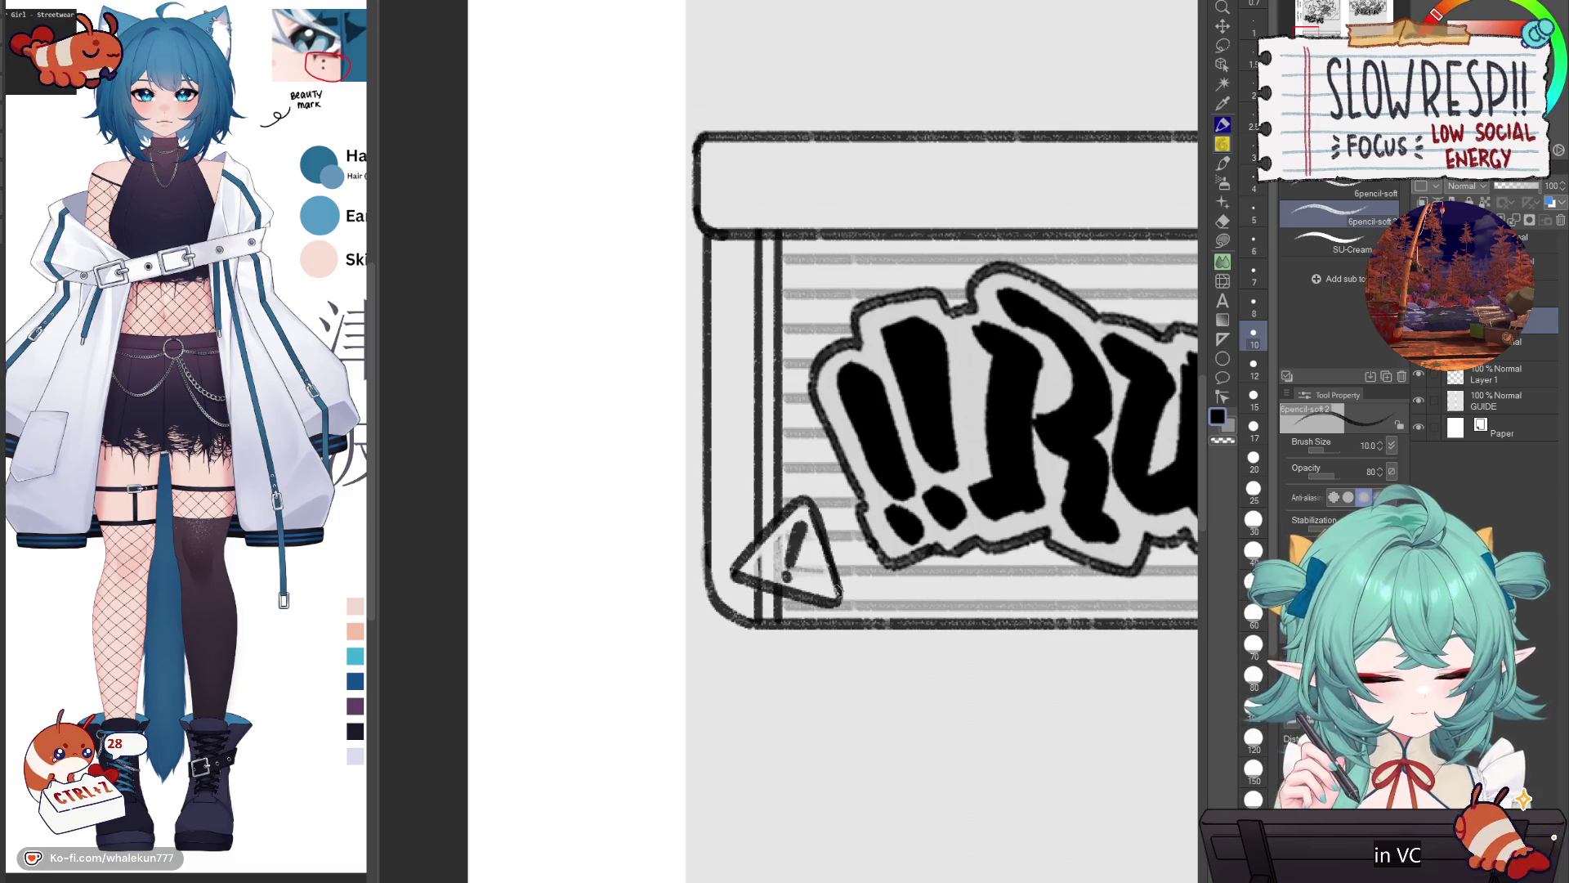
pyautogui.scroll(-5, 1024, 534)
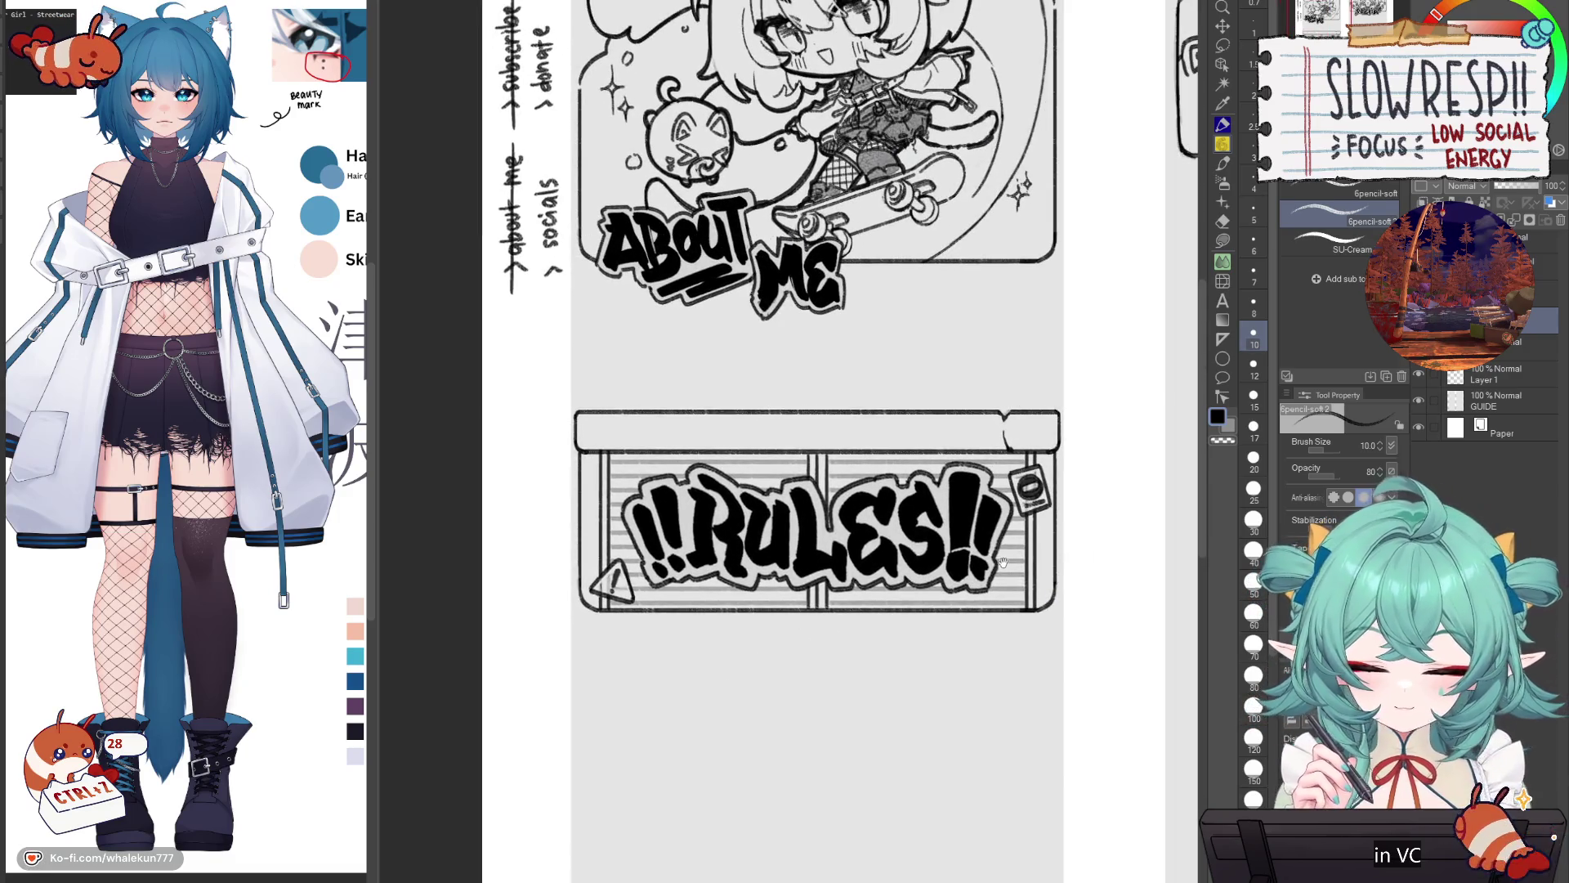
pyautogui.moveTo(1003, 562); pyautogui.dragTo(974, 651)
pyautogui.scroll(5, 961, 460)
pyautogui.press('c')
pyautogui.hotkey('ctrl', 'e')
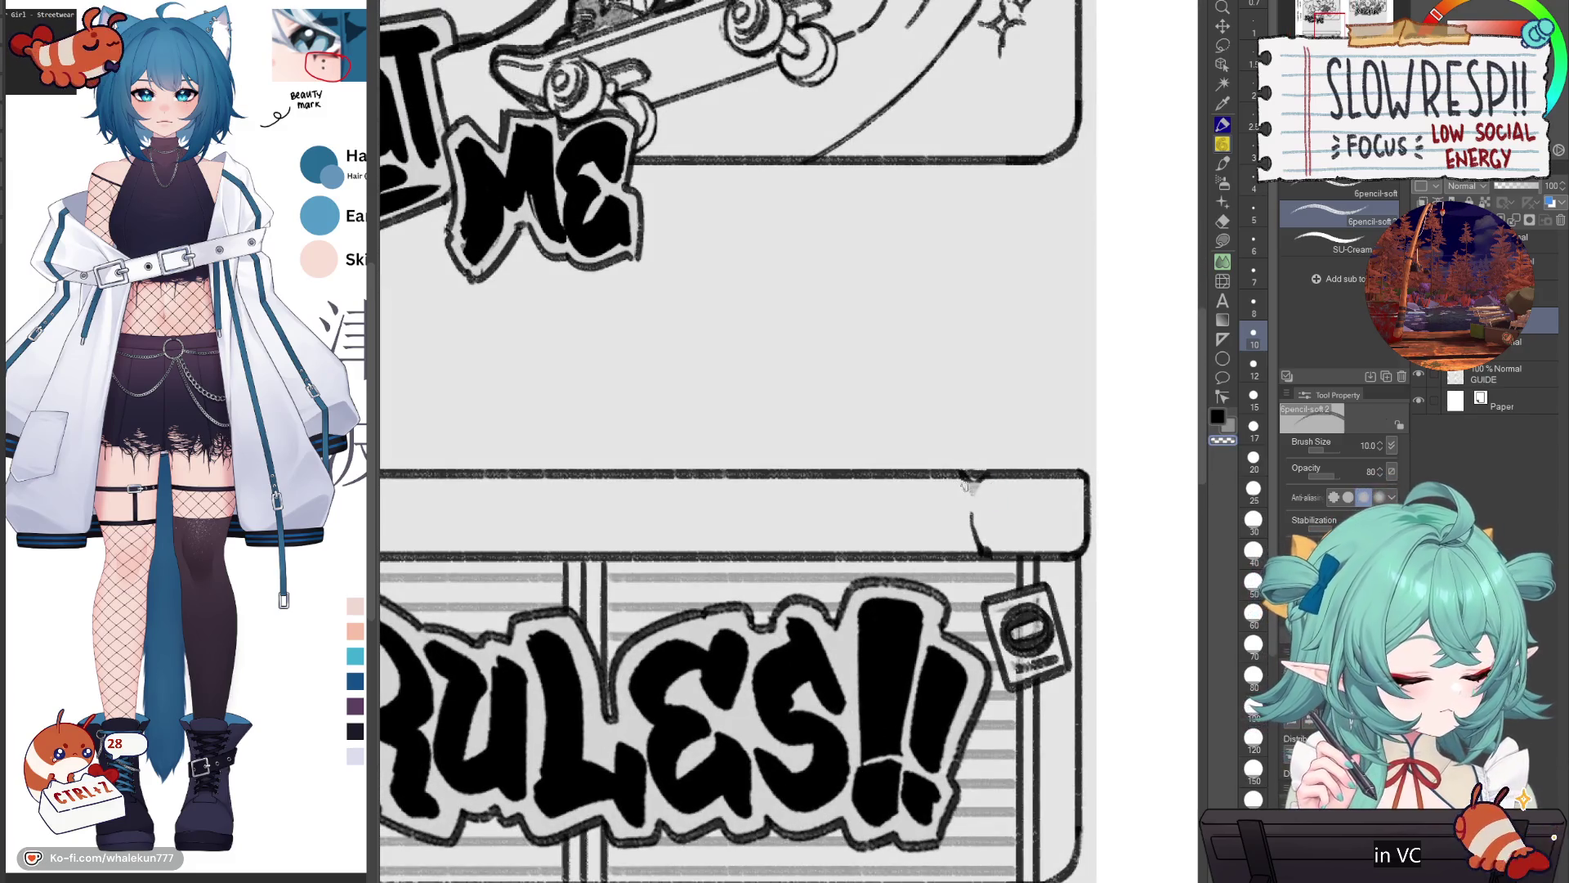
pyautogui.press('c')
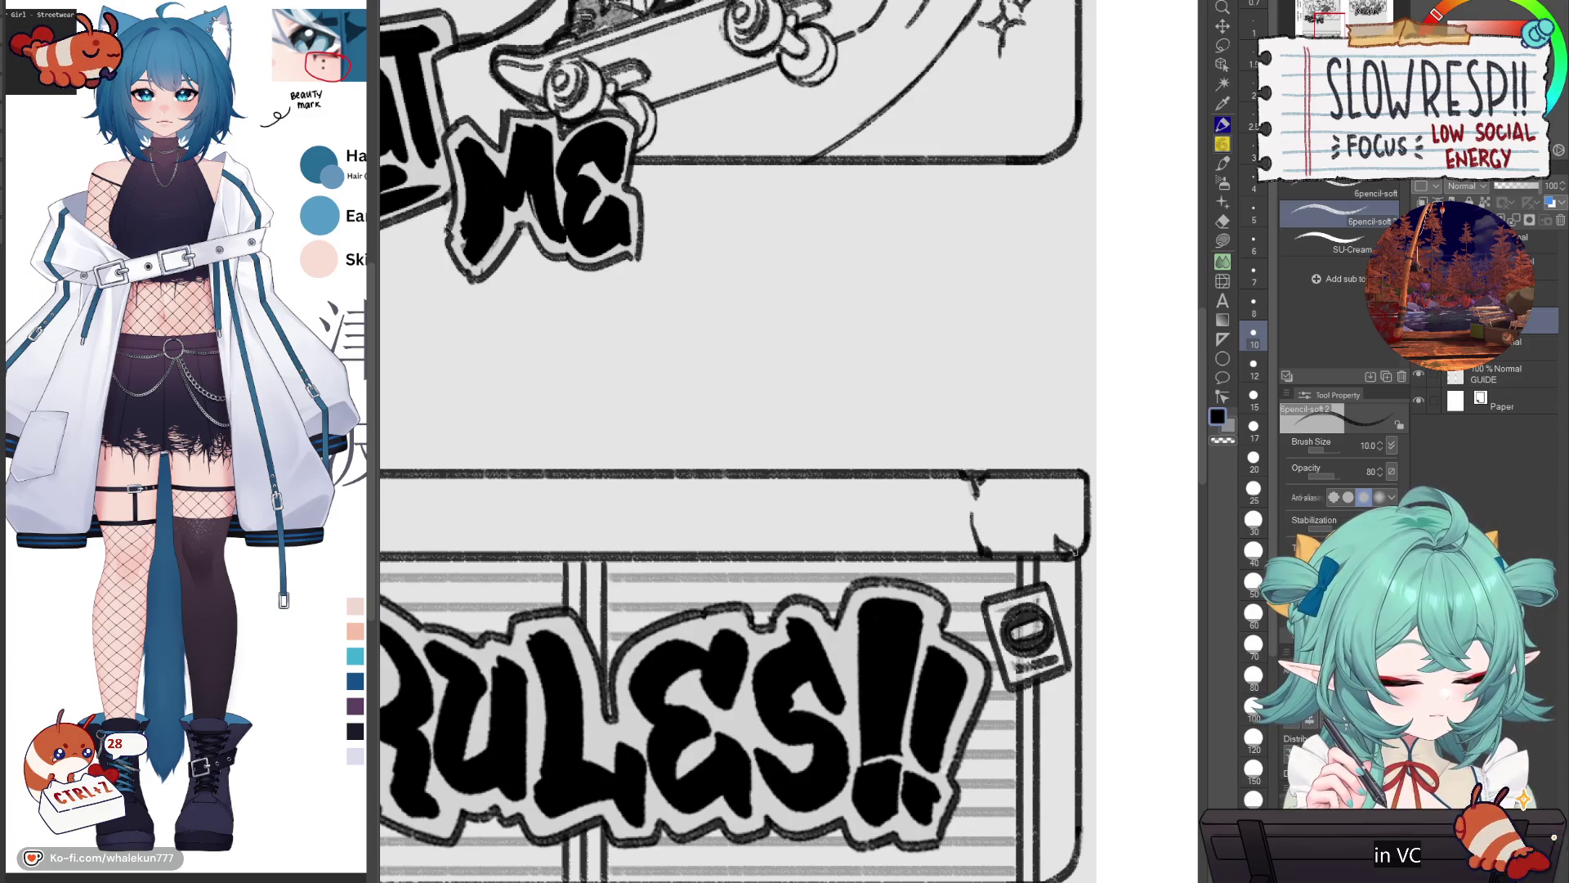
pyautogui.scroll(-3, 913, 611)
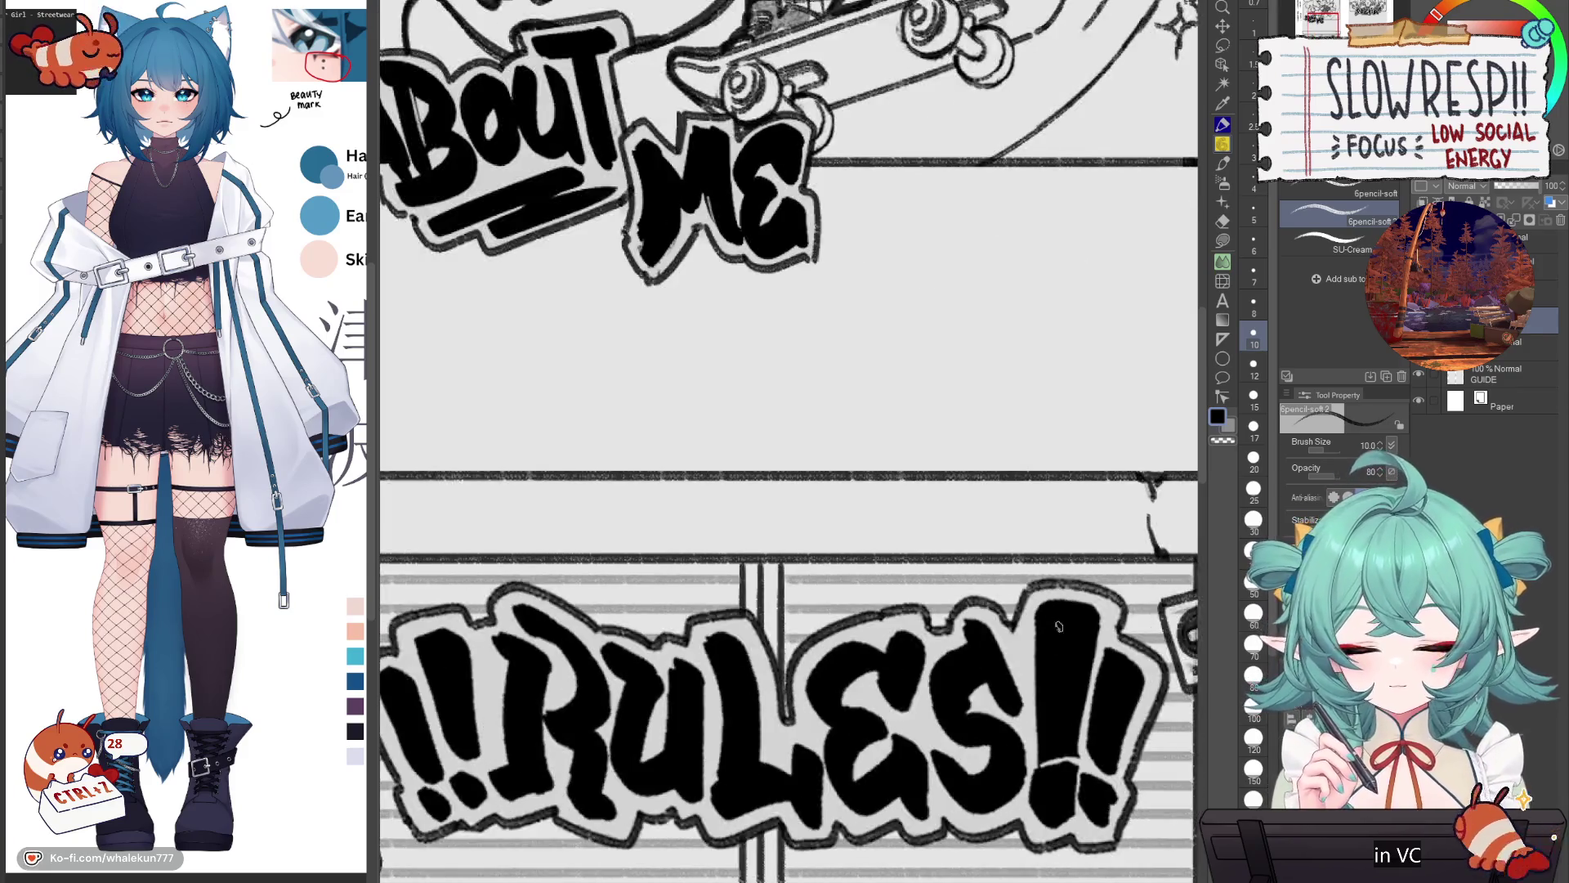
pyautogui.scroll(3, 1053, 542)
pyautogui.scroll(-3, 1054, 542)
pyautogui.scroll(4, 609, 564)
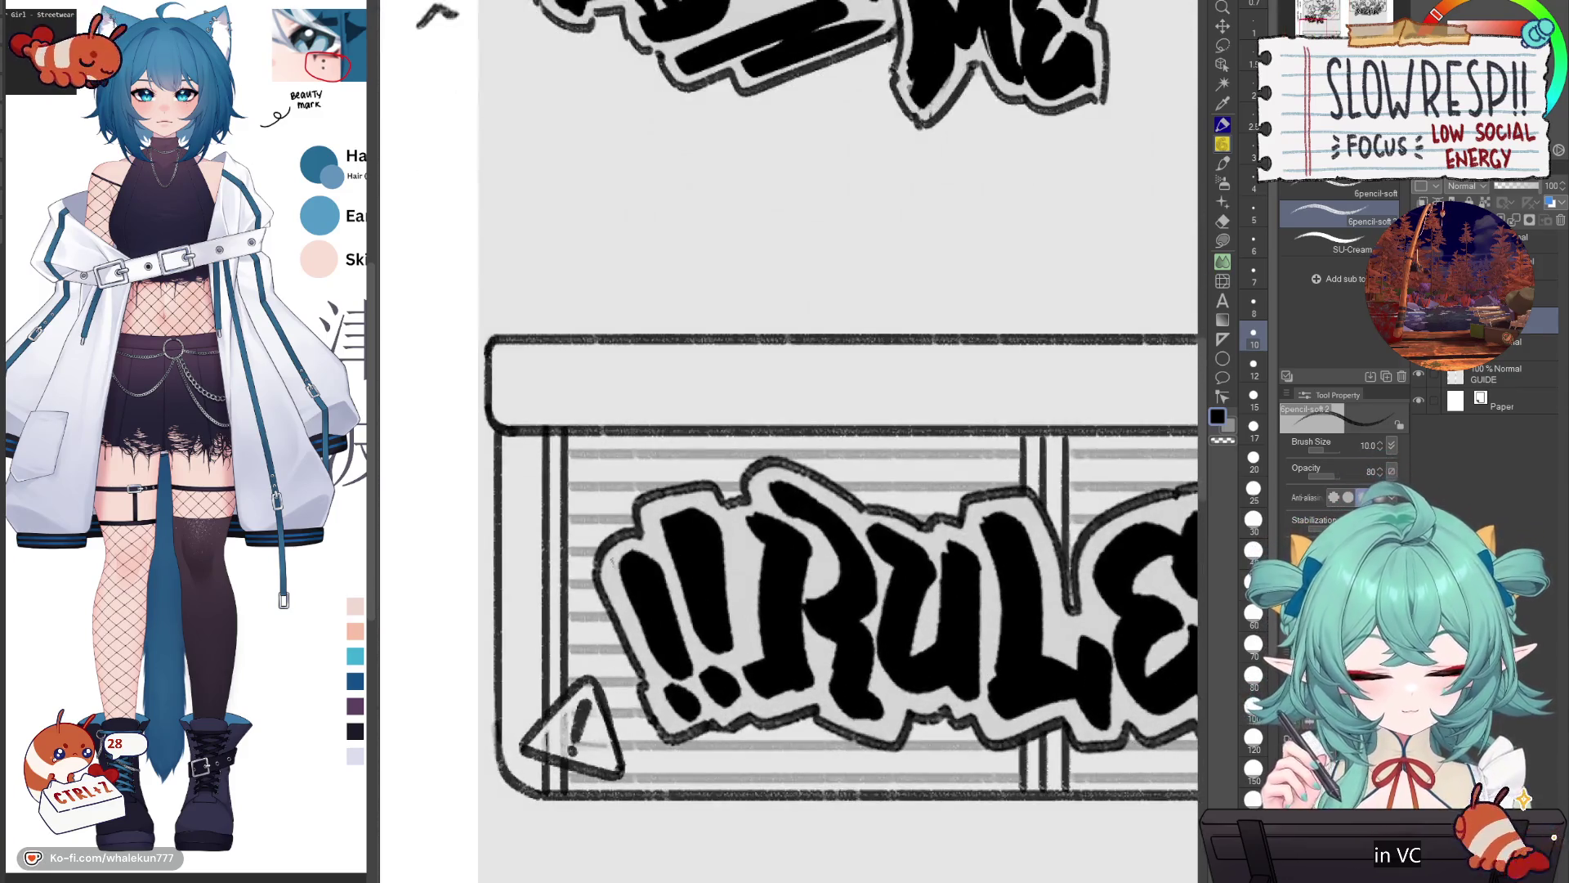
pyautogui.moveTo(596, 569)
pyautogui.mouseDown()
pyautogui.moveTo(629, 672)
pyautogui.moveTo(611, 622)
pyautogui.mouseUp()
pyautogui.hotkey('ctrl', 'z')
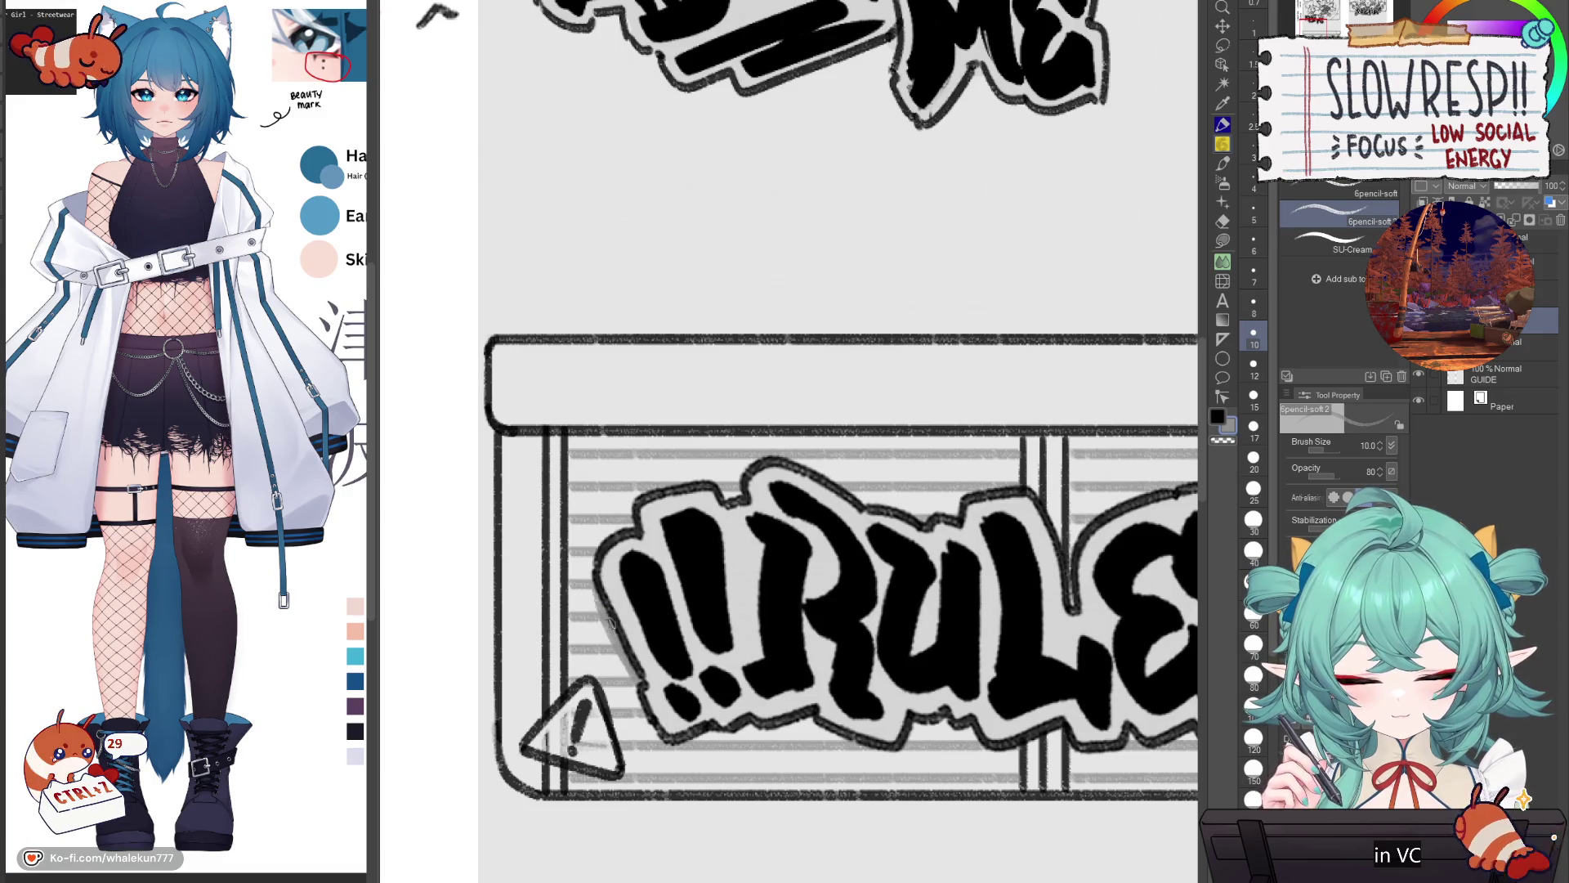
pyautogui.moveTo(643, 685); pyautogui.dragTo(658, 739)
pyautogui.press(']')
pyautogui.press(']')
pyautogui.moveTo(633, 678)
pyautogui.mouseDown()
pyautogui.moveTo(668, 741)
pyautogui.moveTo(714, 746)
pyautogui.mouseUp()
pyautogui.moveTo(916, 694); pyautogui.dragTo(783, 624)
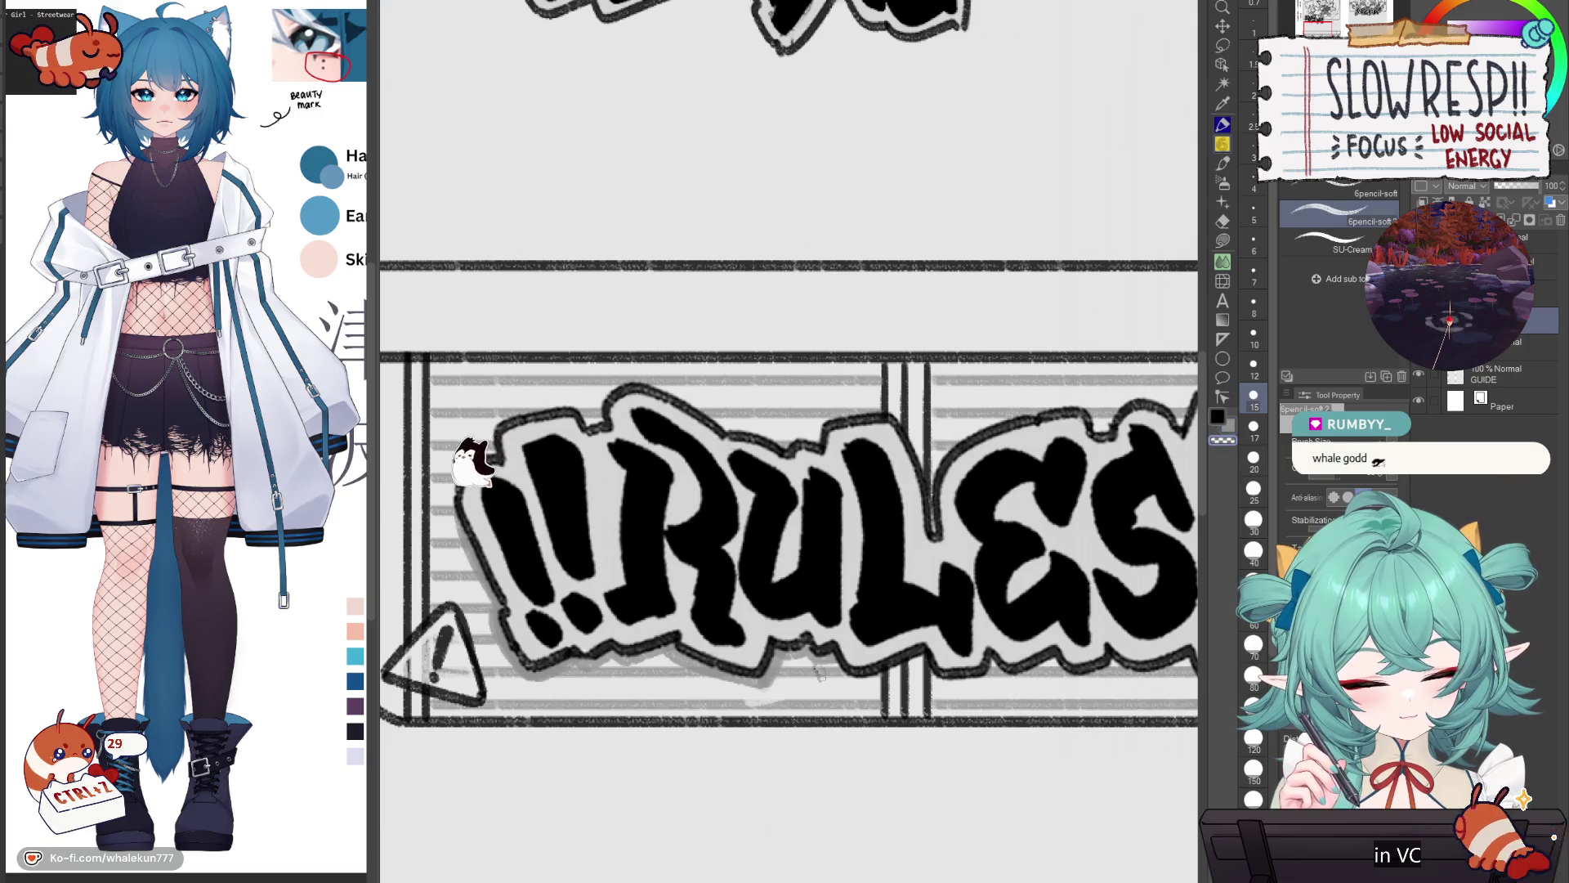
pyautogui.hotkey('ctrl', 'z')
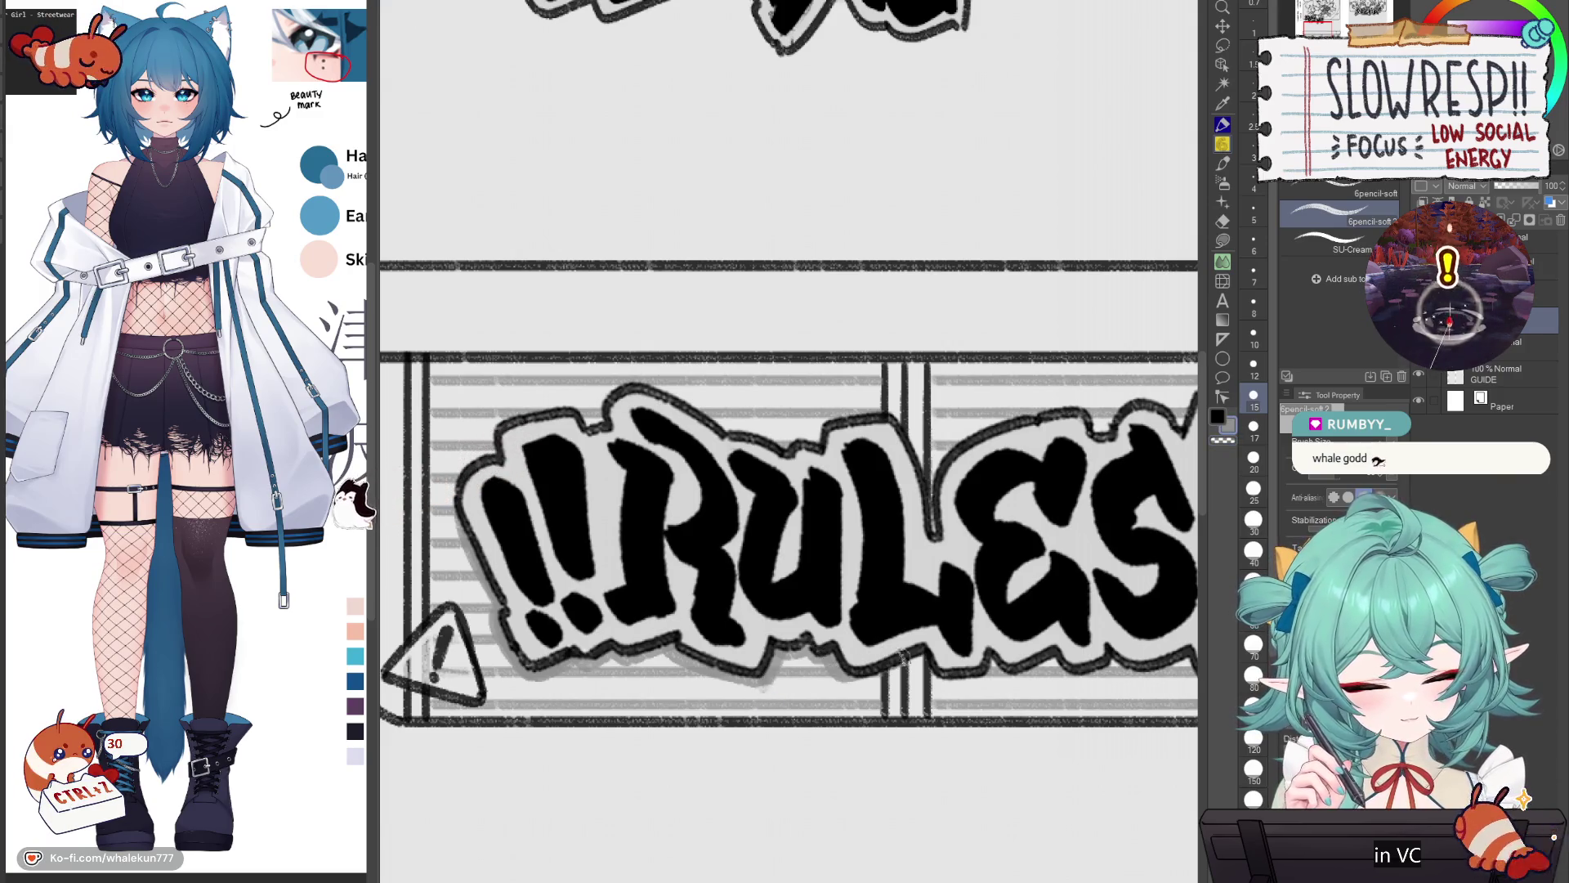
pyautogui.moveTo(965, 627); pyautogui.dragTo(786, 635)
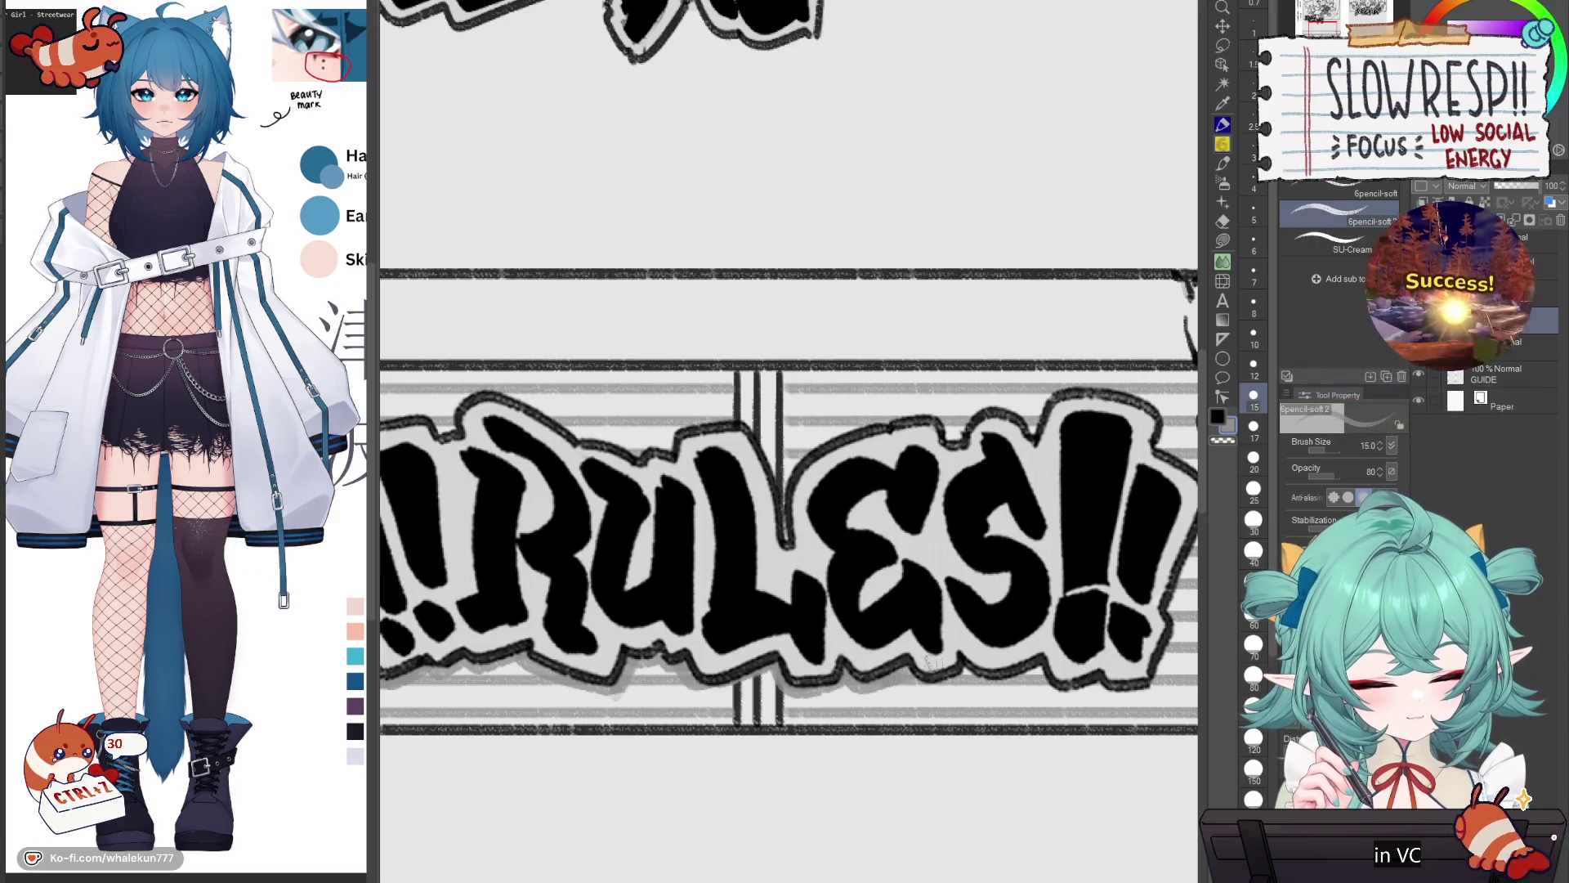
# Step: Add a new layer for the banner details, sketching and undoing a few trial curves
pyautogui.moveTo(1075, 658)
pyautogui.mouseDown()
pyautogui.moveTo(976, 605)
pyautogui.moveTo(1000, 696)
pyautogui.mouseUp()
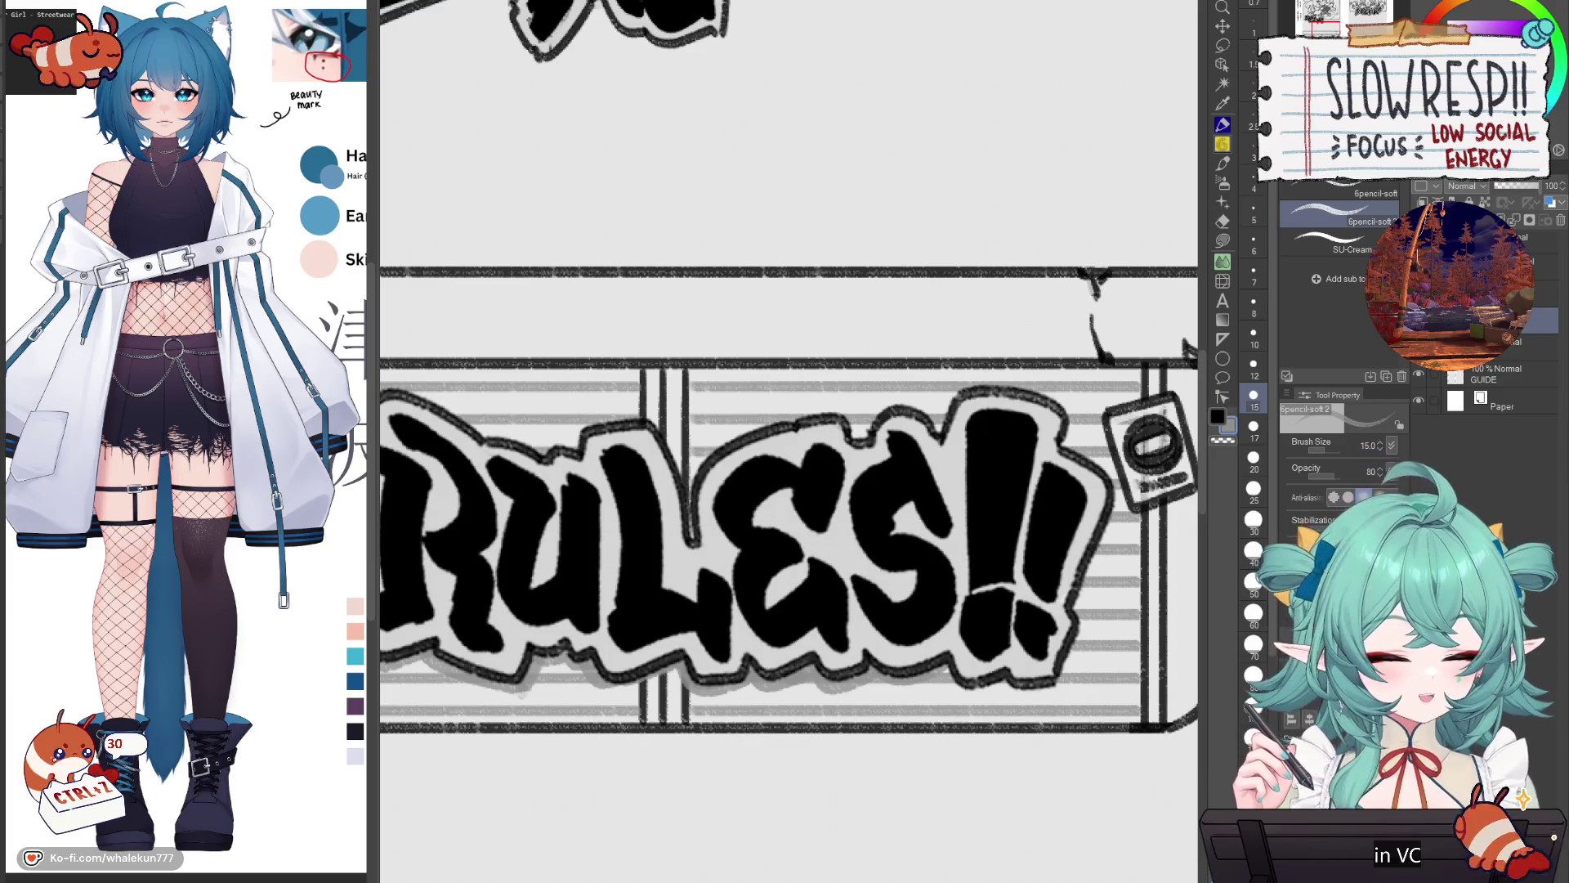
pyautogui.scroll(-5, 1071, 528)
pyautogui.moveTo(1034, 425)
pyautogui.mouseDown()
pyautogui.moveTo(859, 489)
pyautogui.moveTo(944, 564)
pyautogui.mouseUp()
pyautogui.moveTo(359, 739); pyautogui.dragTo(100, 736)
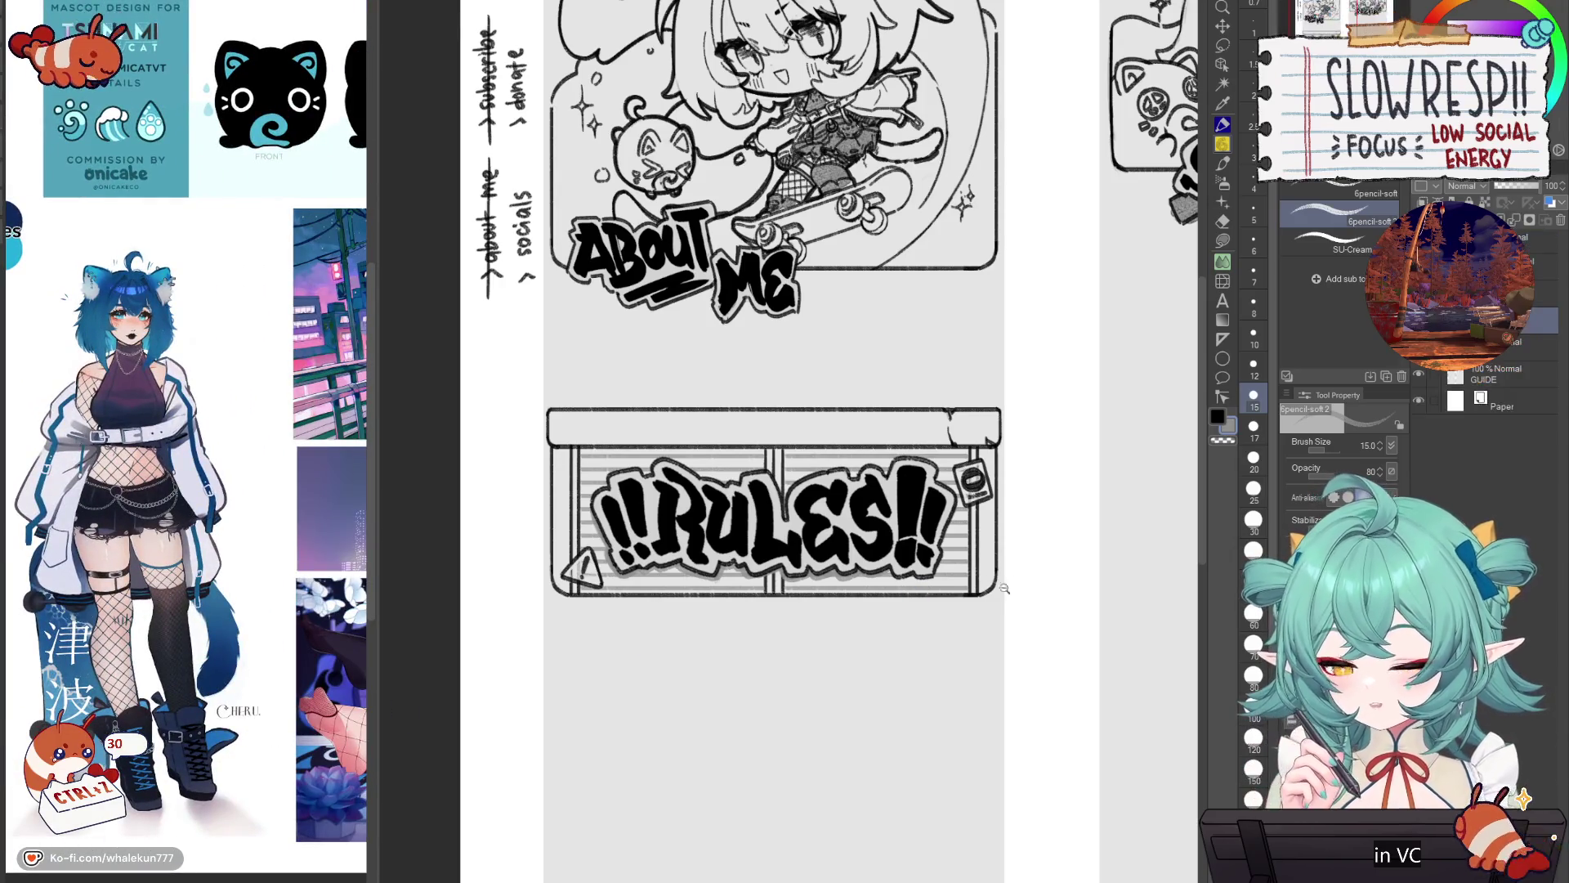
pyautogui.scroll(3, 981, 585)
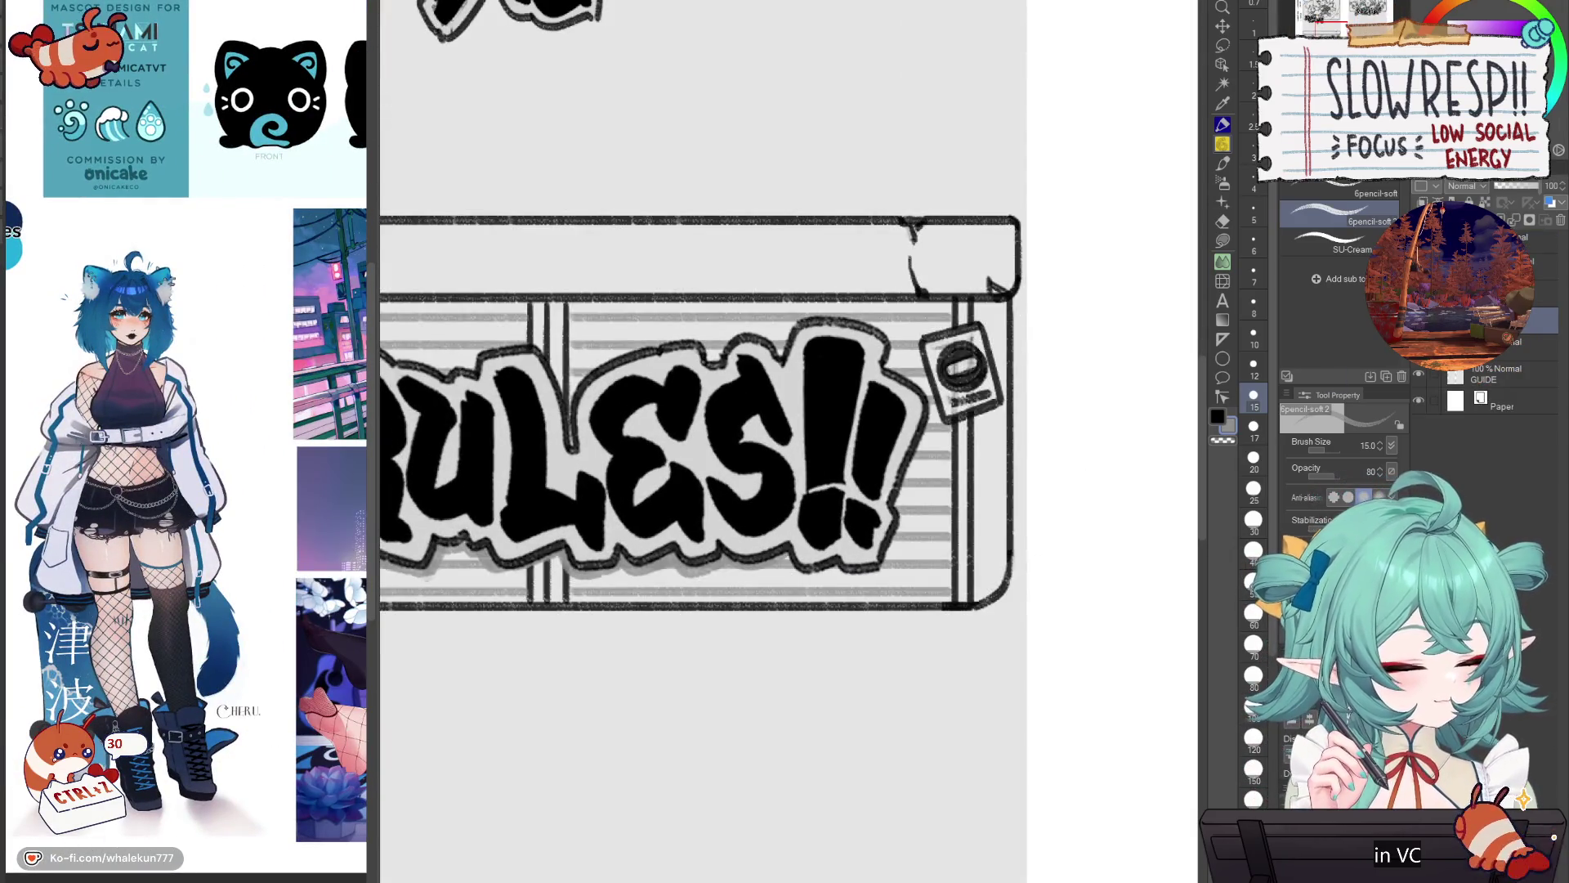
pyautogui.hotkey('ctrl', 'shift', 'n')
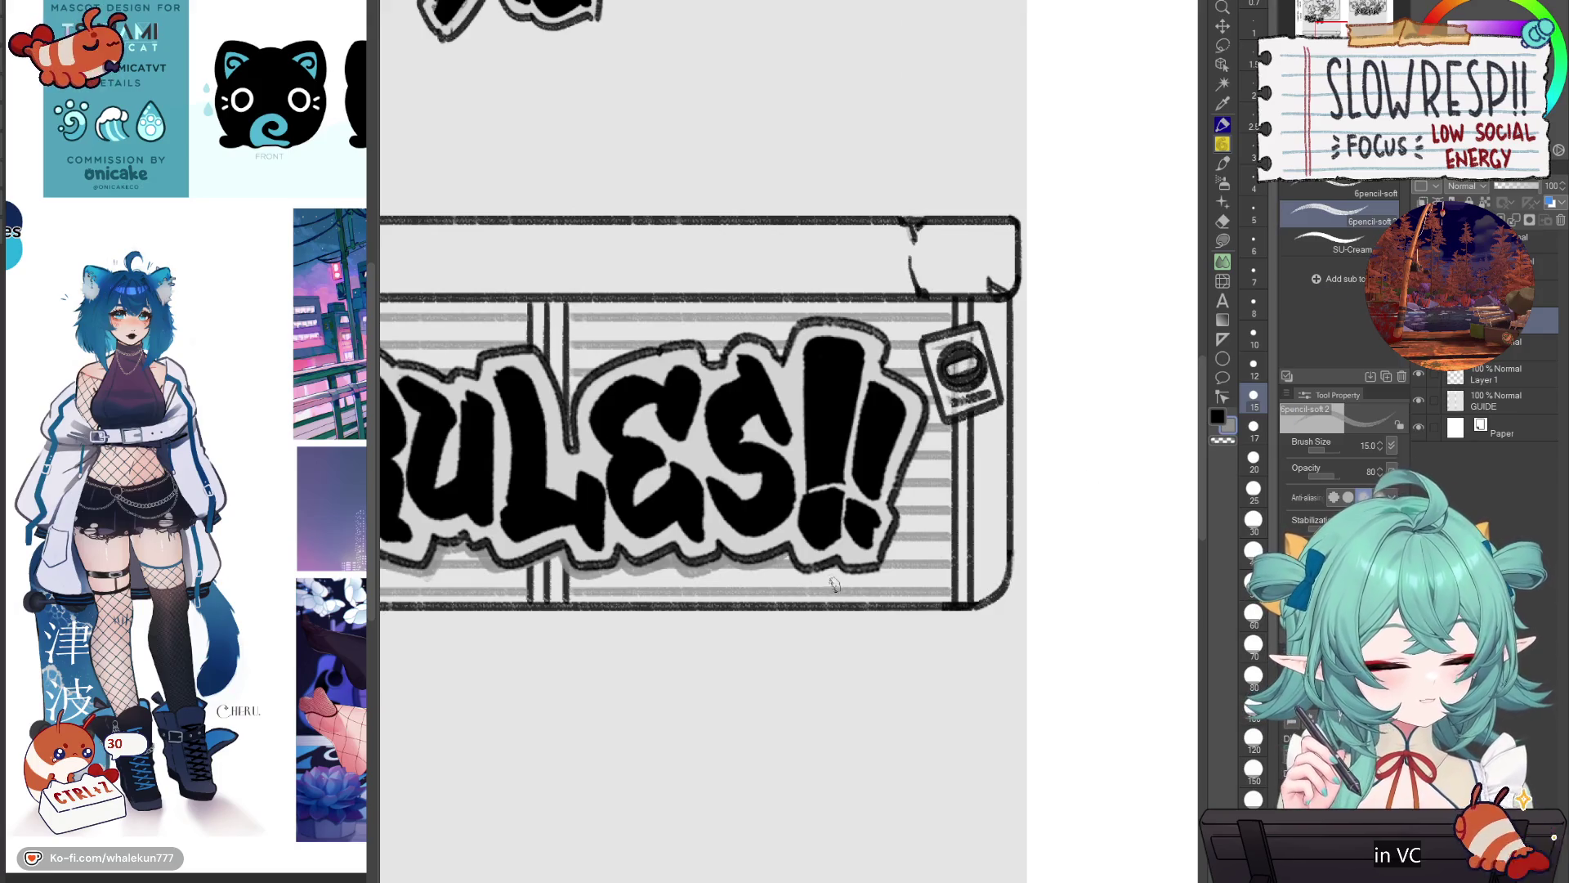
pyautogui.moveTo(836, 609); pyautogui.dragTo(853, 569)
pyautogui.hotkey('ctrl', 'z')
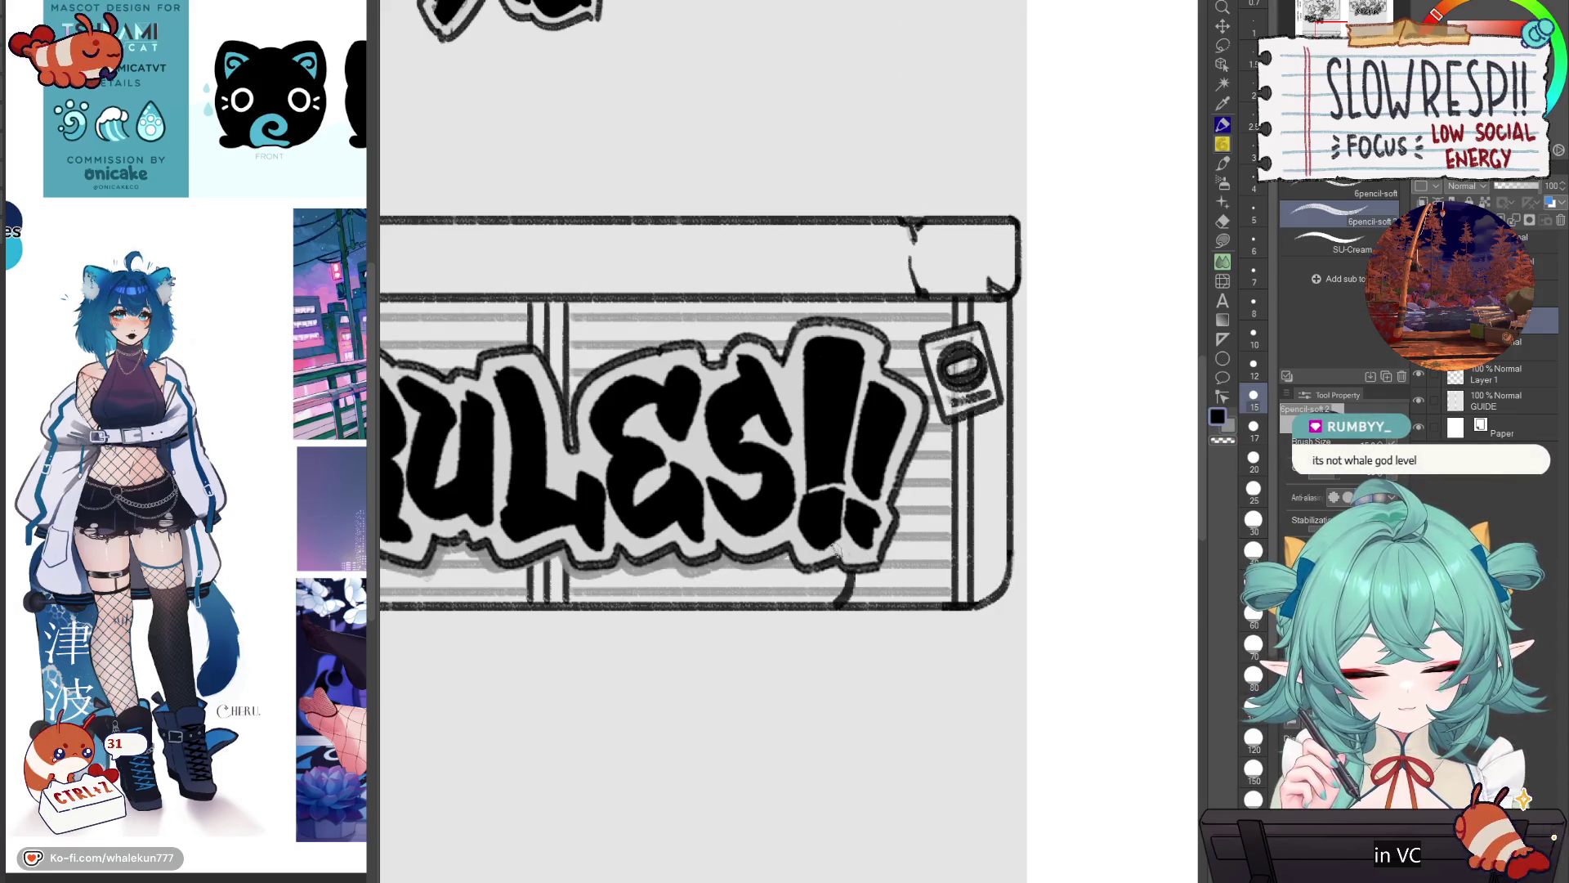
pyautogui.moveTo(907, 458); pyautogui.dragTo(947, 505)
pyautogui.hotkey('ctrl', 'z')
pyautogui.press('h')
pyautogui.hotkey('ctrl', 'z')
# Step: Draw curves and a short line down the banner's left edge, arcing toward the exclamation marks
pyautogui.moveTo(646, 561)
pyautogui.mouseDown()
pyautogui.moveTo(716, 516)
pyautogui.moveTo(641, 576)
pyautogui.moveTo(653, 628)
pyautogui.mouseUp()
pyautogui.hotkey('ctrl', 'z')
pyautogui.hotkey('ctrl', 'z')
pyautogui.moveTo(724, 501)
pyautogui.mouseDown()
pyautogui.moveTo(666, 535)
pyautogui.moveTo(674, 650)
pyautogui.mouseUp()
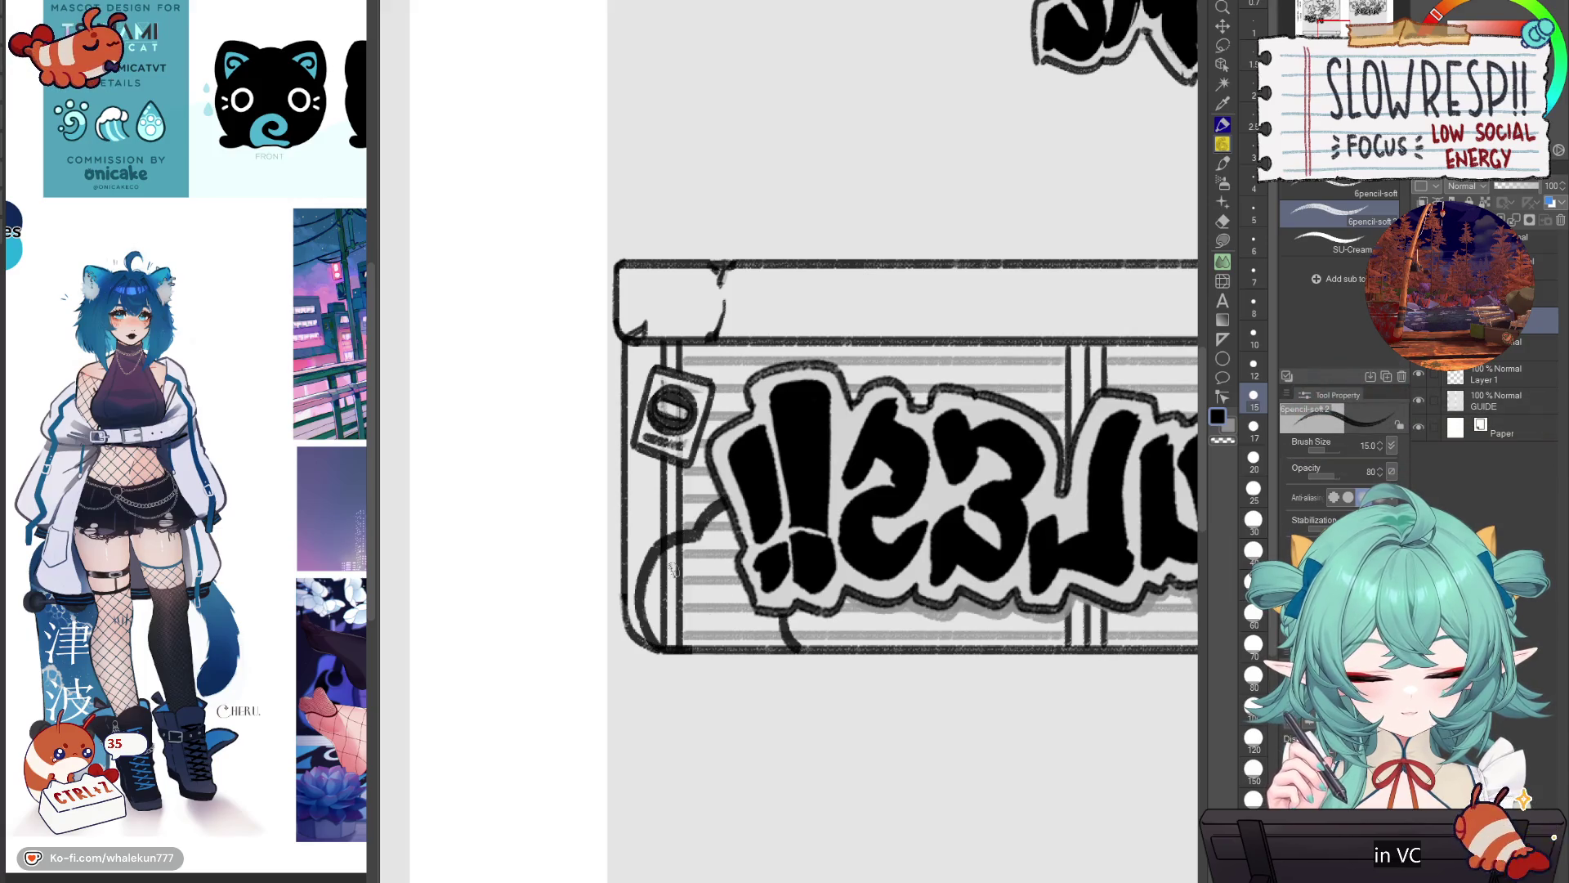
pyautogui.moveTo(668, 564); pyautogui.dragTo(658, 654)
pyautogui.hotkey('ctrl', 'z')
pyautogui.moveTo(669, 567); pyautogui.dragTo(659, 648)
pyautogui.moveTo(670, 572)
pyautogui.mouseDown()
pyautogui.moveTo(739, 562)
pyautogui.moveTo(687, 648)
pyautogui.moveTo(705, 648)
pyautogui.mouseUp()
# Step: With the view unflipped, draw a small circle left of the !! lettering
pyautogui.press('h')
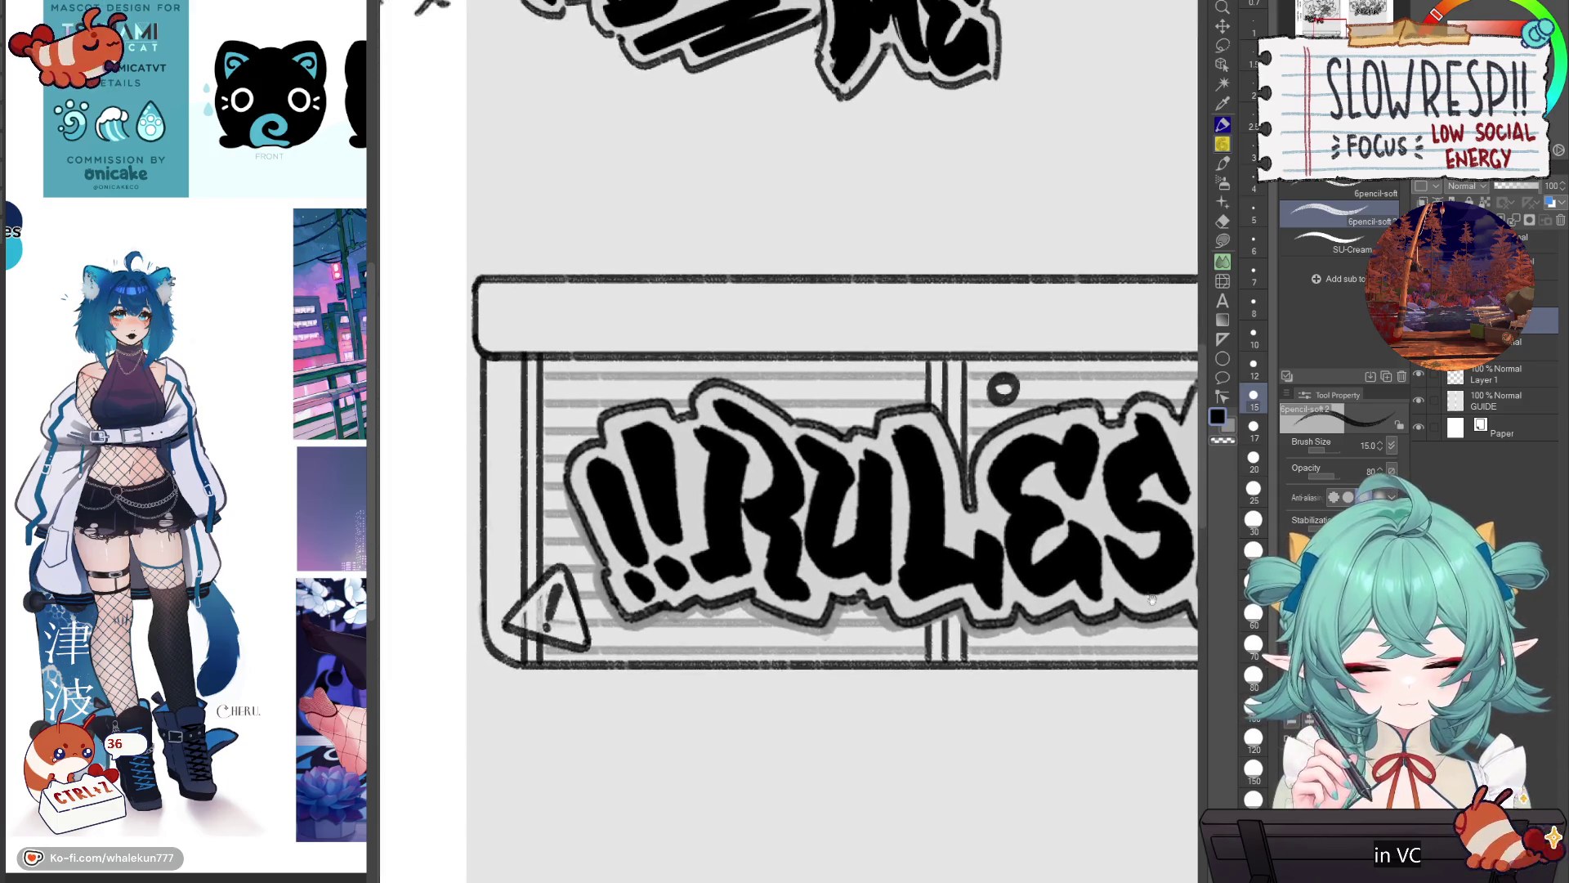
pyautogui.moveTo(540, 497)
pyautogui.mouseDown()
pyautogui.moveTo(515, 508)
pyautogui.moveTo(523, 539)
pyautogui.moveTo(527, 498)
pyautogui.moveTo(513, 506)
pyautogui.mouseUp()
pyautogui.hotkey('ctrl', 'z')
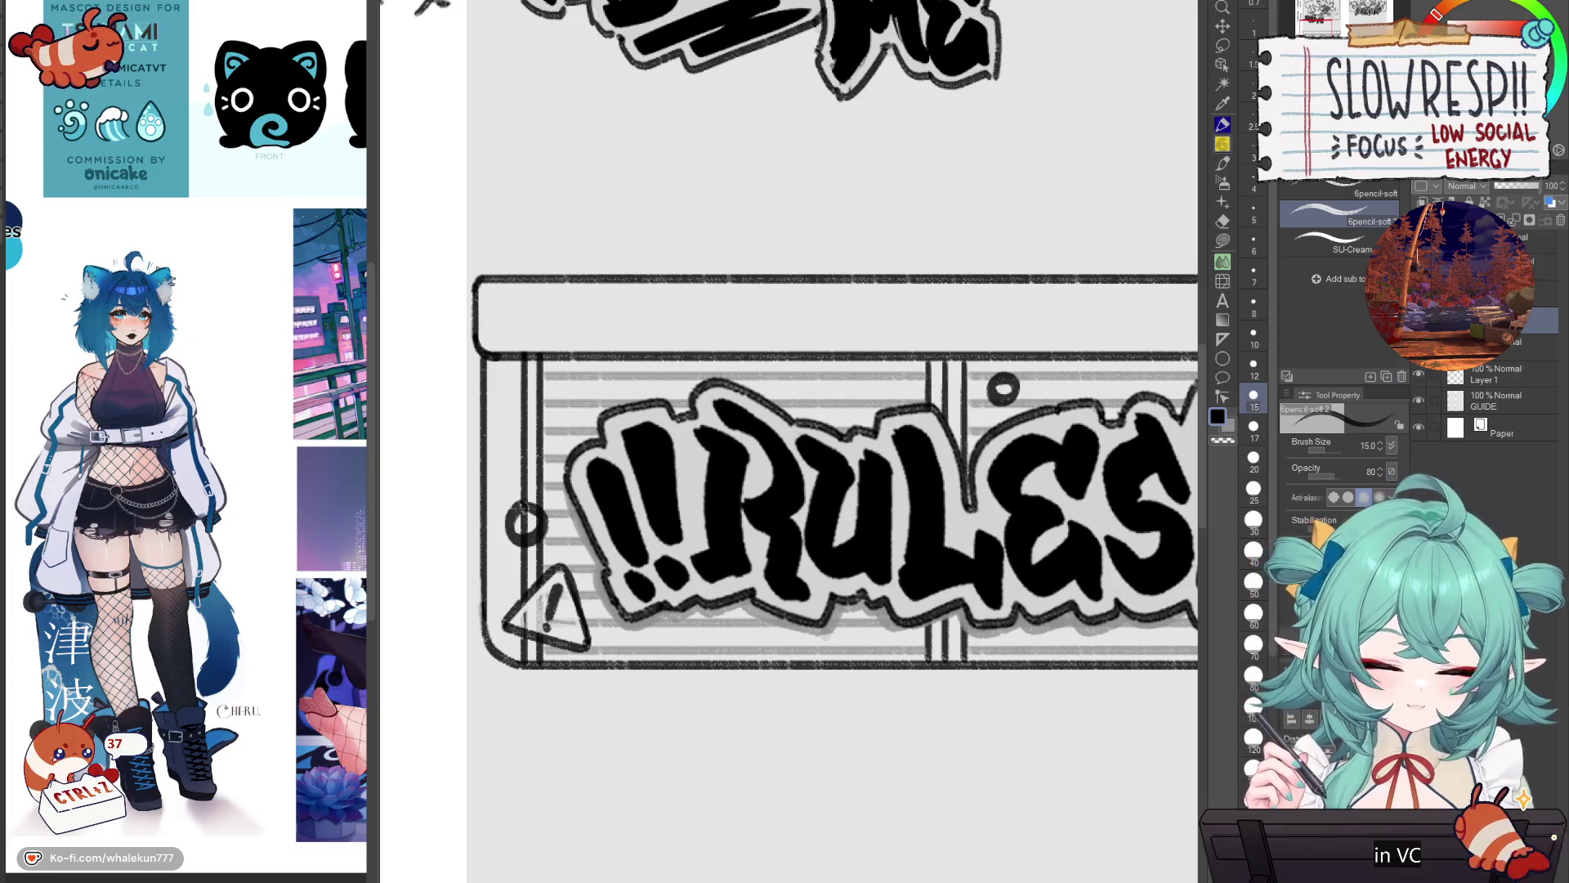
pyautogui.moveTo(1071, 595); pyautogui.dragTo(960, 586)
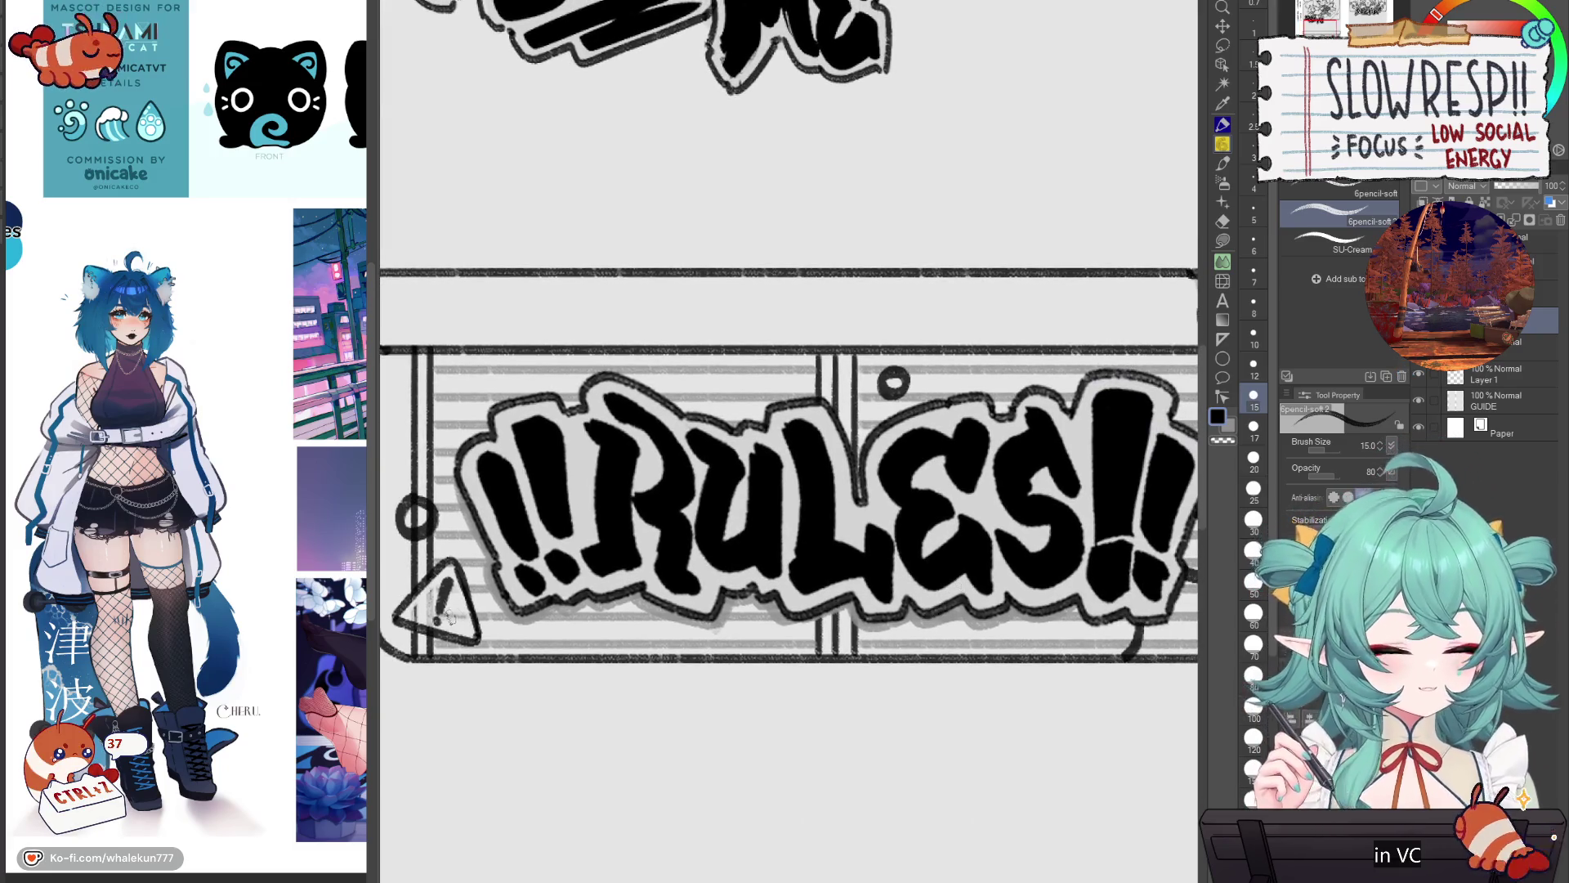
pyautogui.hotkey('ctrl', 'z')
pyautogui.moveTo(429, 507); pyautogui.dragTo(442, 527)
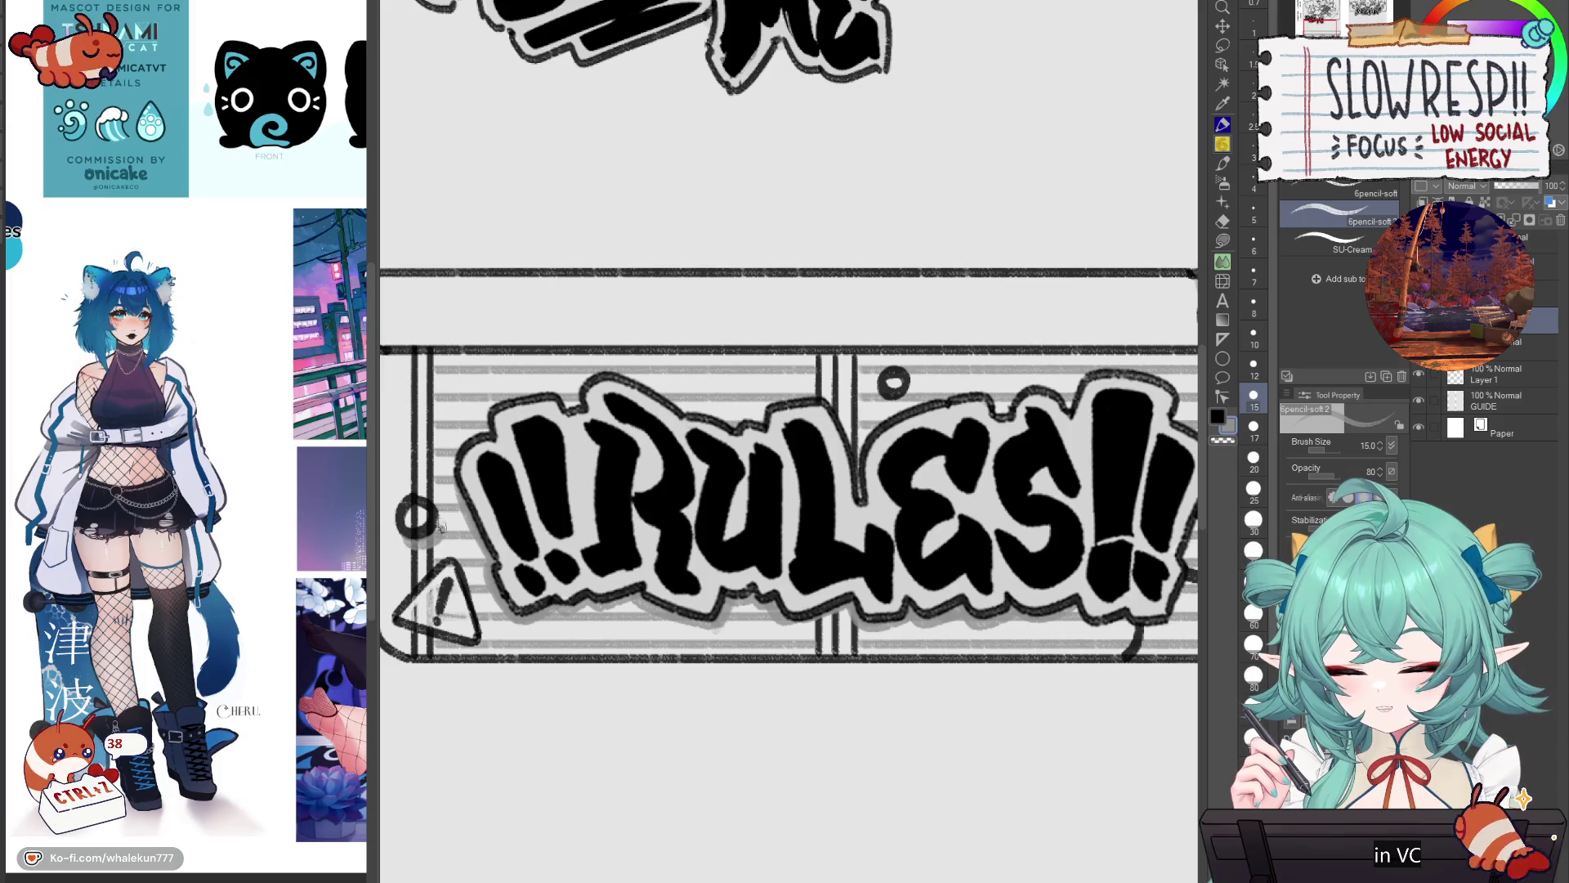
# Step: Erase the stray lines at the banner's bottom right
pyautogui.press('e')
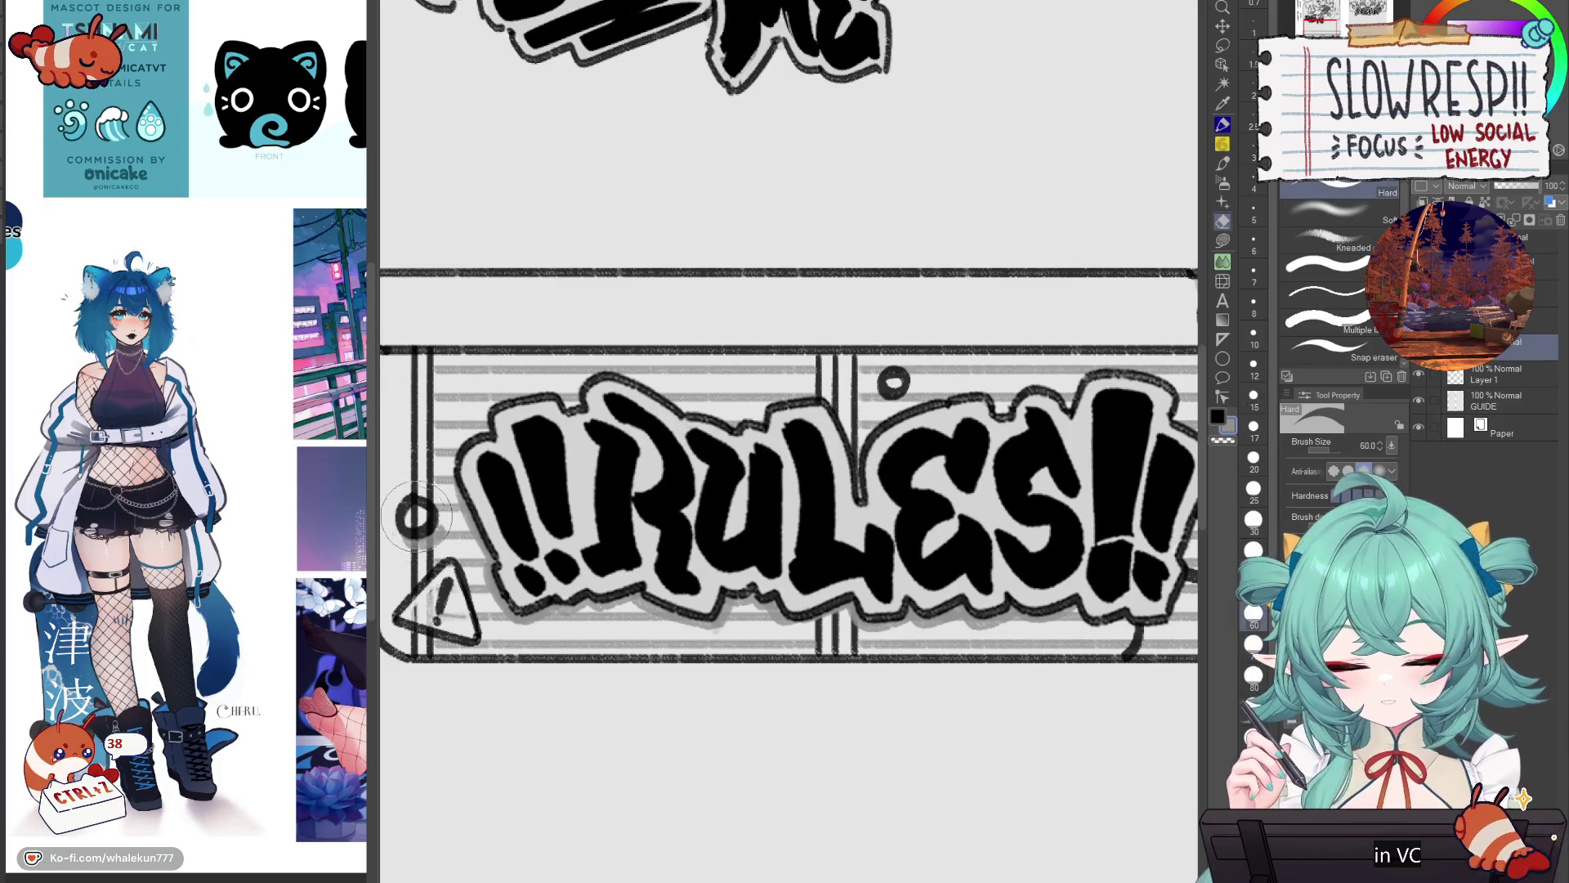
pyautogui.moveTo(899, 380); pyautogui.dragTo(657, 340)
pyautogui.moveTo(908, 601)
pyautogui.mouseDown()
pyautogui.moveTo(956, 523)
pyautogui.moveTo(1014, 535)
pyautogui.moveTo(994, 576)
pyautogui.moveTo(907, 609)
pyautogui.moveTo(1009, 601)
pyautogui.mouseUp()
pyautogui.scroll(-5, 1009, 601)
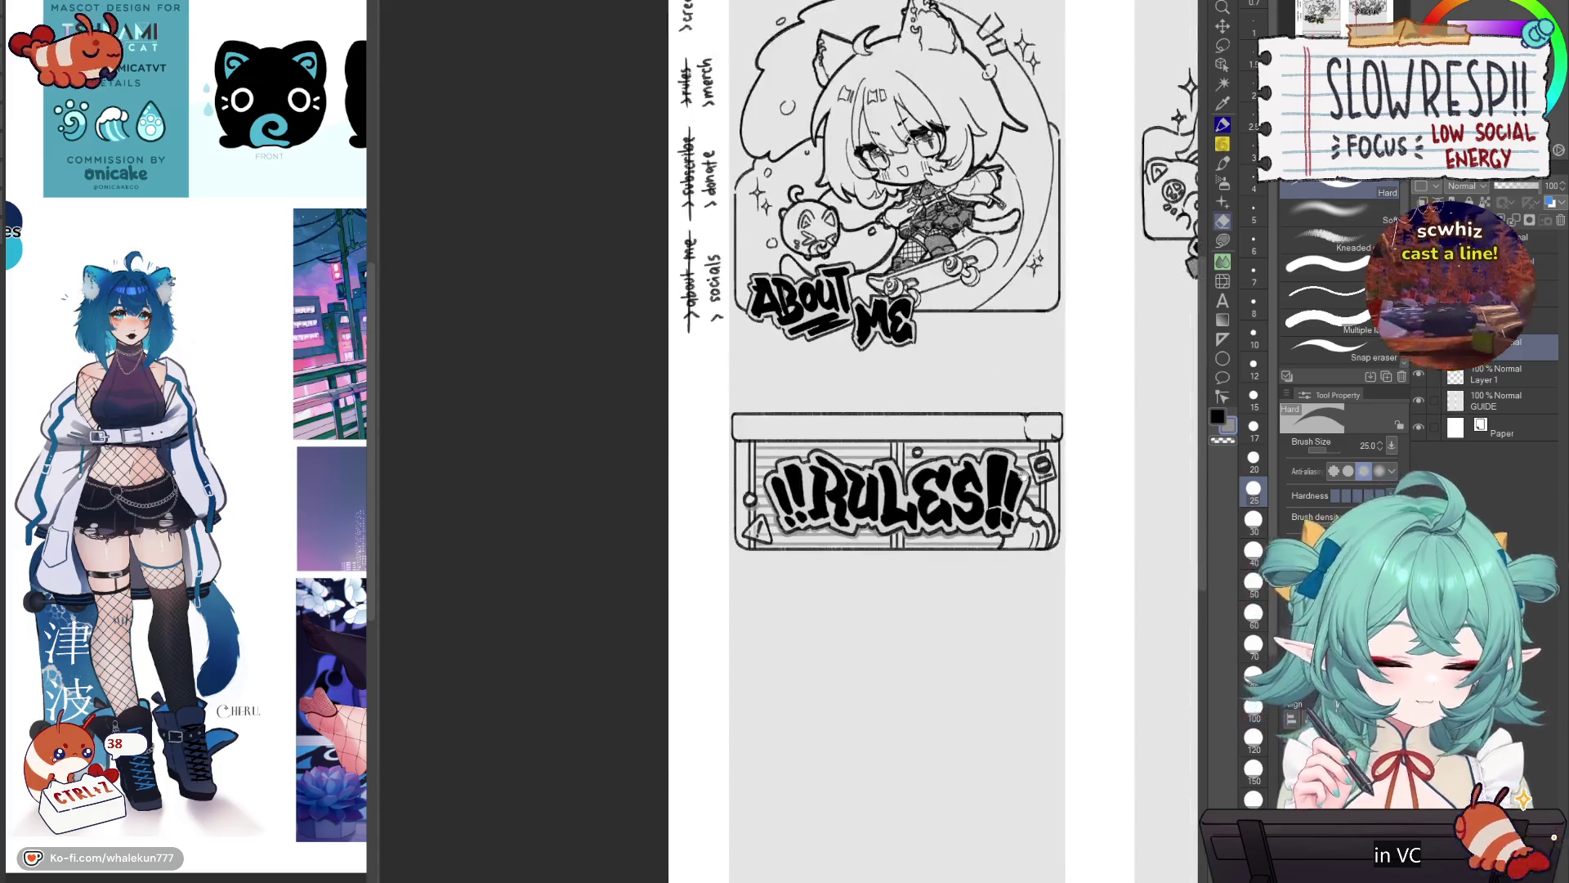
# Step: Shade the shape at the banner's bottom right grey with the soft pencil
pyautogui.hscroll(3, 850, 441)
pyautogui.press('p')
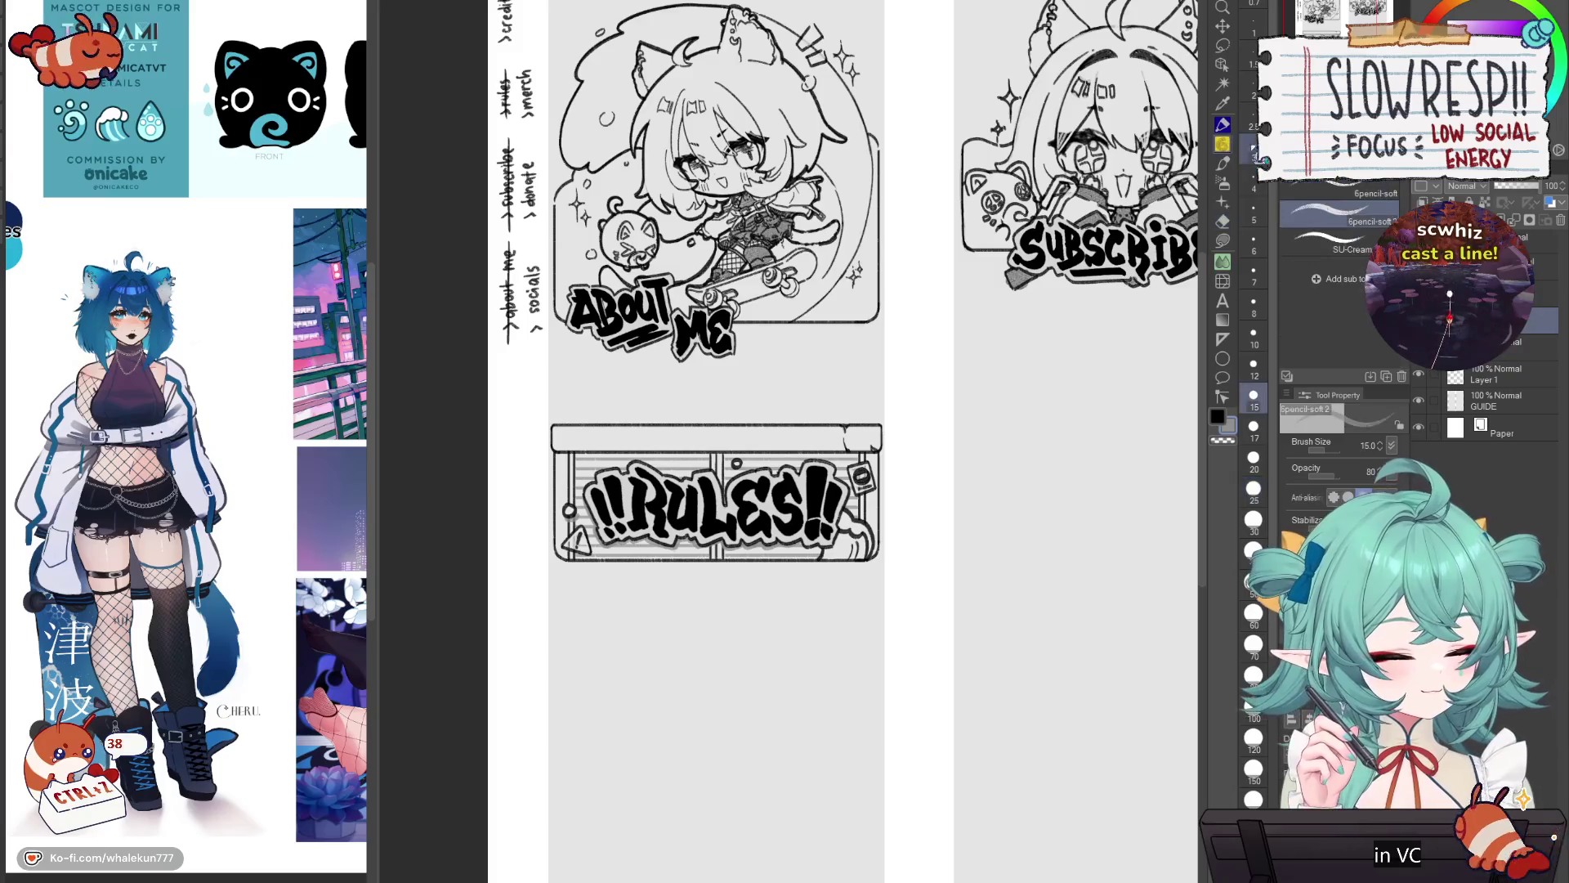
pyautogui.scroll(3, 818, 490)
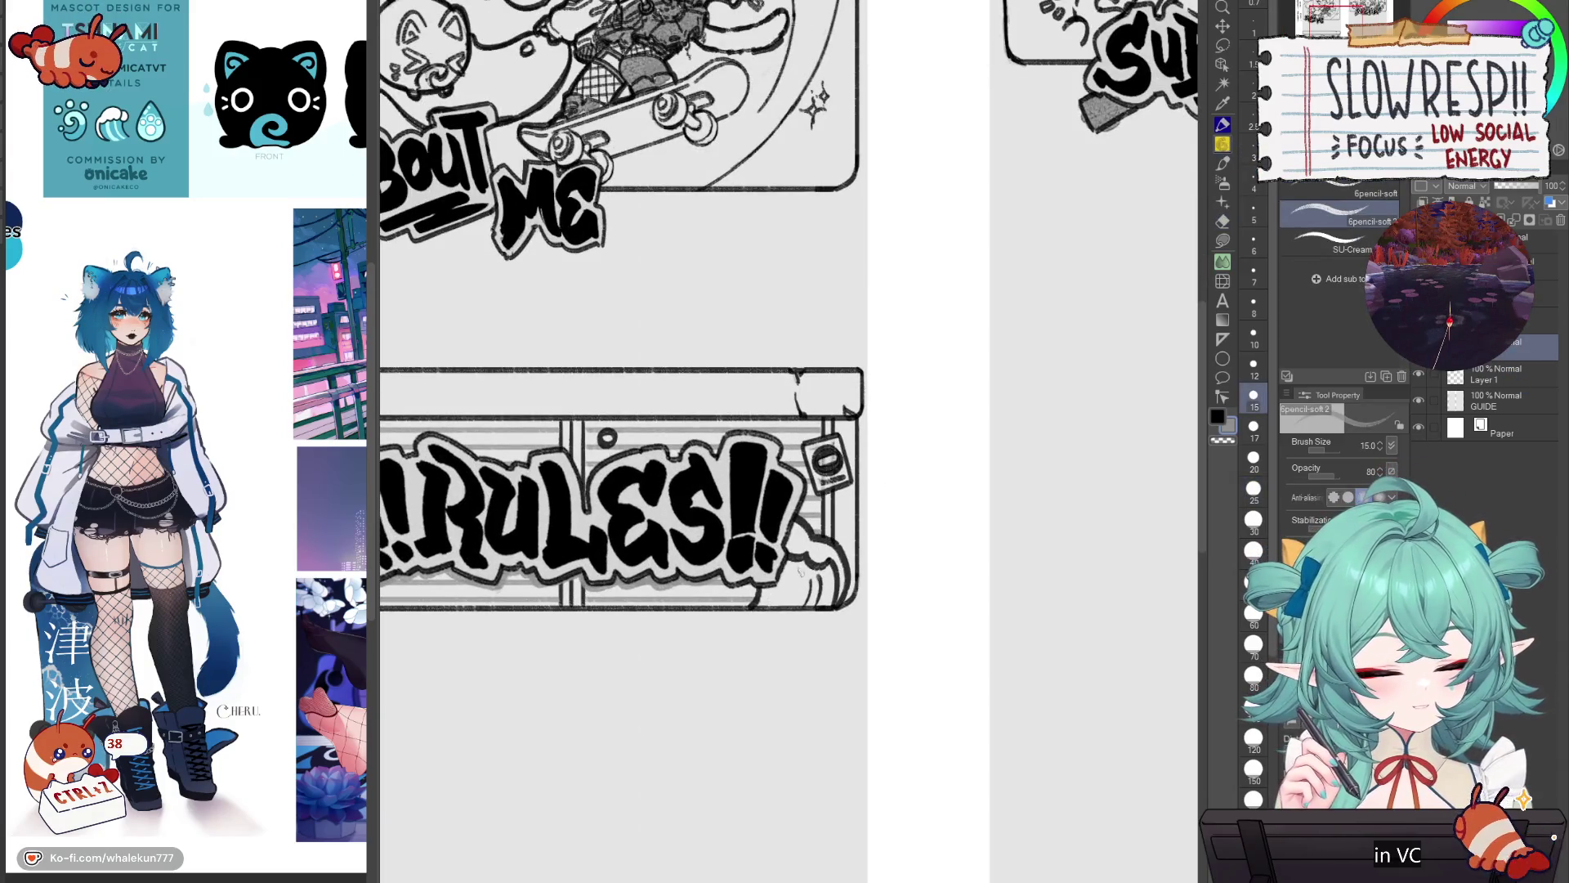
pyautogui.moveTo(782, 593)
pyautogui.mouseDown()
pyautogui.moveTo(819, 573)
pyautogui.moveTo(821, 602)
pyautogui.mouseUp()
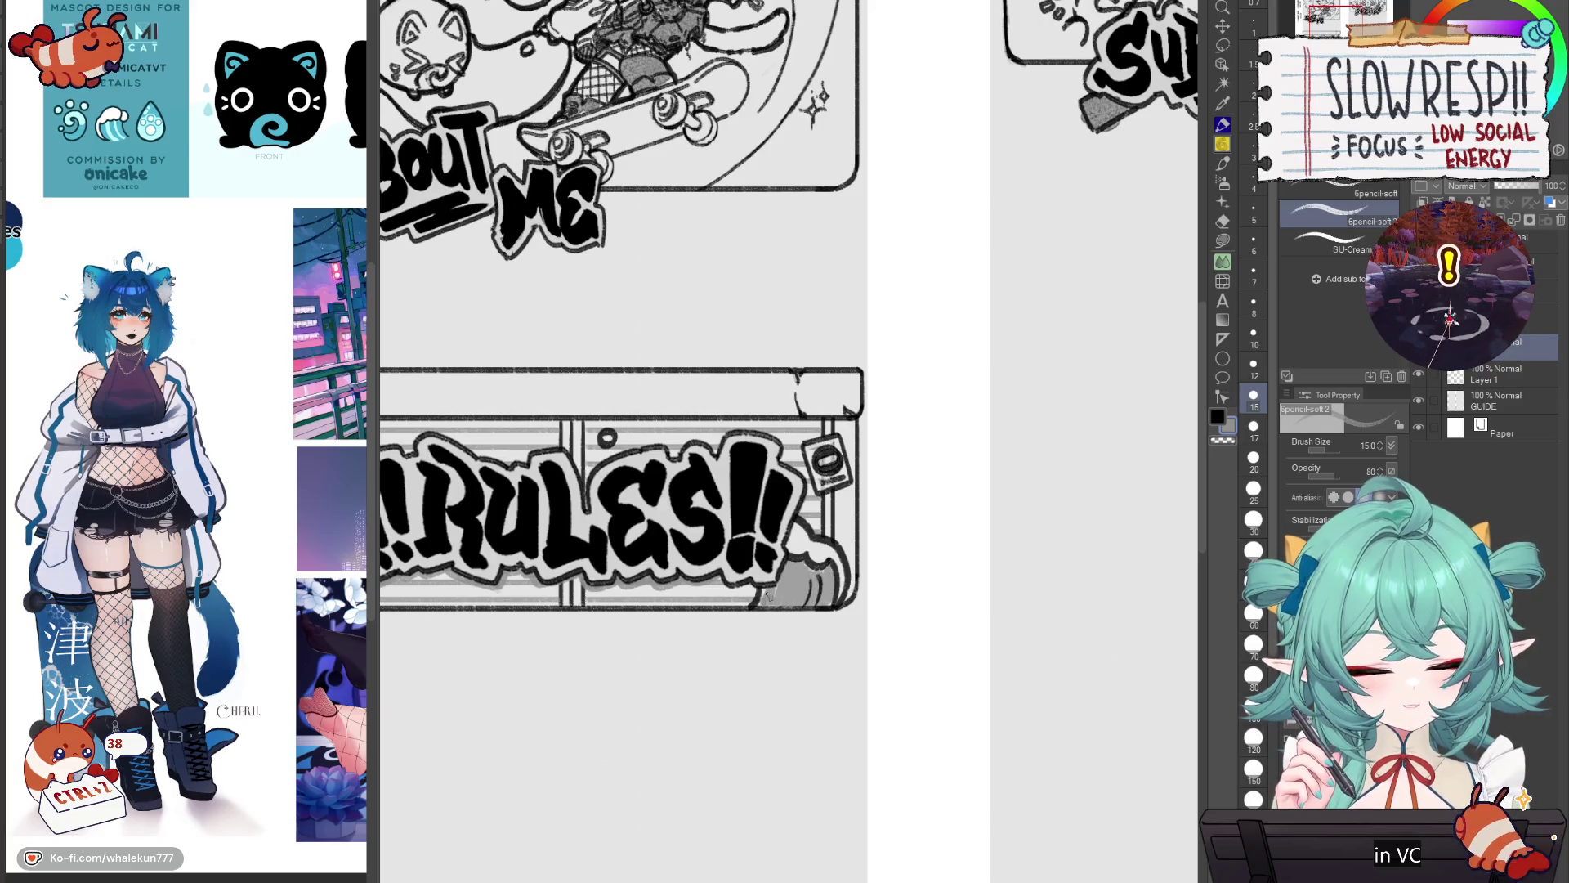
pyautogui.moveTo(572, 490); pyautogui.dragTo(818, 512)
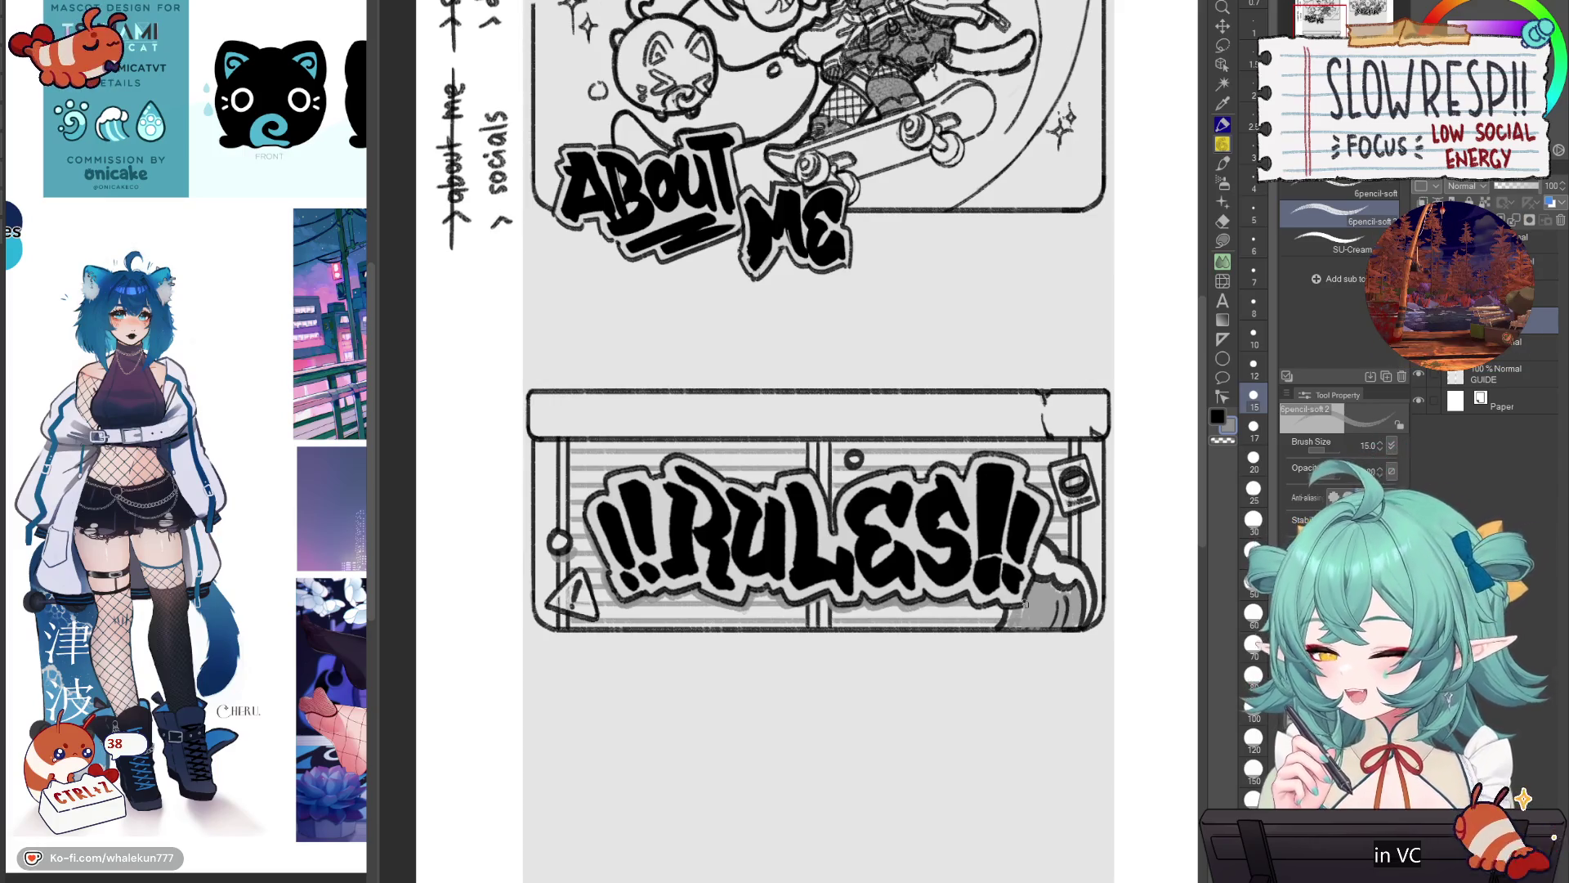
pyautogui.moveTo(1015, 547); pyautogui.dragTo(984, 498)
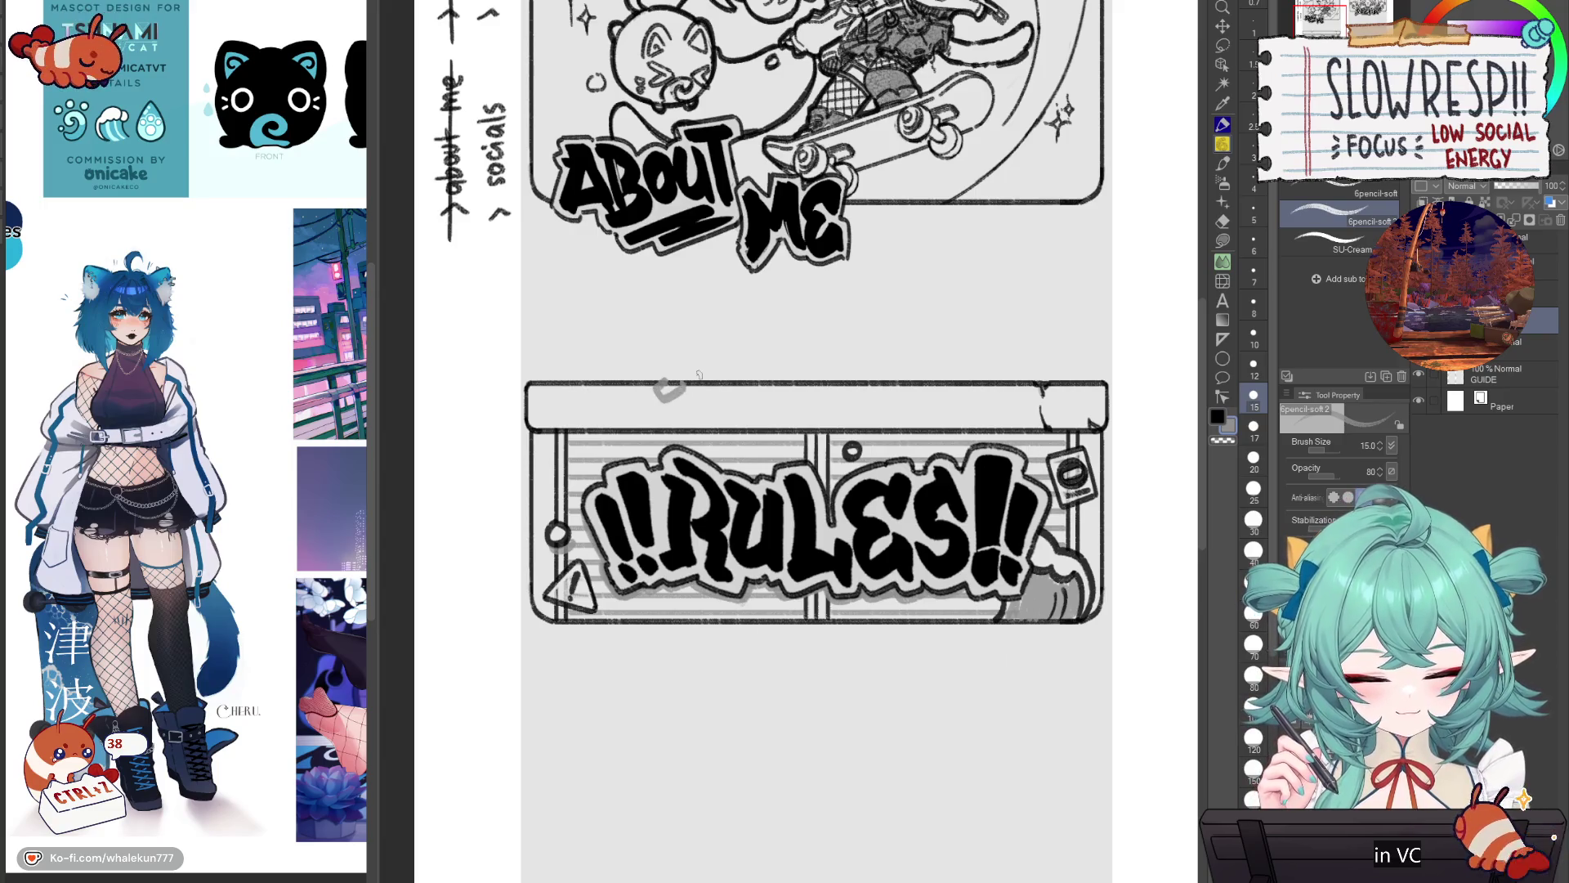
pyautogui.scroll(-3, 699, 373)
pyautogui.scroll(2, 810, 533)
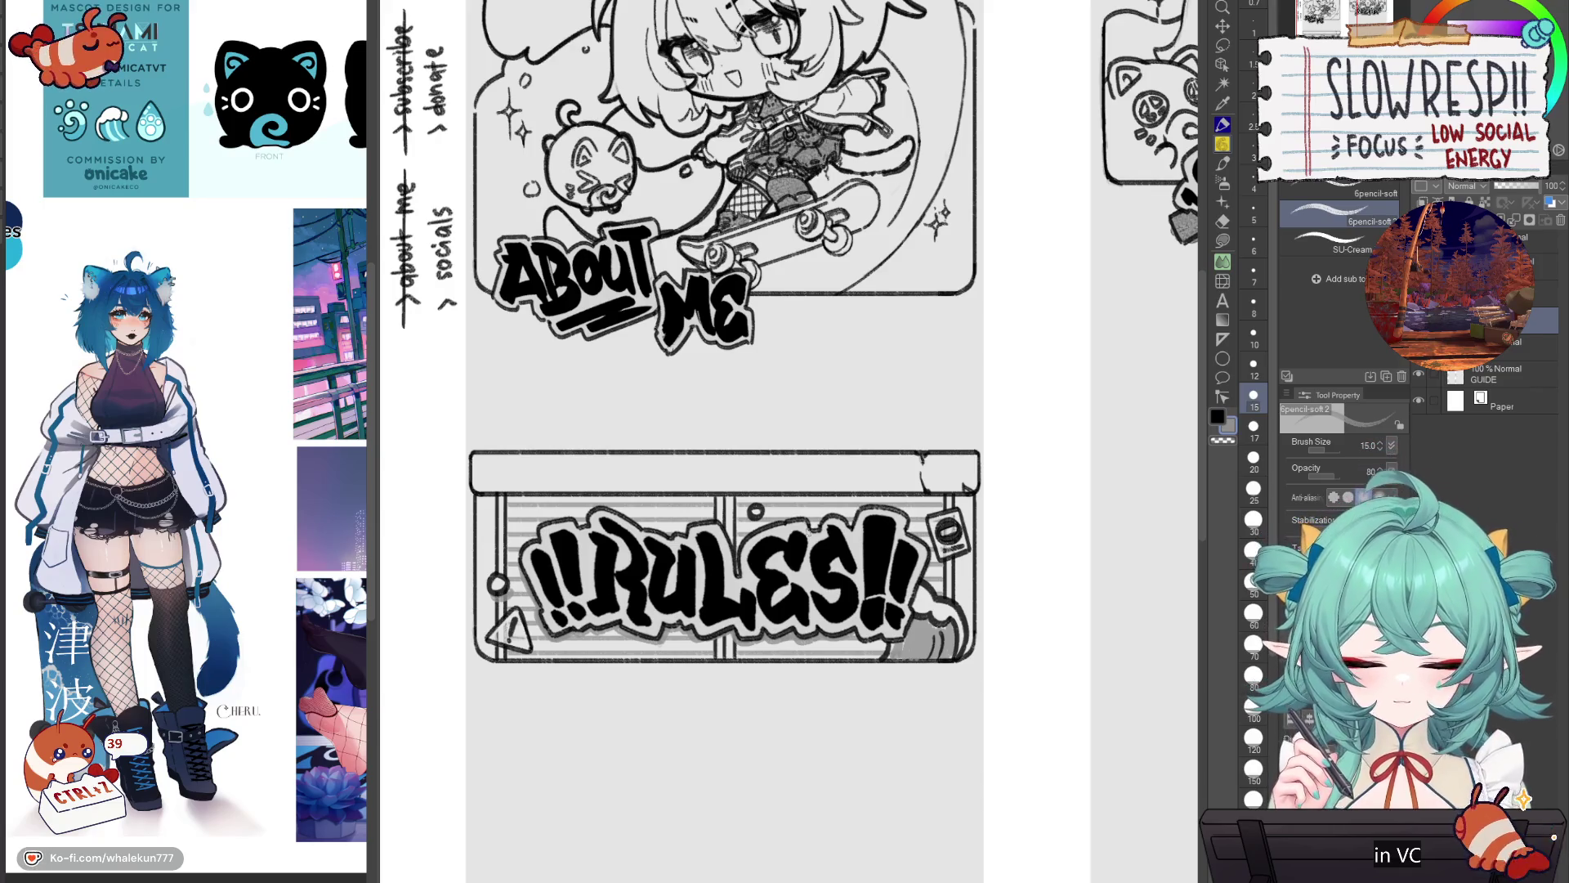
pyautogui.moveTo(702, 593); pyautogui.dragTo(747, 607)
pyautogui.scroll(2, 526, 529)
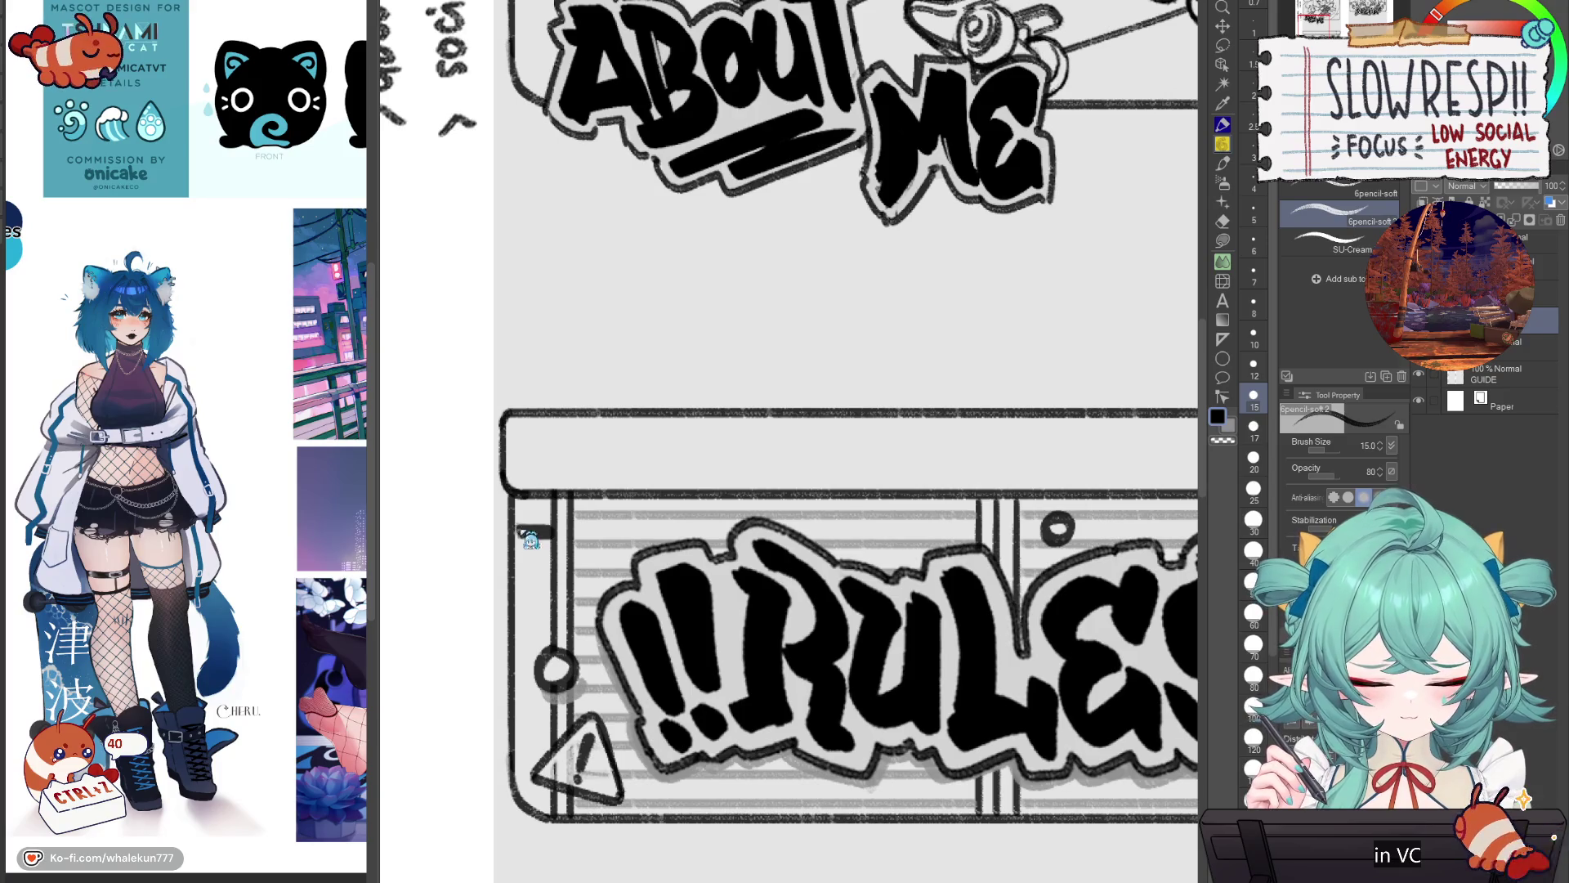
# Step: Draw a line down the box's left edge and a small tab on it, redoing retries
pyautogui.hotkey('ctrl', 'z')
pyautogui.moveTo(515, 527)
pyautogui.mouseDown()
pyautogui.moveTo(540, 541)
pyautogui.moveTo(536, 603)
pyautogui.mouseUp()
pyautogui.hotkey('ctrl', 'z')
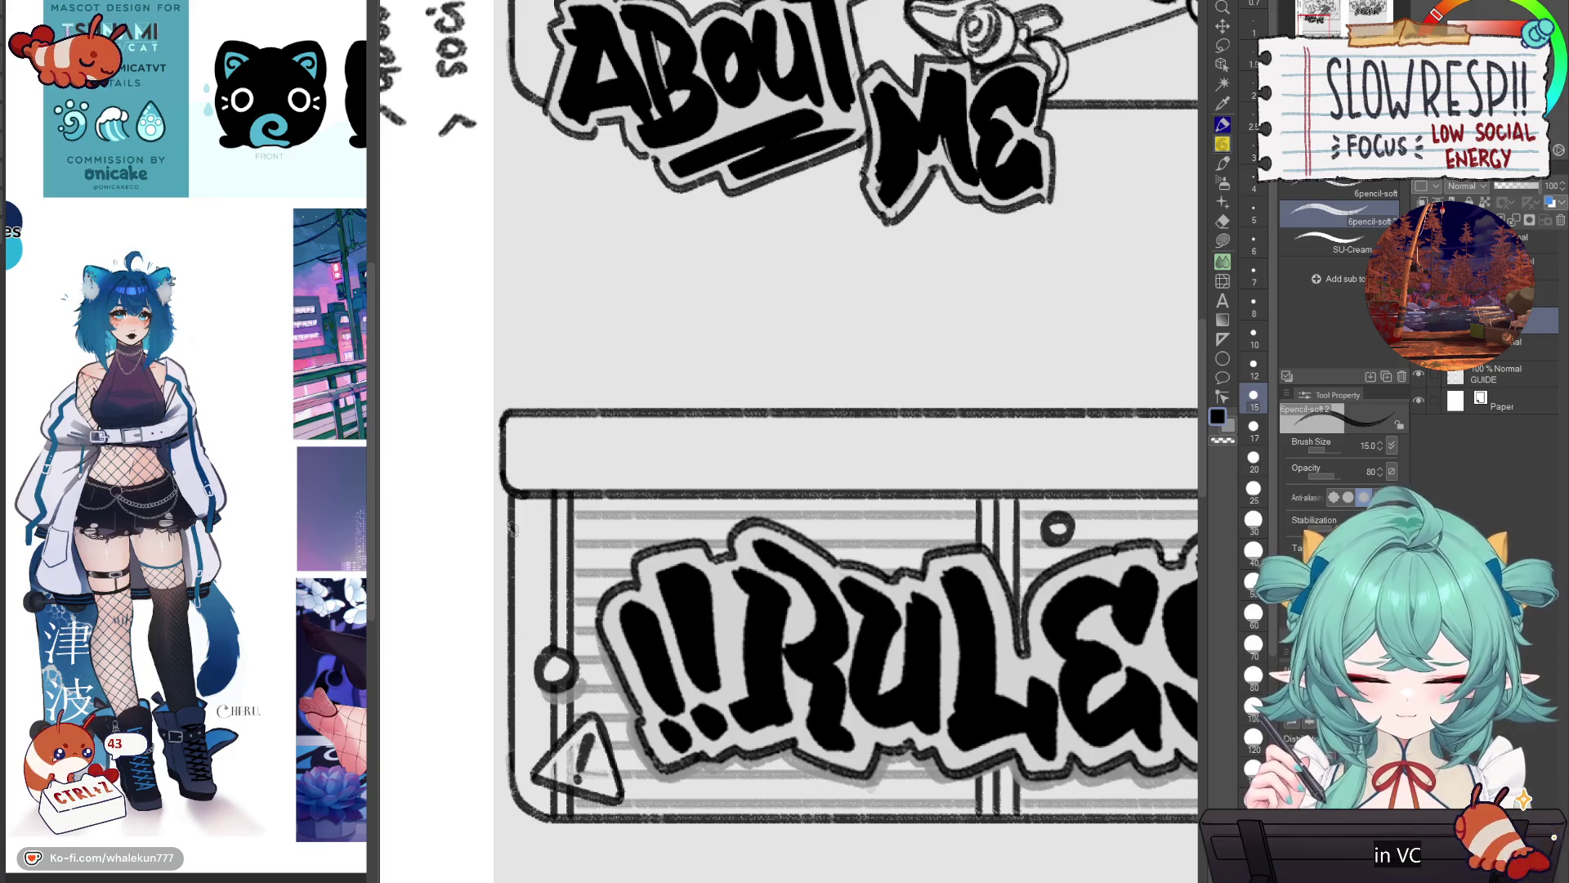
pyautogui.moveTo(537, 540)
pyautogui.mouseDown()
pyautogui.moveTo(535, 599)
pyautogui.moveTo(515, 620)
pyautogui.mouseUp()
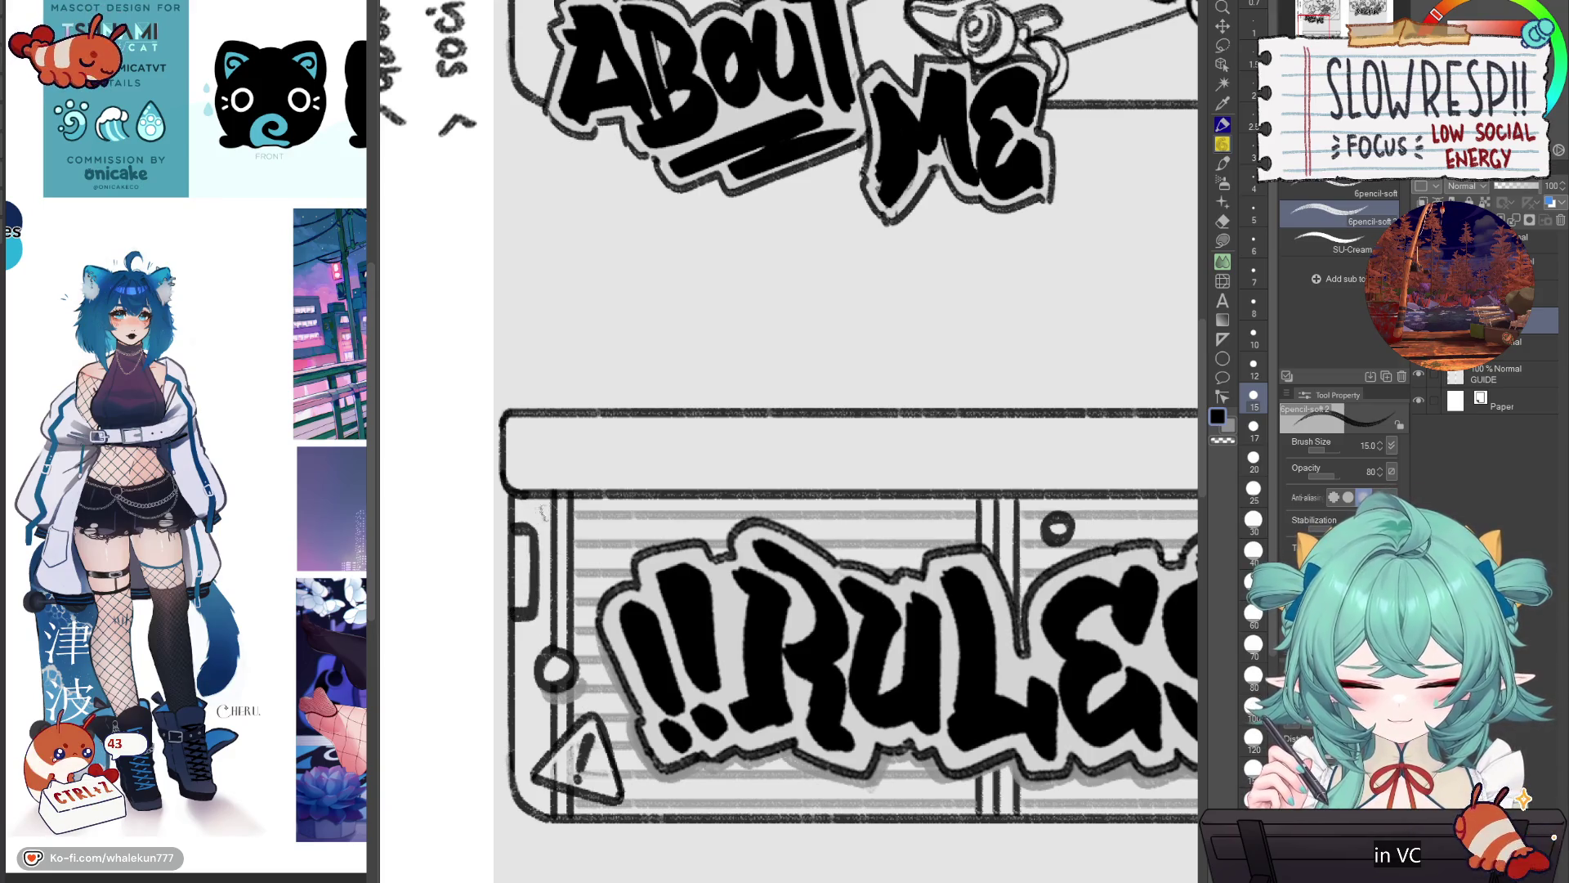
pyautogui.moveTo(521, 519)
pyautogui.mouseDown()
pyautogui.moveTo(524, 487)
pyautogui.moveTo(768, 459)
pyautogui.moveTo(733, 425)
pyautogui.mouseUp()
pyautogui.hotkey('ctrl', 'z')
pyautogui.hotkey('ctrl', 'z')
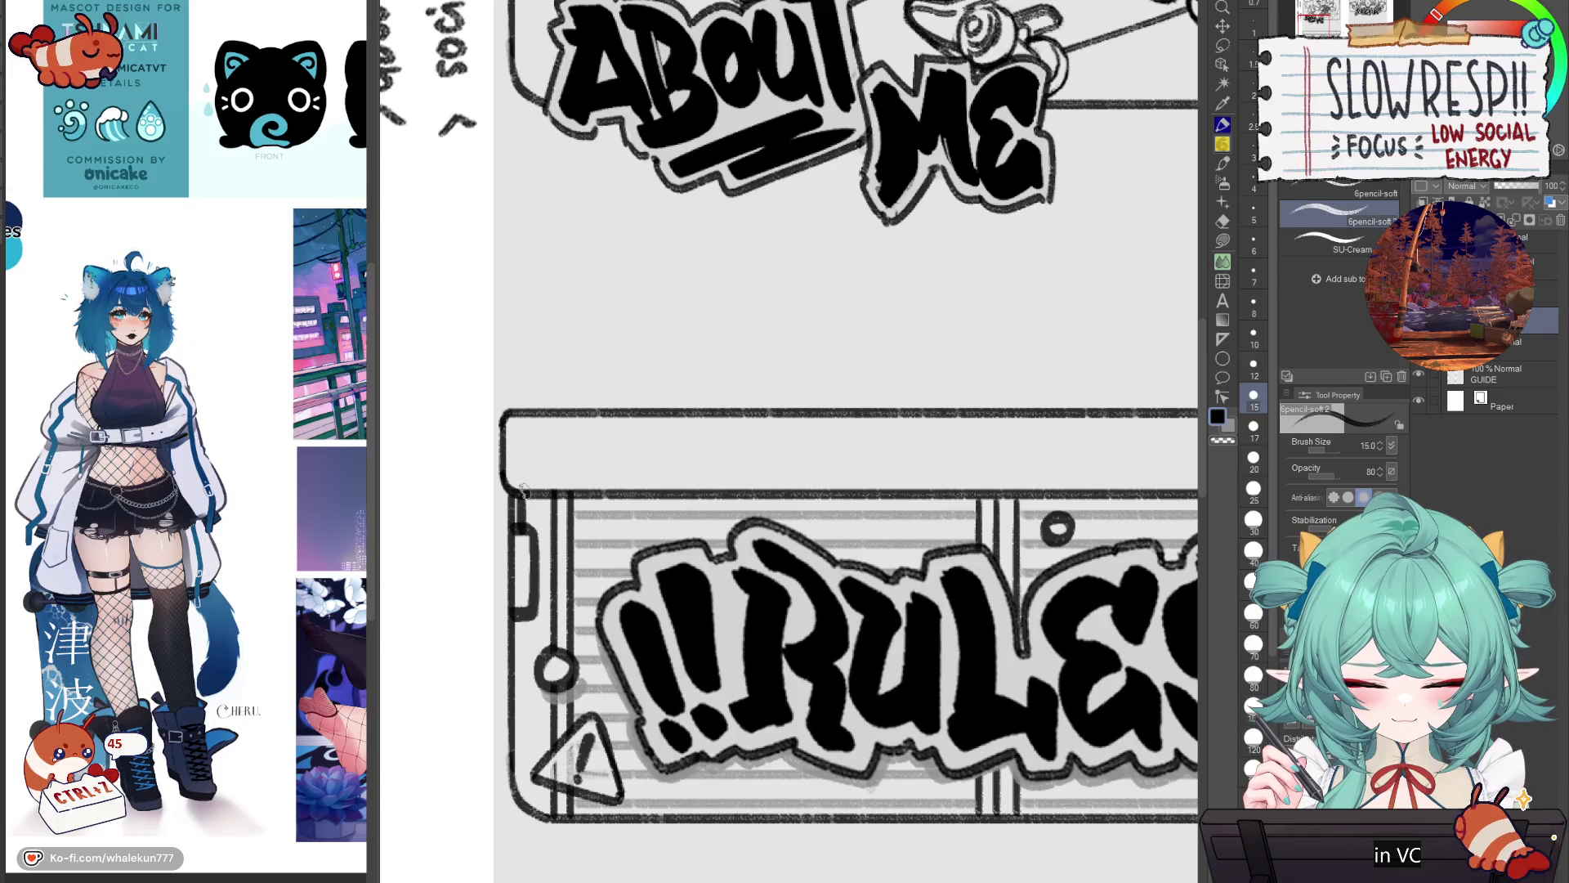
pyautogui.moveTo(524, 478); pyautogui.dragTo(682, 462)
pyautogui.hotkey('ctrl', 'z')
pyautogui.hotkey('ctrl', 'z')
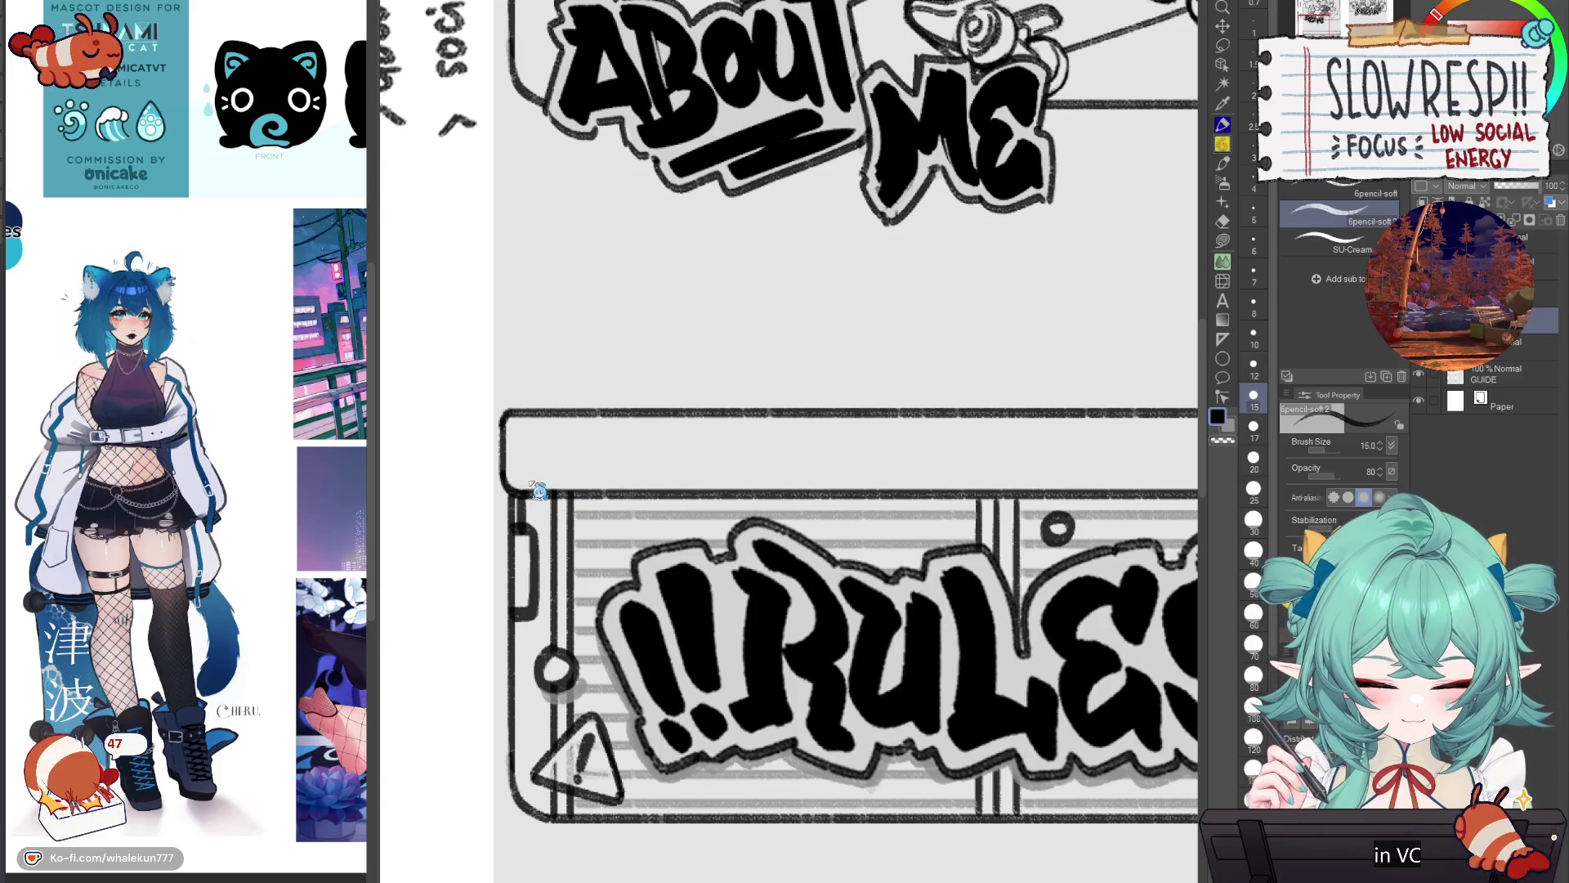
pyautogui.moveTo(520, 488)
pyautogui.mouseDown()
pyautogui.moveTo(671, 474)
pyautogui.moveTo(686, 417)
pyautogui.mouseUp()
pyautogui.scroll(-5, 686, 417)
pyautogui.scroll(2, 852, 601)
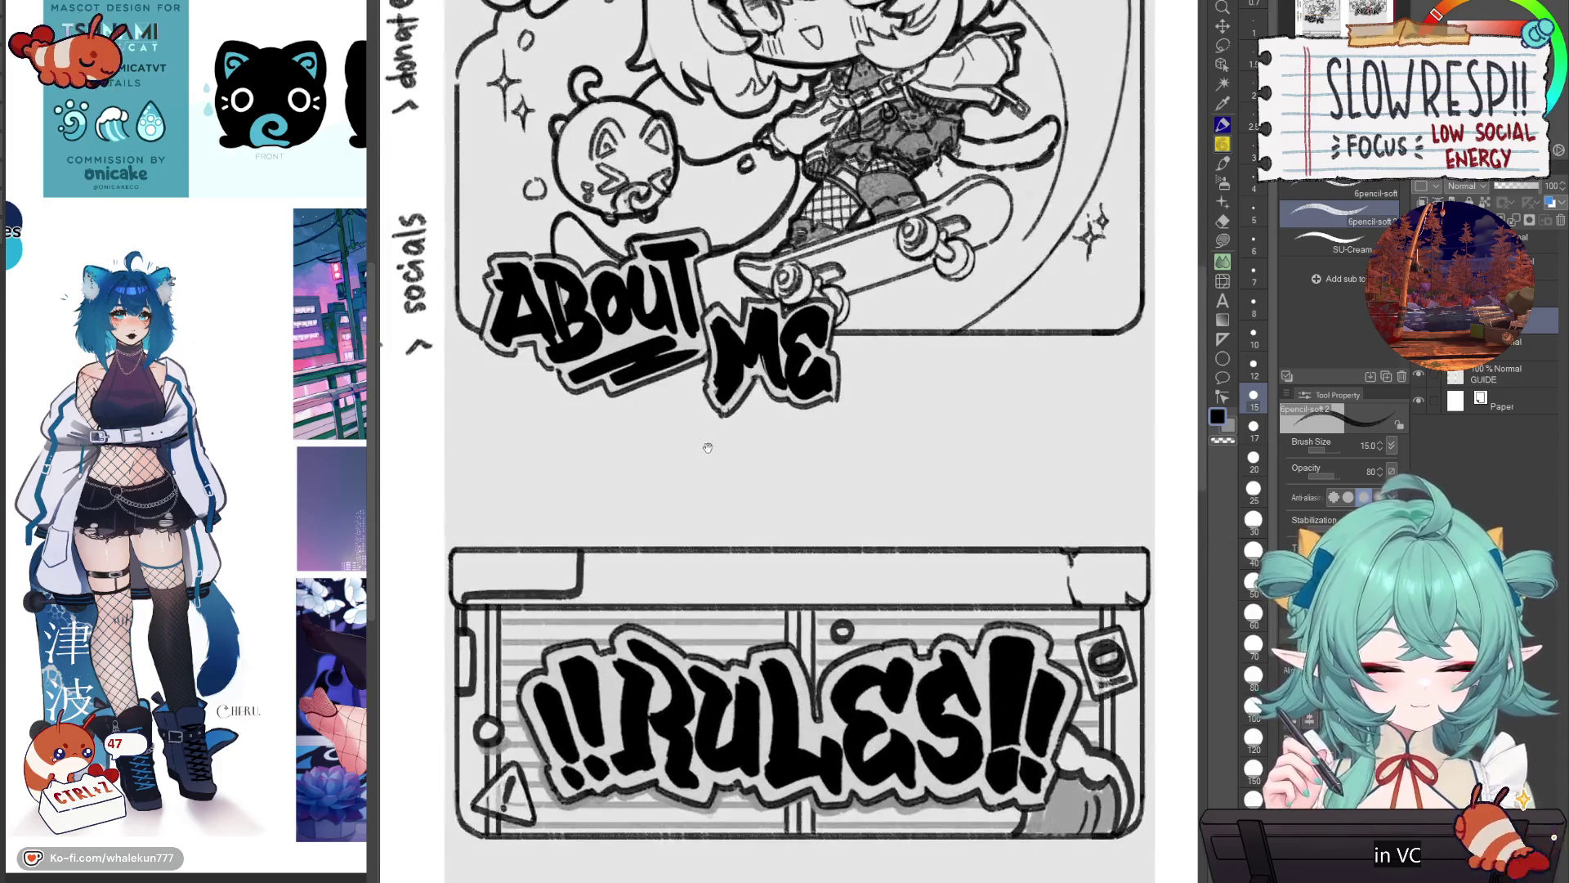
# Step: Centre the page and draw short vertical hatch strokes at the RULES panel's lower left
pyautogui.scroll(-3, 853, 601)
pyautogui.moveTo(853, 601); pyautogui.dragTo(732, 458)
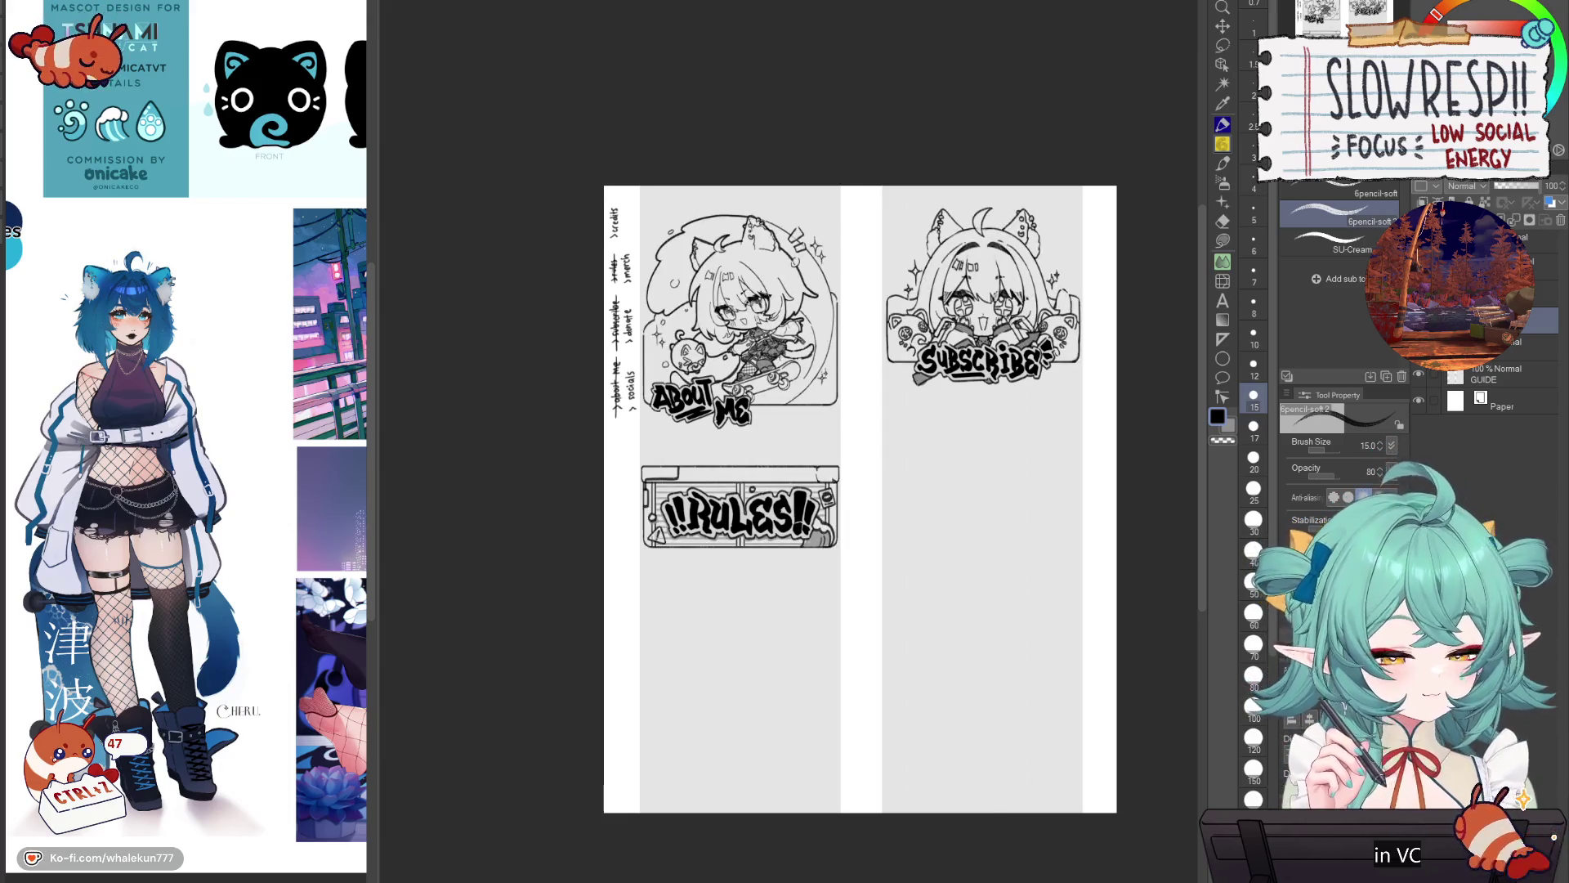
pyautogui.scroll(1, 809, 564)
pyautogui.scroll(1, 814, 553)
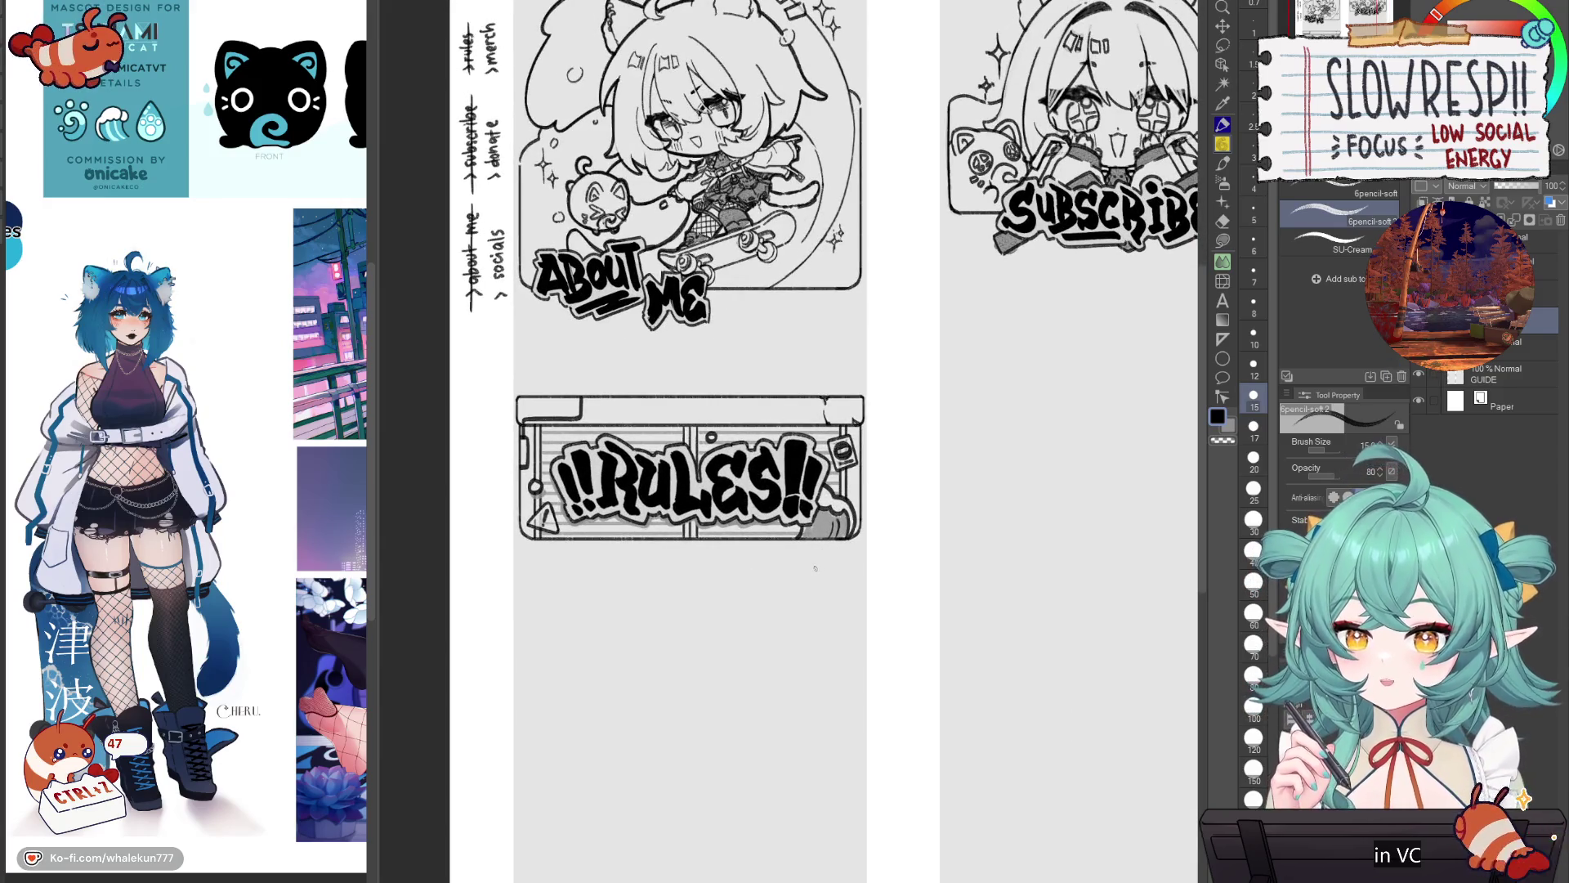
pyautogui.scroll(2, 783, 570)
pyautogui.scroll(-3, 762, 597)
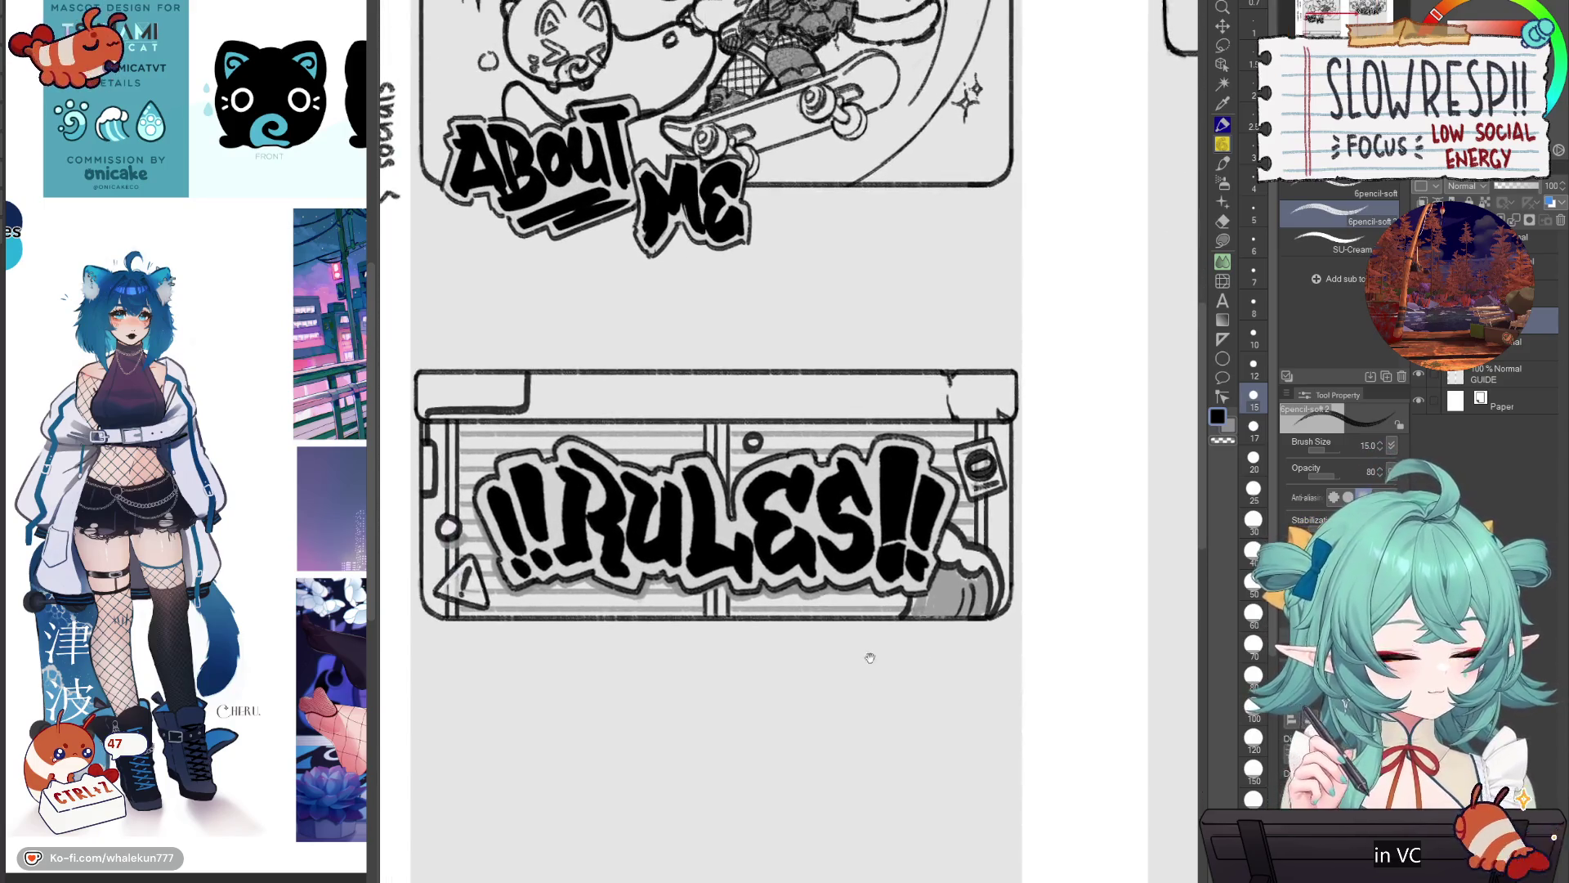
pyautogui.scroll(4, 797, 552)
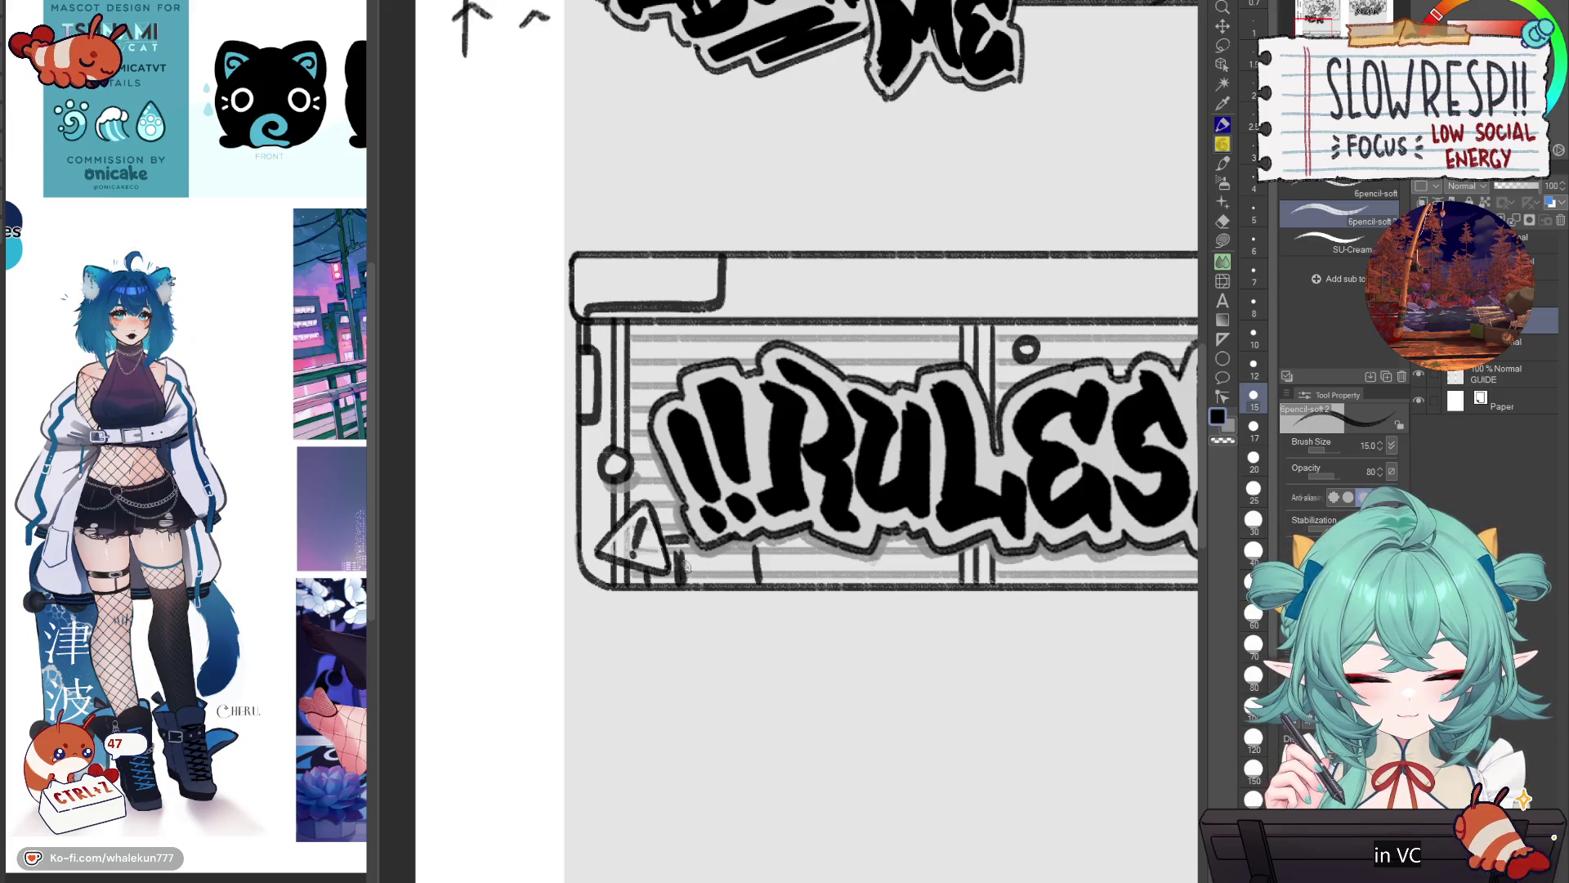
pyautogui.moveTo(718, 584); pyautogui.dragTo(741, 546)
pyautogui.moveTo(867, 483); pyautogui.dragTo(714, 552)
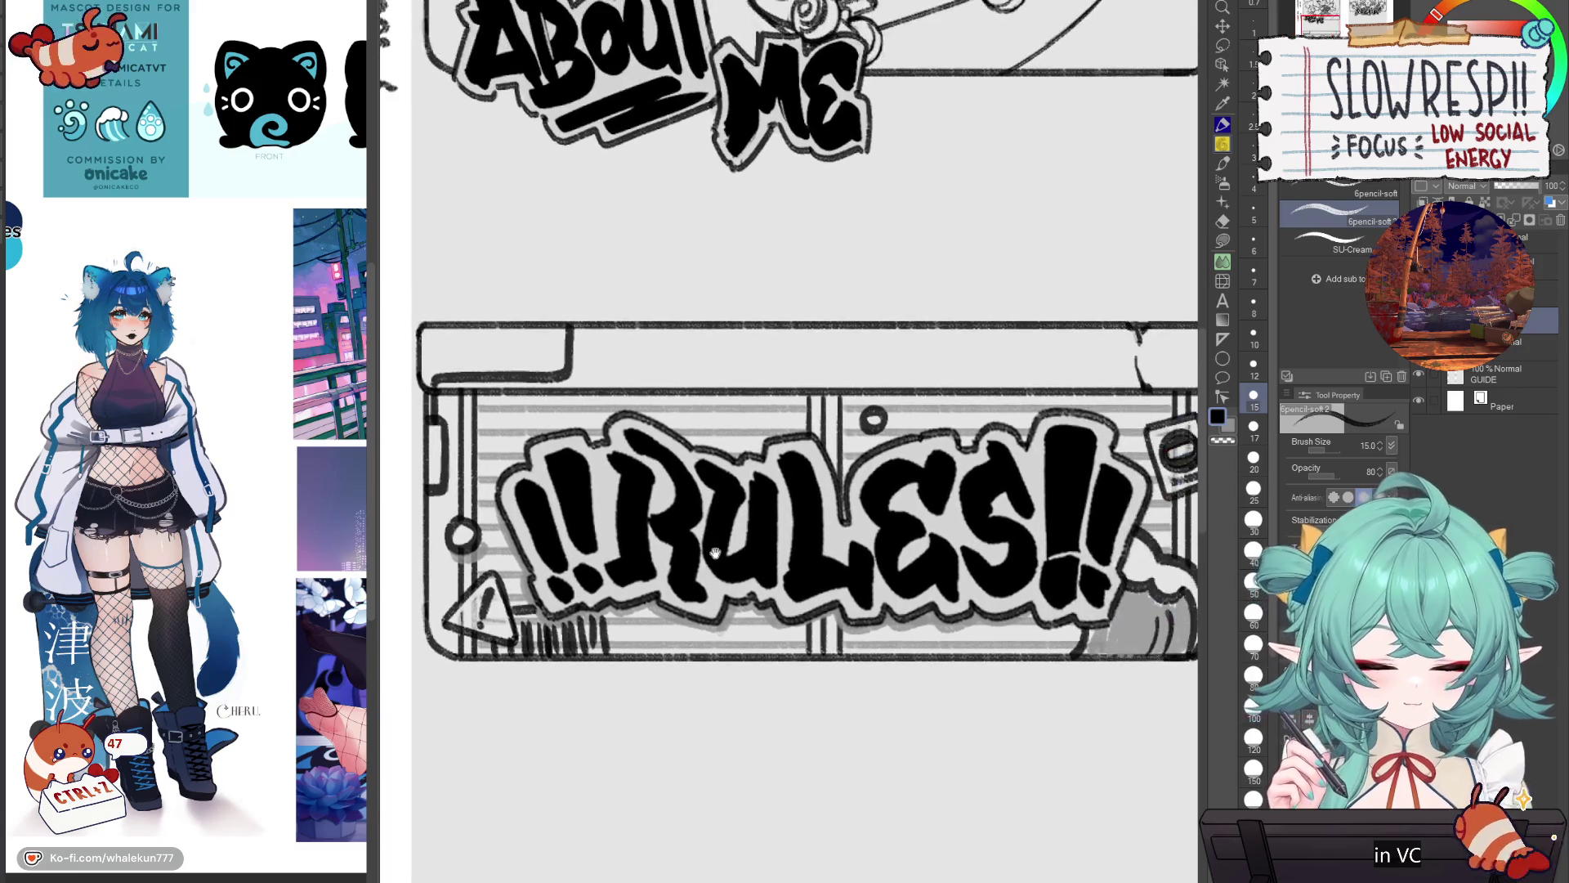
# Step: Remove the last stroke and a stray dot near the RULES panel
pyautogui.scroll(-1, 806, 604)
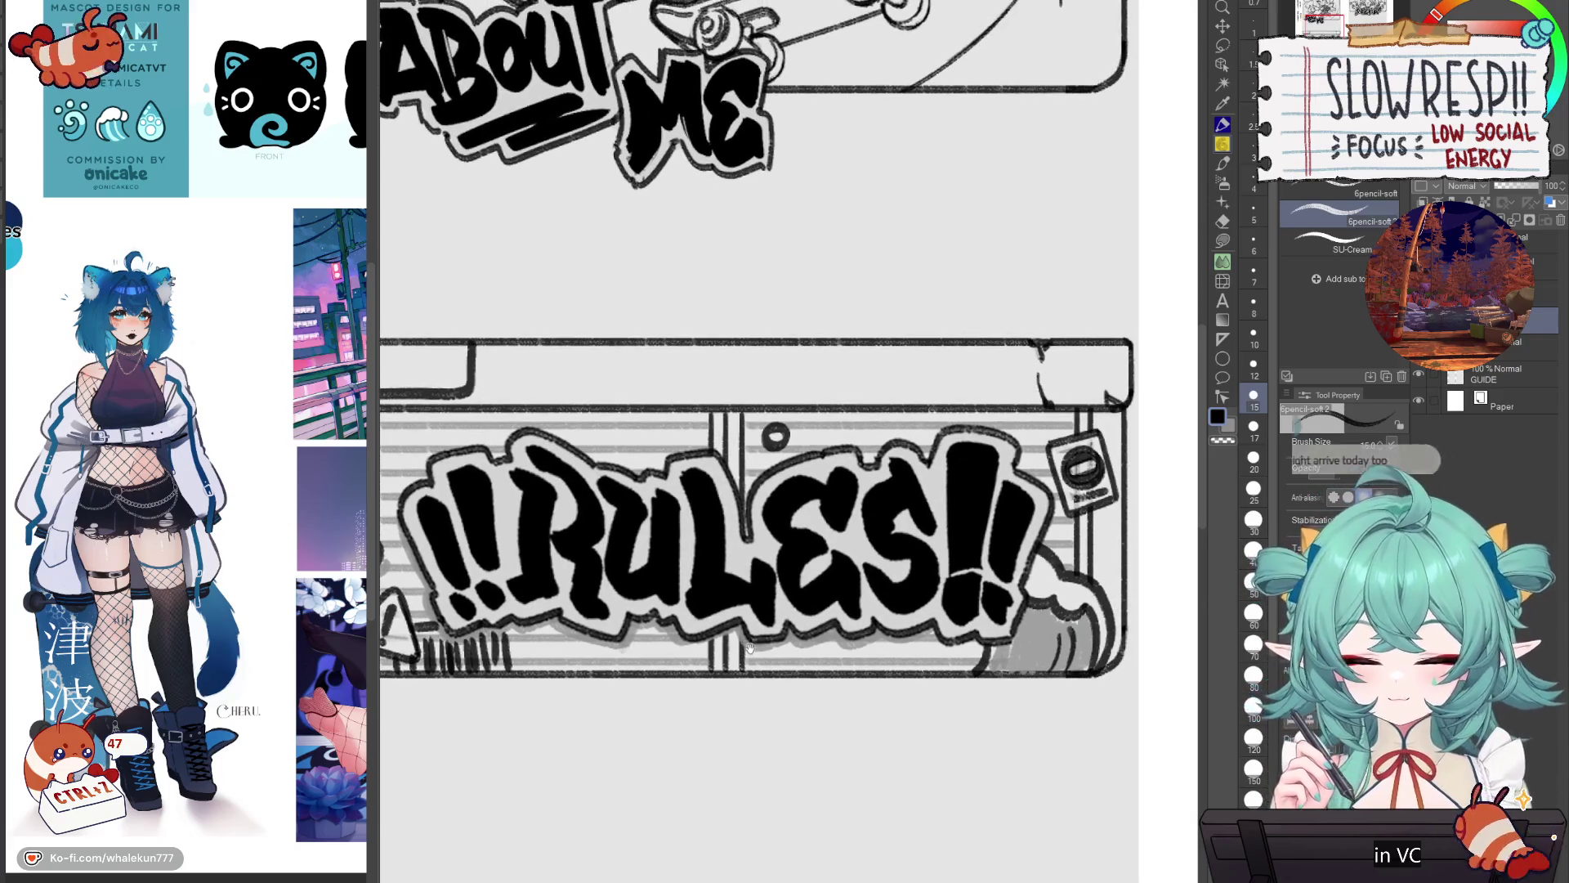
pyautogui.scroll(-2, 797, 602)
pyautogui.scroll(3, 781, 556)
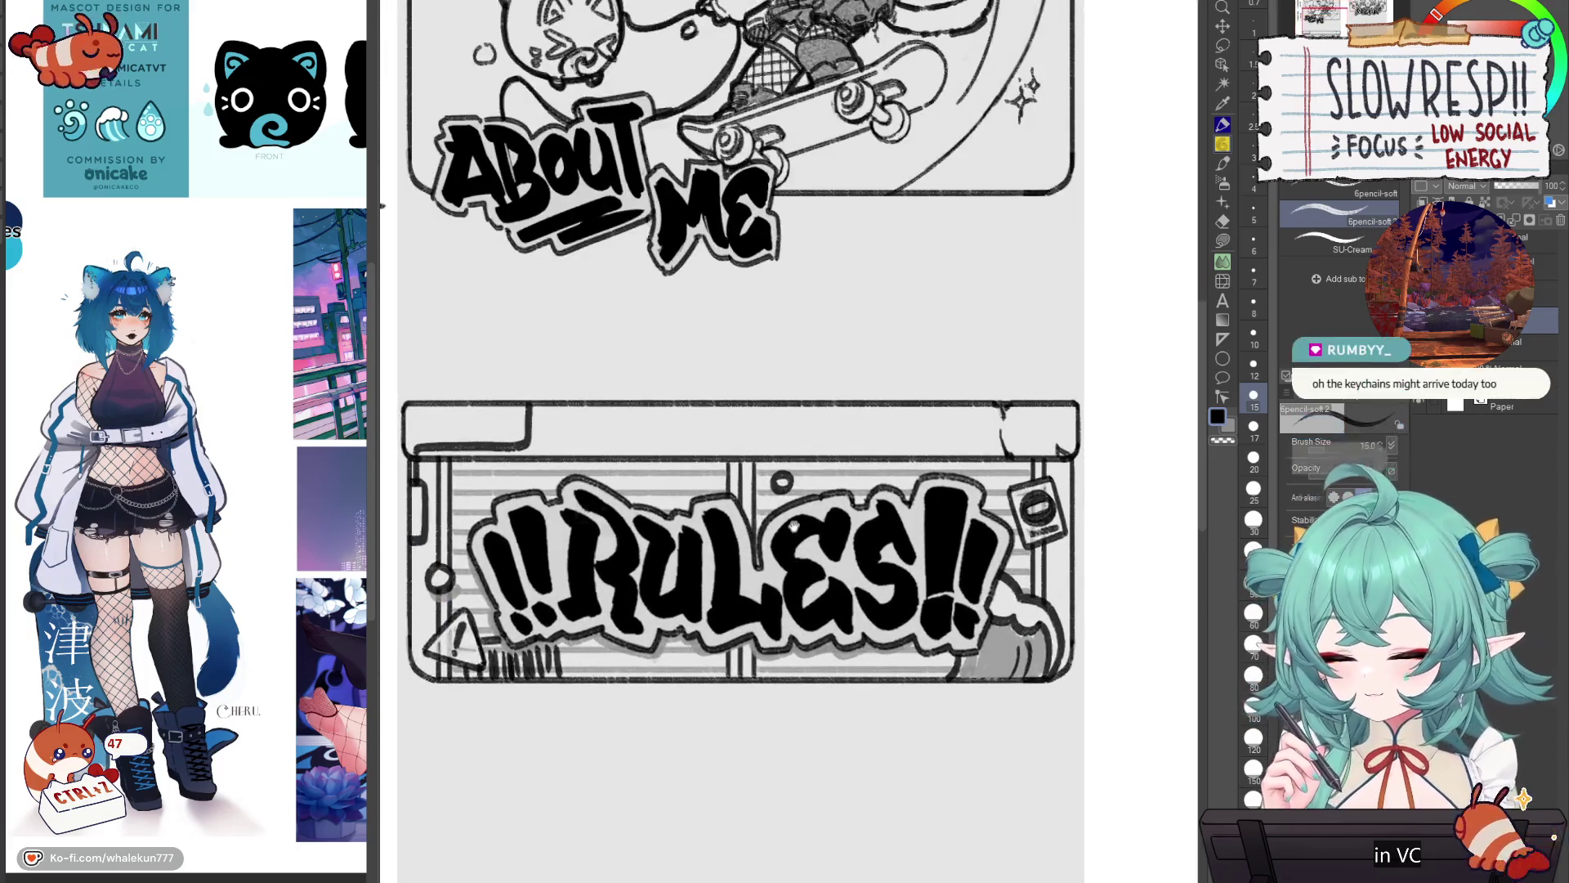
pyautogui.scroll(1, 766, 515)
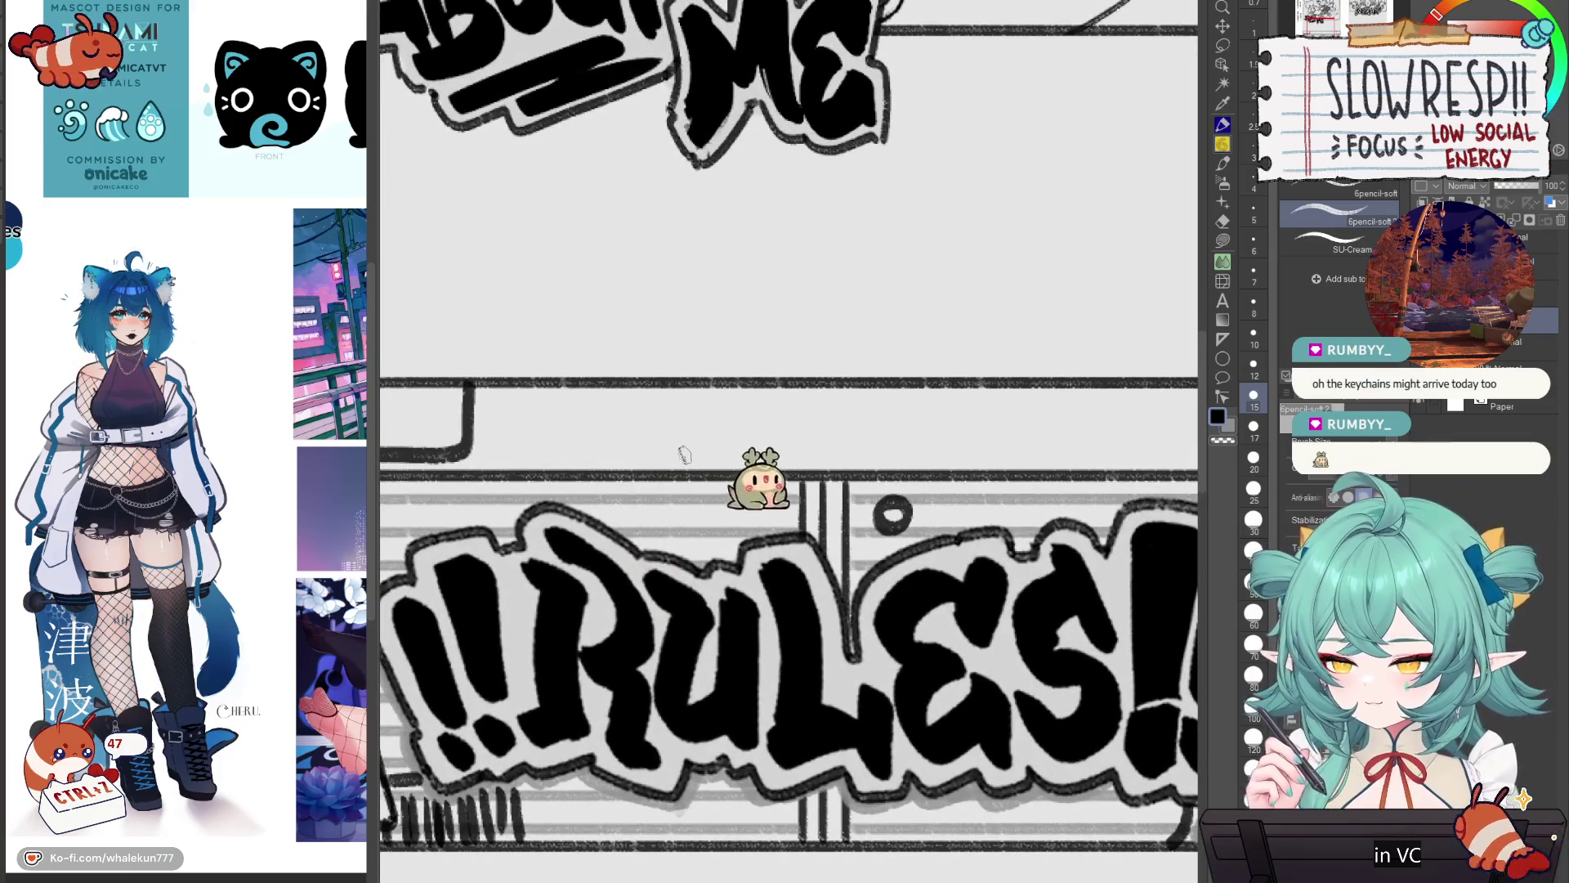
pyautogui.hotkey('ctrl', 'z')
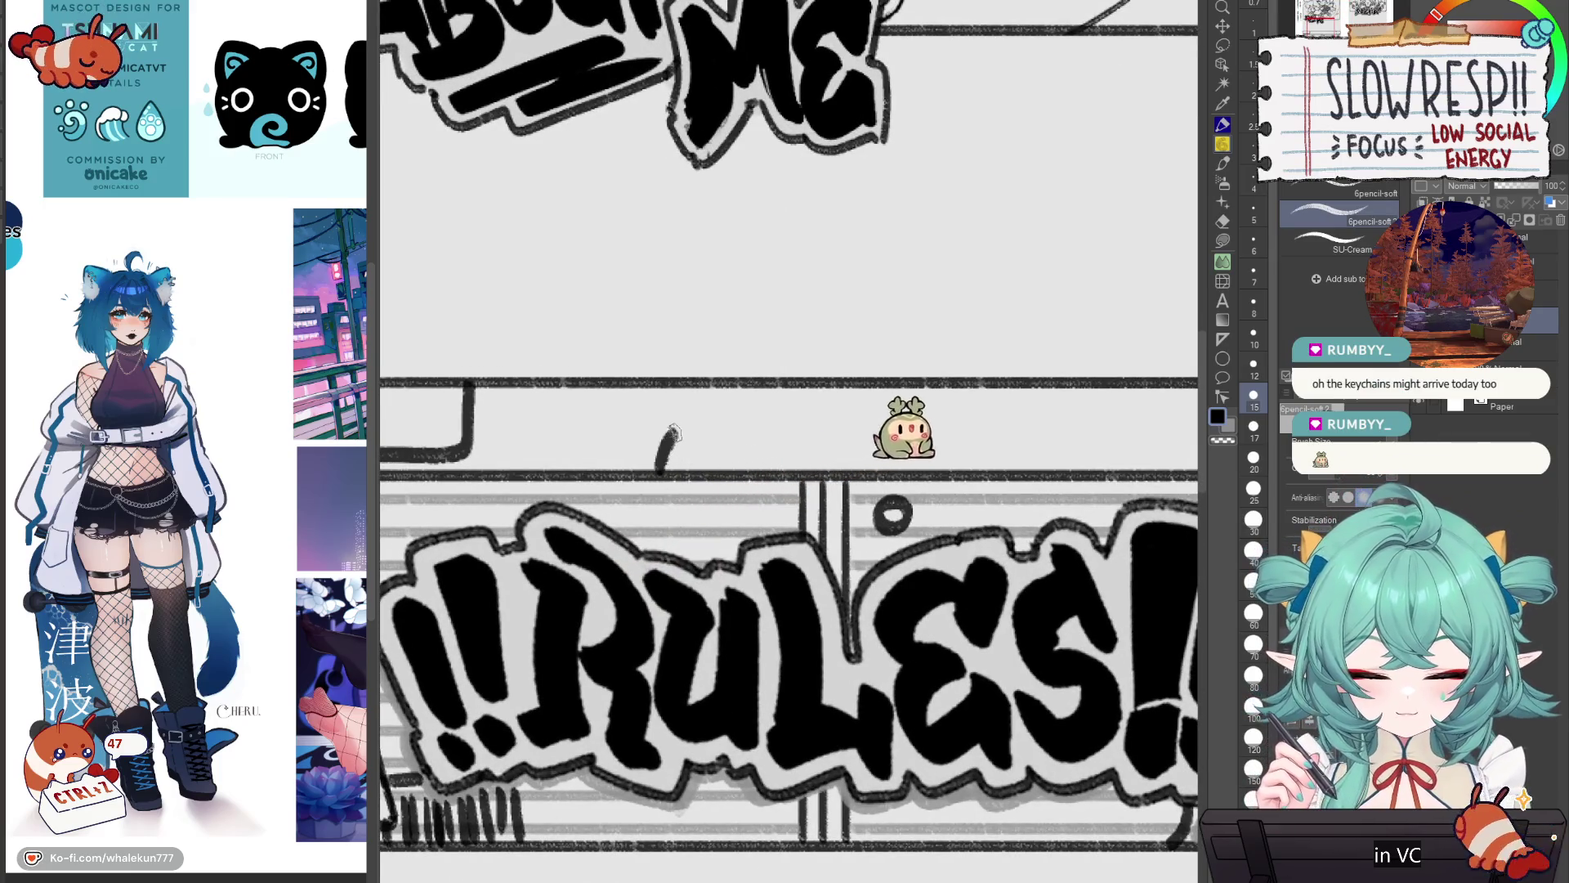
pyautogui.click(659, 509)
pyautogui.hotkey('ctrl', 'z')
pyautogui.hotkey('ctrl', '0')
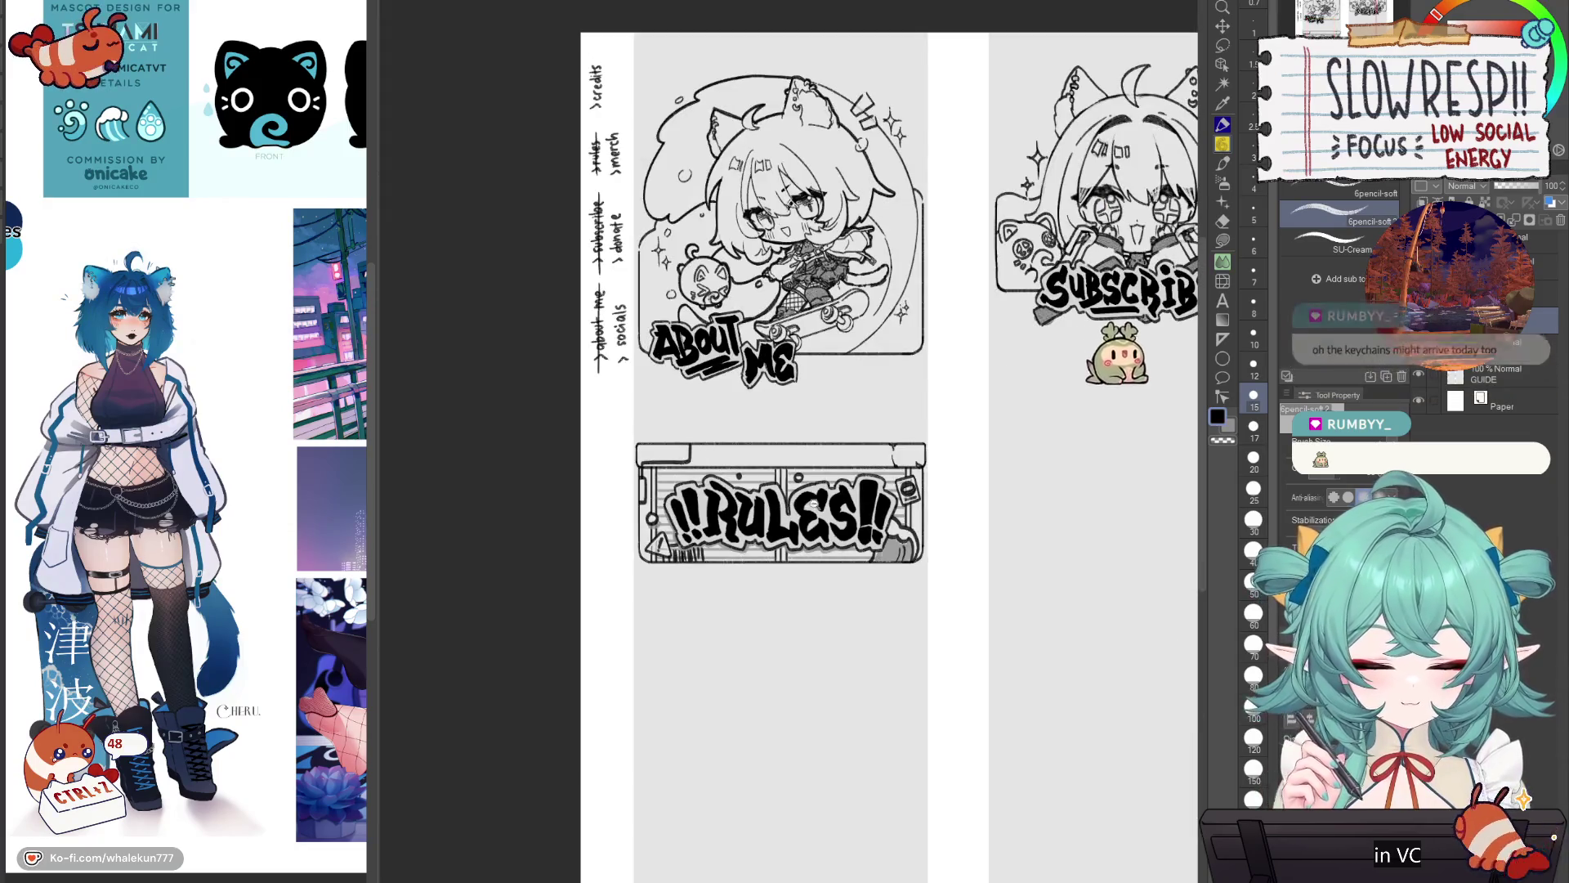
# Step: Draw a teardrop charm with a curved tail left of the RULES lettering, mirroring the view to check it
pyautogui.scroll(3, 713, 581)
pyautogui.moveTo(484, 582)
pyautogui.mouseDown()
pyautogui.moveTo(466, 566)
pyautogui.moveTo(470, 605)
pyautogui.moveTo(450, 617)
pyautogui.mouseUp()
pyautogui.hotkey('ctrl', 'z')
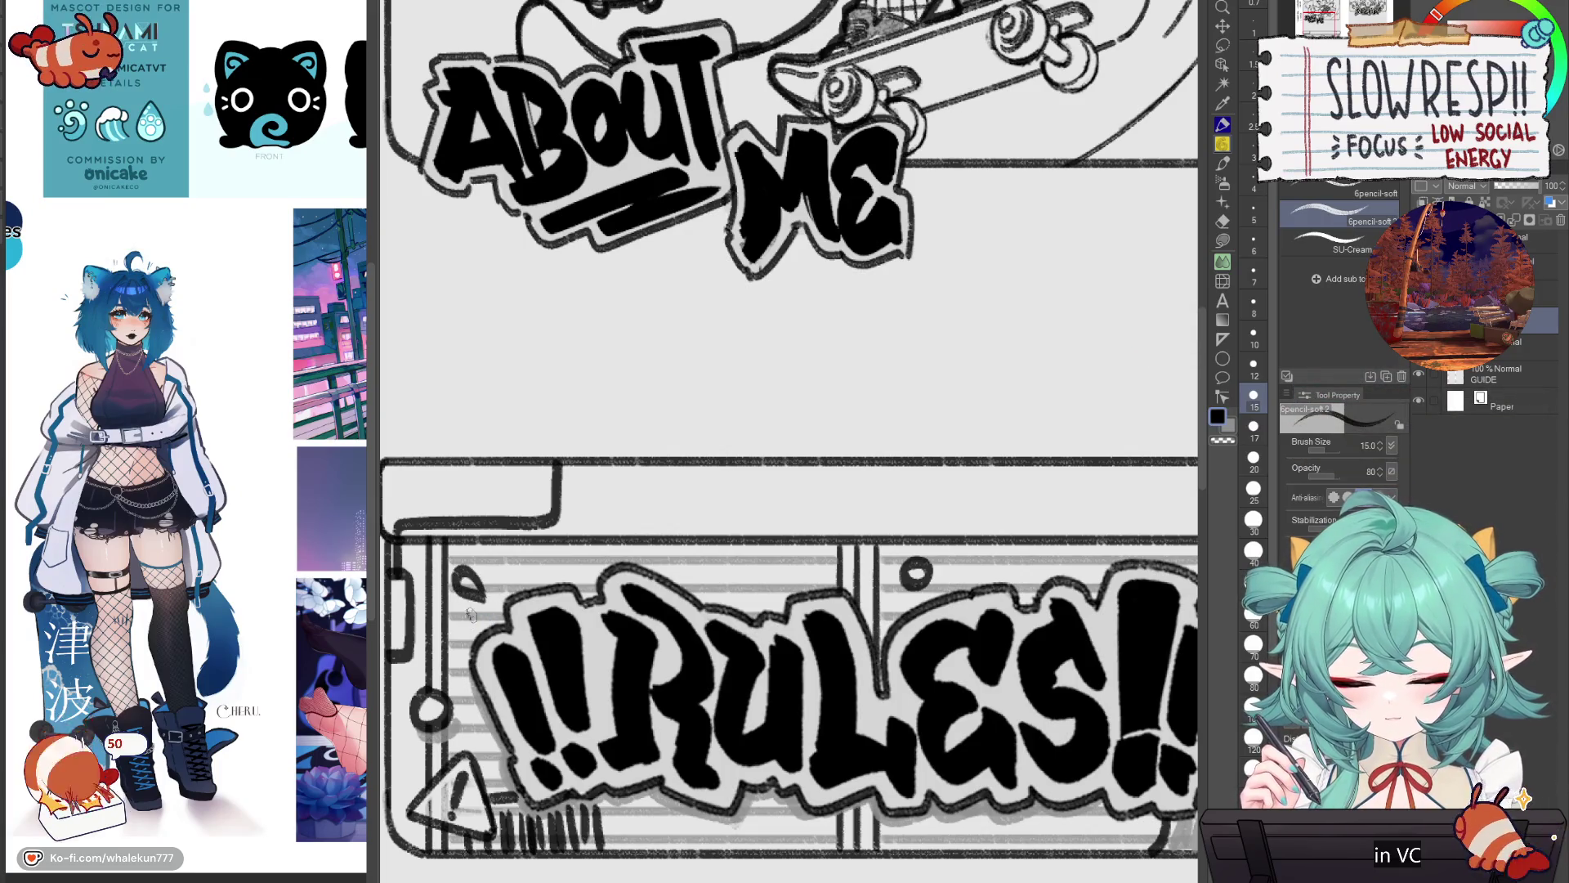
pyautogui.moveTo(472, 595)
pyautogui.mouseDown()
pyautogui.moveTo(452, 620)
pyautogui.moveTo(469, 595)
pyautogui.mouseUp()
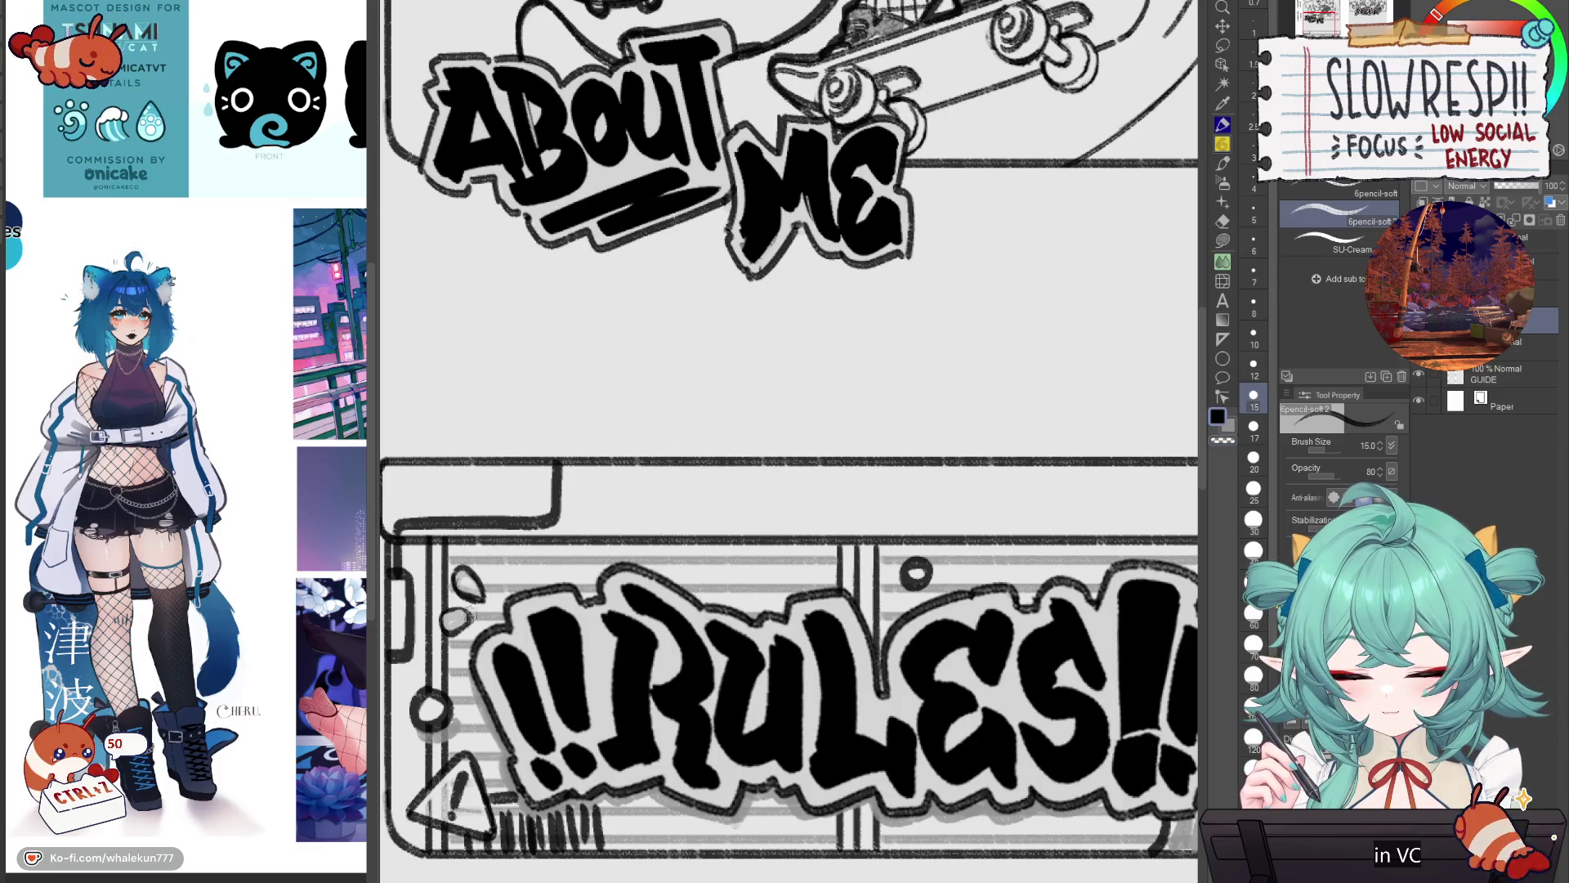
pyautogui.scroll(-5, 496, 597)
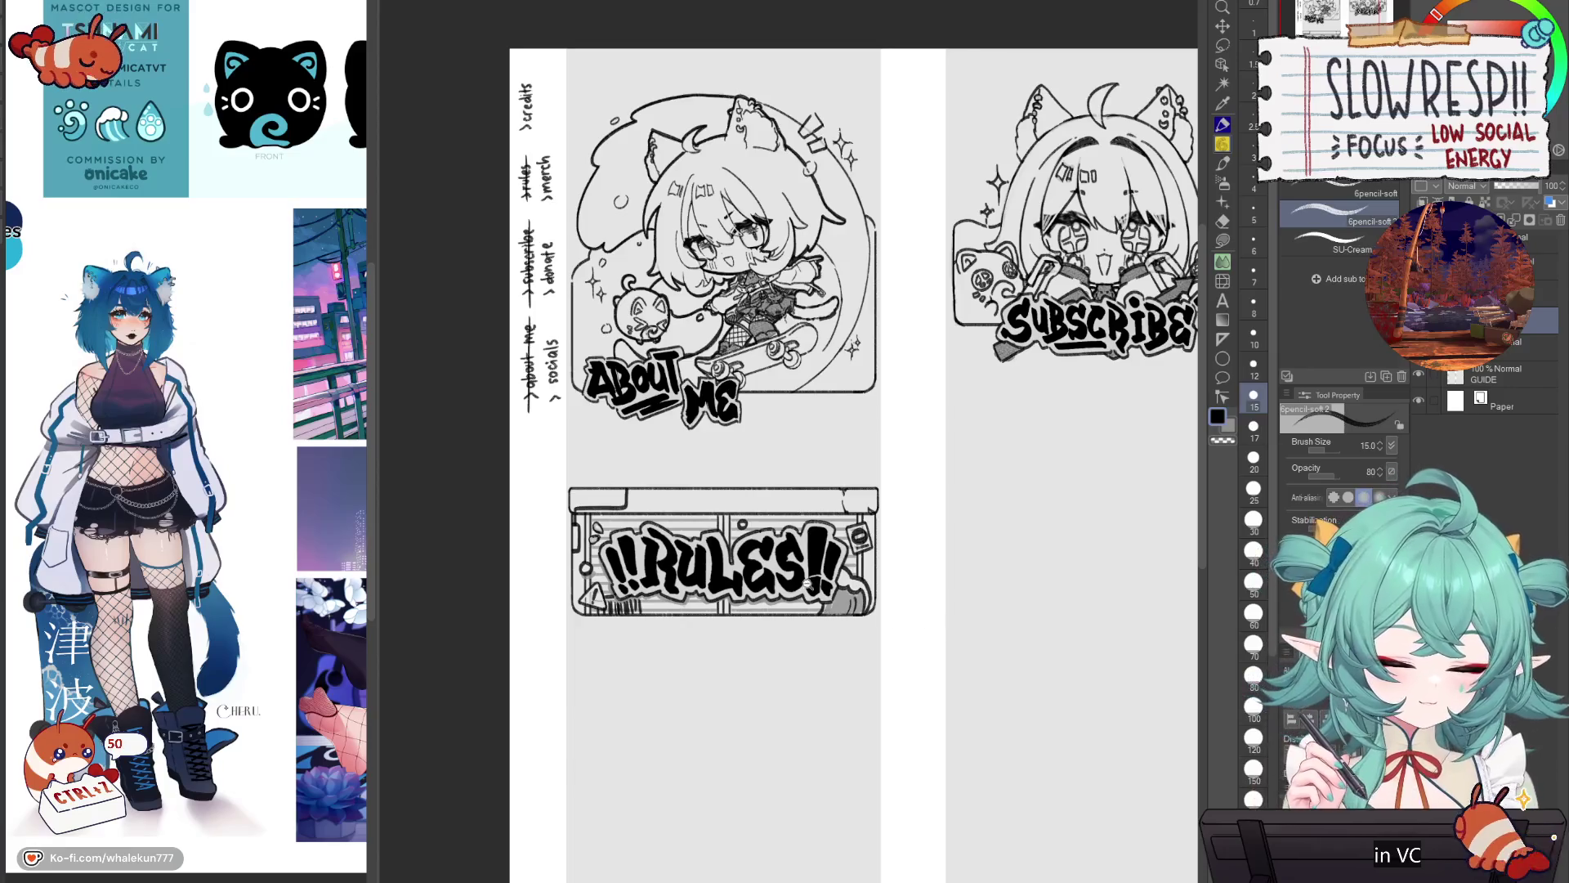
pyautogui.scroll(4, 850, 605)
pyautogui.press('h')
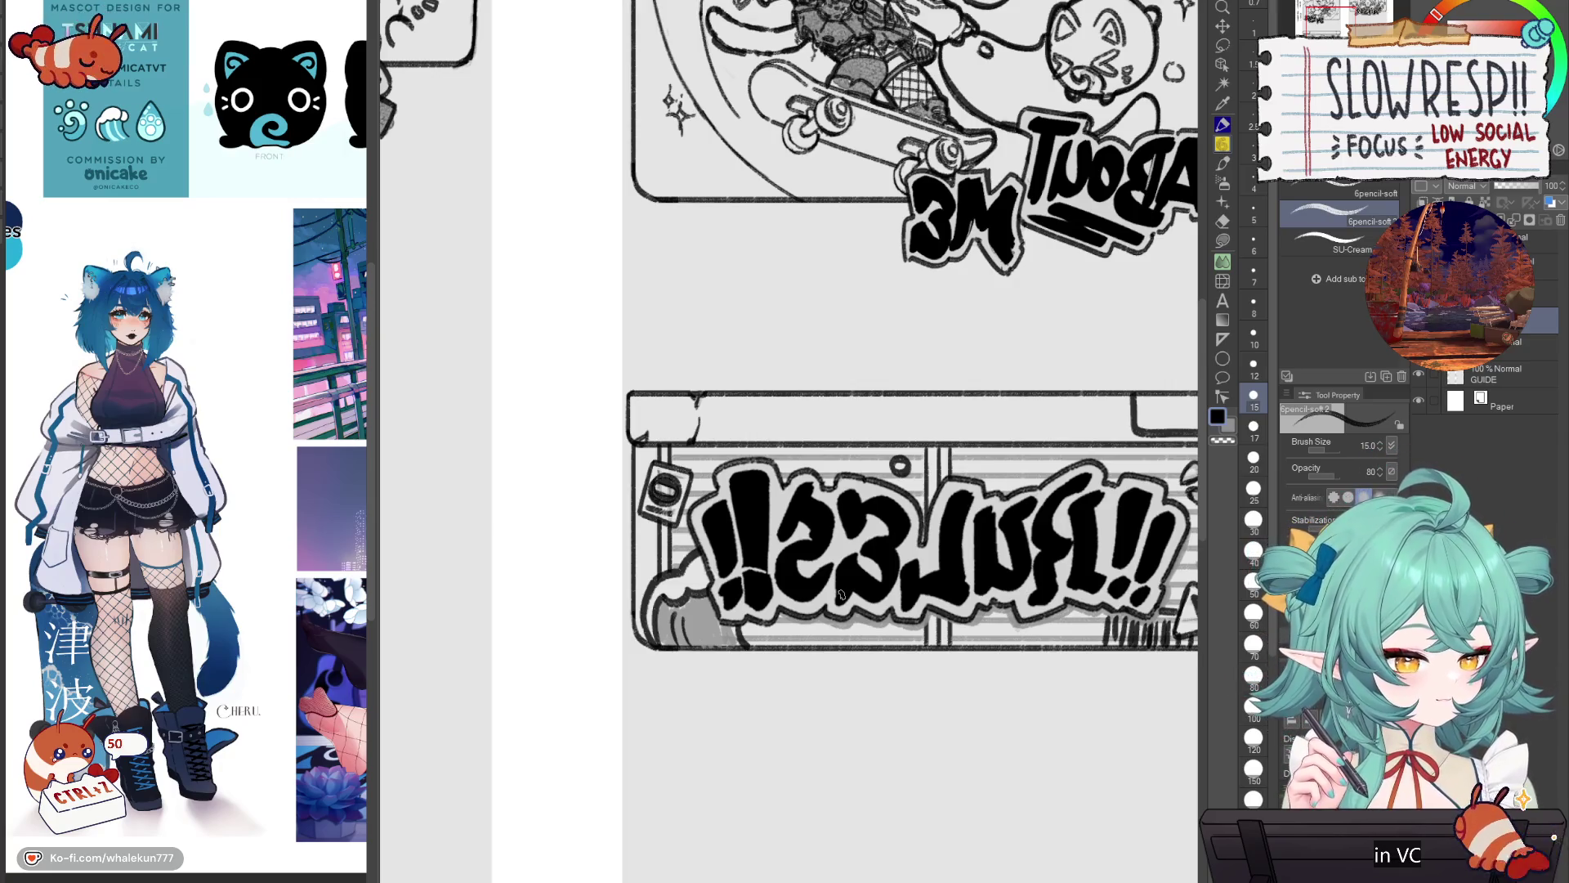
pyautogui.scroll(-2, 841, 594)
pyautogui.press('h')
pyautogui.scroll(-3, 1008, 381)
pyautogui.scroll(5, 1007, 382)
pyautogui.scroll(-1, 858, 466)
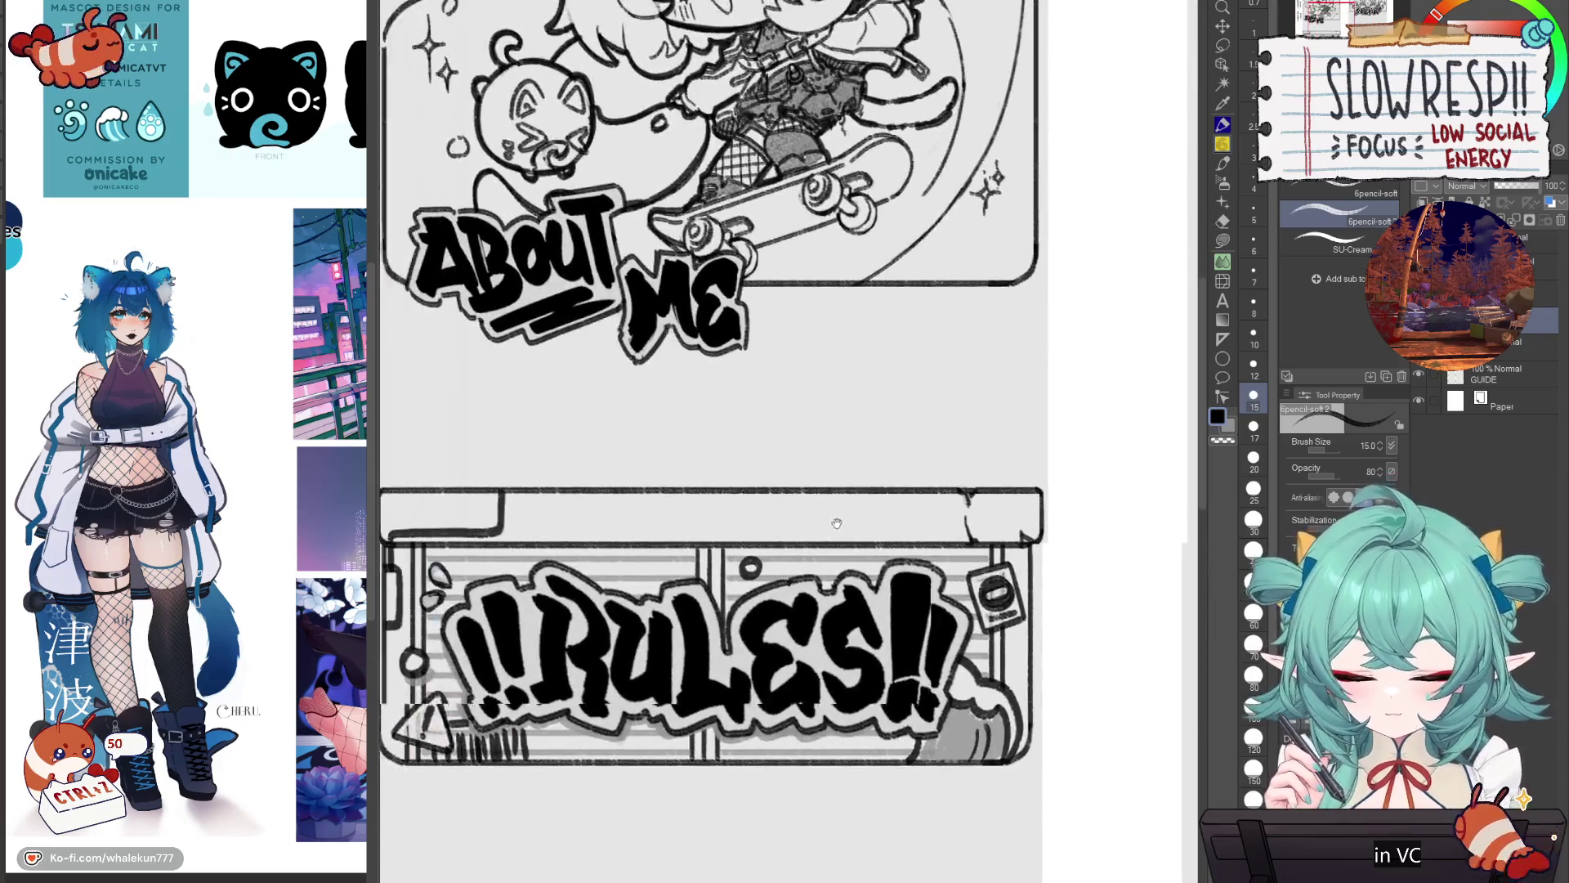
pyautogui.scroll(2, 836, 523)
# Step: Draw a small box hanging below the panel's top bar, with a corner stroke at its lower left
pyautogui.moveTo(844, 474)
pyautogui.mouseDown()
pyautogui.moveTo(844, 535)
pyautogui.moveTo(905, 540)
pyautogui.mouseUp()
pyautogui.moveTo(902, 472); pyautogui.dragTo(899, 540)
pyautogui.moveTo(902, 477); pyautogui.dragTo(909, 532)
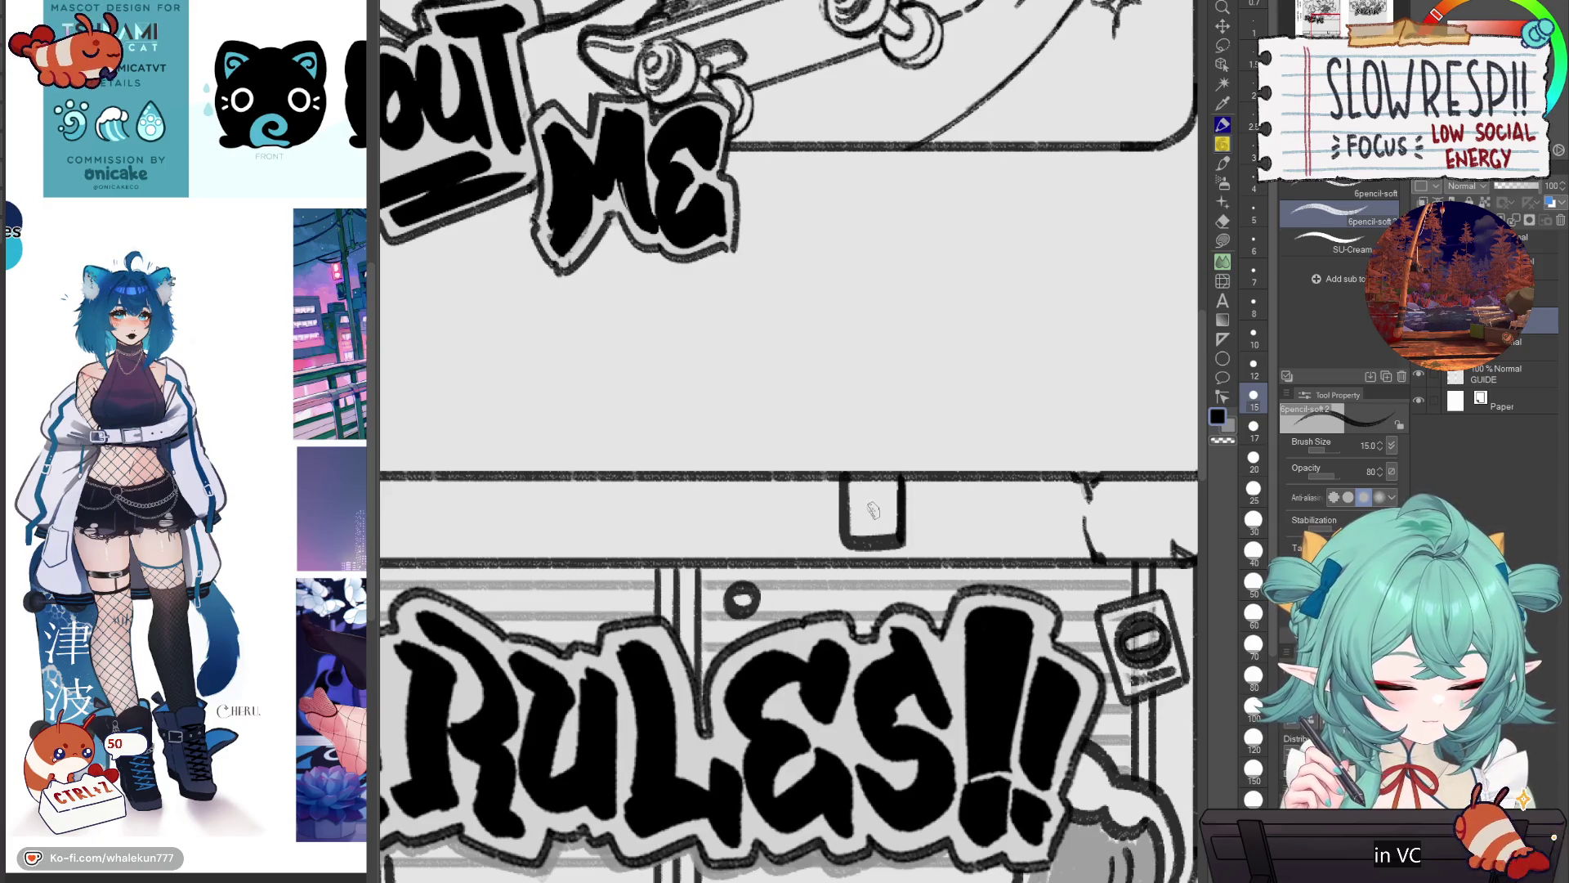
pyautogui.hotkey('ctrl', 'z')
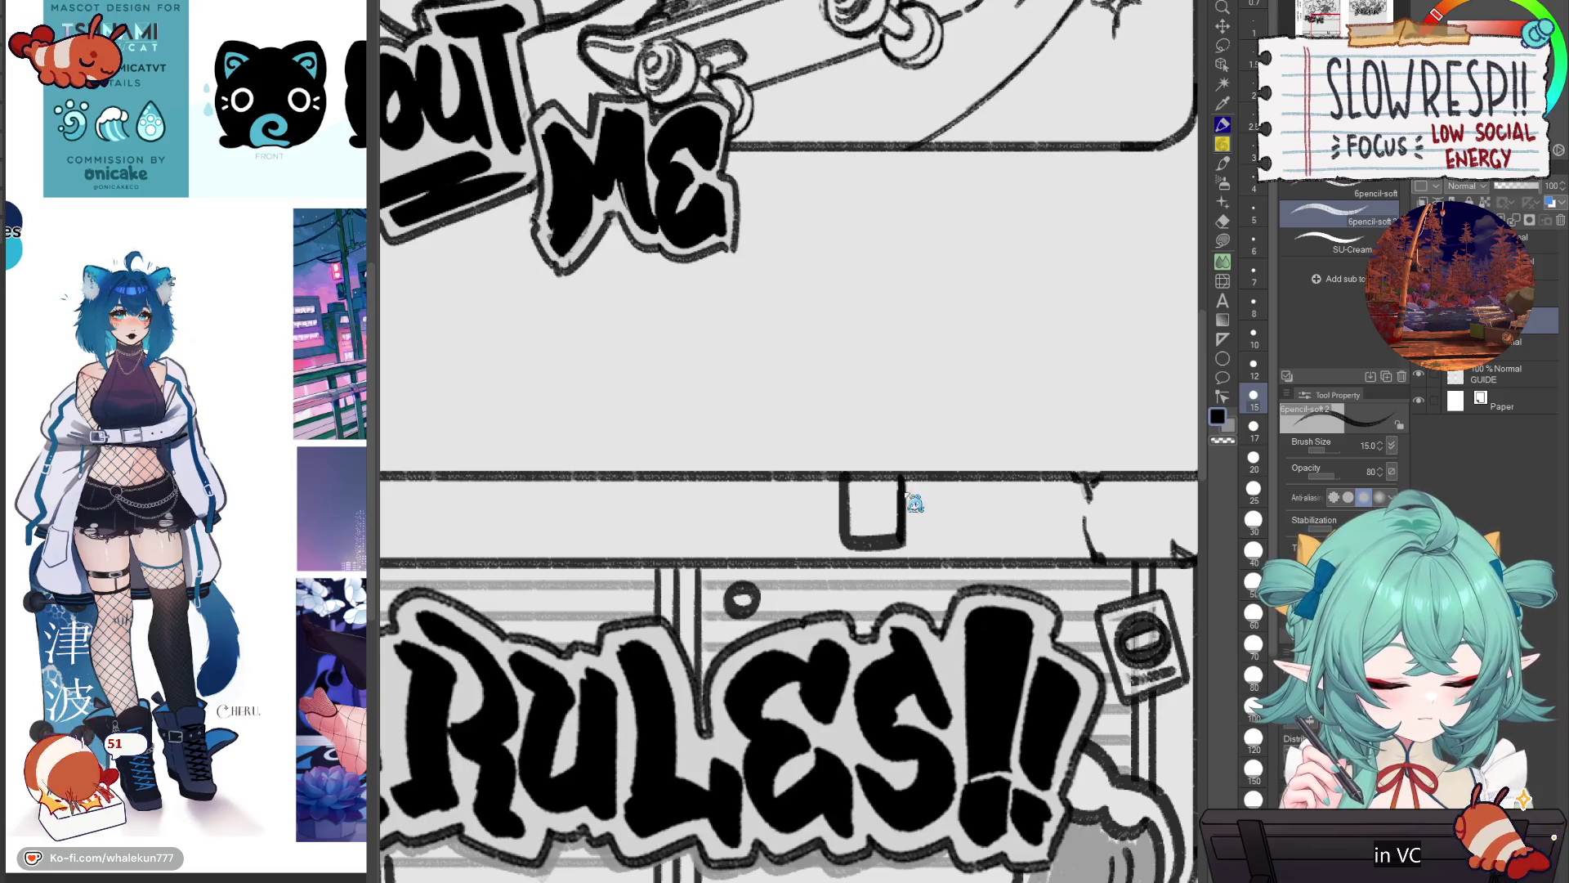
pyautogui.moveTo(817, 508)
pyautogui.mouseDown()
pyautogui.moveTo(824, 552)
pyautogui.moveTo(850, 546)
pyautogui.mouseUp()
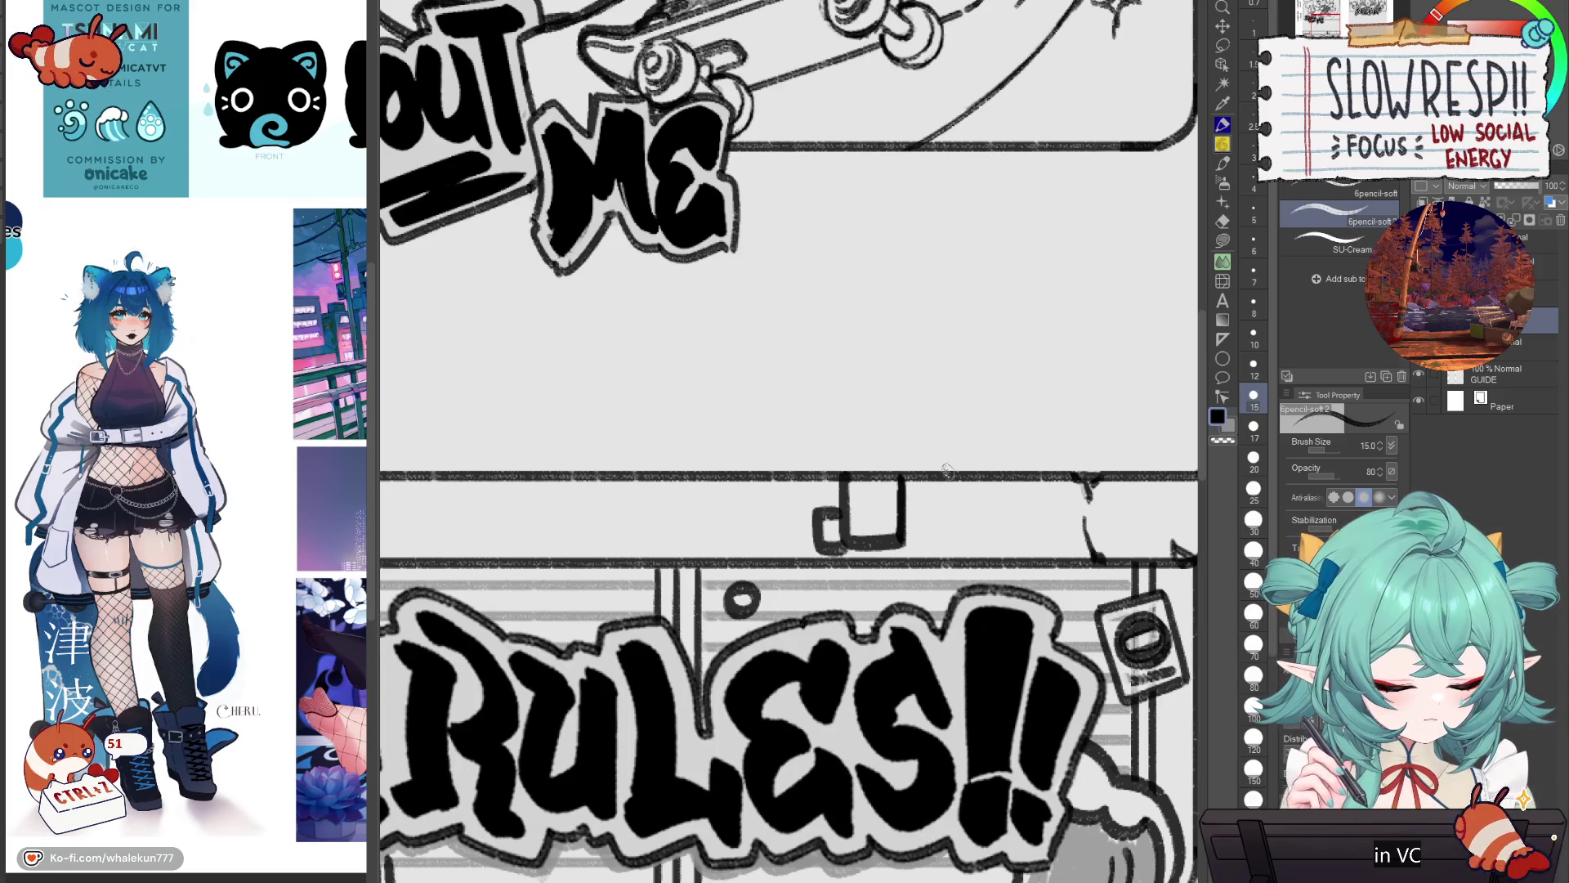
pyautogui.scroll(-5, 850, 546)
pyautogui.scroll(2, 860, 610)
pyautogui.scroll(-4, 860, 610)
pyautogui.scroll(3, 921, 548)
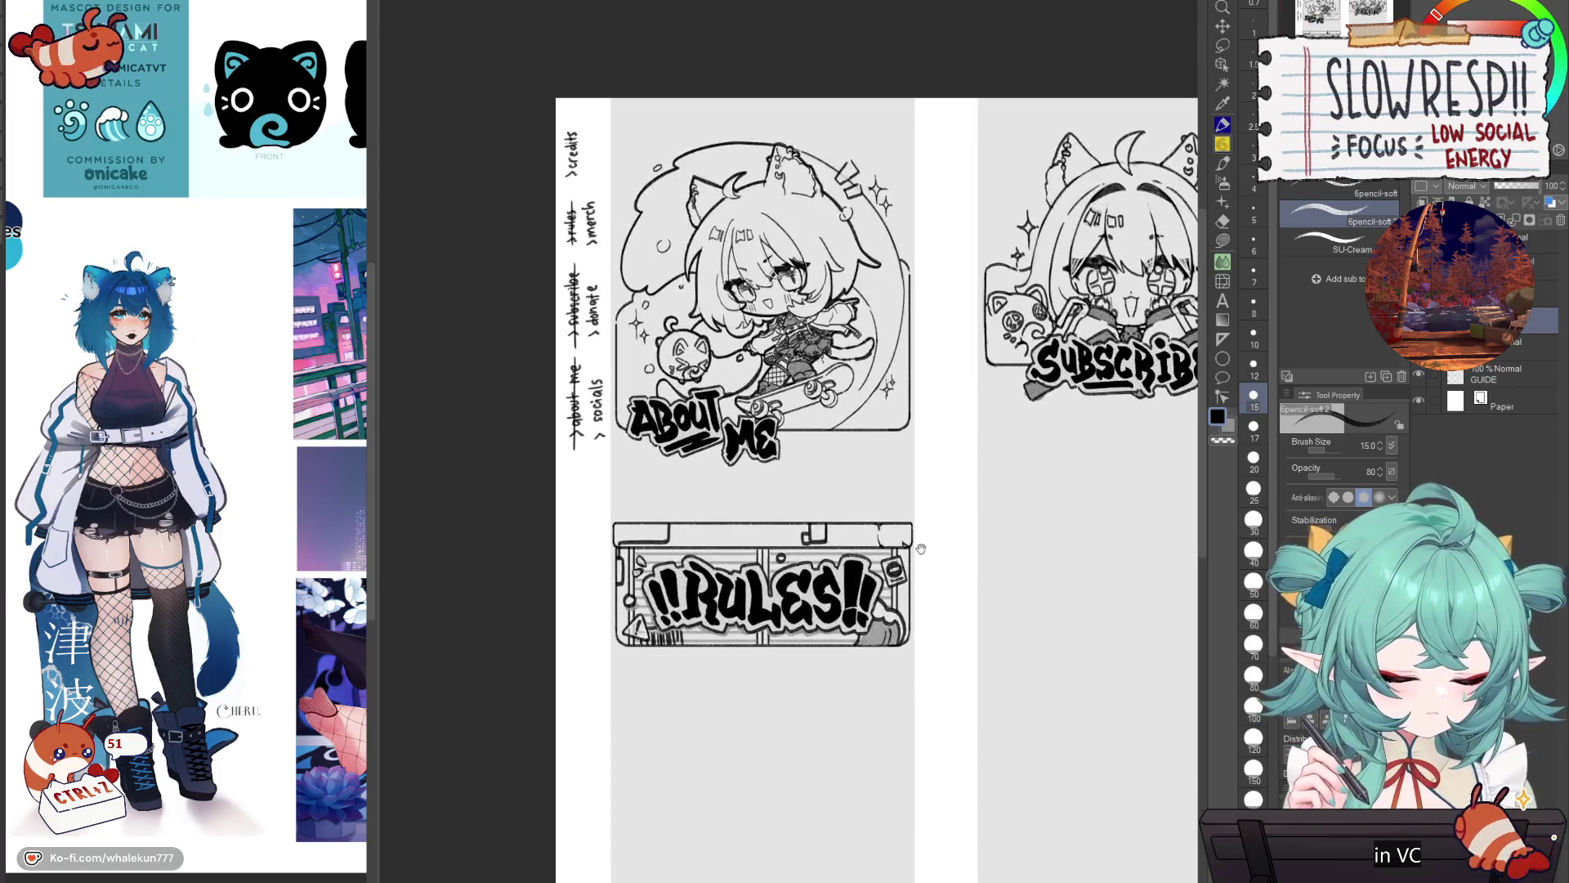
# Step: Lasso the ABOUT ME lettering on the GUIDE layer and shift it to the right
pyautogui.press('m')
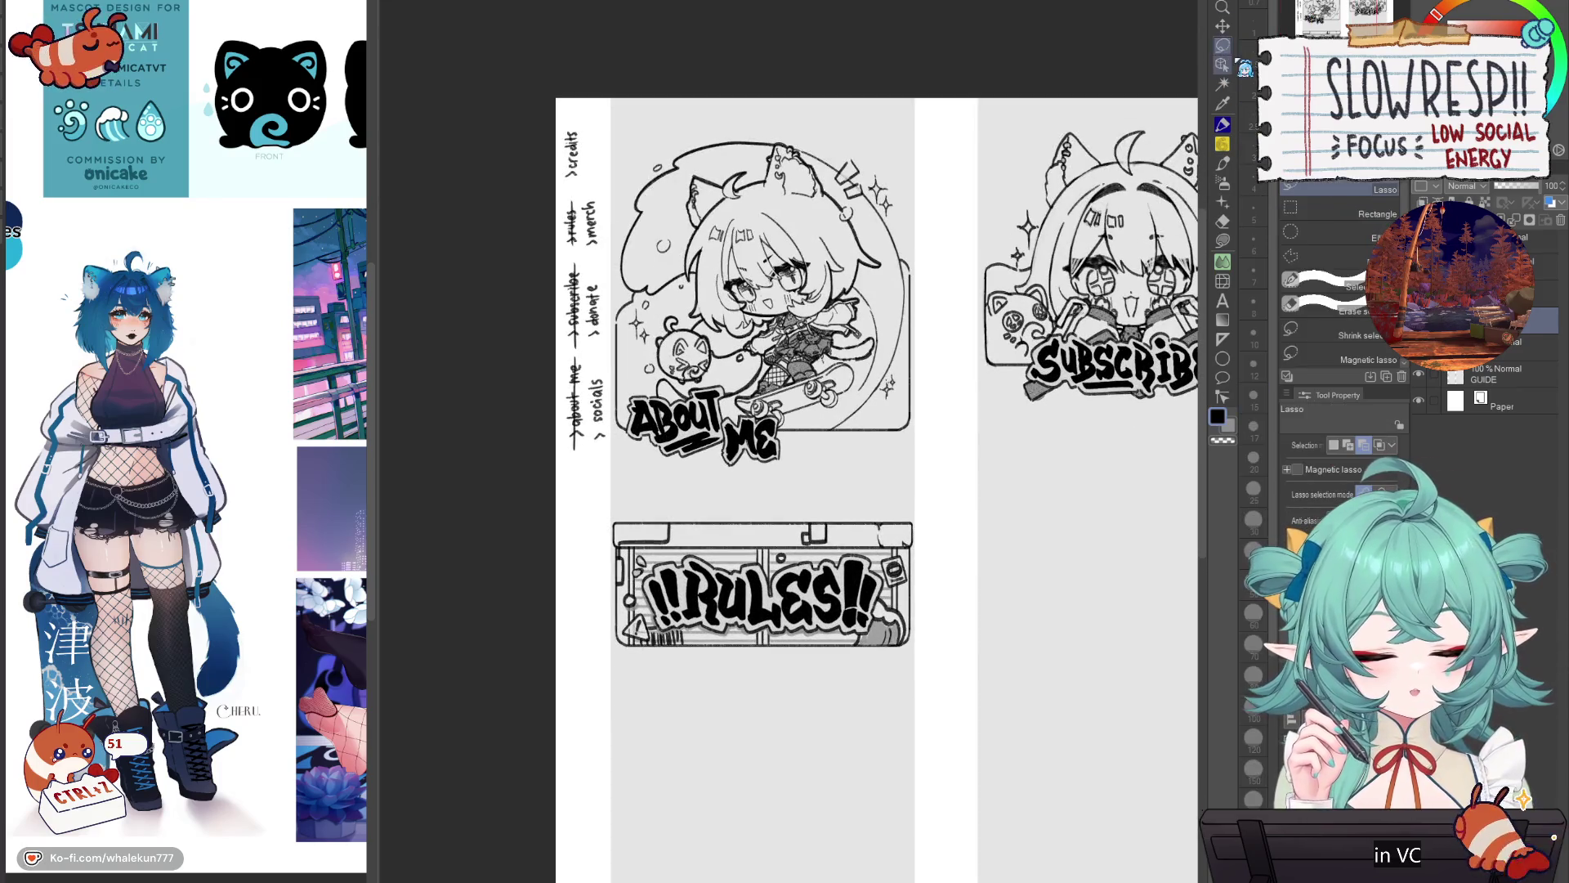
pyautogui.moveTo(969, 543); pyautogui.dragTo(932, 575)
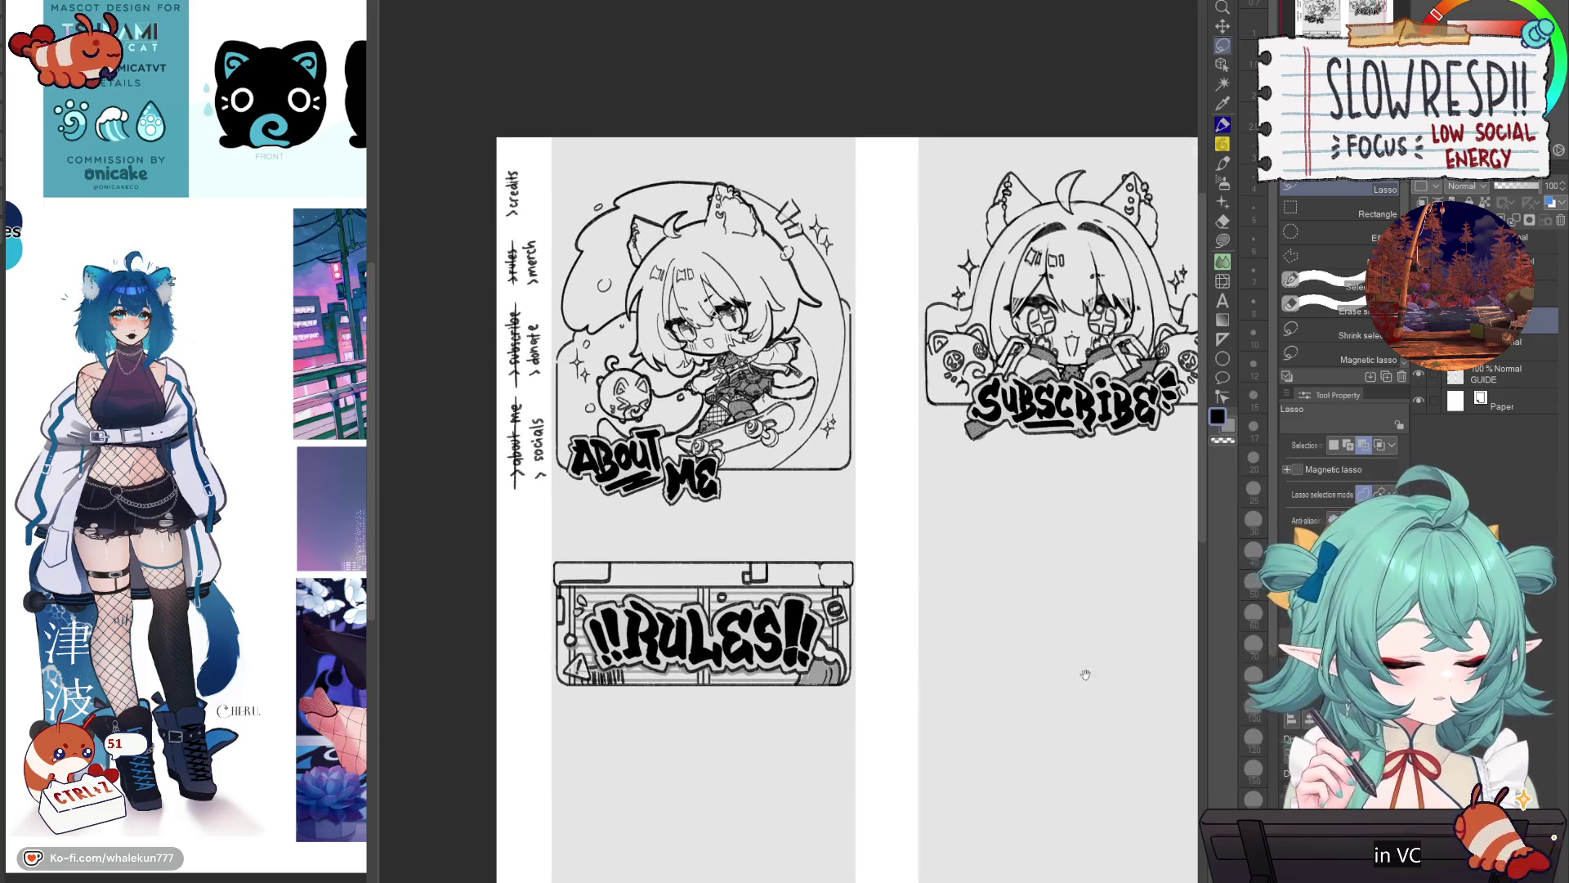
pyautogui.moveTo(1085, 674); pyautogui.dragTo(942, 707)
pyautogui.moveTo(476, 437)
pyautogui.mouseDown()
pyautogui.moveTo(588, 537)
pyautogui.moveTo(663, 523)
pyautogui.moveTo(680, 490)
pyautogui.mouseUp()
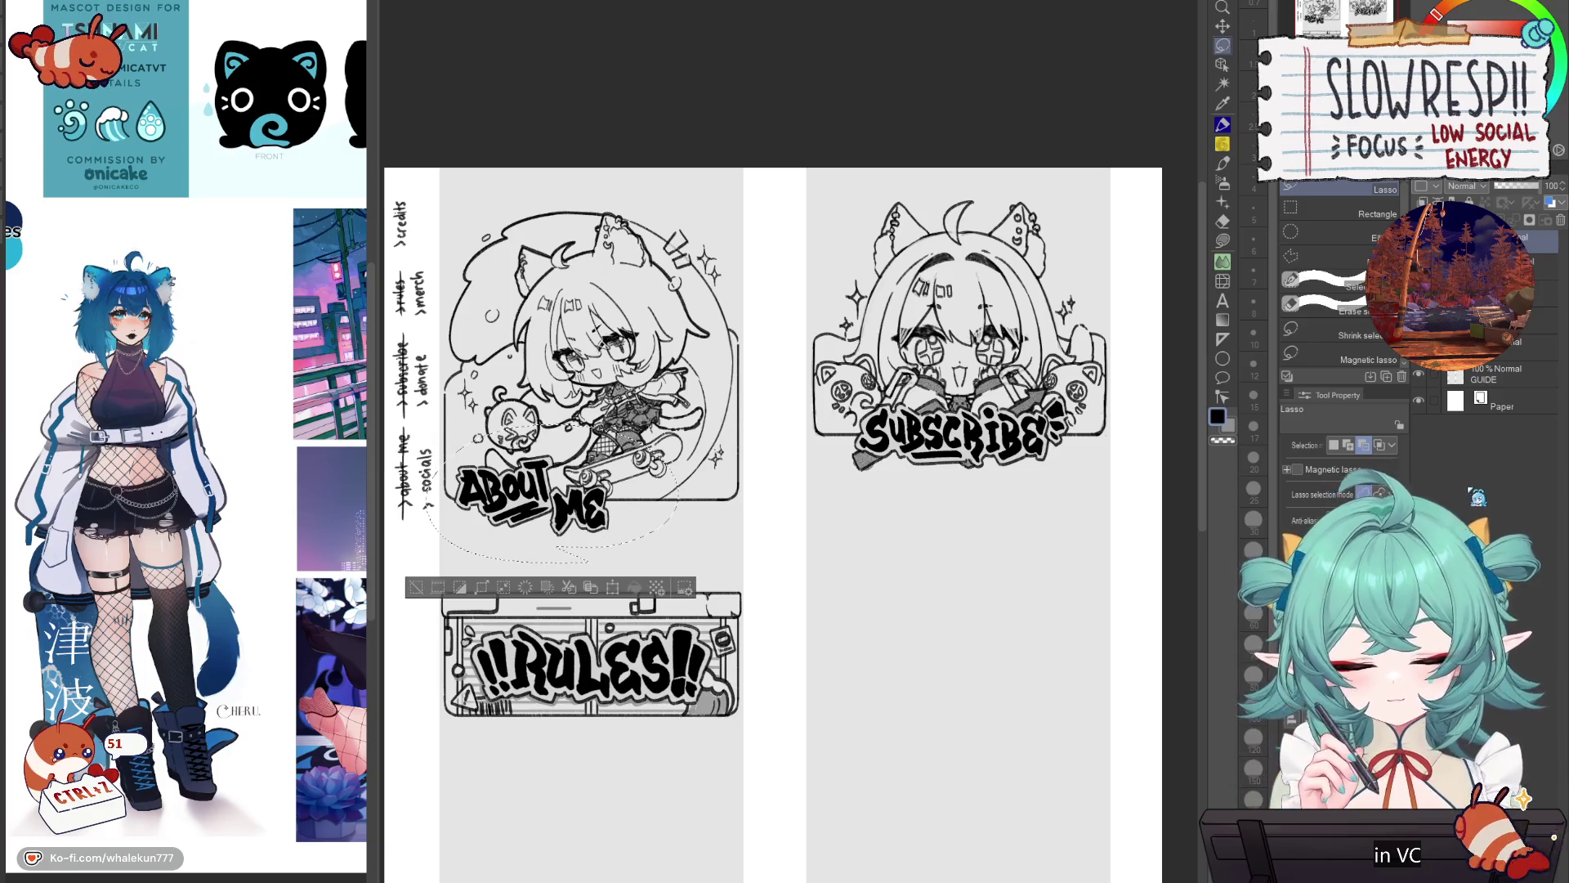
pyautogui.click(1499, 376)
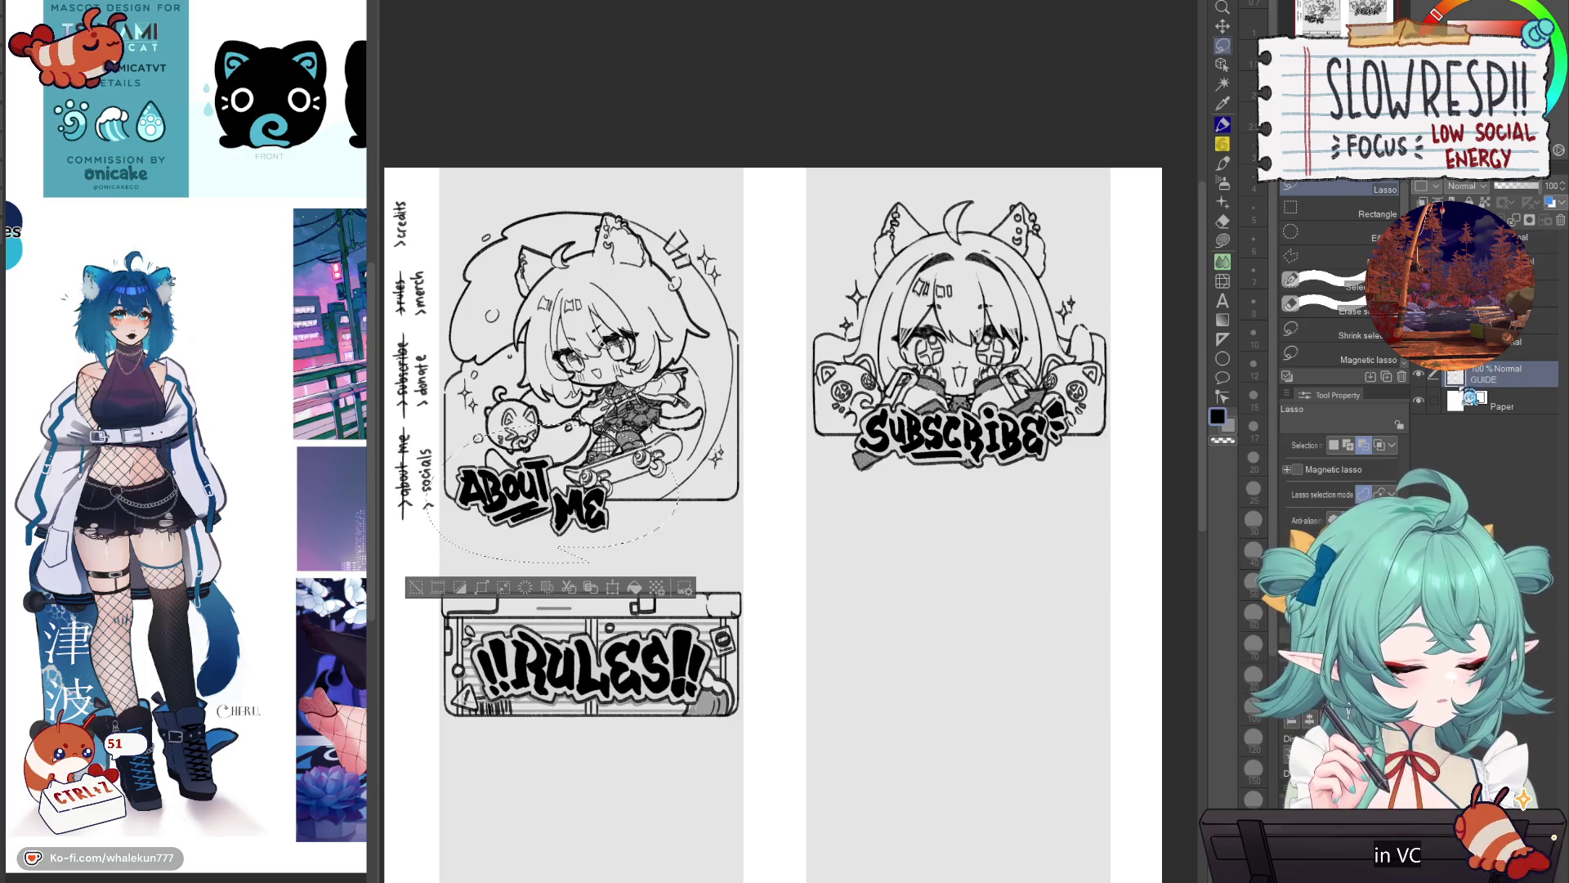
pyautogui.press('k')
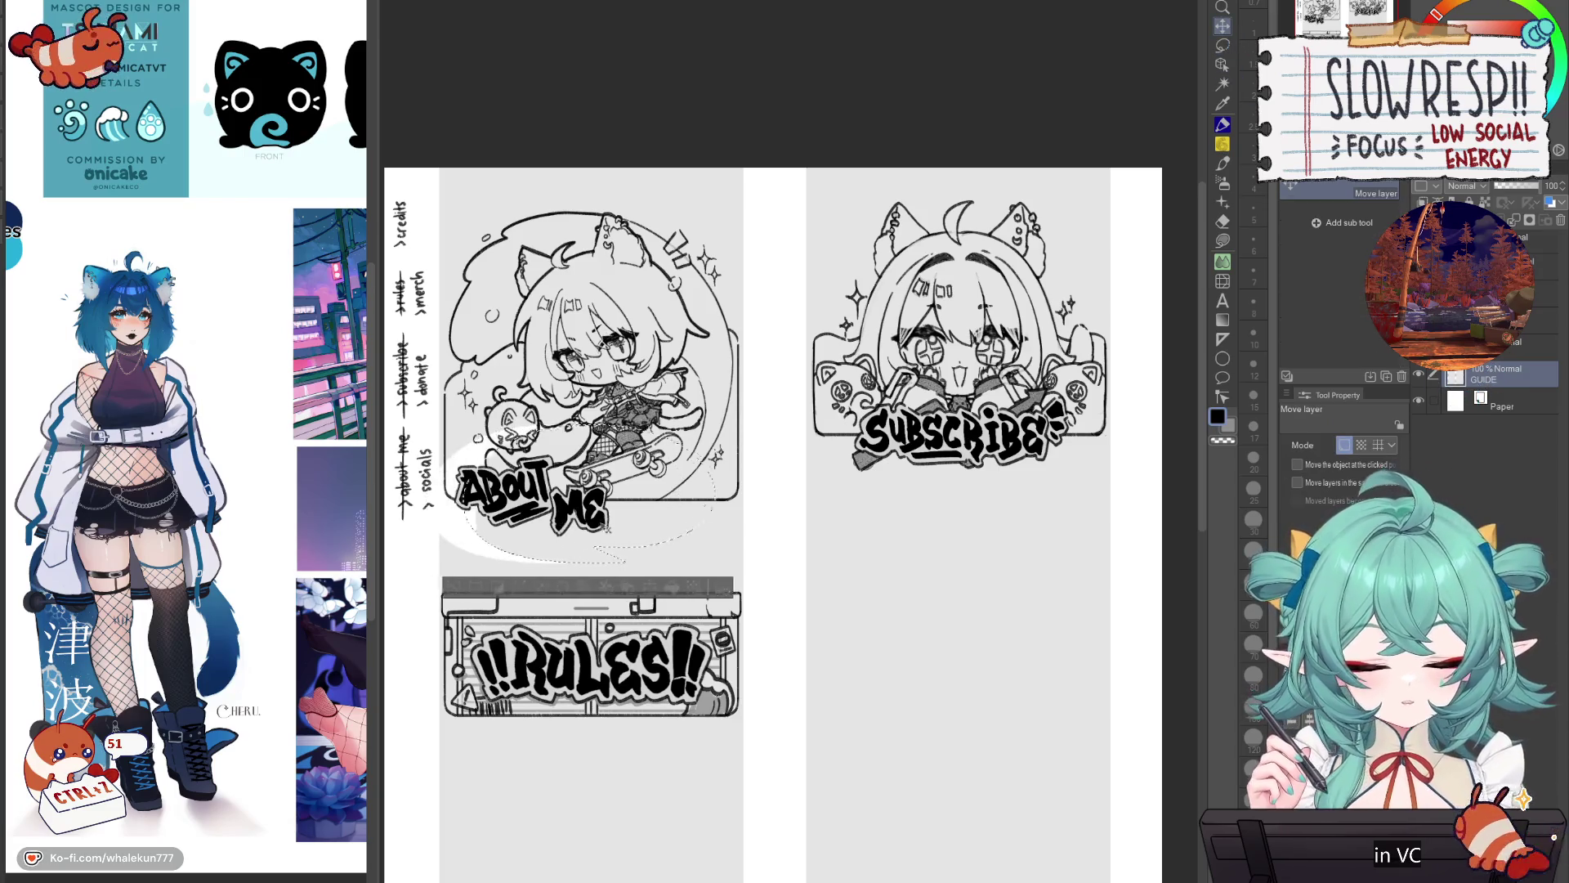
pyautogui.moveTo(531, 490)
pyautogui.mouseDown()
pyautogui.moveTo(585, 491)
pyautogui.moveTo(654, 523)
pyautogui.mouseUp()
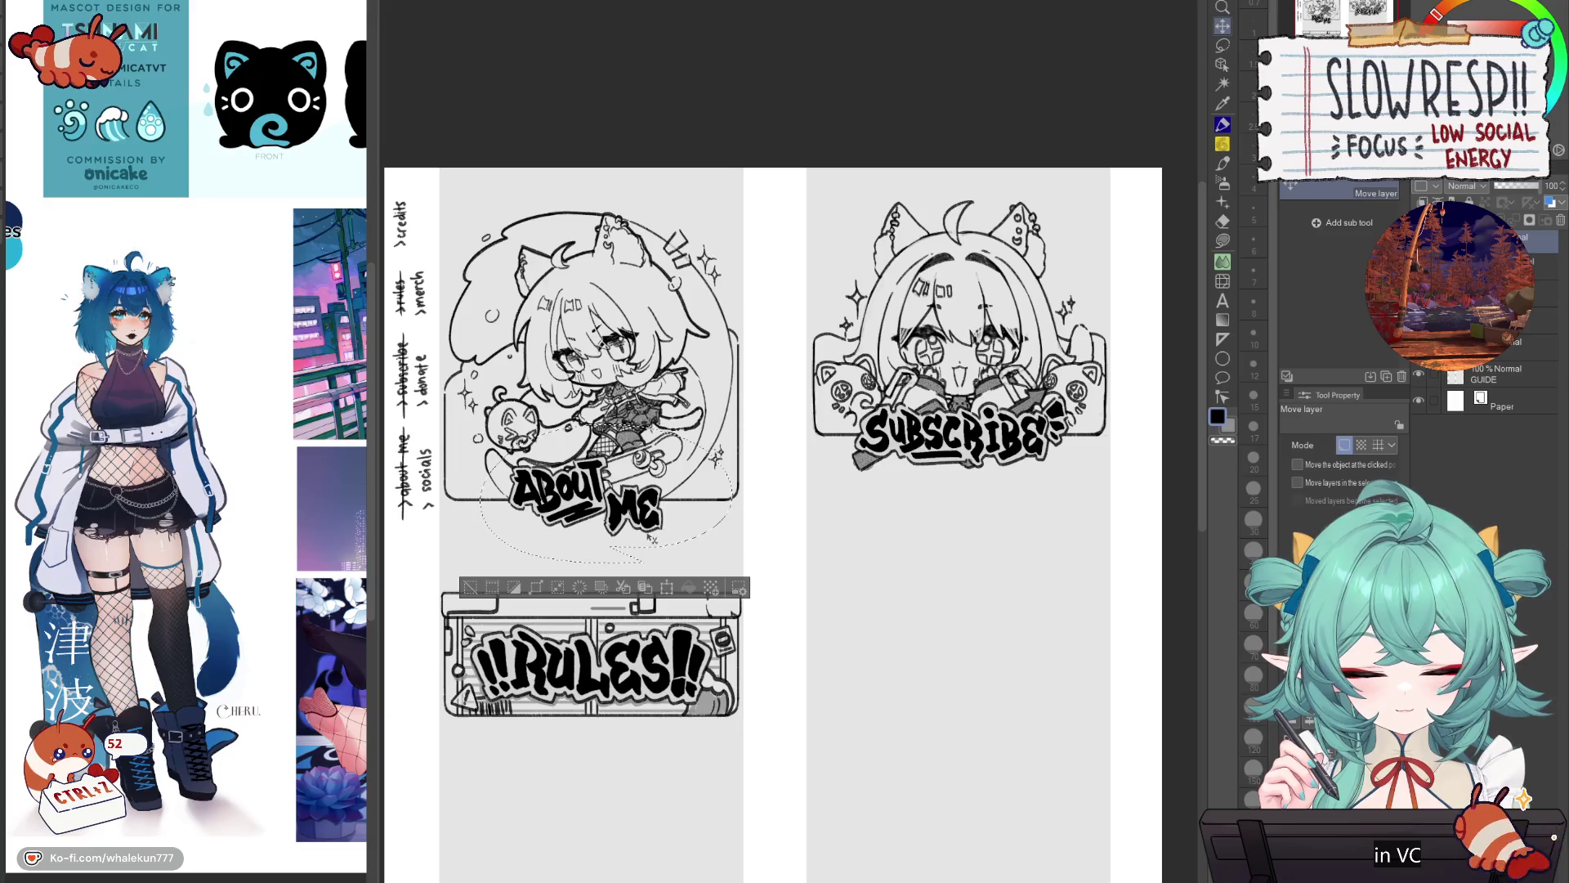
pyautogui.hotkey('ctrl', 'd')
# Step: Restore the selection and reposition the ABOUT ME lettering slightly right and down
pyautogui.scroll(-3, 779, 606)
pyautogui.scroll(5, 779, 606)
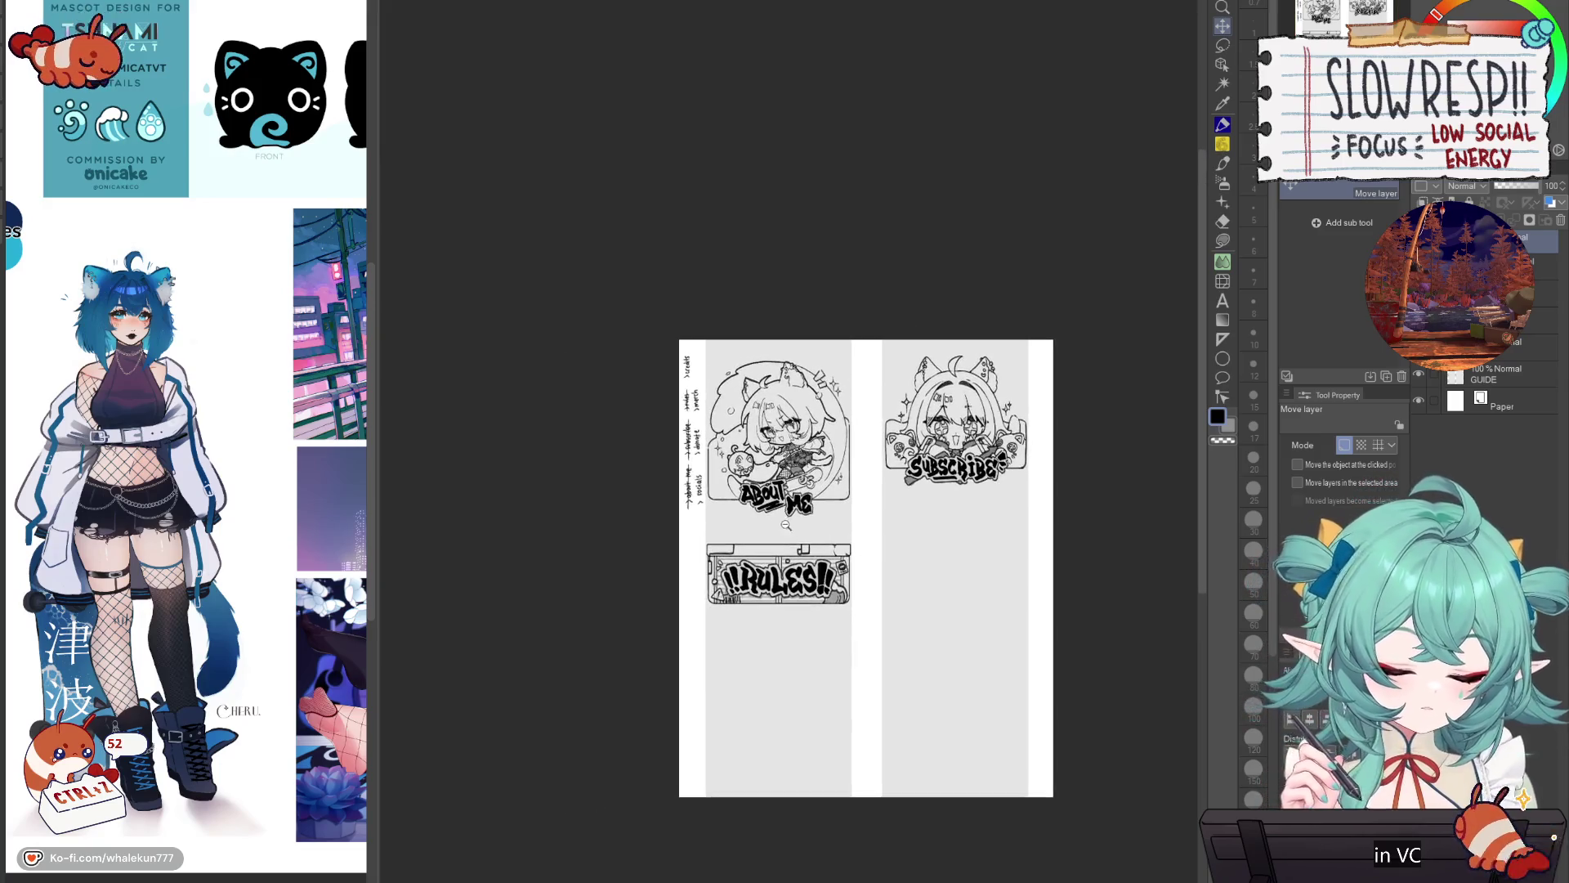
pyautogui.scroll(-2, 778, 606)
pyautogui.hotkey('ctrl', 'z')
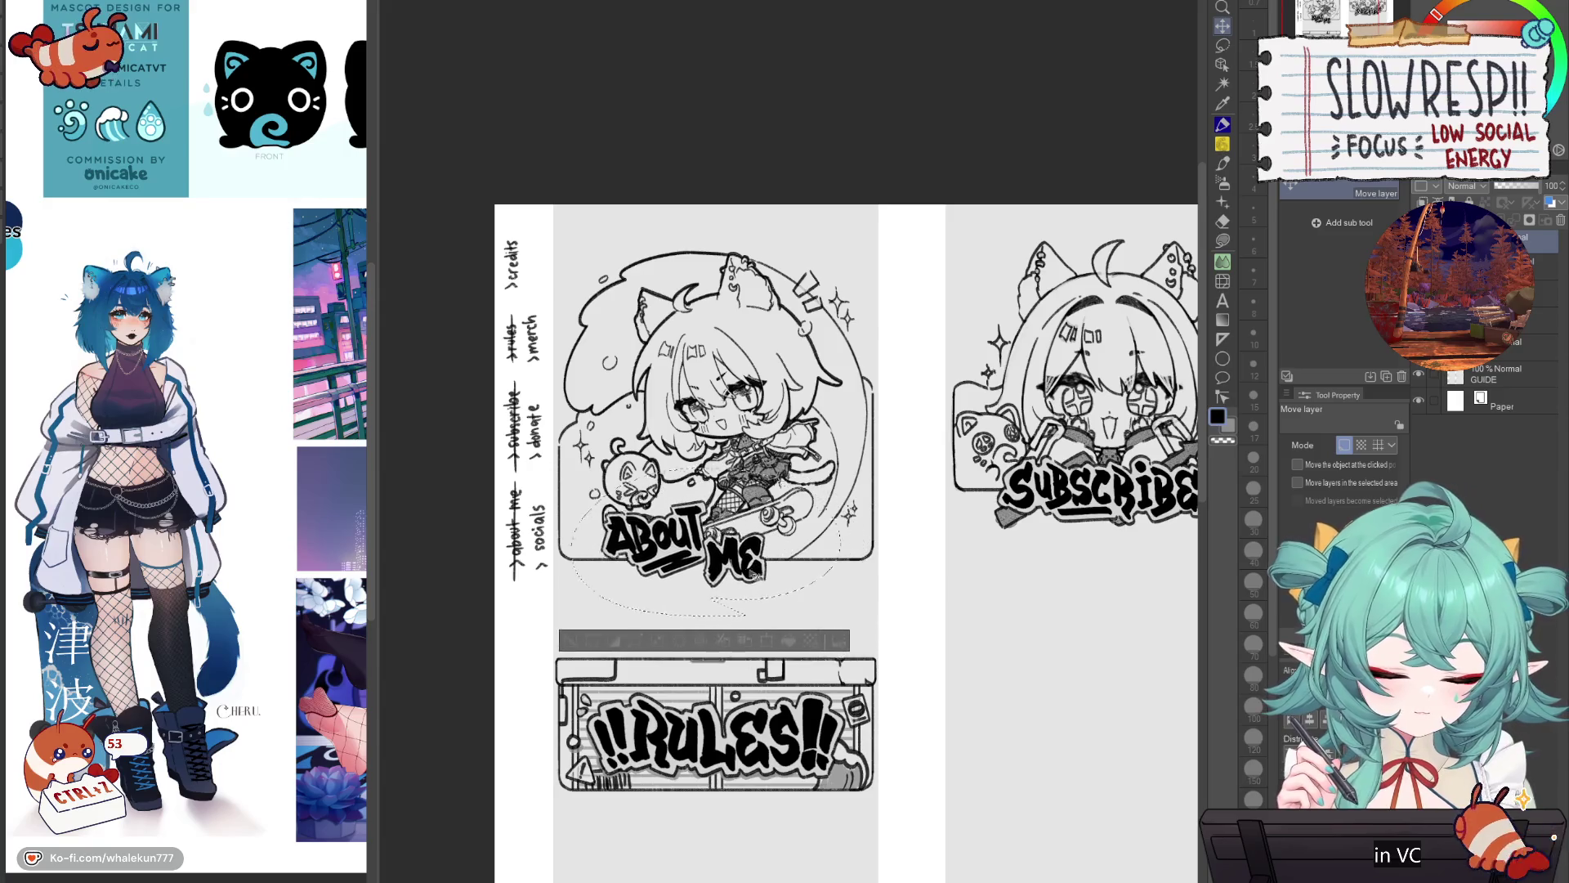
pyautogui.moveTo(726, 568)
pyautogui.mouseDown()
pyautogui.moveTo(731, 756)
pyautogui.moveTo(742, 563)
pyautogui.mouseUp()
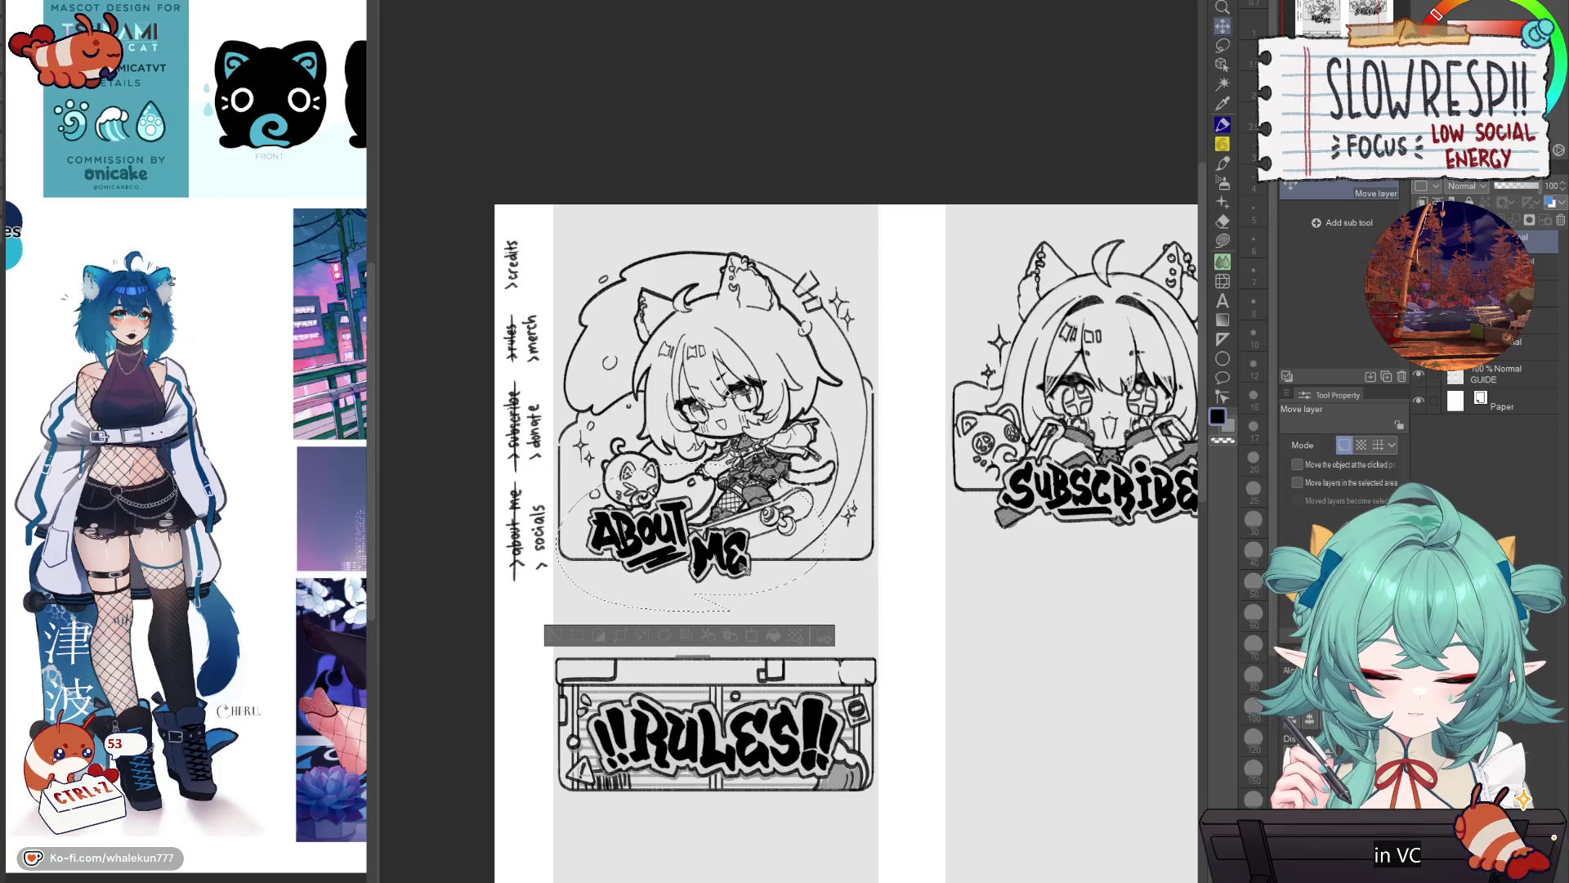
pyautogui.hotkey('ctrl', 'z')
pyautogui.moveTo(739, 577); pyautogui.dragTo(786, 594)
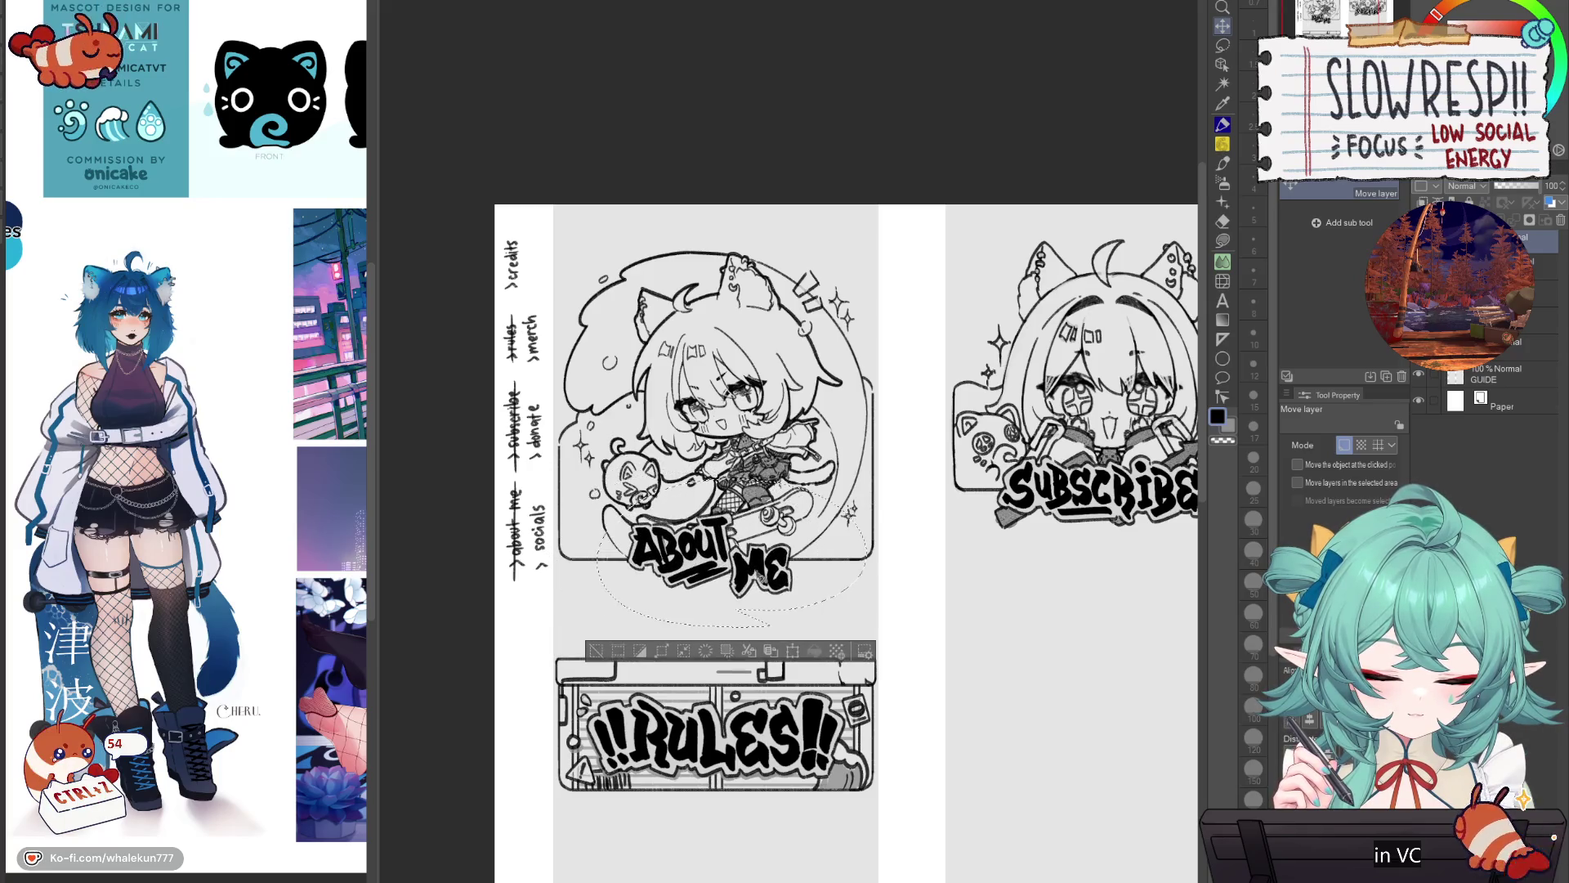
pyautogui.scroll(-4, 787, 578)
pyautogui.scroll(3, 801, 585)
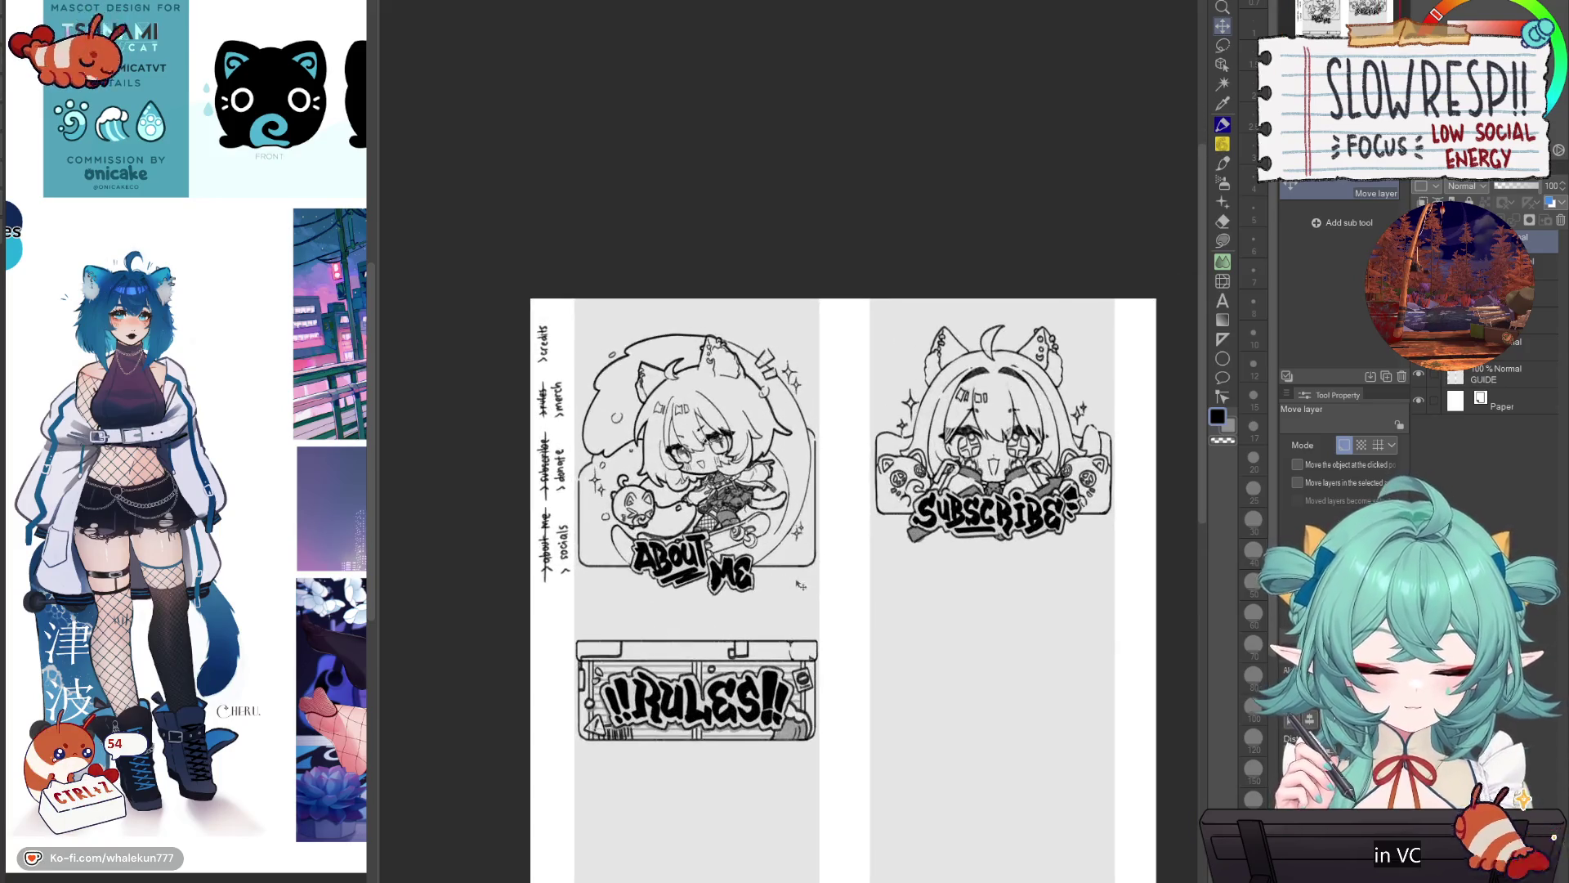
# Step: Transform the About Me artwork with a slight up-left nudge, commit it, and deselect
pyautogui.hotkey('ctrl', 't')
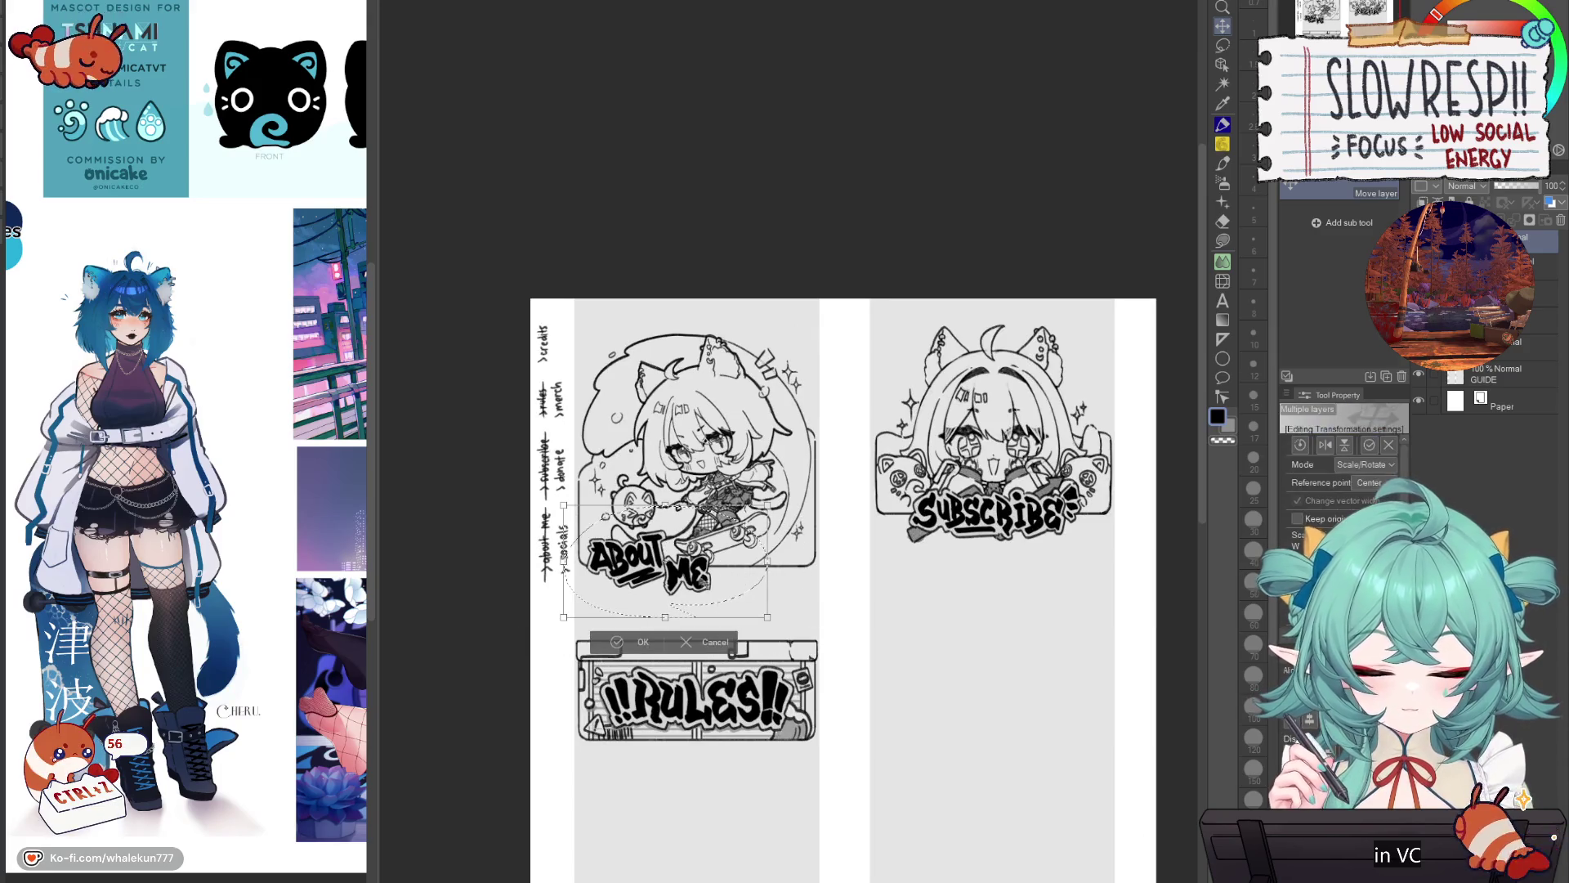
pyautogui.moveTo(752, 605); pyautogui.dragTo(743, 595)
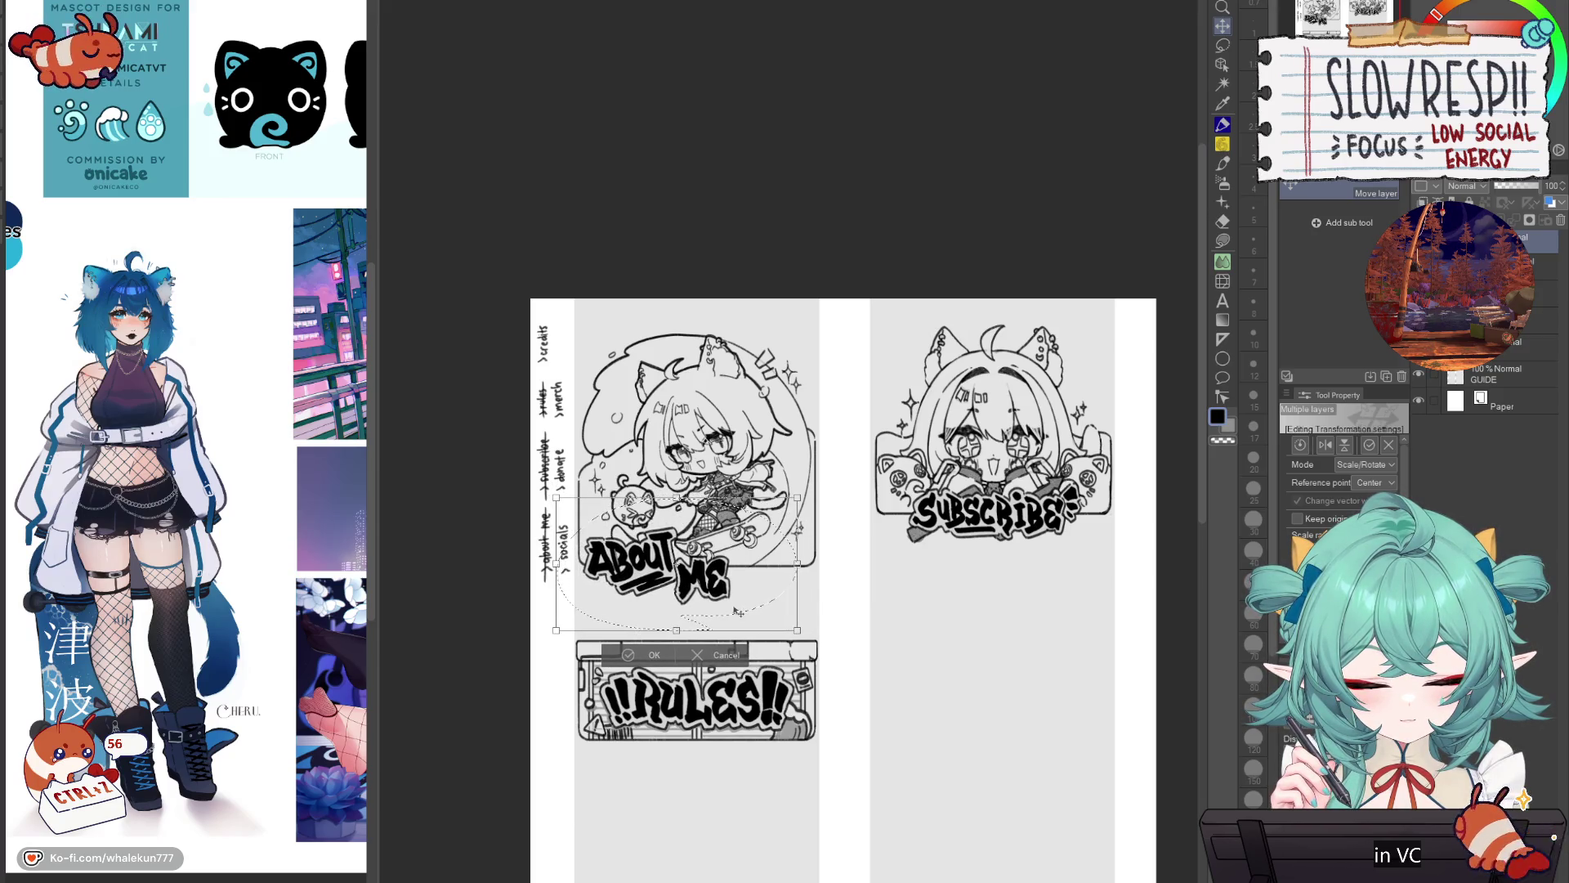
pyautogui.moveTo(740, 613); pyautogui.dragTo(737, 610)
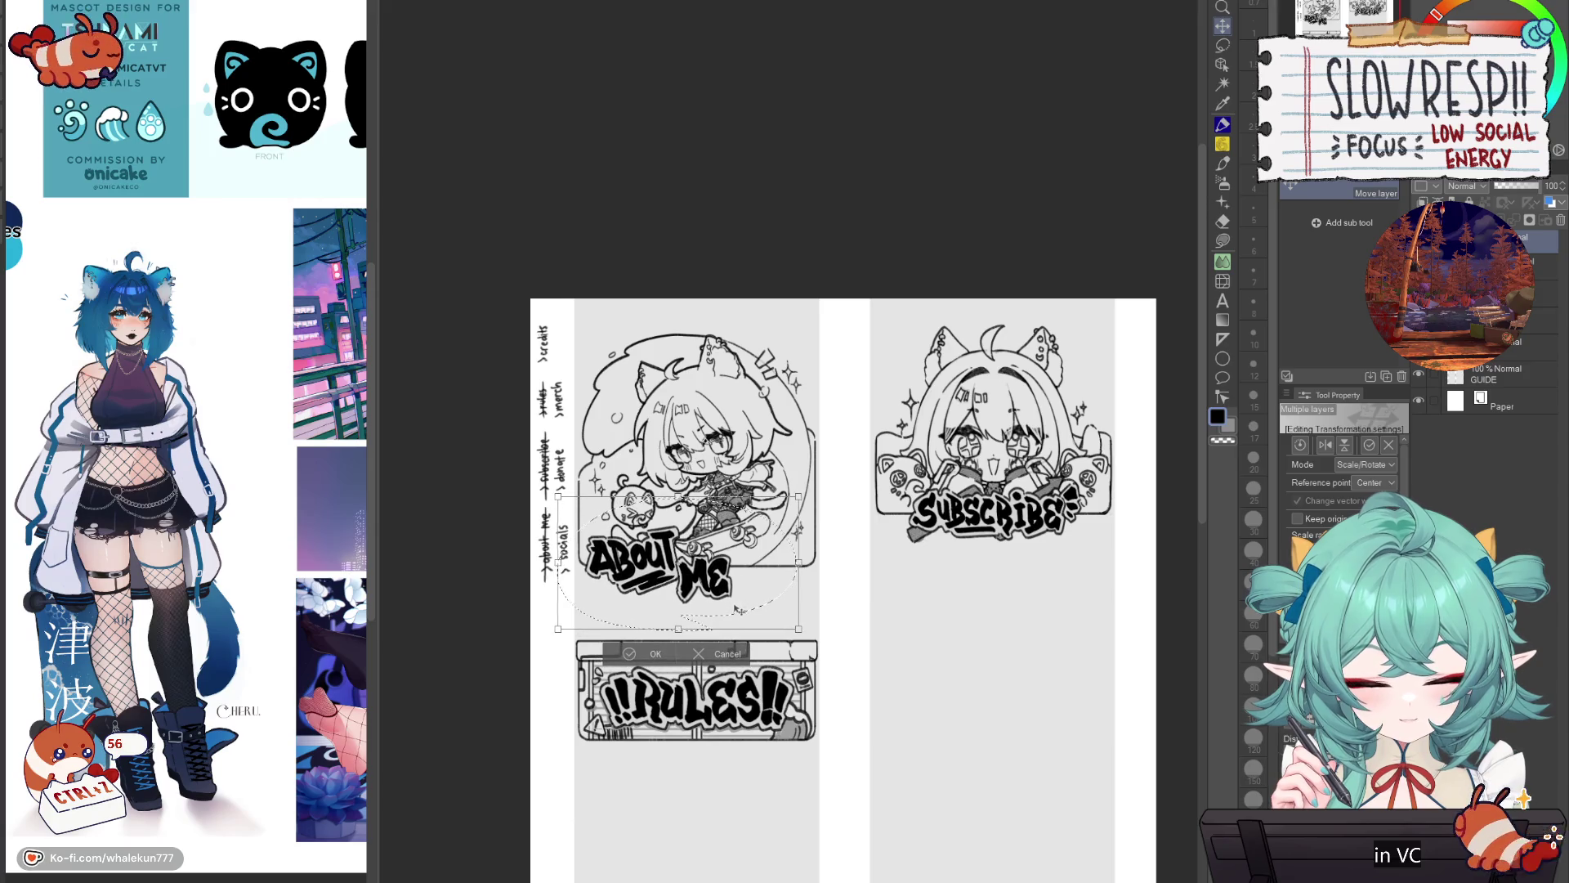
pyautogui.click(655, 655)
pyautogui.hotkey('ctrl', 'd')
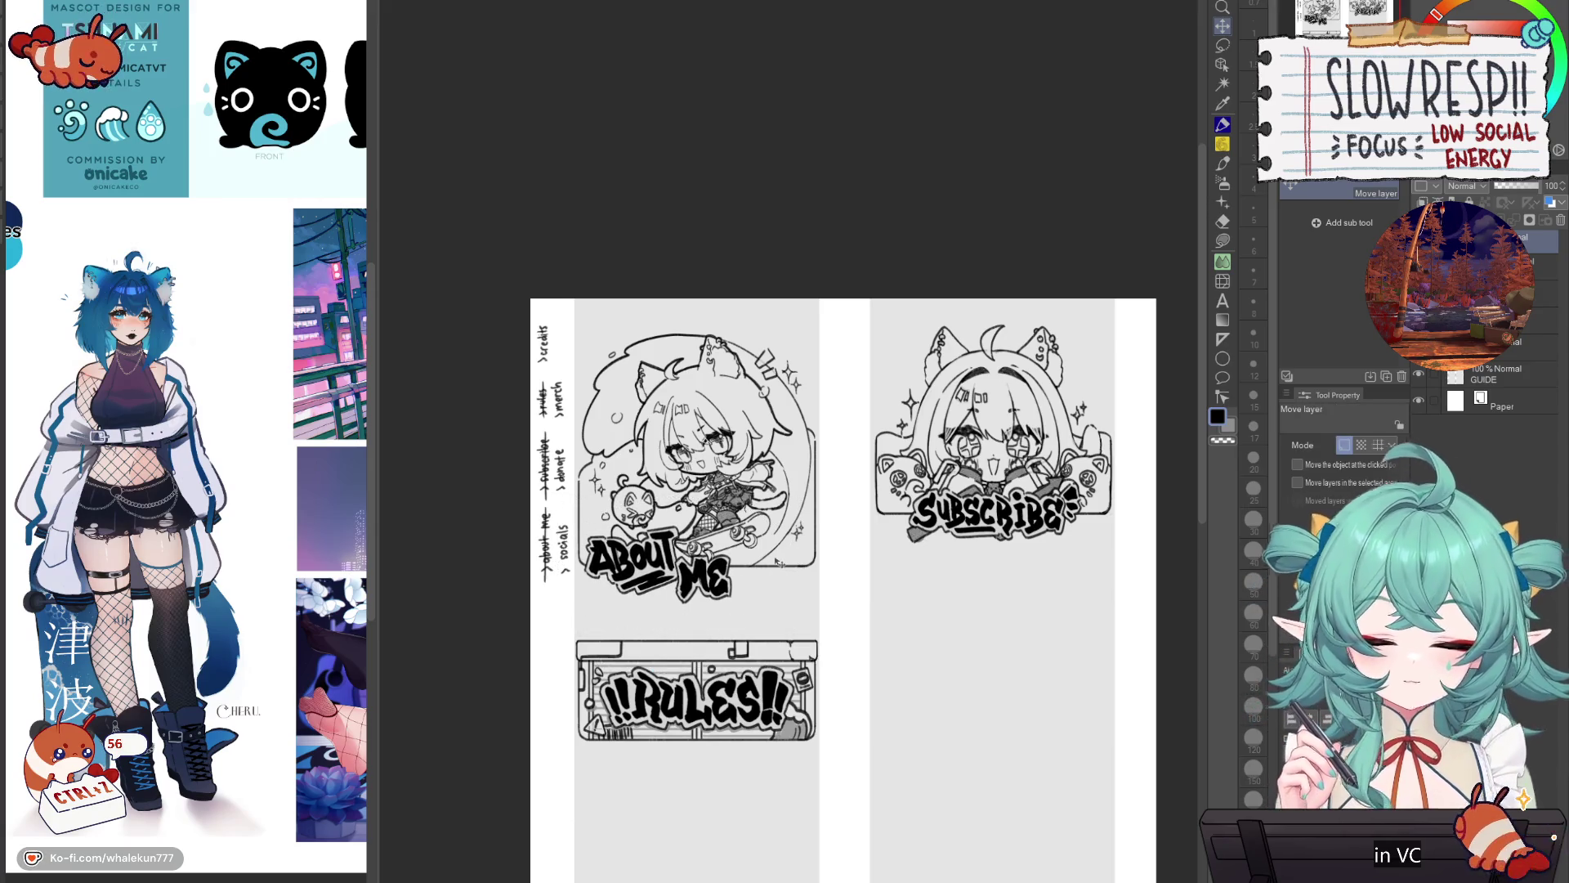
pyautogui.press('m')
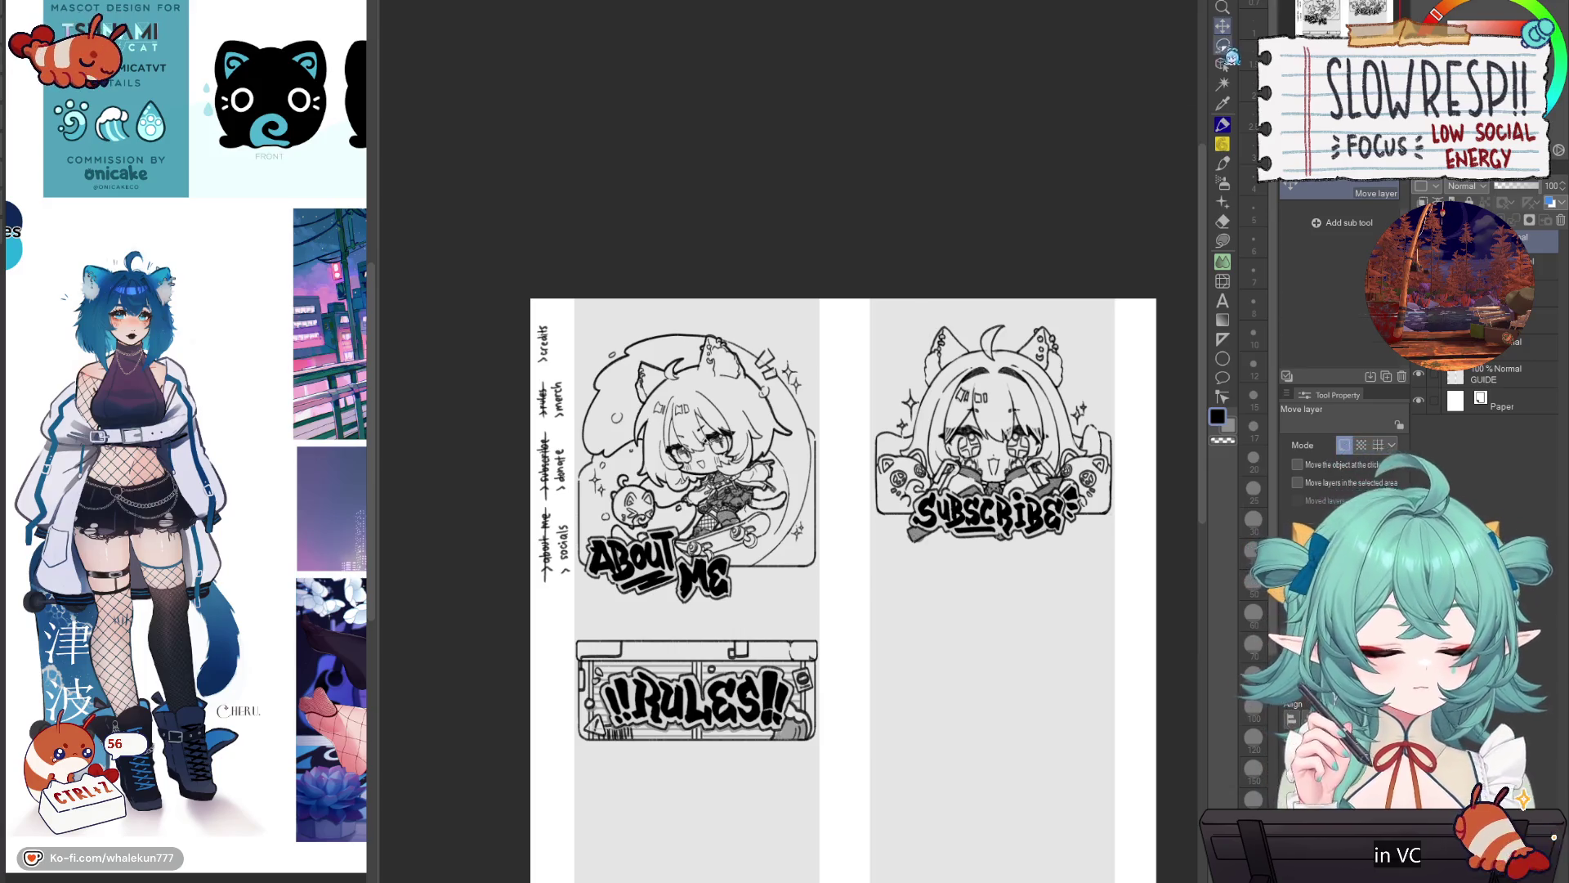
pyautogui.scroll(3, 714, 563)
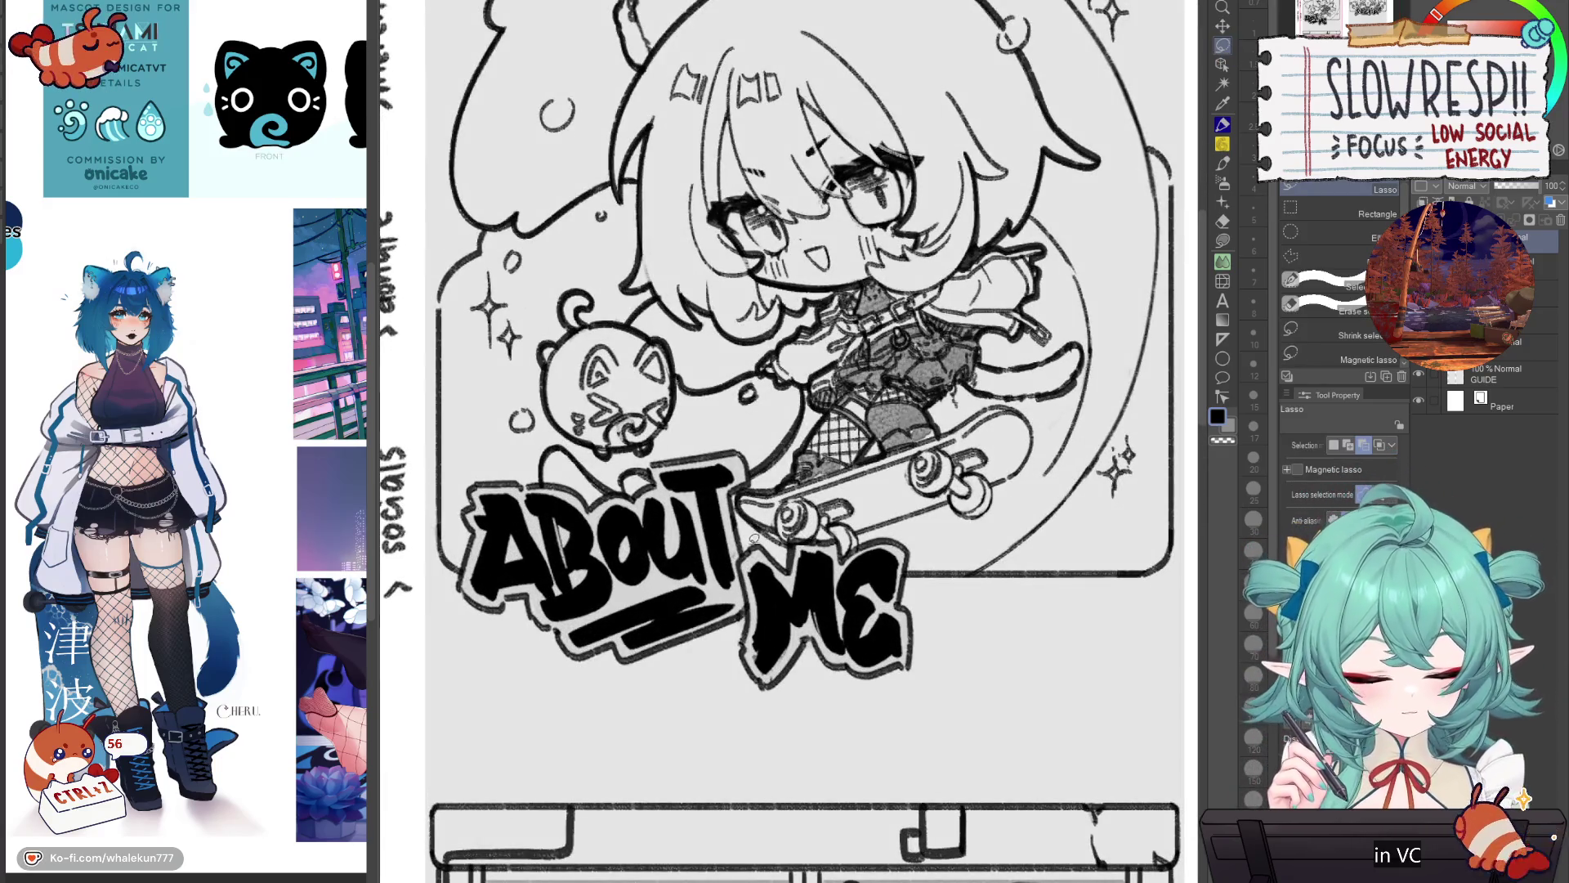
# Step: Lasso the skateboard and ME lettering and rotate them slightly counter-clockwise
pyautogui.moveTo(741, 654); pyautogui.dragTo(744, 646)
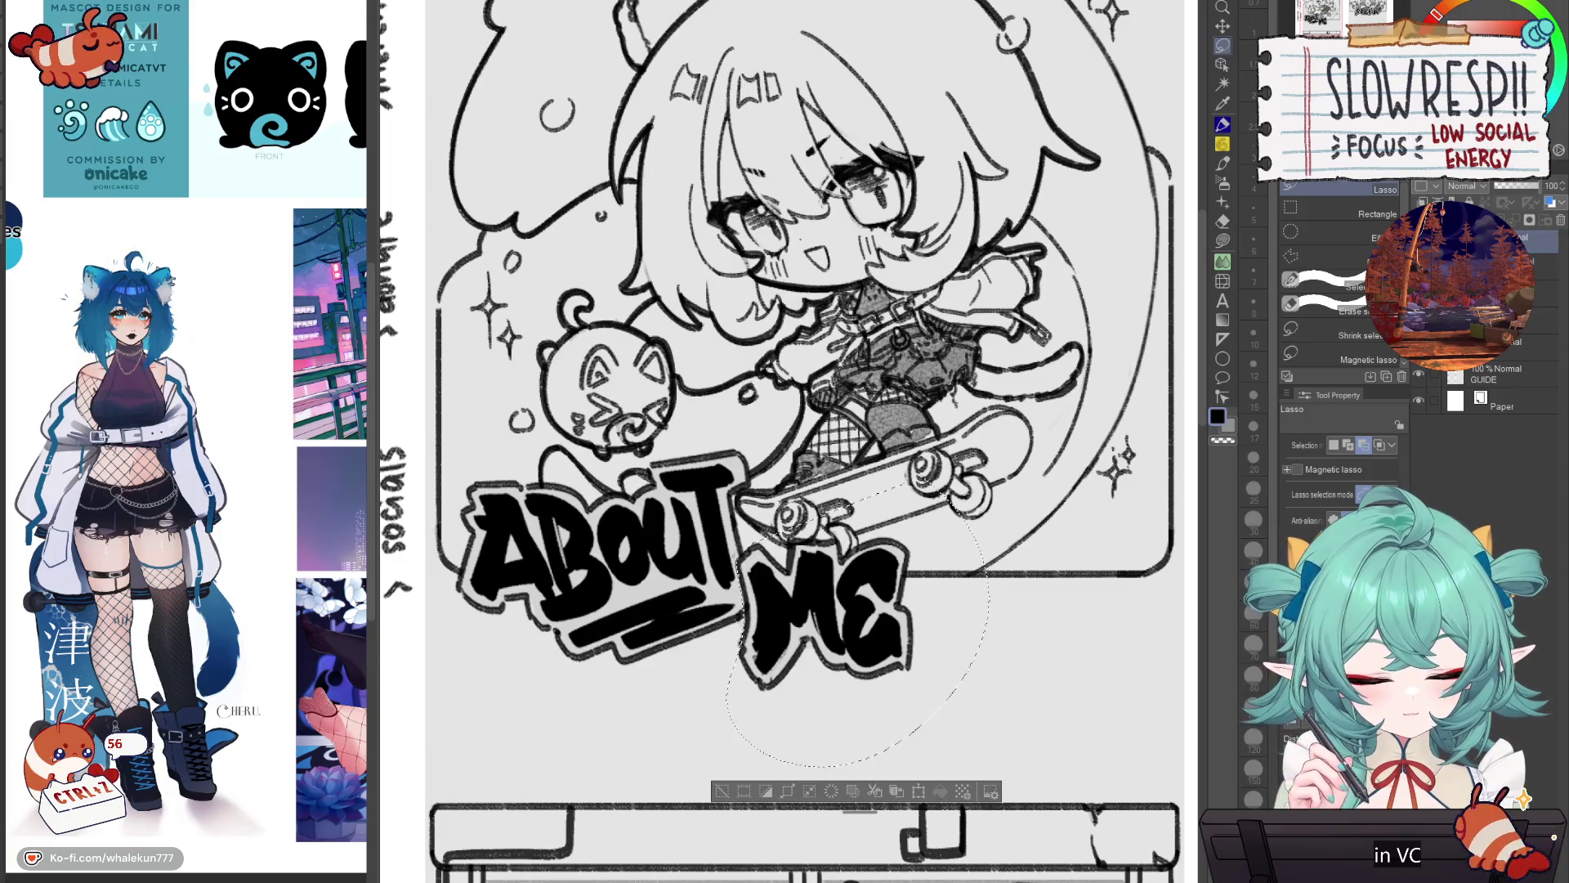
pyautogui.hotkey('ctrl', 't')
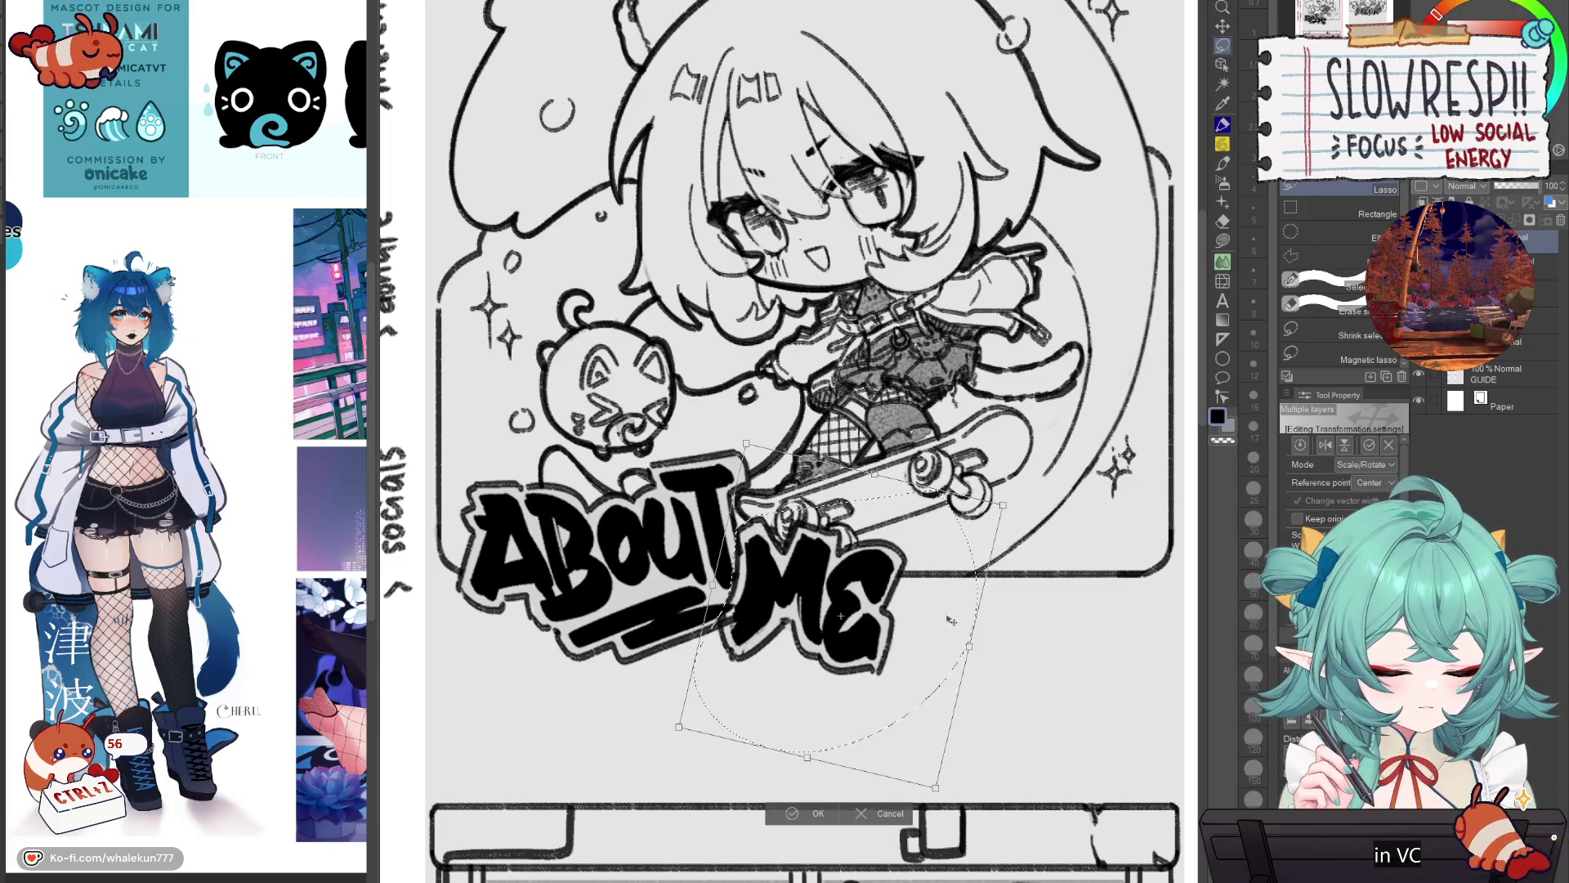
pyautogui.moveTo(984, 606)
pyautogui.mouseDown()
pyautogui.moveTo(897, 649)
pyautogui.moveTo(788, 628)
pyautogui.moveTo(679, 647)
pyautogui.moveTo(605, 636)
pyautogui.mouseUp()
pyautogui.scroll(-3, 907, 629)
pyautogui.click(557, 734)
pyautogui.scroll(3, 572, 613)
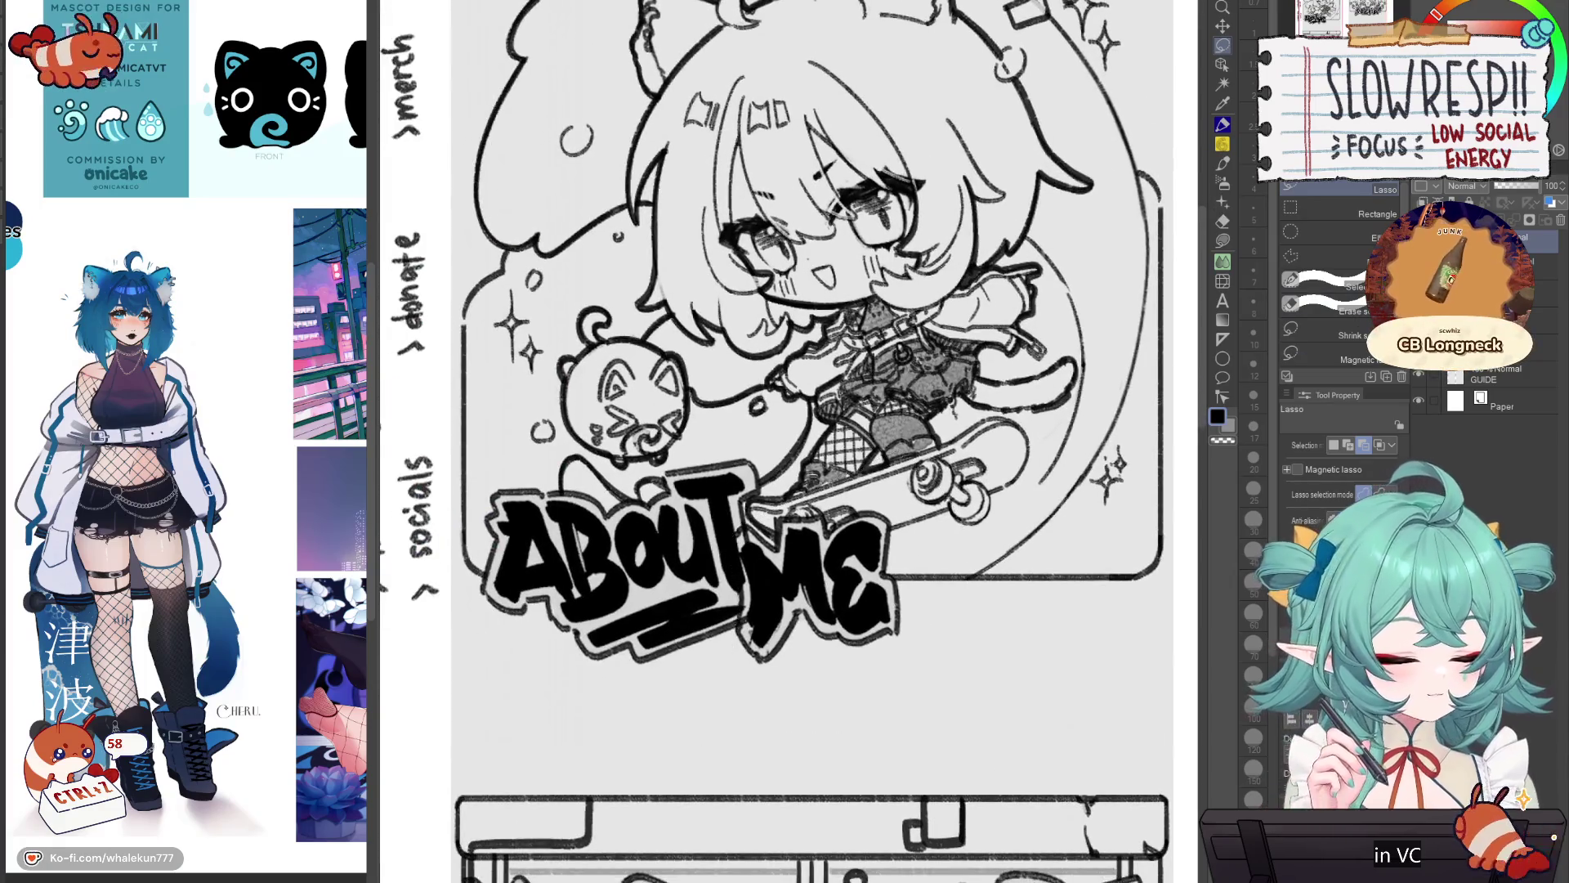
# Step: Erase the area between the T and M with a size-10 eraser
pyautogui.press('e')
pyautogui.scroll(2, 783, 501)
pyautogui.press('[')
pyautogui.press('[')
pyautogui.press('[')
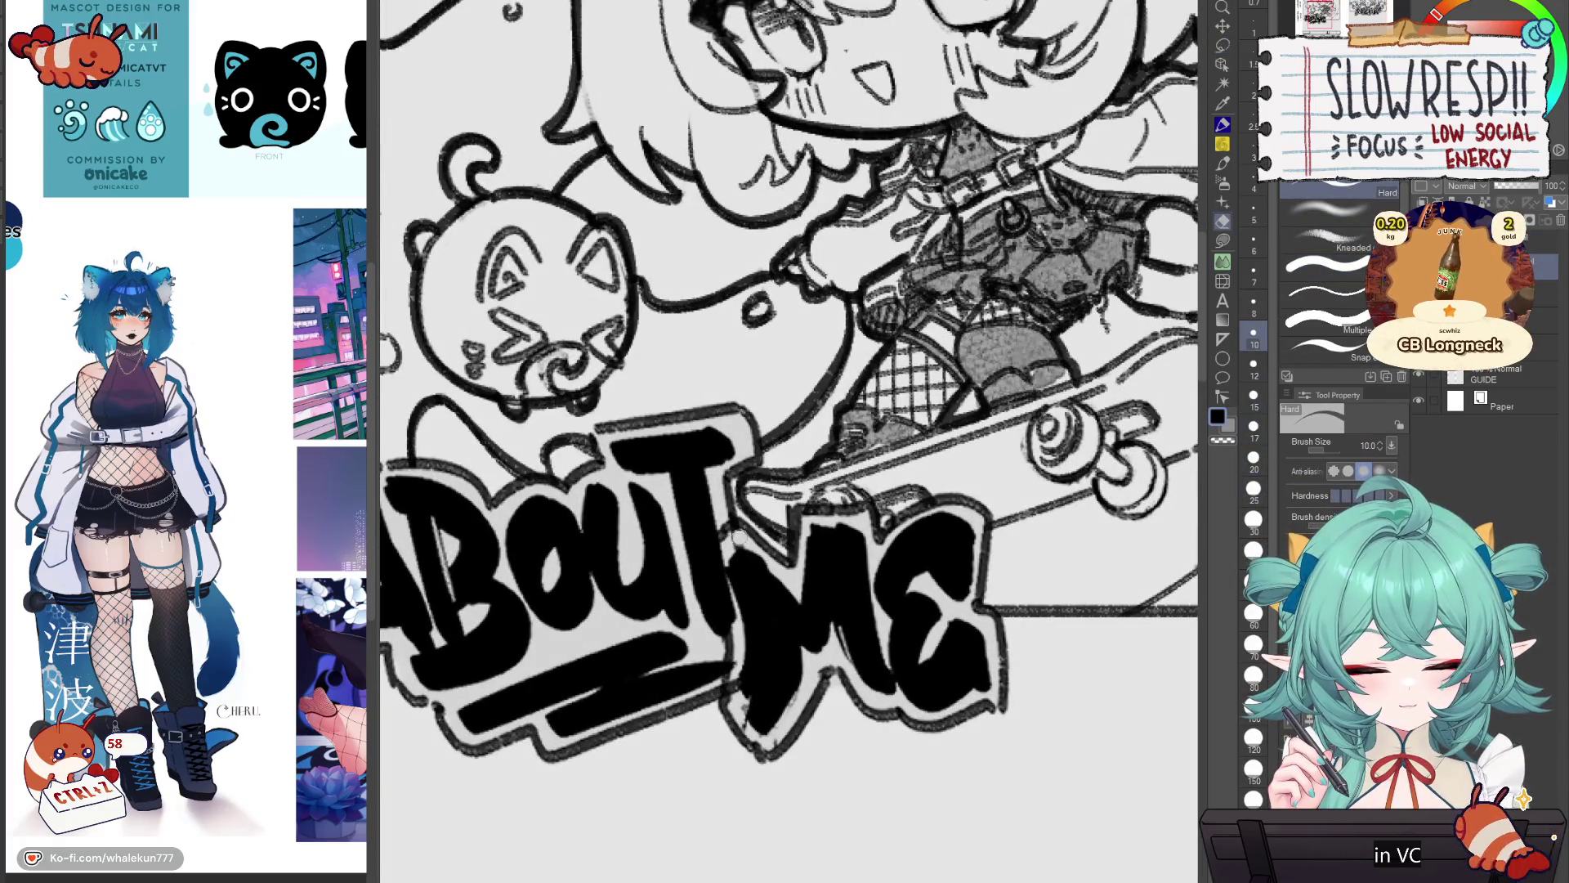
pyautogui.moveTo(726, 551); pyautogui.dragTo(733, 703)
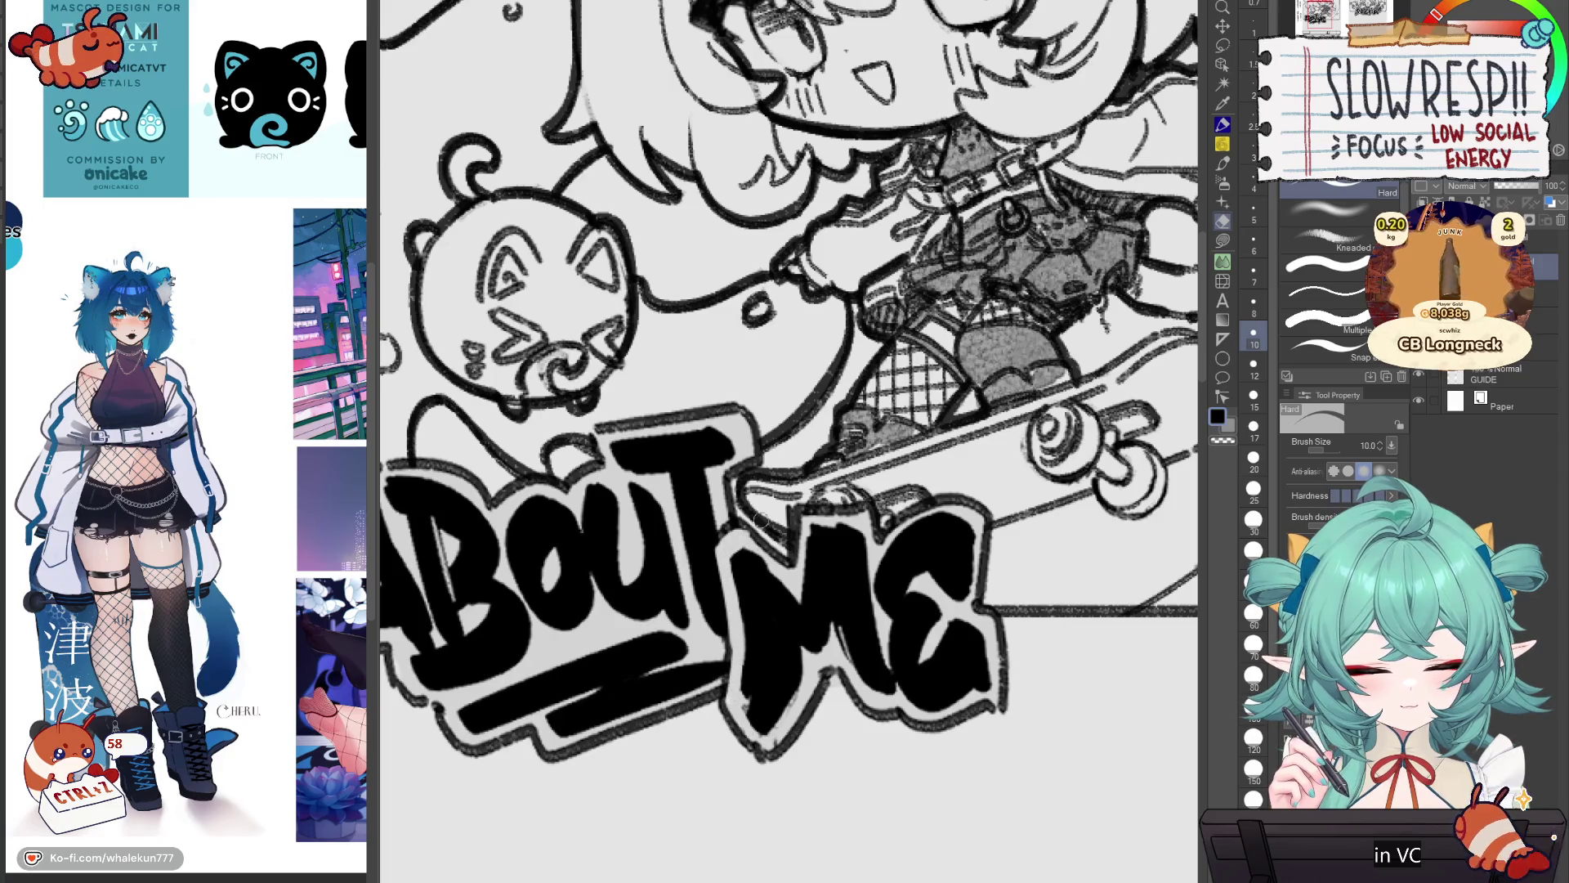
pyautogui.moveTo(778, 530); pyautogui.dragTo(767, 568)
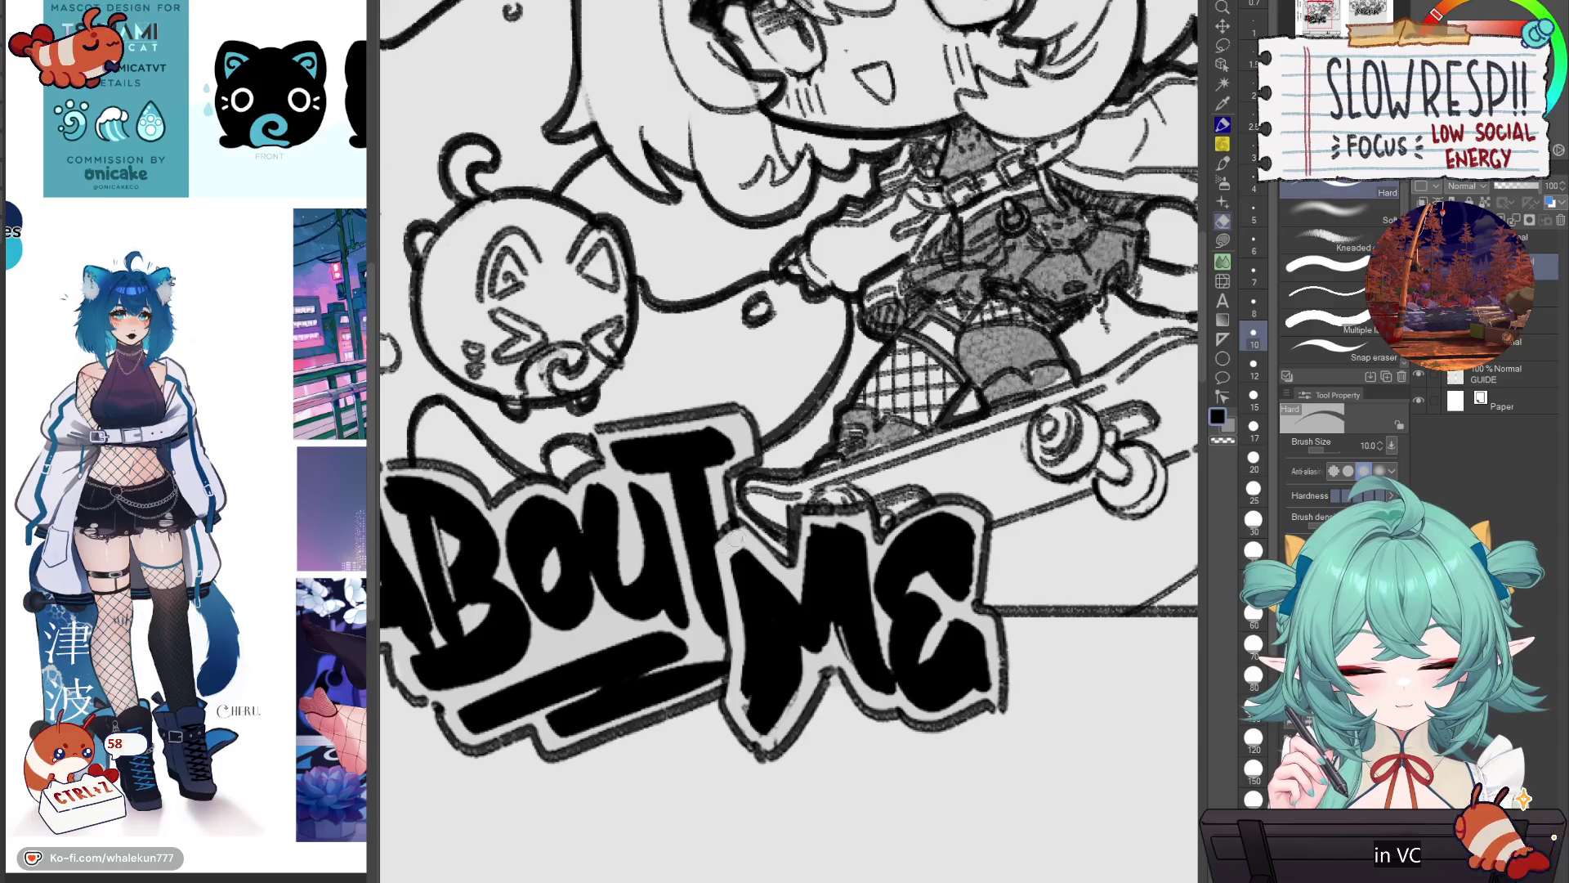
pyautogui.scroll(-5, 821, 490)
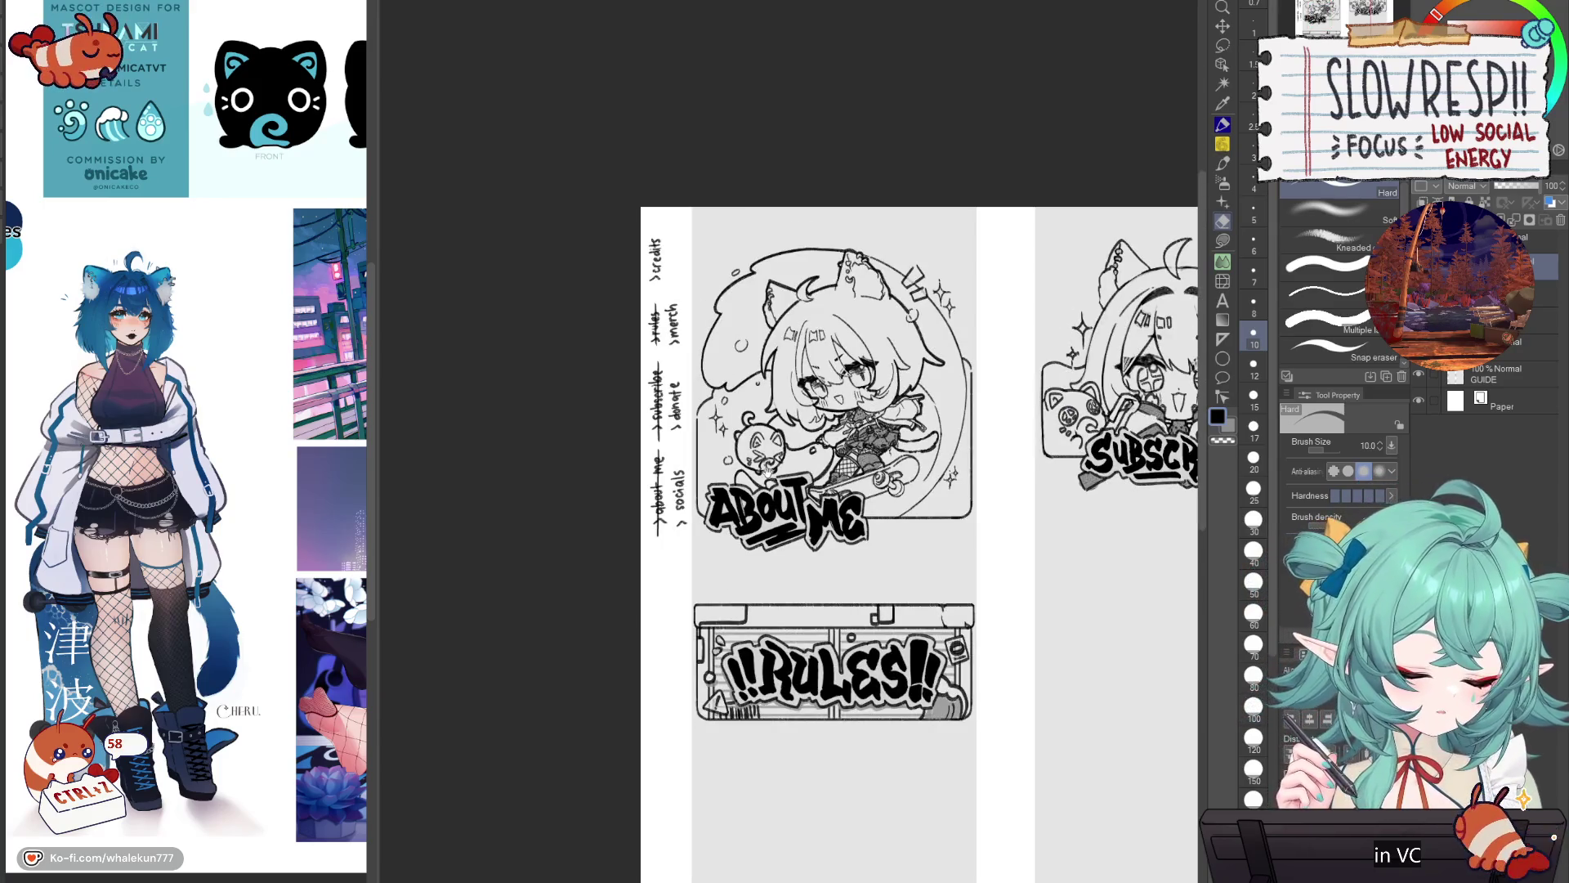
# Step: Lasso the RULES banner, shift it up about 15 px toward the About Me panel, and deselect
pyautogui.scroll(-2, 862, 567)
pyautogui.scroll(3, 871, 642)
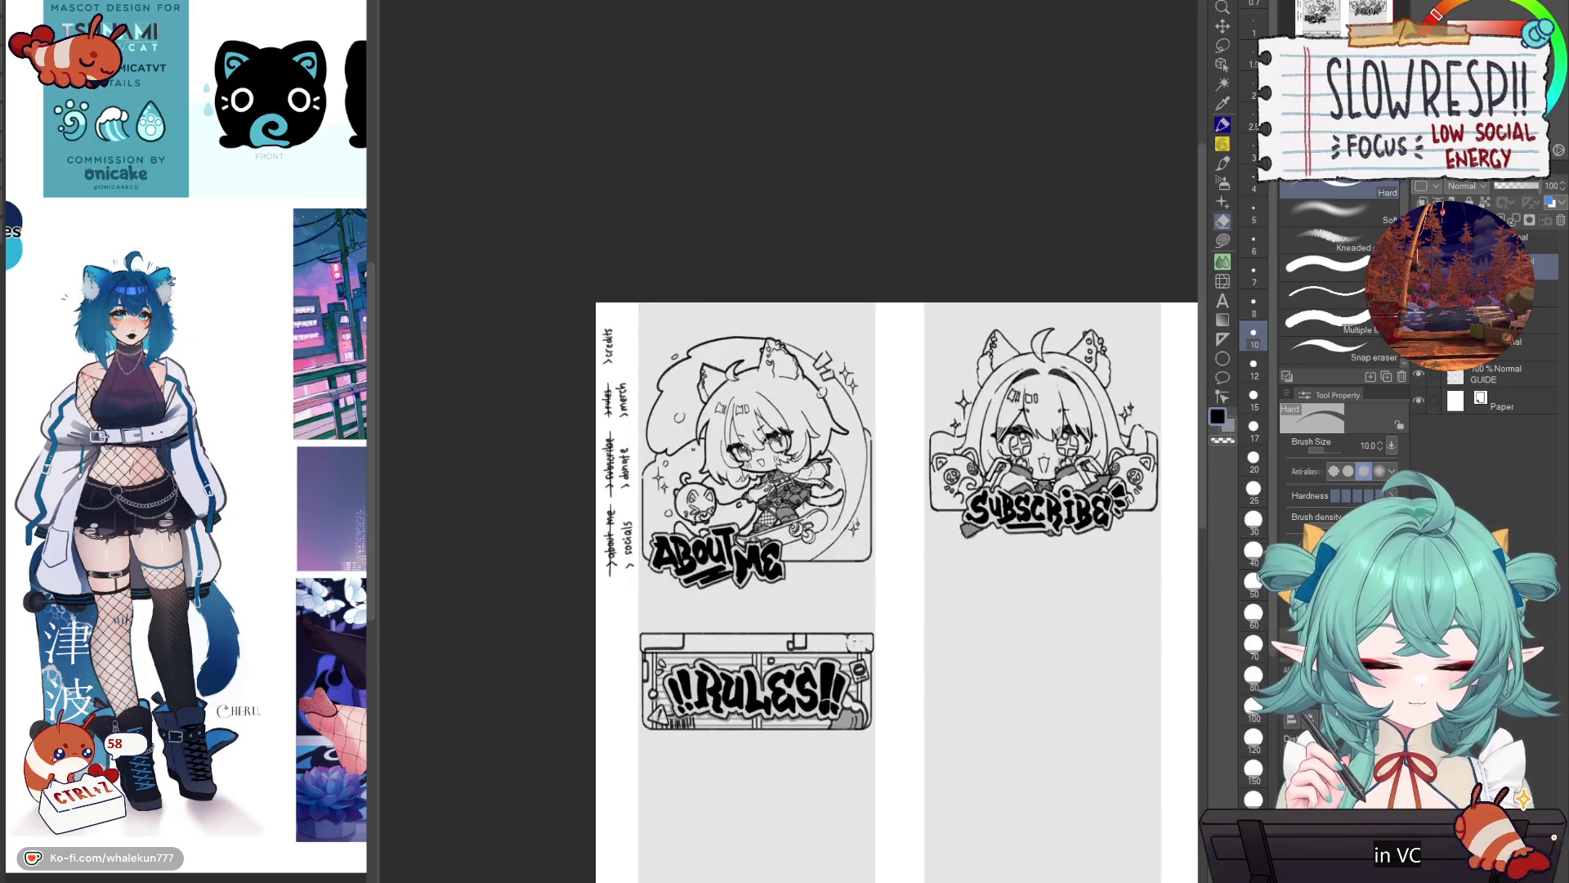
pyautogui.moveTo(872, 754)
pyautogui.mouseDown()
pyautogui.moveTo(725, 493)
pyautogui.moveTo(826, 666)
pyautogui.mouseUp()
pyautogui.press('m')
pyautogui.press('k')
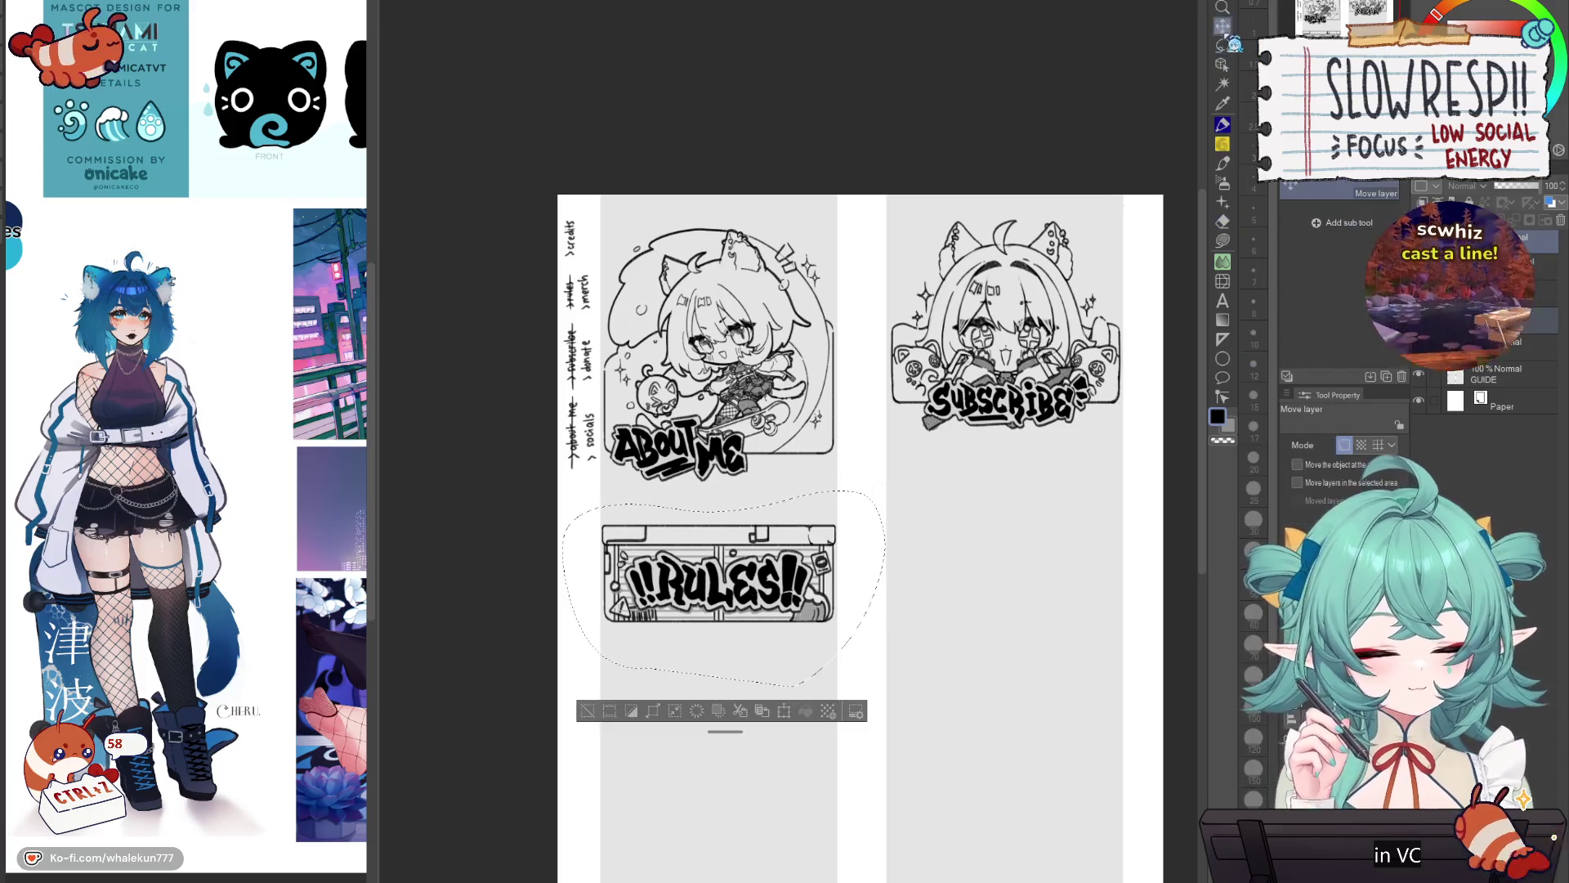
pyautogui.moveTo(817, 596); pyautogui.dragTo(813, 584)
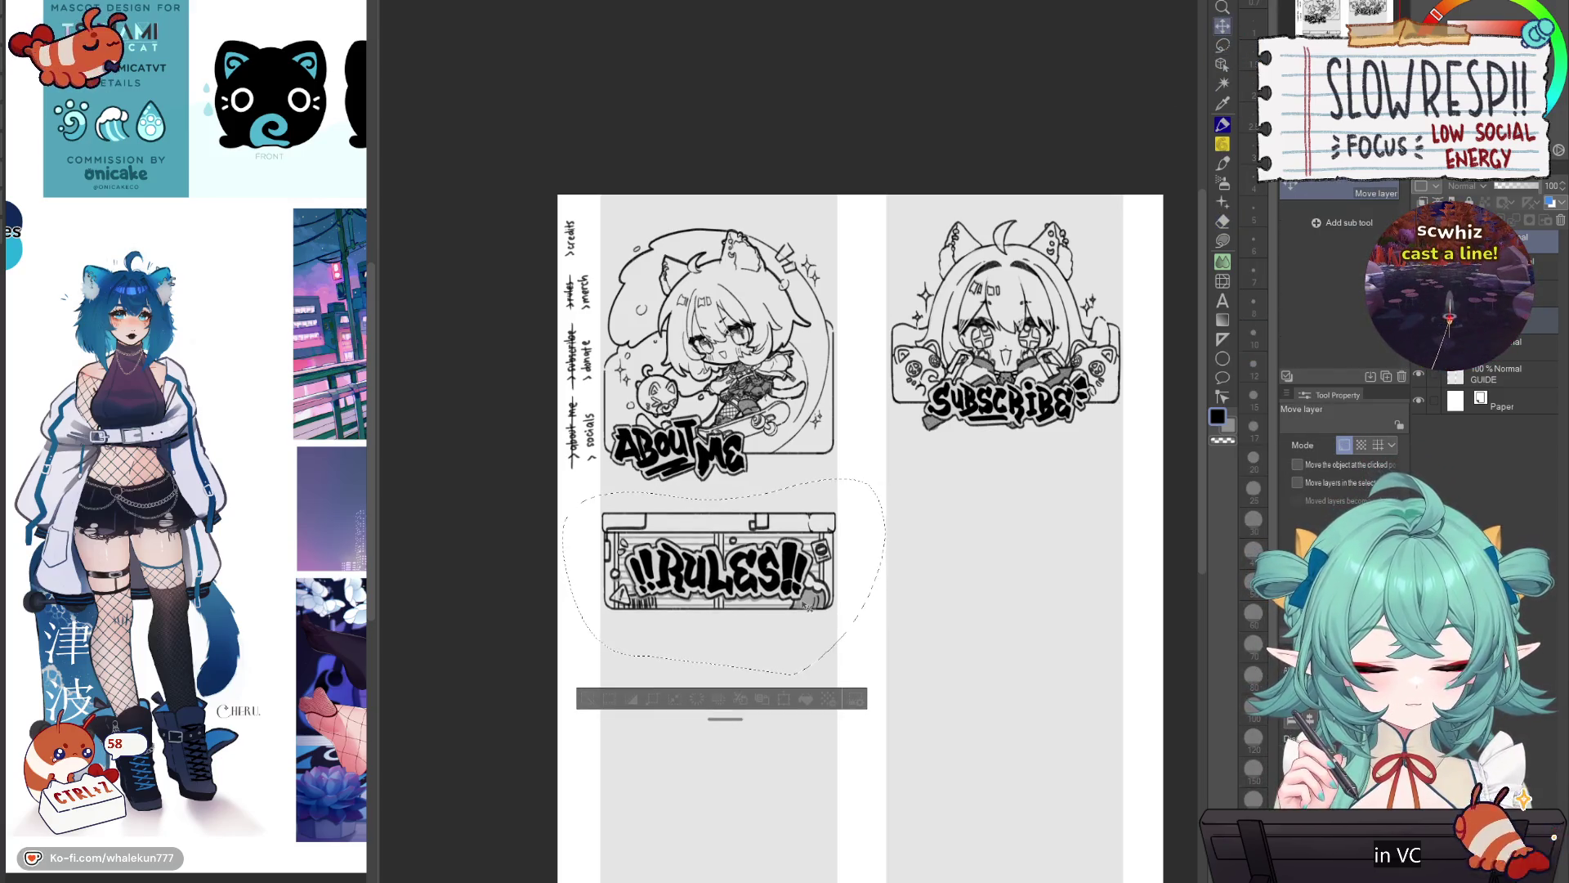
pyautogui.hotkey('ctrl', 'd')
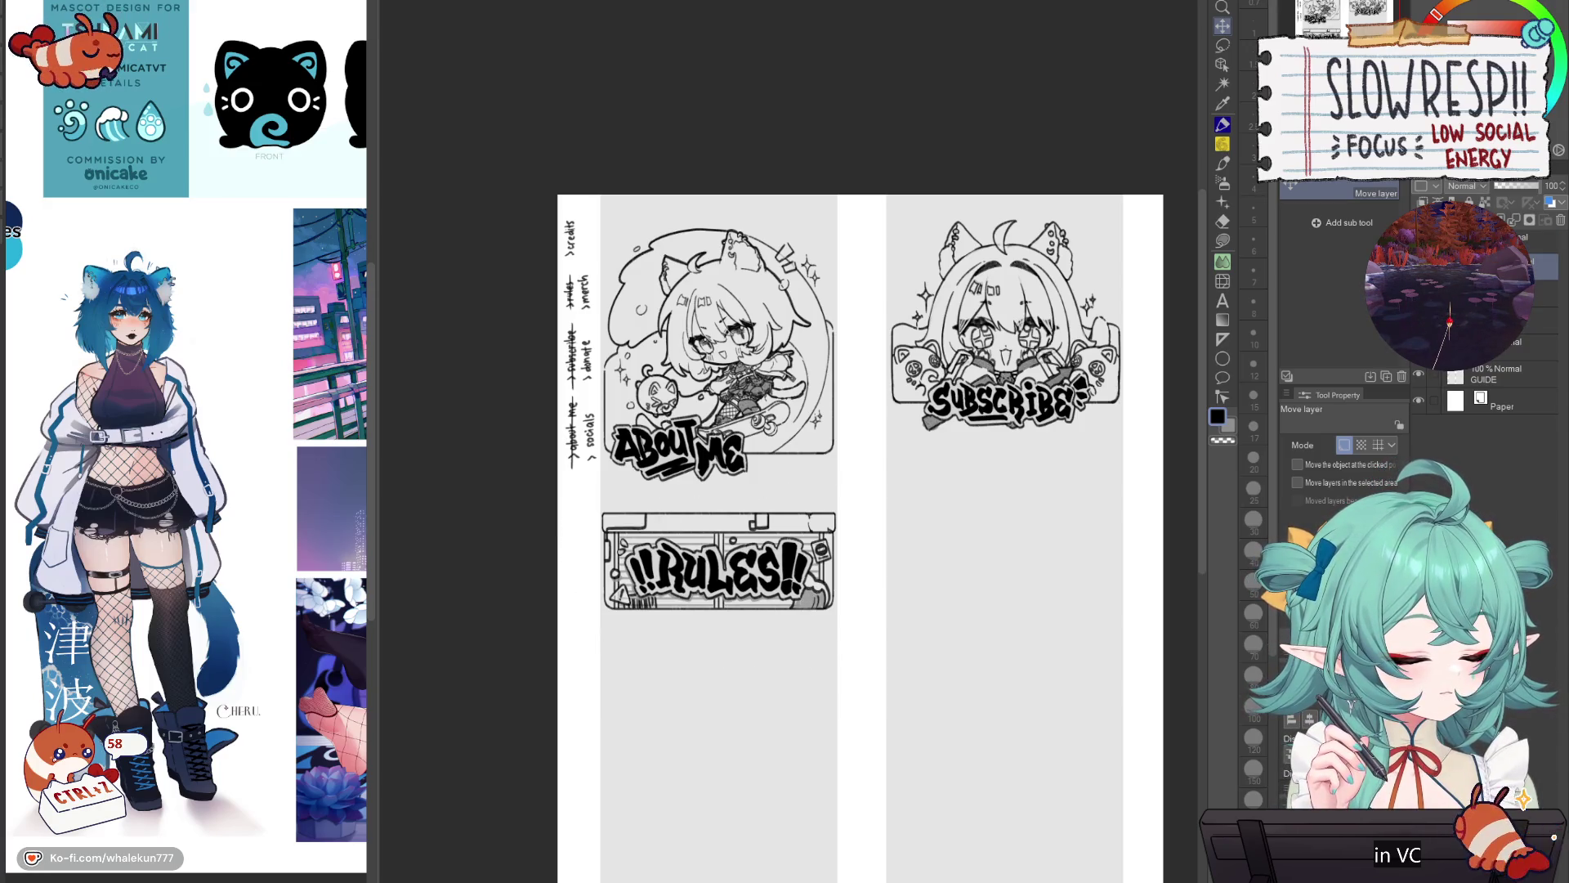
pyautogui.press('p')
pyautogui.scroll(3, 725, 291)
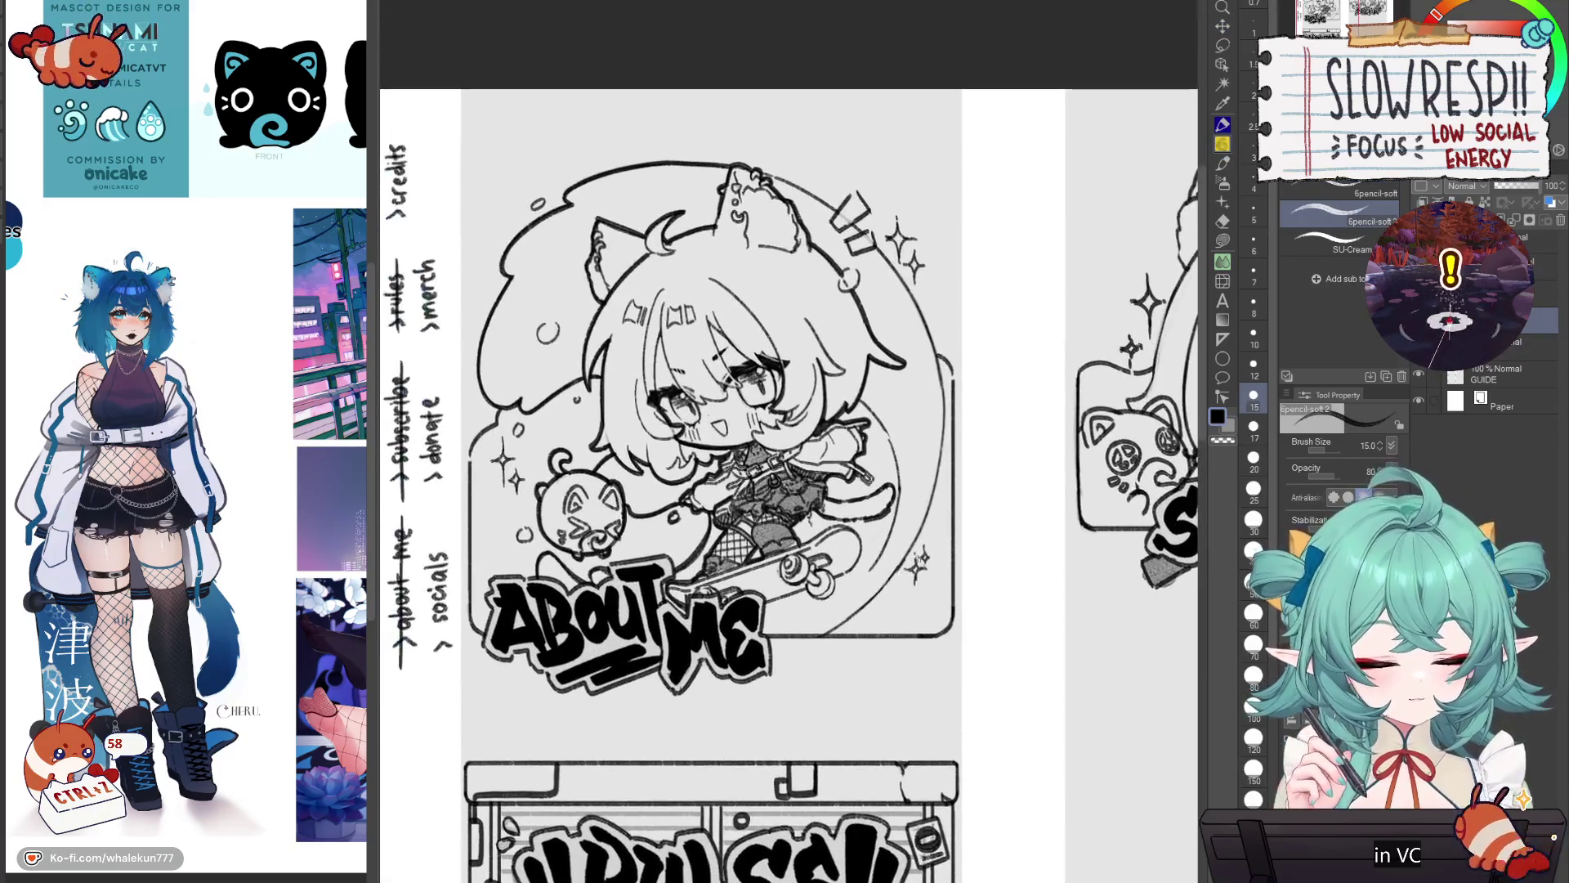
# Step: Erase the About Me frame's lower-right corner with the hard eraser at size 80
pyautogui.press('e')
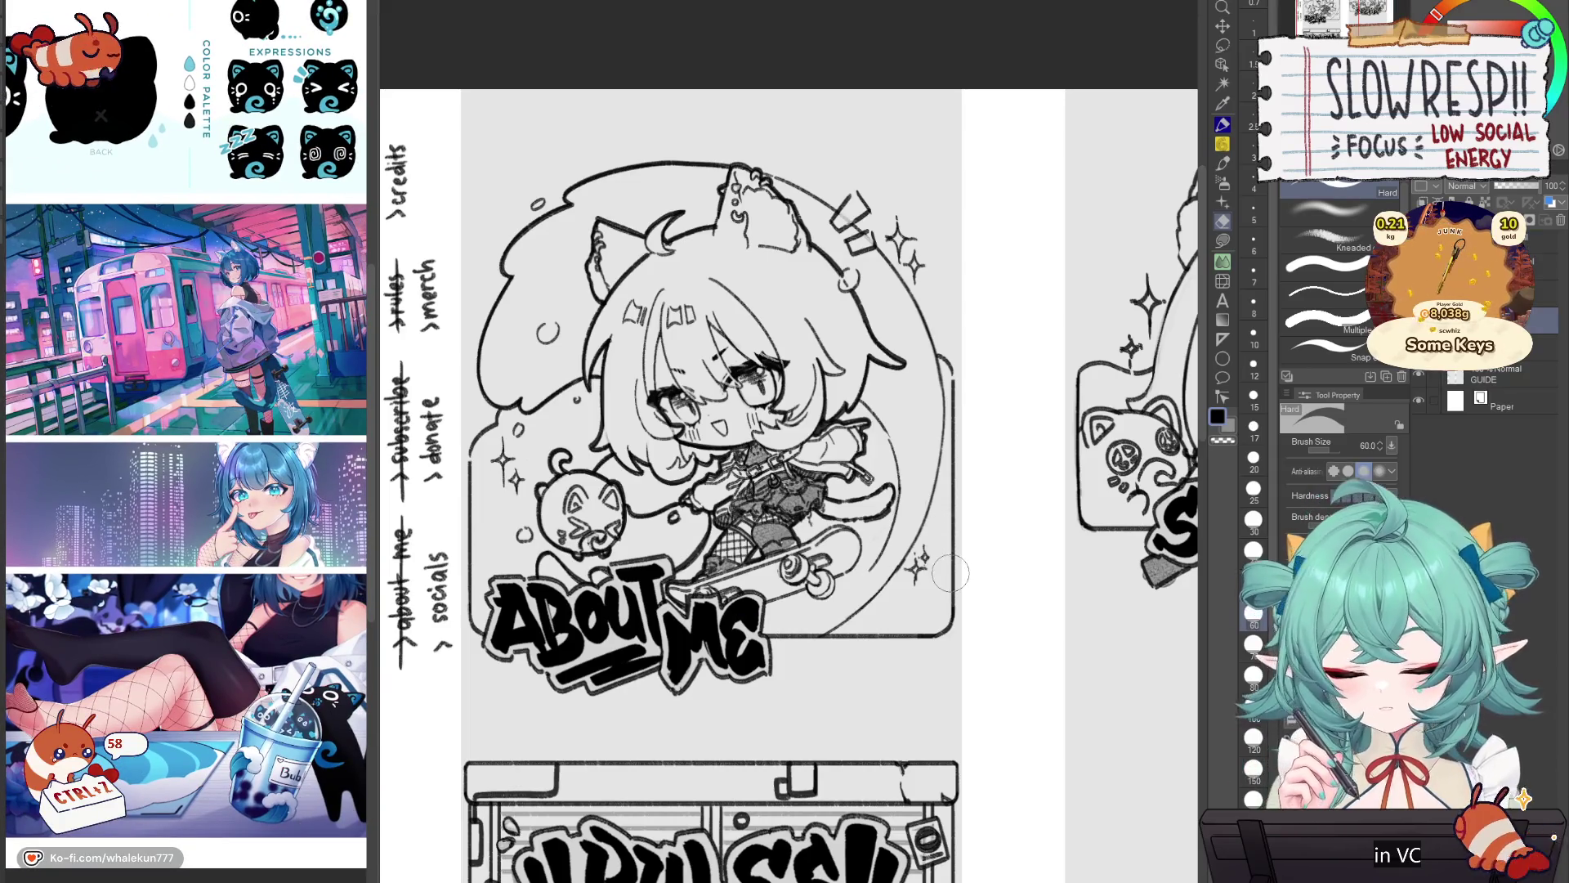
pyautogui.press(']')
pyautogui.press(']')
pyautogui.moveTo(940, 581)
pyautogui.mouseDown()
pyautogui.moveTo(900, 641)
pyautogui.moveTo(911, 581)
pyautogui.mouseUp()
# Step: Sketch a small tilted rectangle beside the skateboard with the soft pencil
pyautogui.press('p')
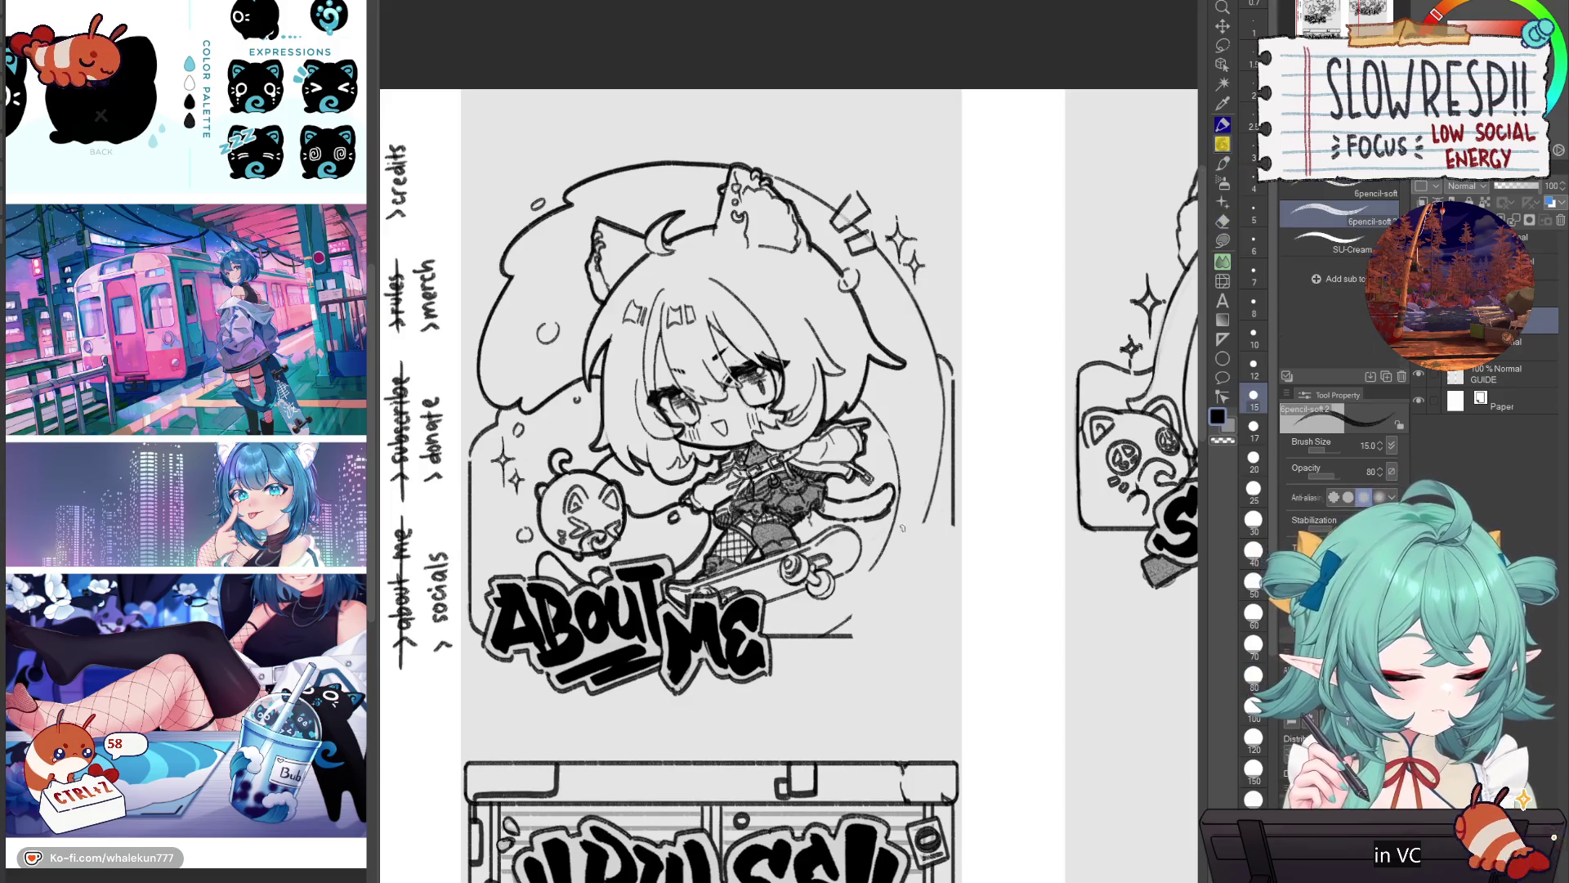
pyautogui.hotkey('ctrl', 'z')
pyautogui.moveTo(880, 523)
pyautogui.mouseDown()
pyautogui.moveTo(956, 527)
pyautogui.moveTo(848, 622)
pyautogui.moveTo(846, 652)
pyautogui.moveTo(919, 669)
pyautogui.mouseUp()
pyautogui.hotkey('ctrl', 'z')
pyautogui.moveTo(958, 539); pyautogui.dragTo(945, 644)
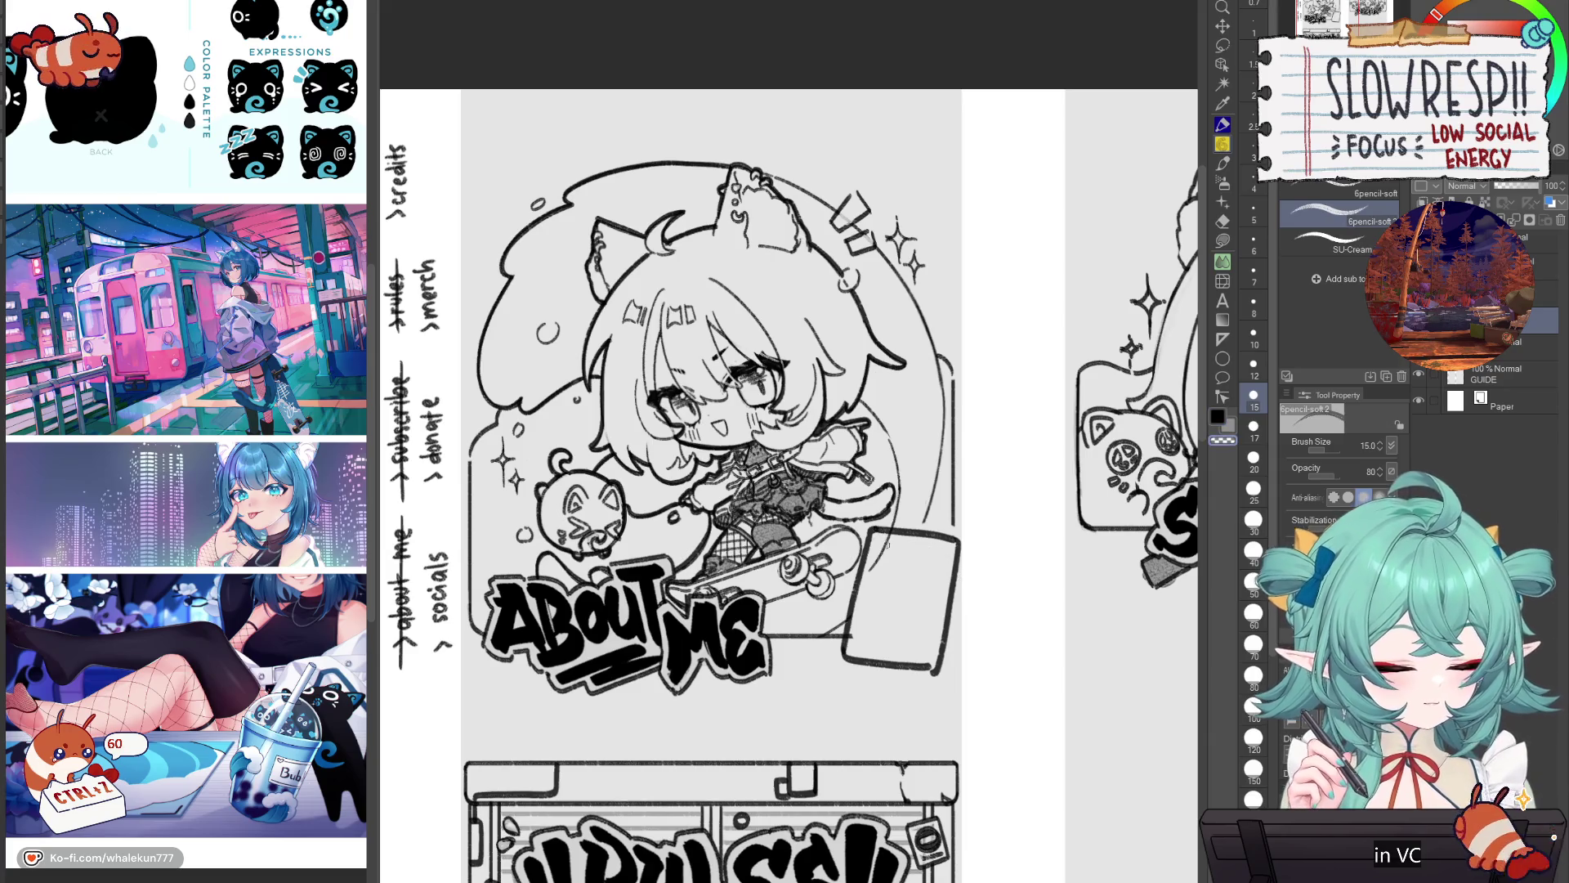
pyautogui.press('e')
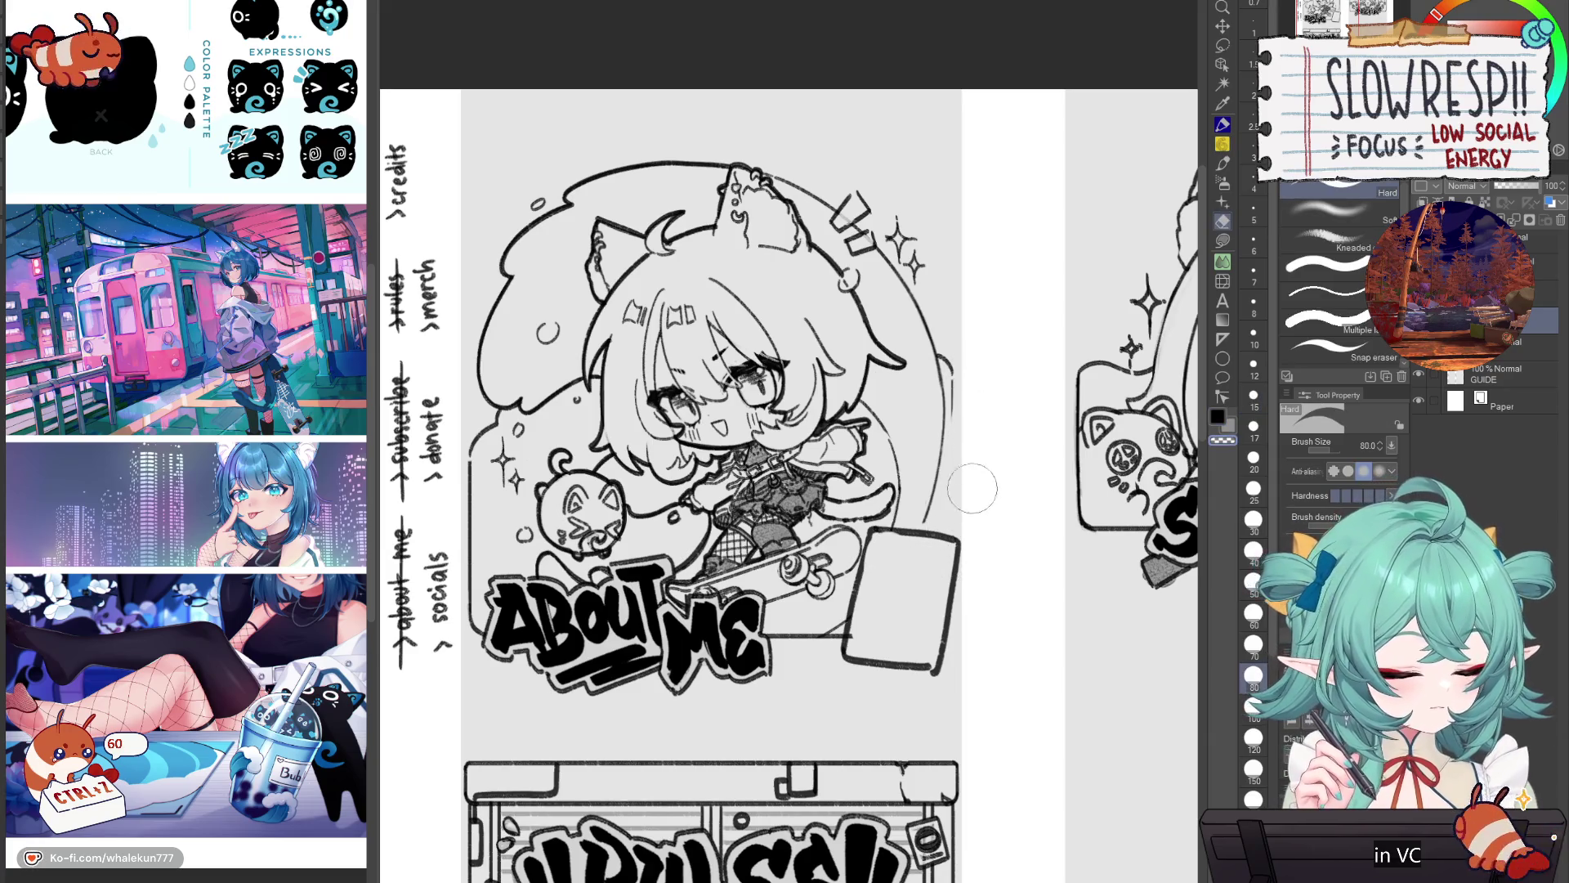
pyautogui.press('p')
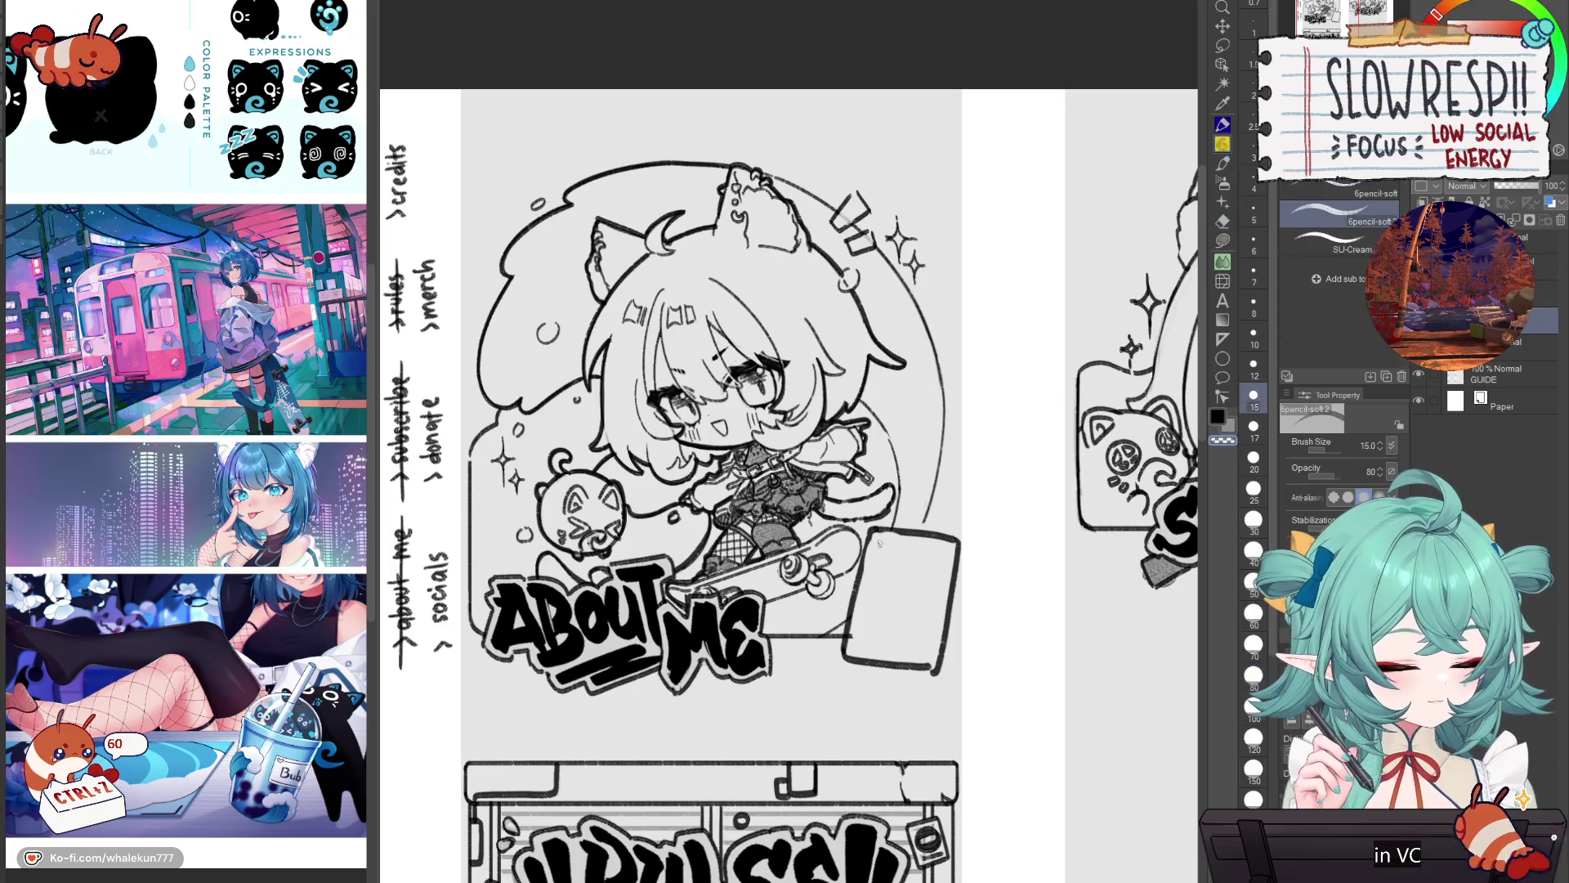
pyautogui.moveTo(870, 530)
pyautogui.mouseDown()
pyautogui.moveTo(860, 590)
pyautogui.moveTo(958, 540)
pyautogui.mouseUp()
pyautogui.hotkey('ctrl', 'z')
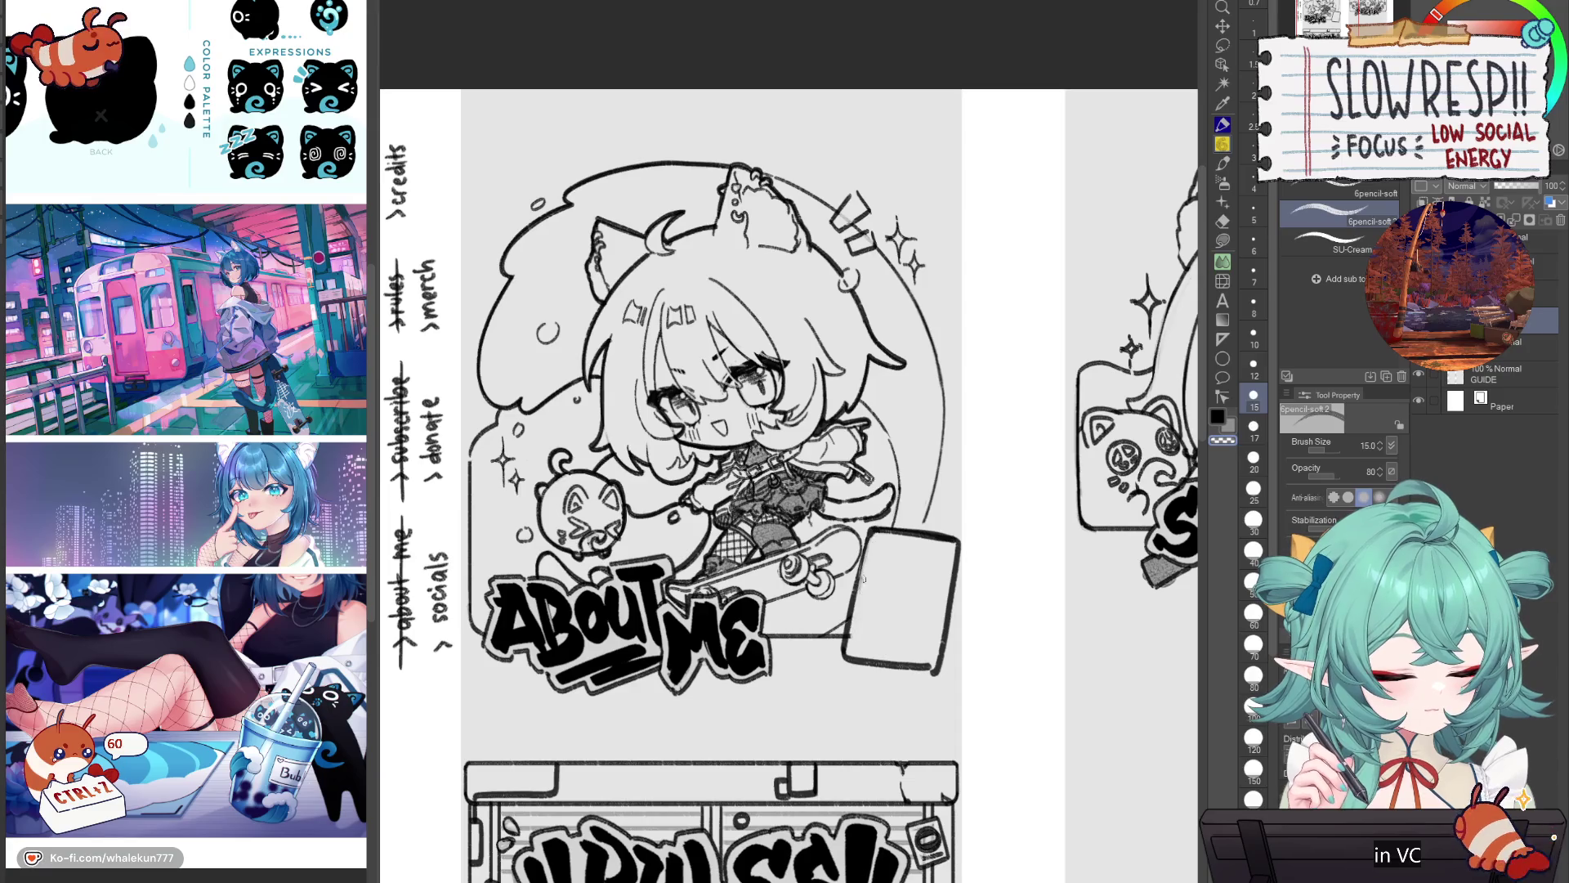
# Step: Lighten the rectangle's bottom edge with transparent colour and redraw its right edge darker
pyautogui.press('c')
pyautogui.press('c')
pyautogui.moveTo(848, 662); pyautogui.dragTo(929, 675)
pyautogui.press('c')
pyautogui.press('c')
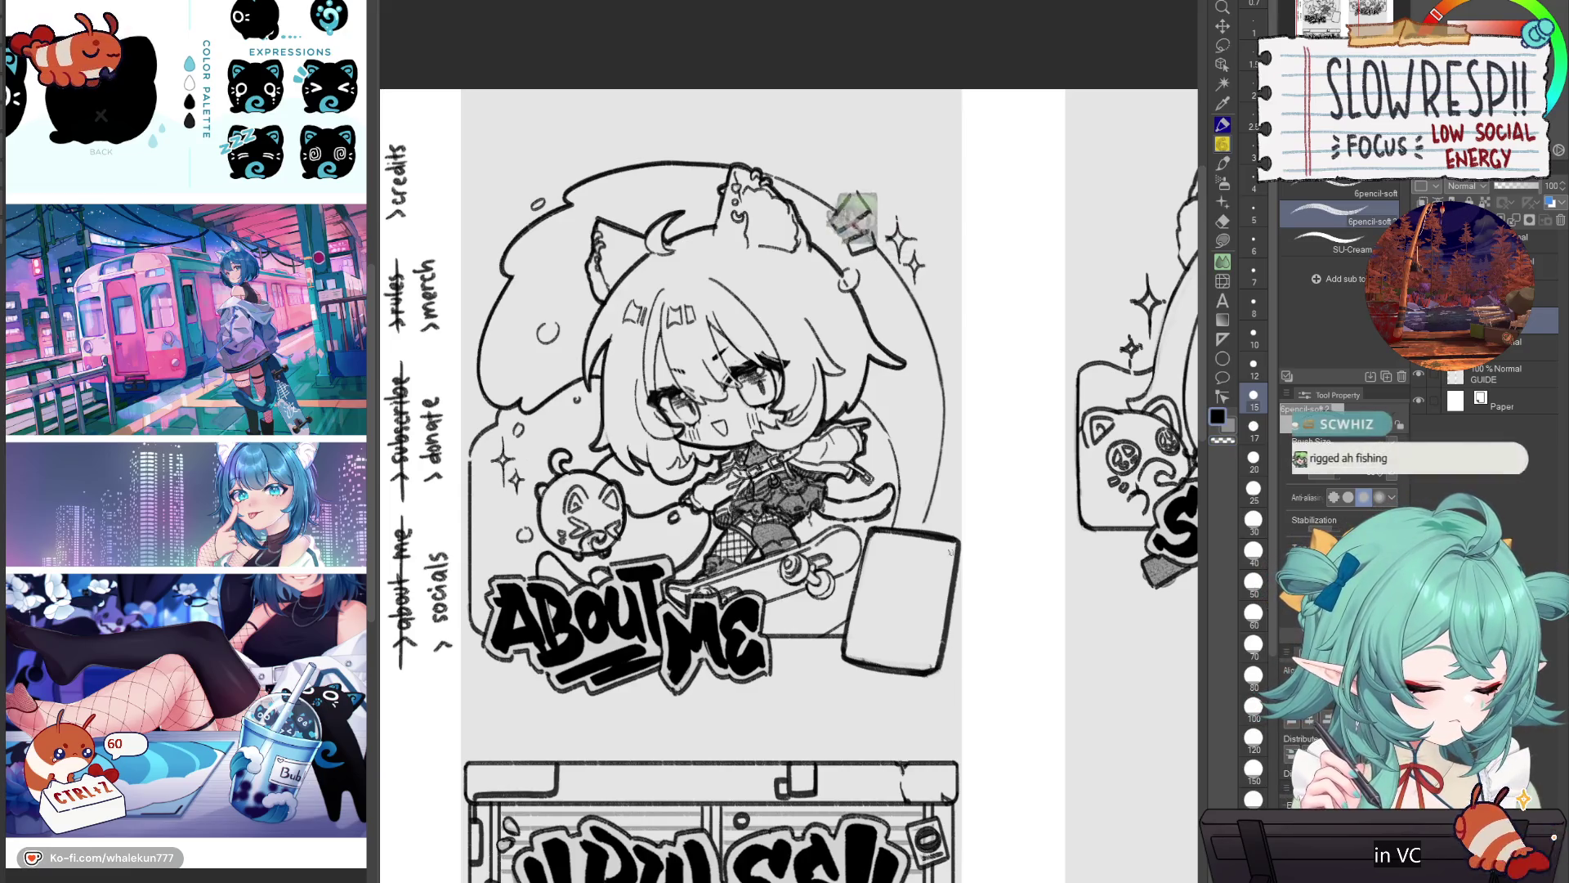
pyautogui.moveTo(962, 539); pyautogui.dragTo(938, 650)
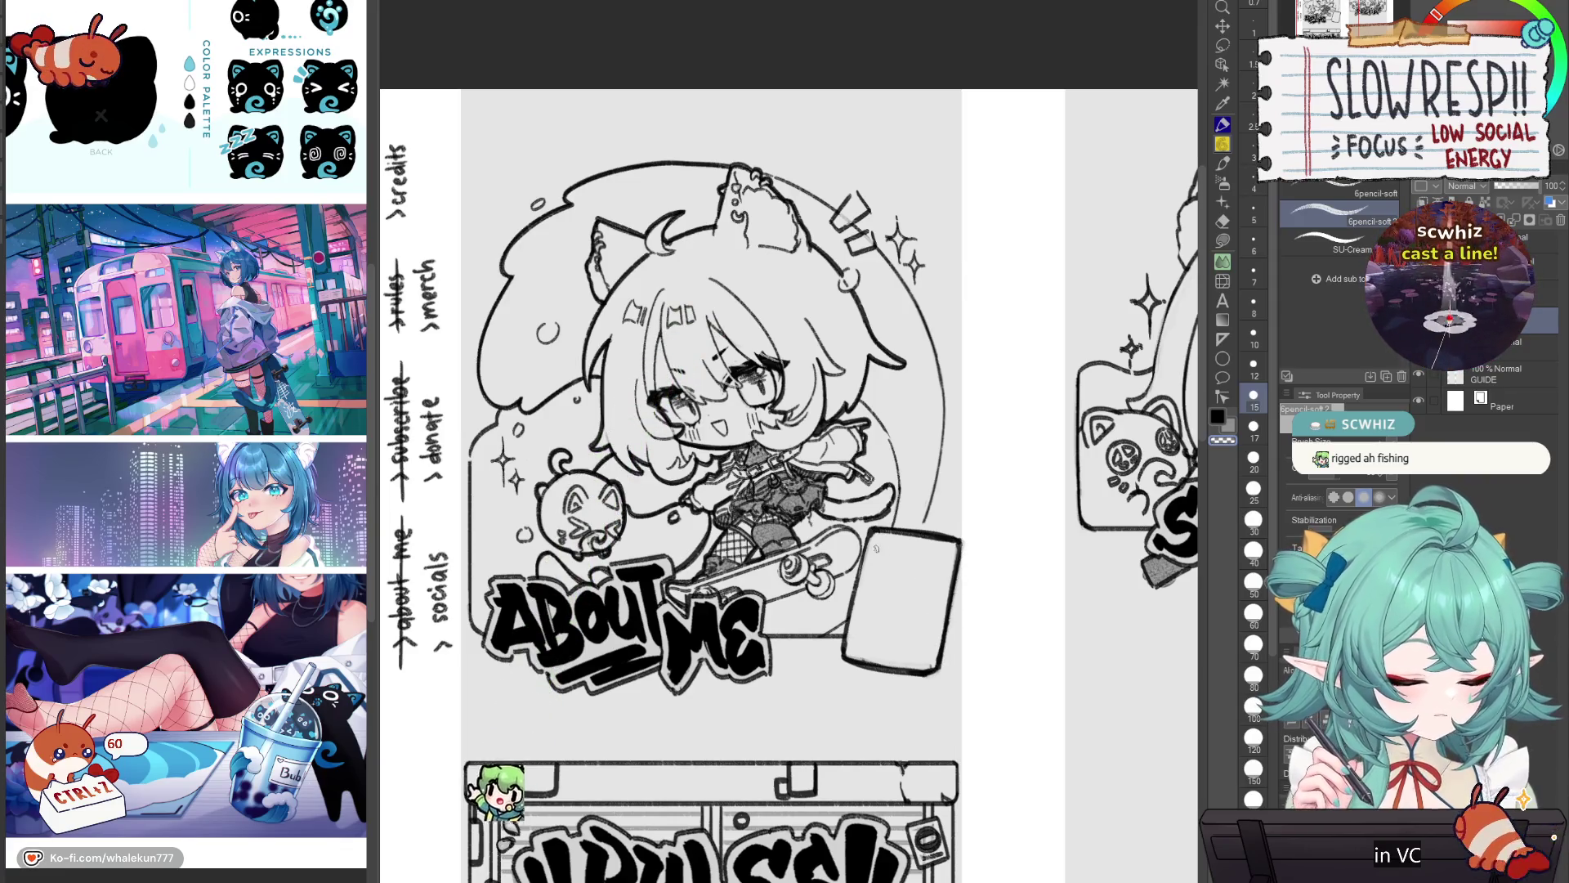
# Step: Try a circle left of the round pet, then undo it
pyautogui.moveTo(888, 574); pyautogui.dragTo(925, 592)
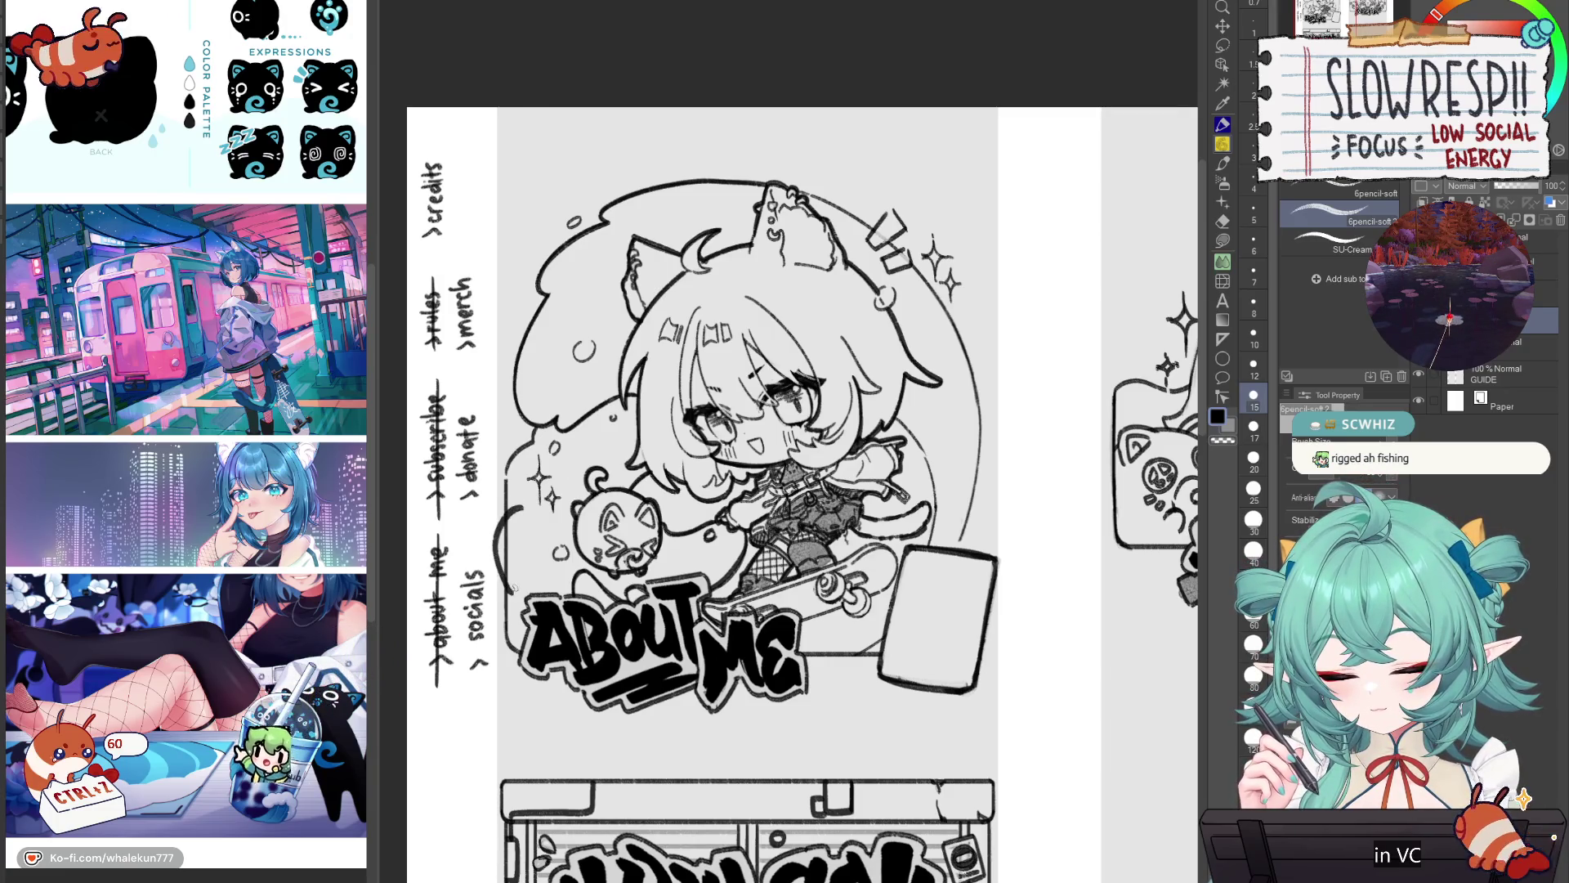
pyautogui.moveTo(500, 544)
pyautogui.mouseDown()
pyautogui.moveTo(555, 529)
pyautogui.moveTo(561, 595)
pyautogui.mouseUp()
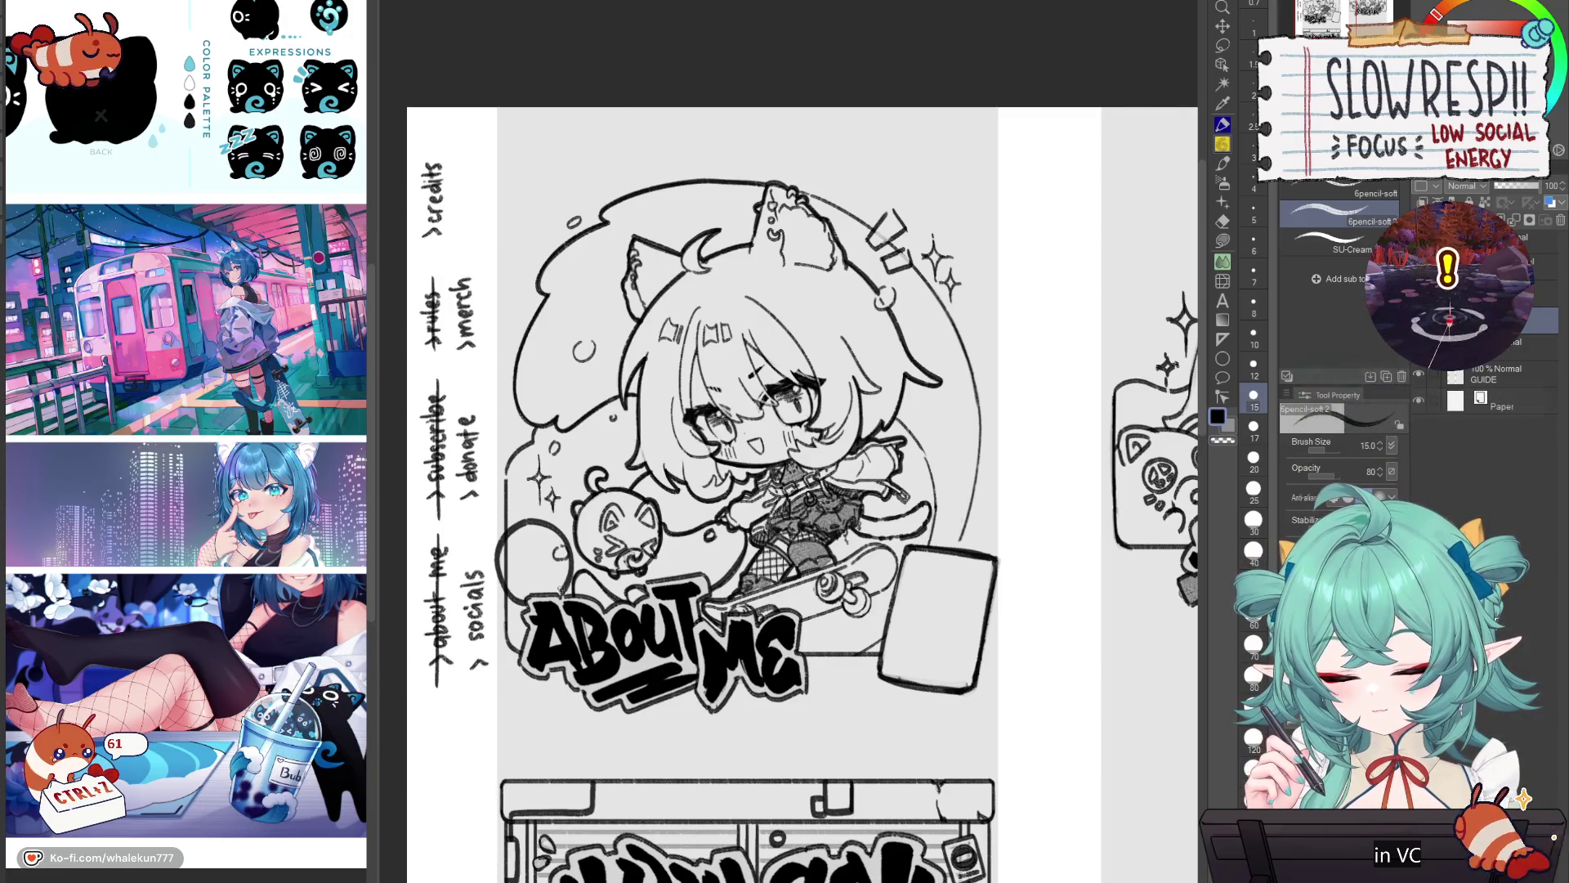
pyautogui.hotkey('ctrl', 'z')
# Step: Shrink the eraser to size 40, then draw the exclamation mark's stem and top left of the mascot
pyautogui.scroll(-3, 922, 579)
pyautogui.scroll(2, 921, 579)
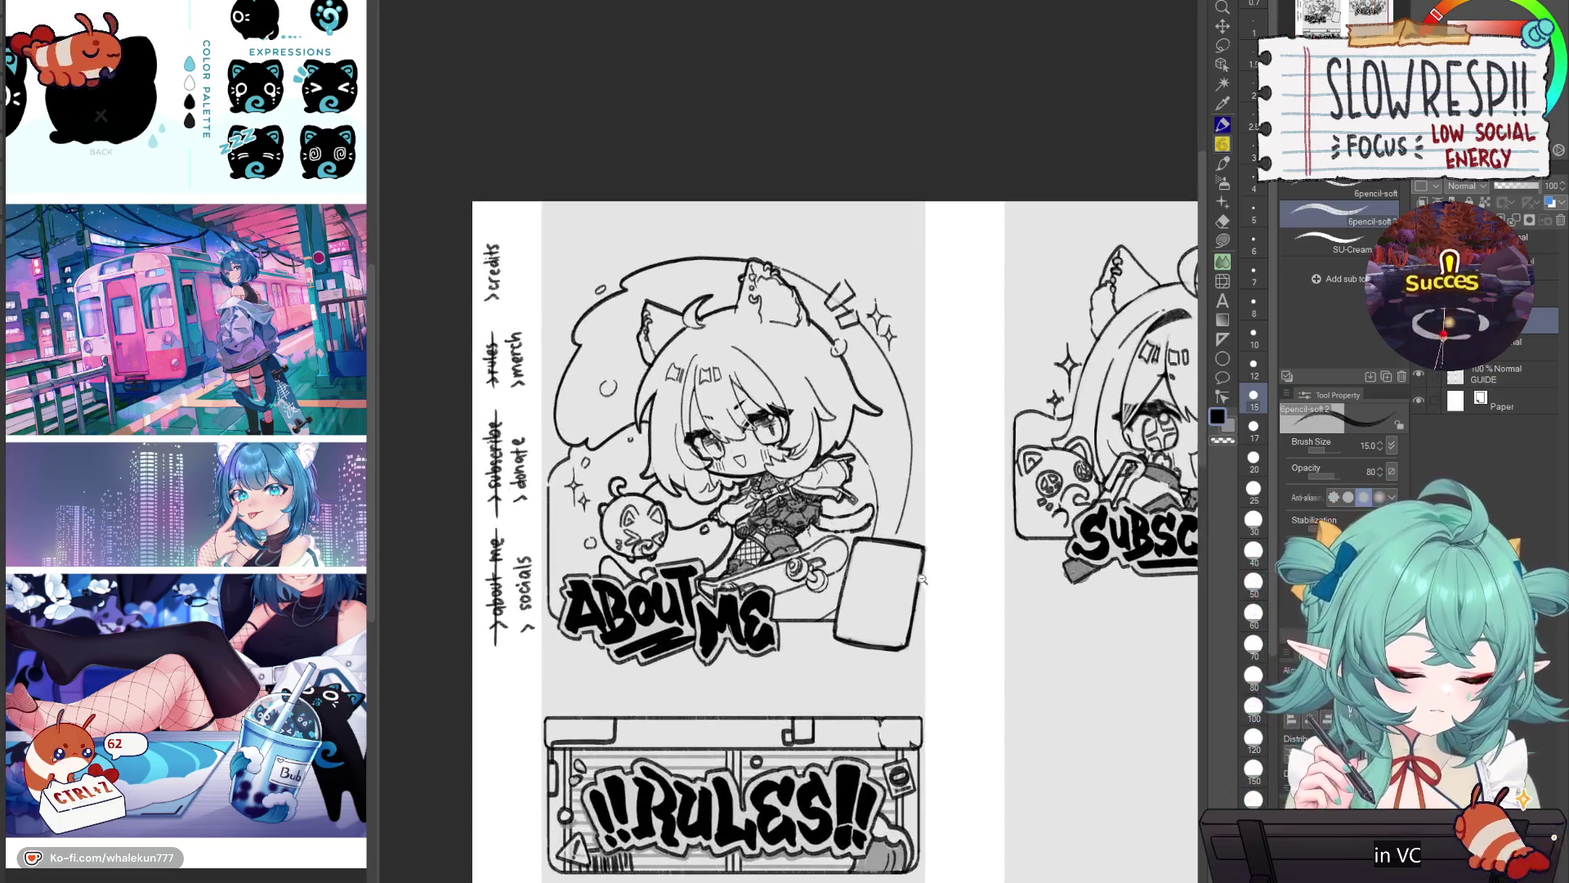
pyautogui.press('e')
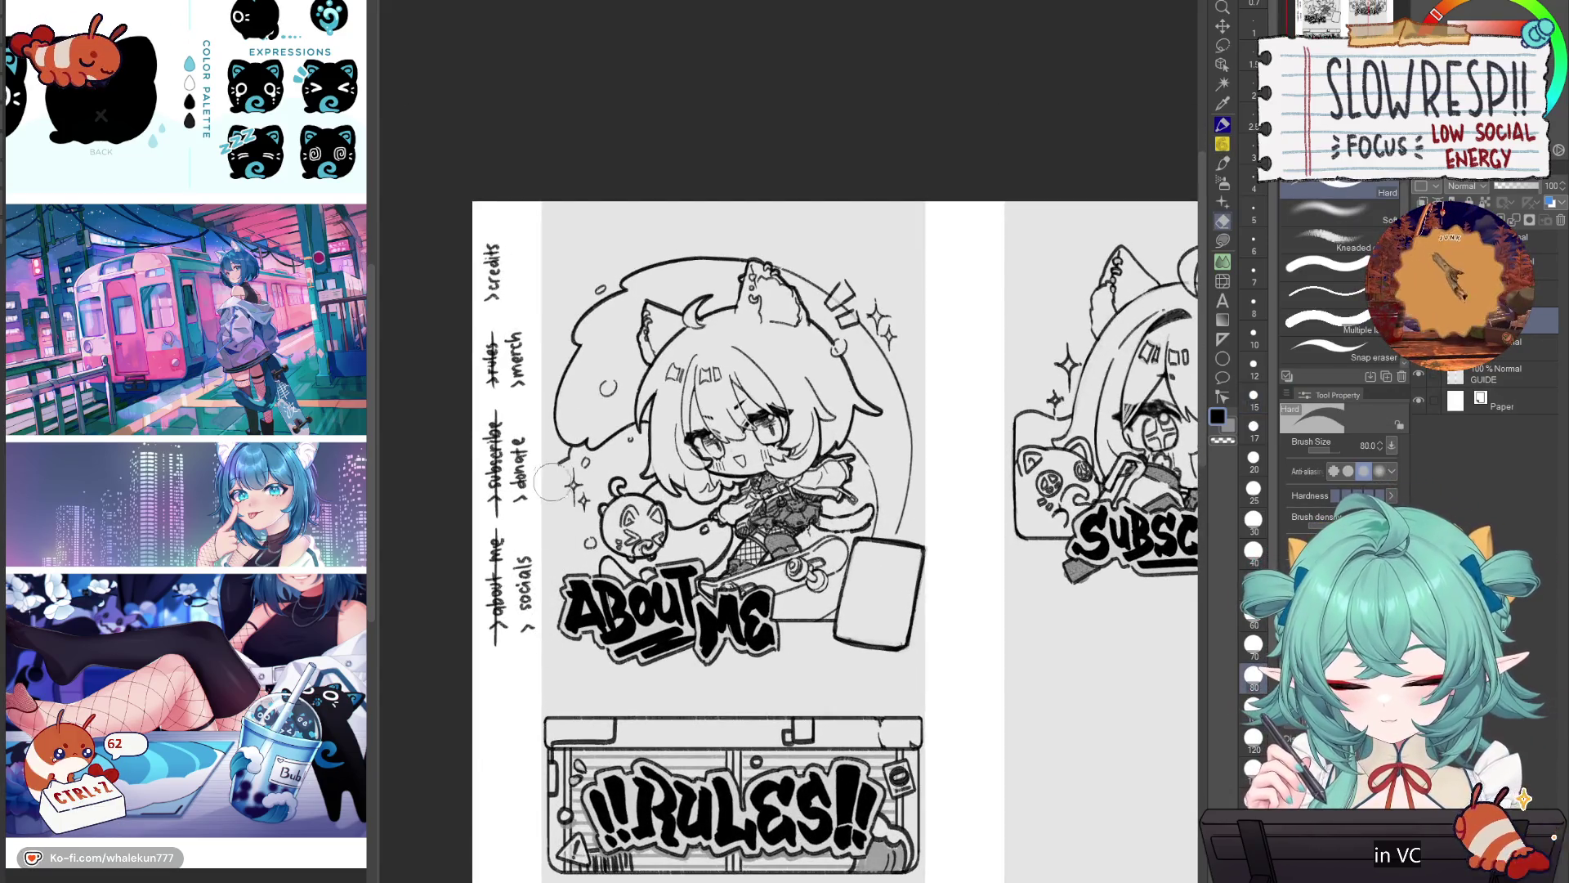
pyautogui.press('[')
pyautogui.press('[')
pyautogui.press('[')
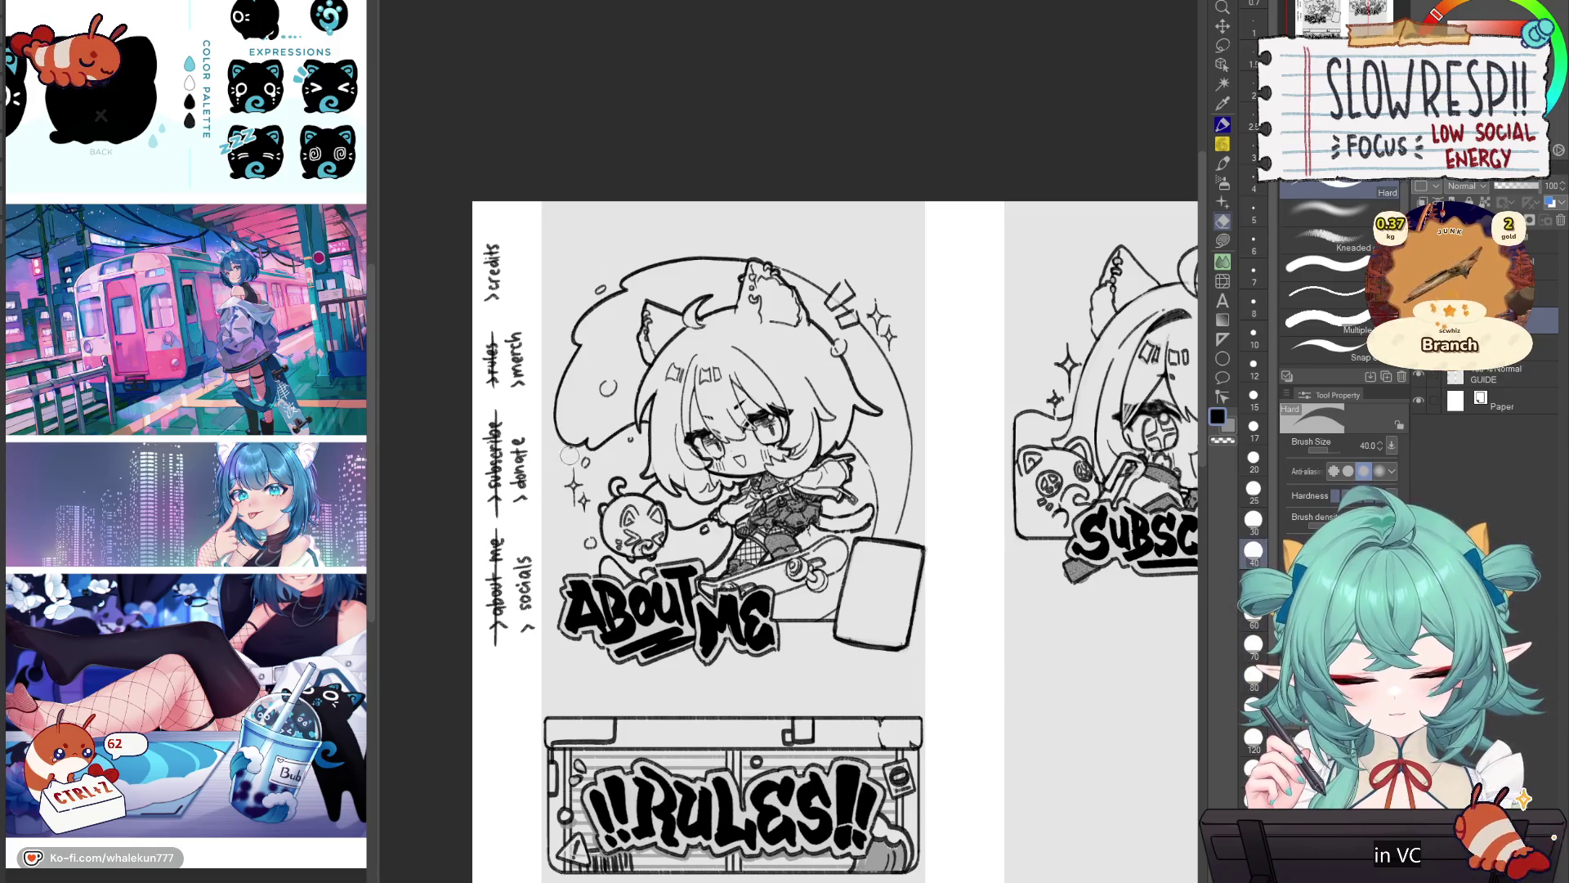
pyautogui.press('p')
pyautogui.scroll(2, 546, 493)
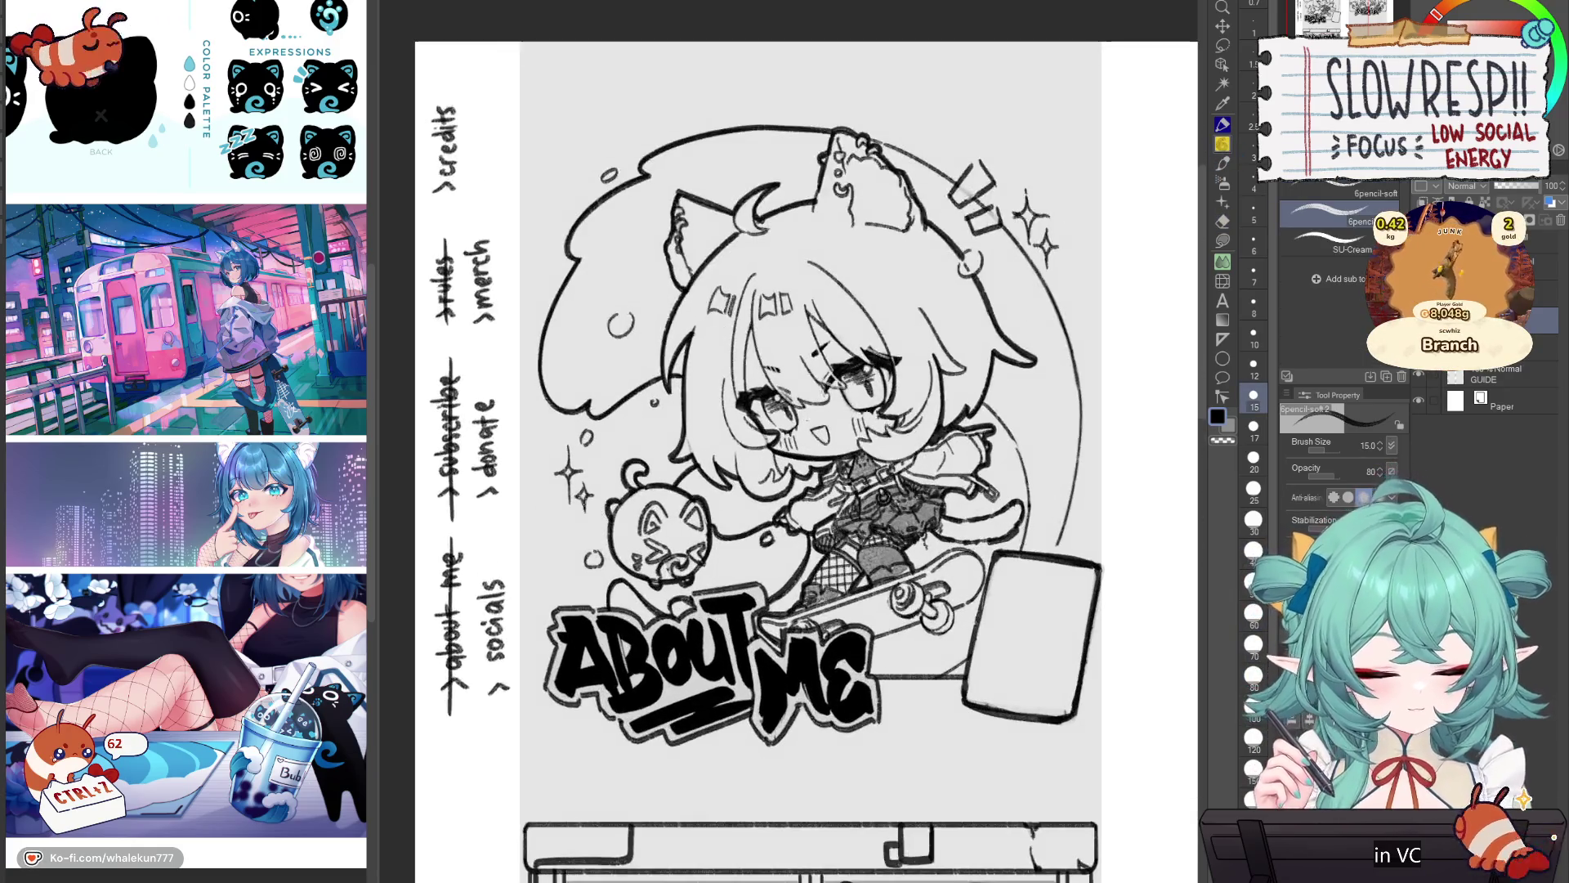
pyautogui.moveTo(546, 493); pyautogui.dragTo(543, 608)
pyautogui.hotkey('ctrl', 'z')
pyautogui.moveTo(541, 493); pyautogui.dragTo(535, 624)
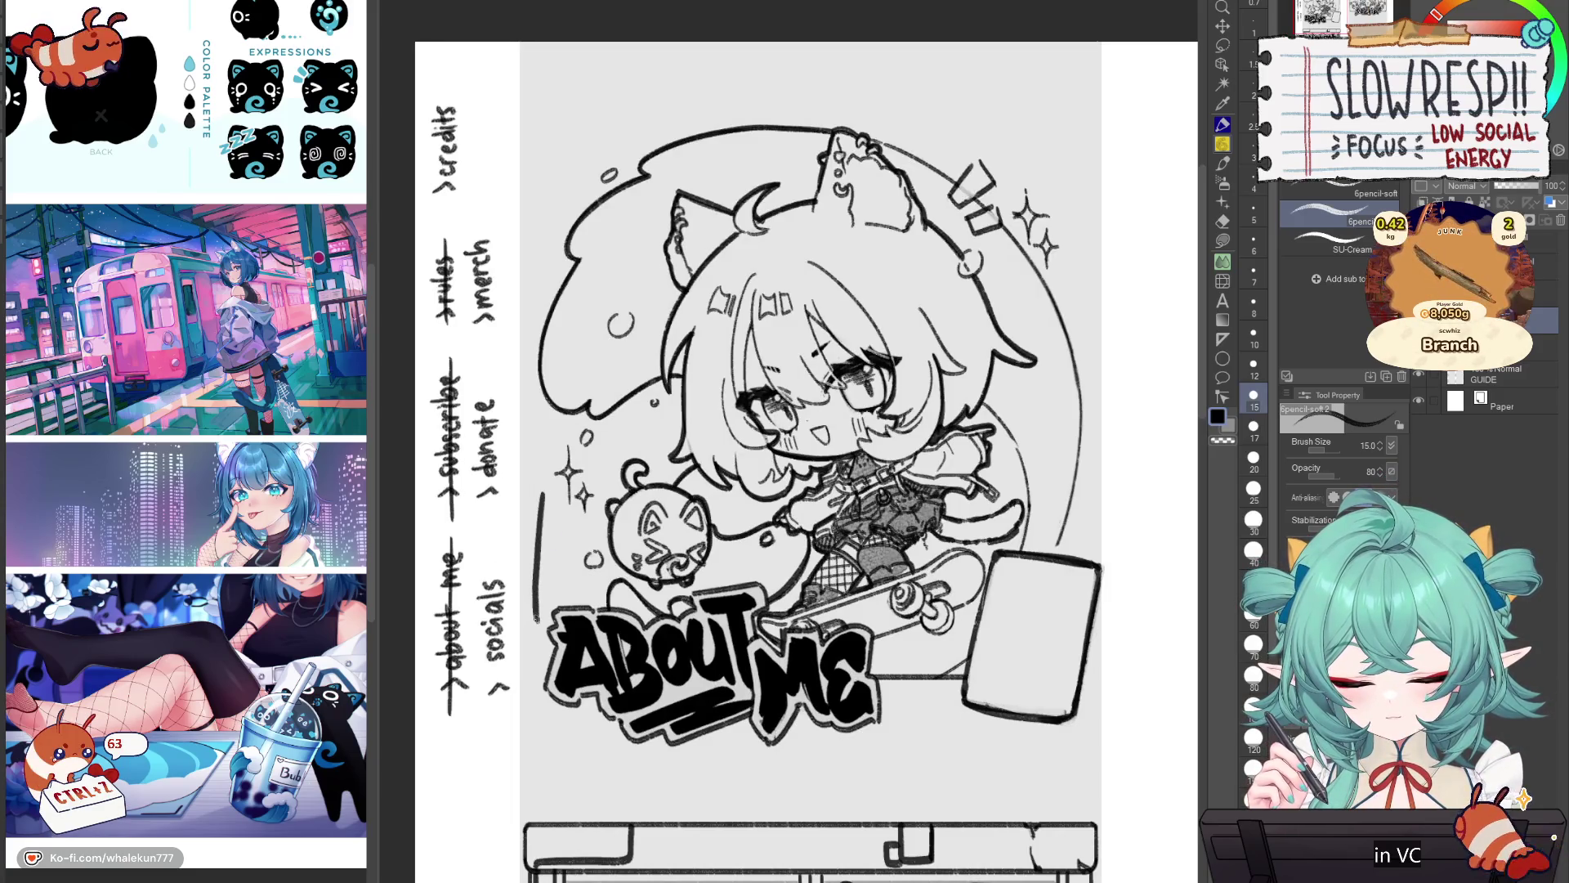
pyautogui.moveTo(546, 486); pyautogui.dragTo(571, 496)
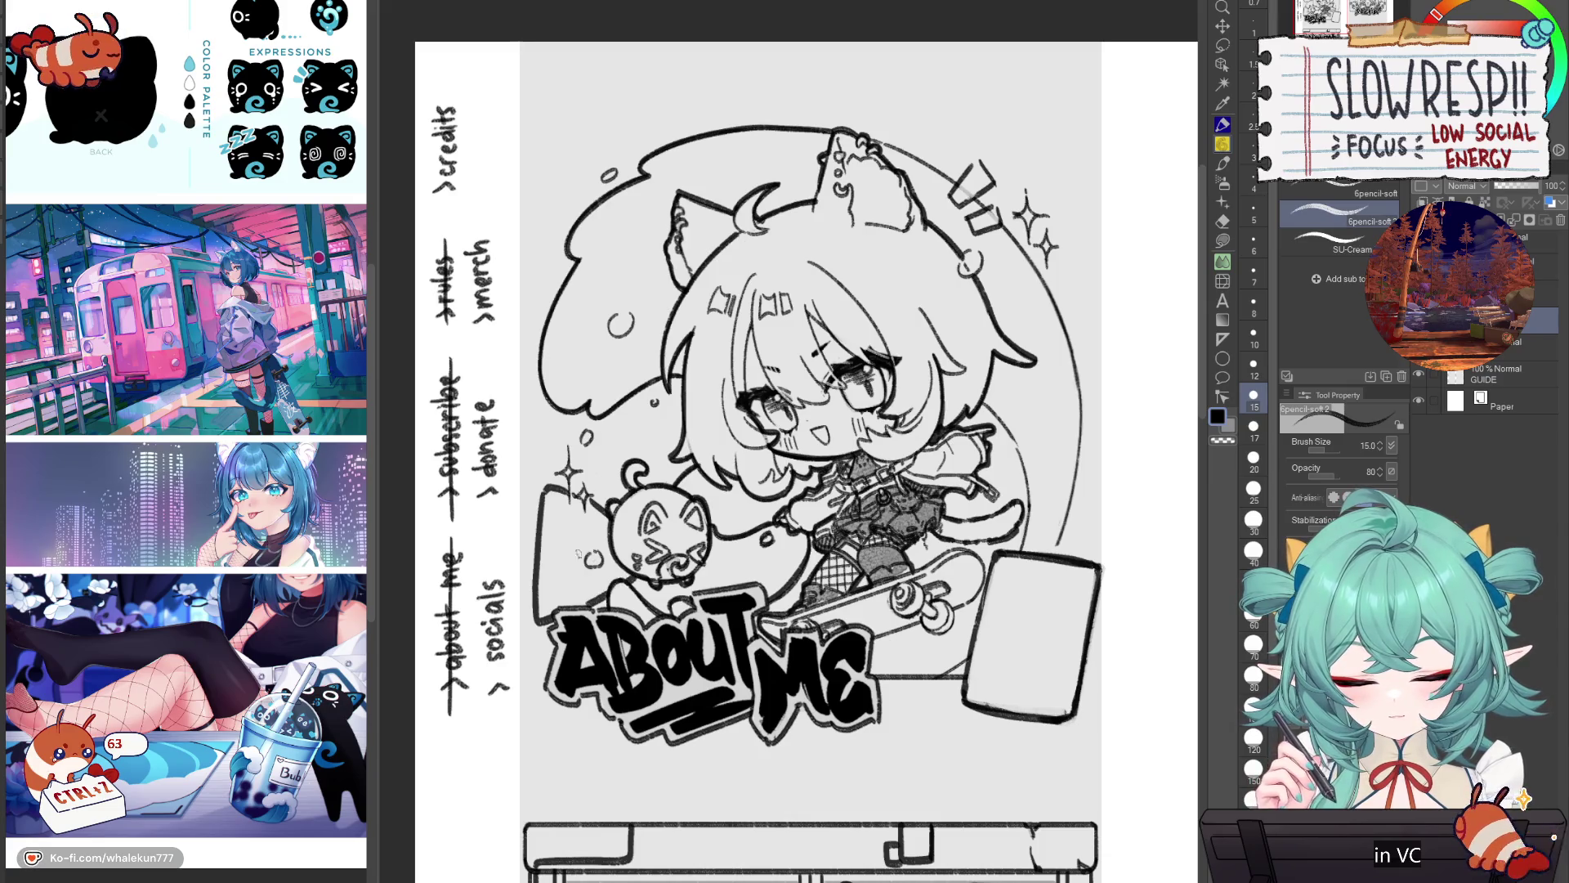
# Step: Redraw the exclamation mark's slanted side and mirror the canvas to check it
pyautogui.moveTo(554, 511); pyautogui.dragTo(585, 573)
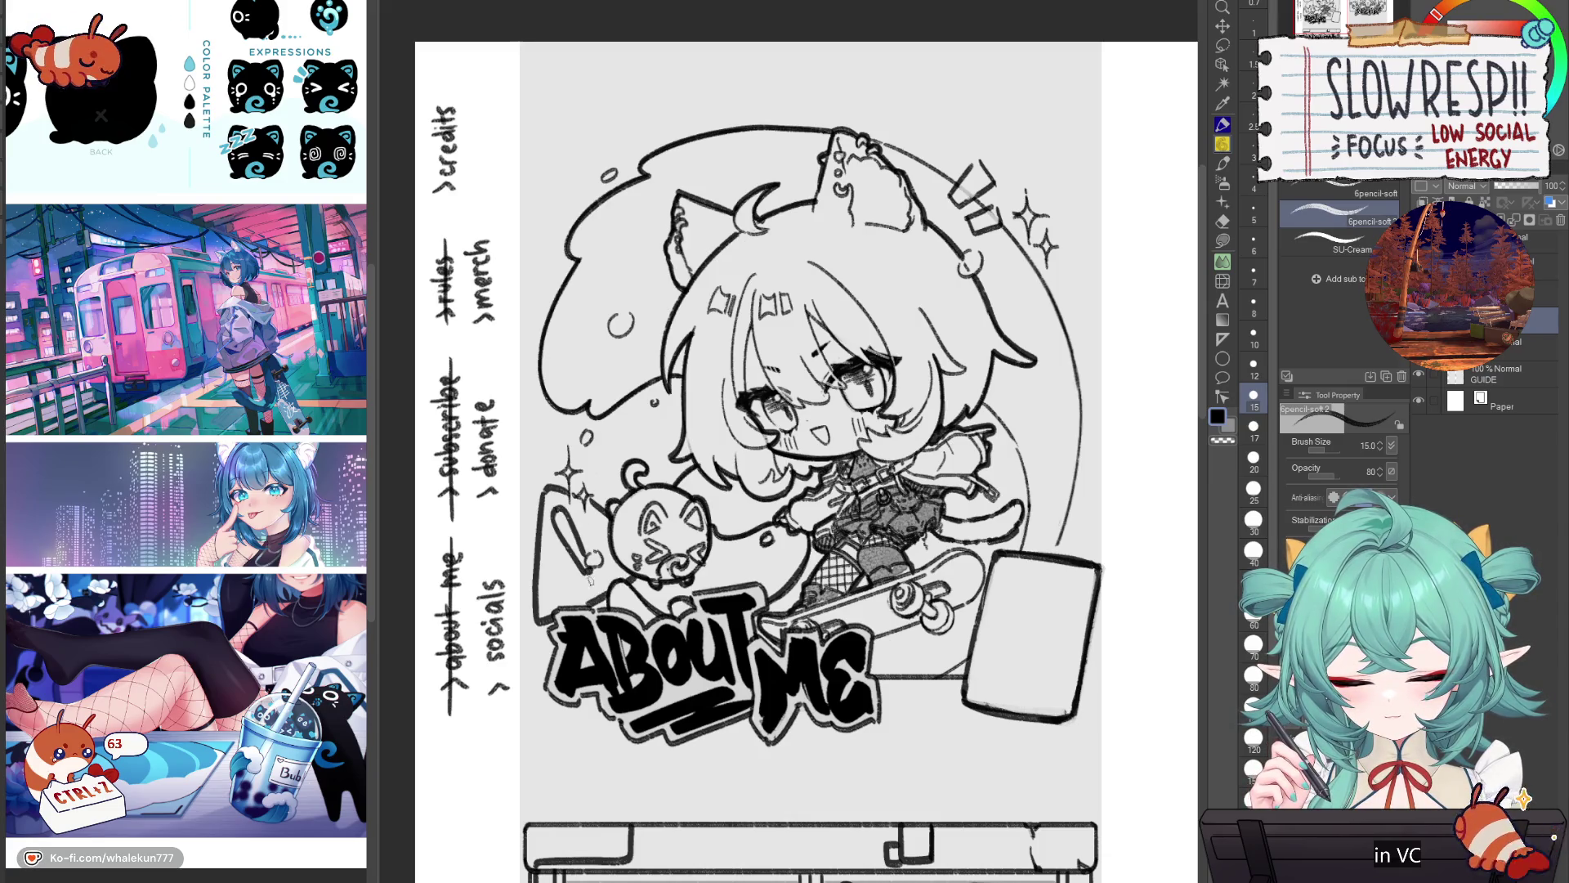
pyautogui.hotkey('ctrl', 'z')
pyautogui.hotkey('ctrl', 'z')
pyautogui.hotkey('ctrl', 'z')
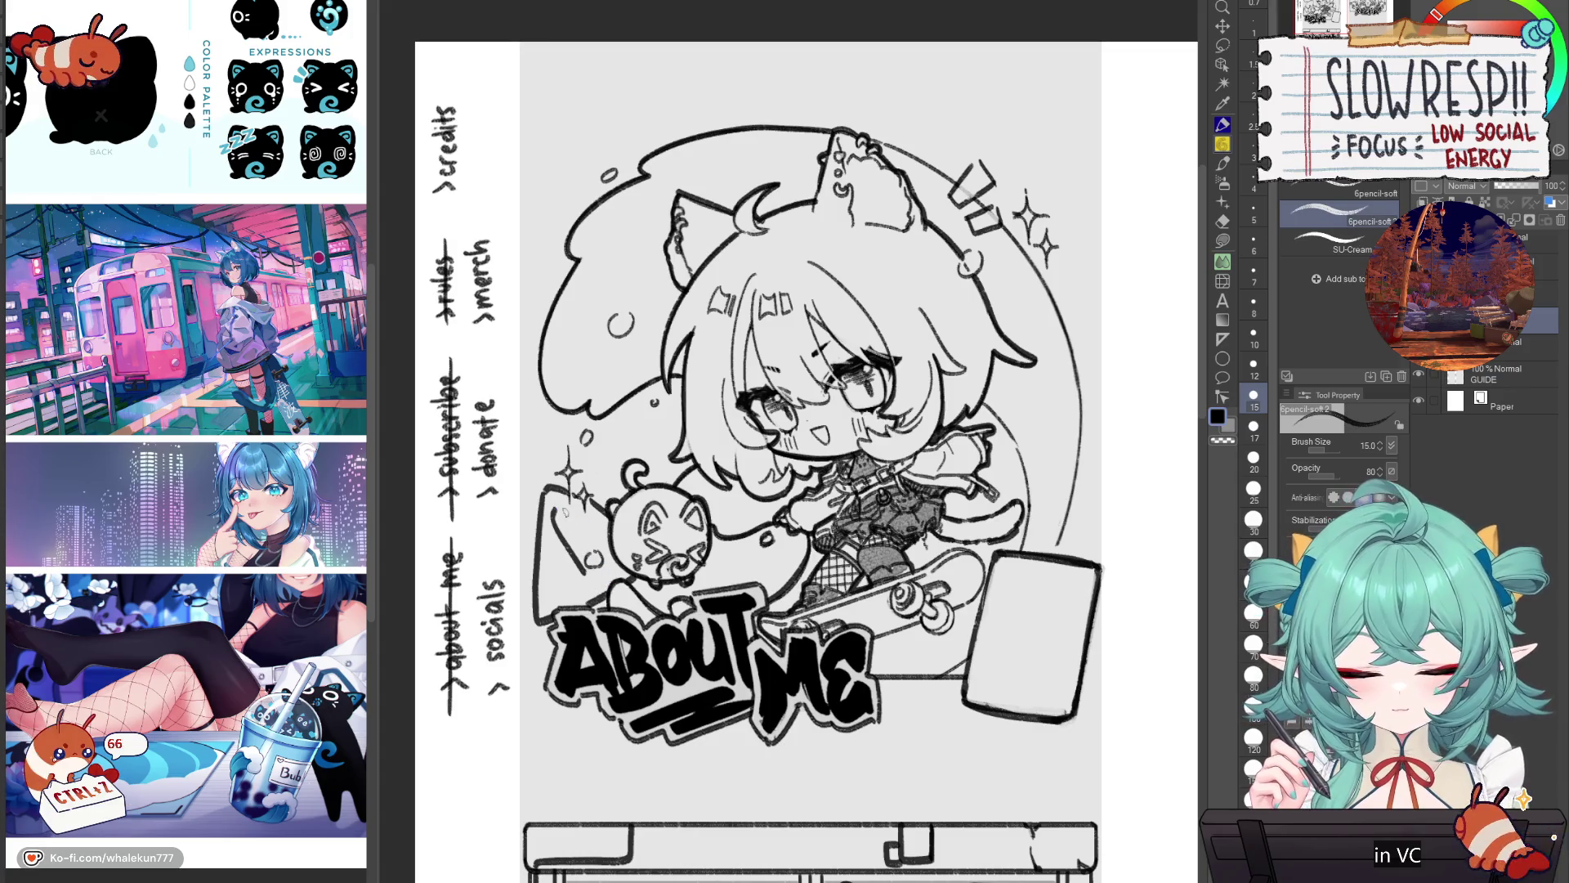
pyautogui.moveTo(559, 507); pyautogui.dragTo(594, 583)
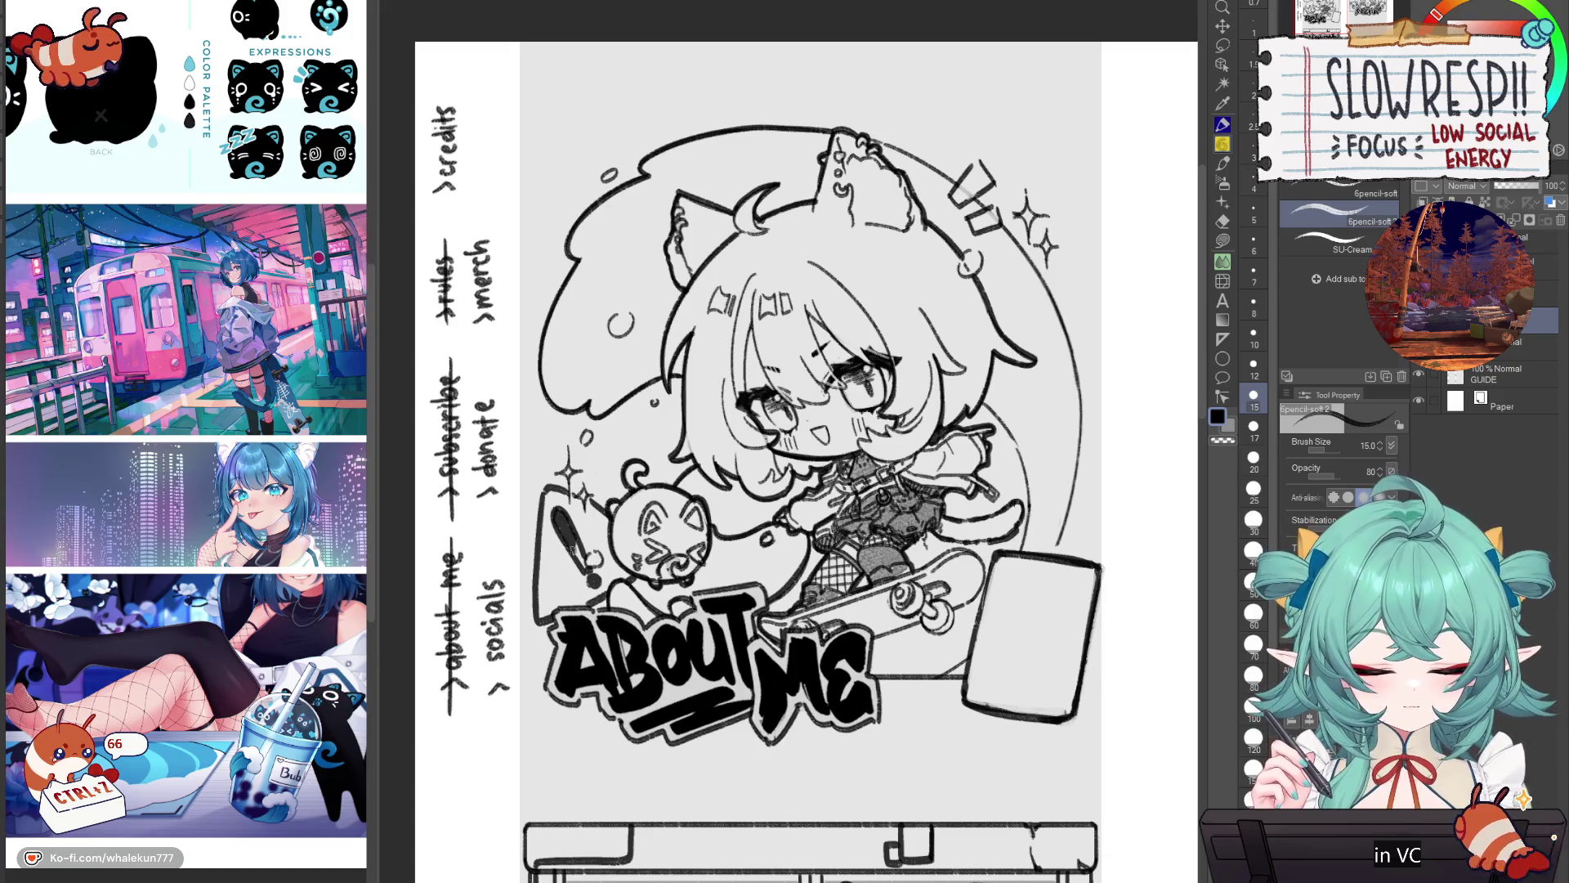
pyautogui.press('h')
pyautogui.press('h')
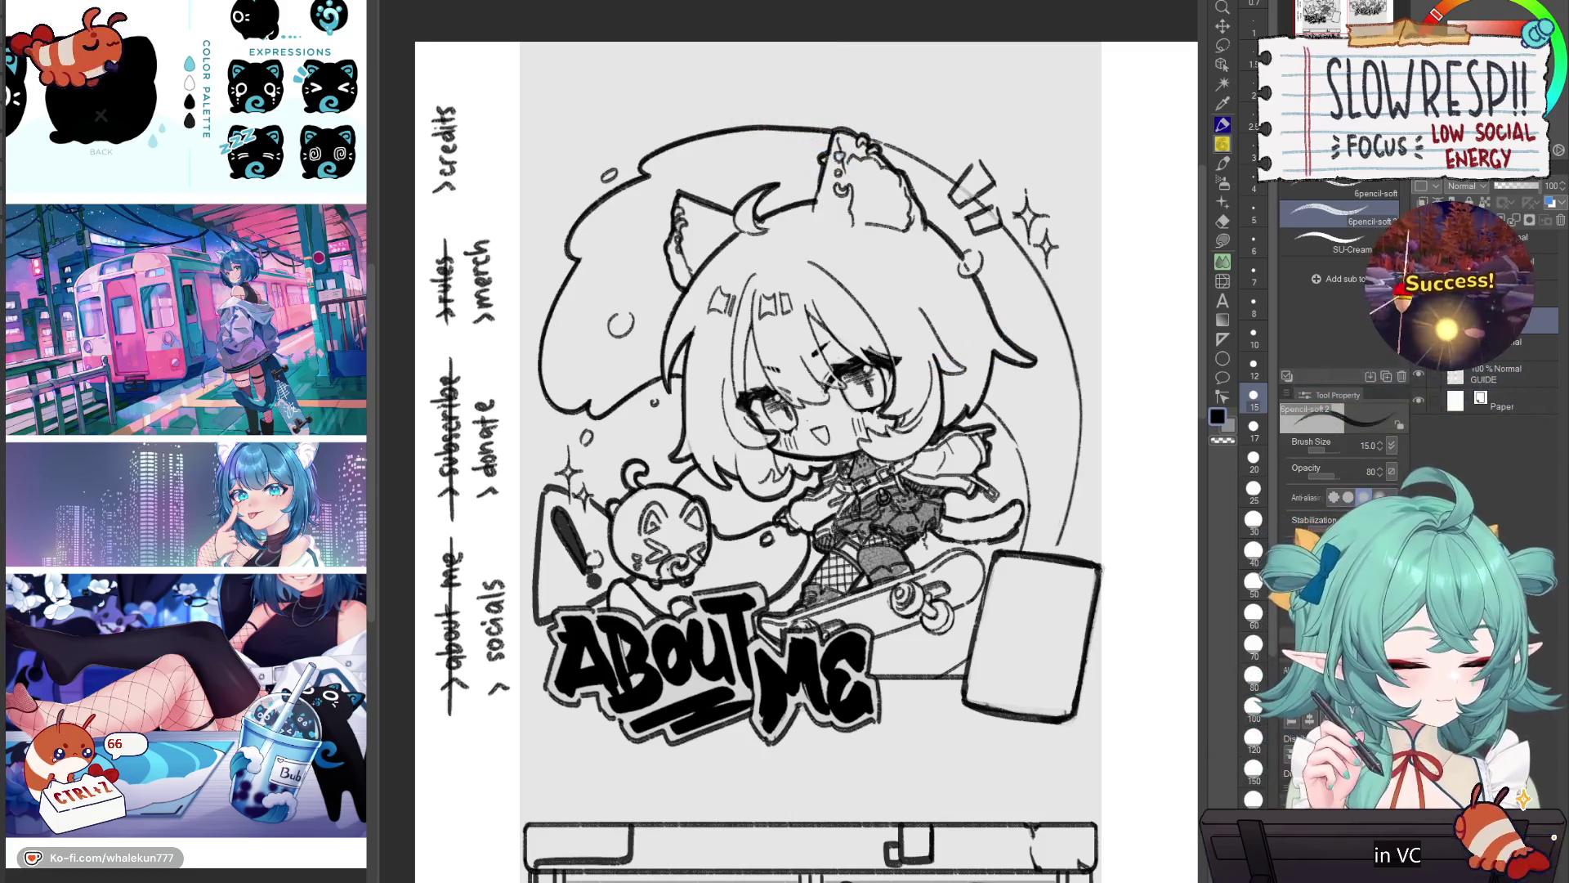
pyautogui.scroll(-3, 985, 477)
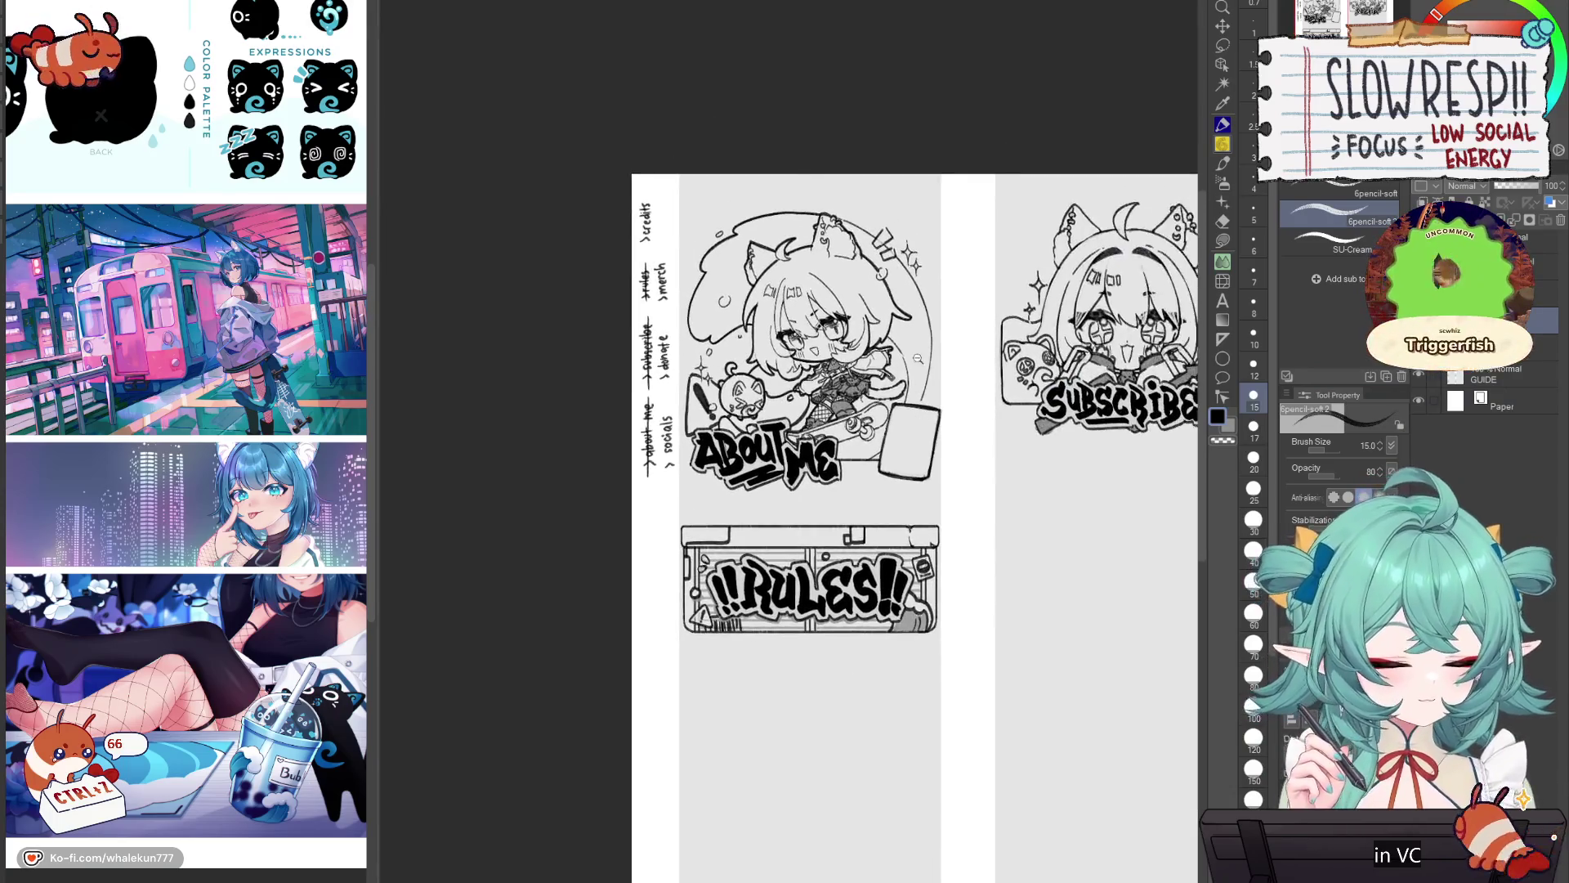
# Step: Draw a cloud with a curl and small circle, plus waves beneath, on the blank card
pyautogui.scroll(3, 950, 376)
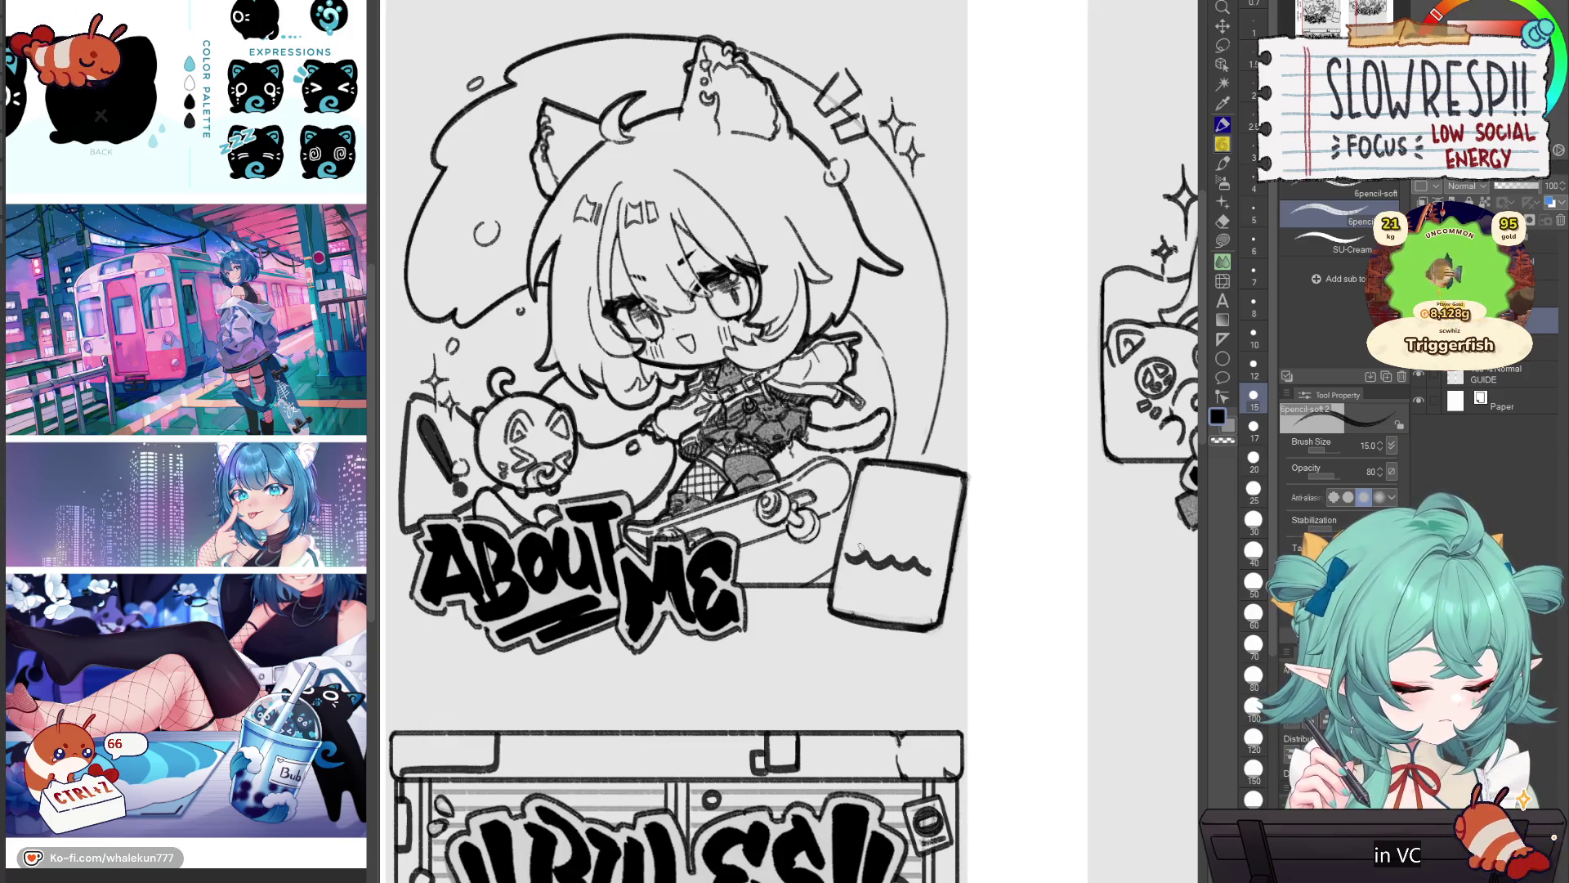
pyautogui.moveTo(864, 561); pyautogui.dragTo(882, 516)
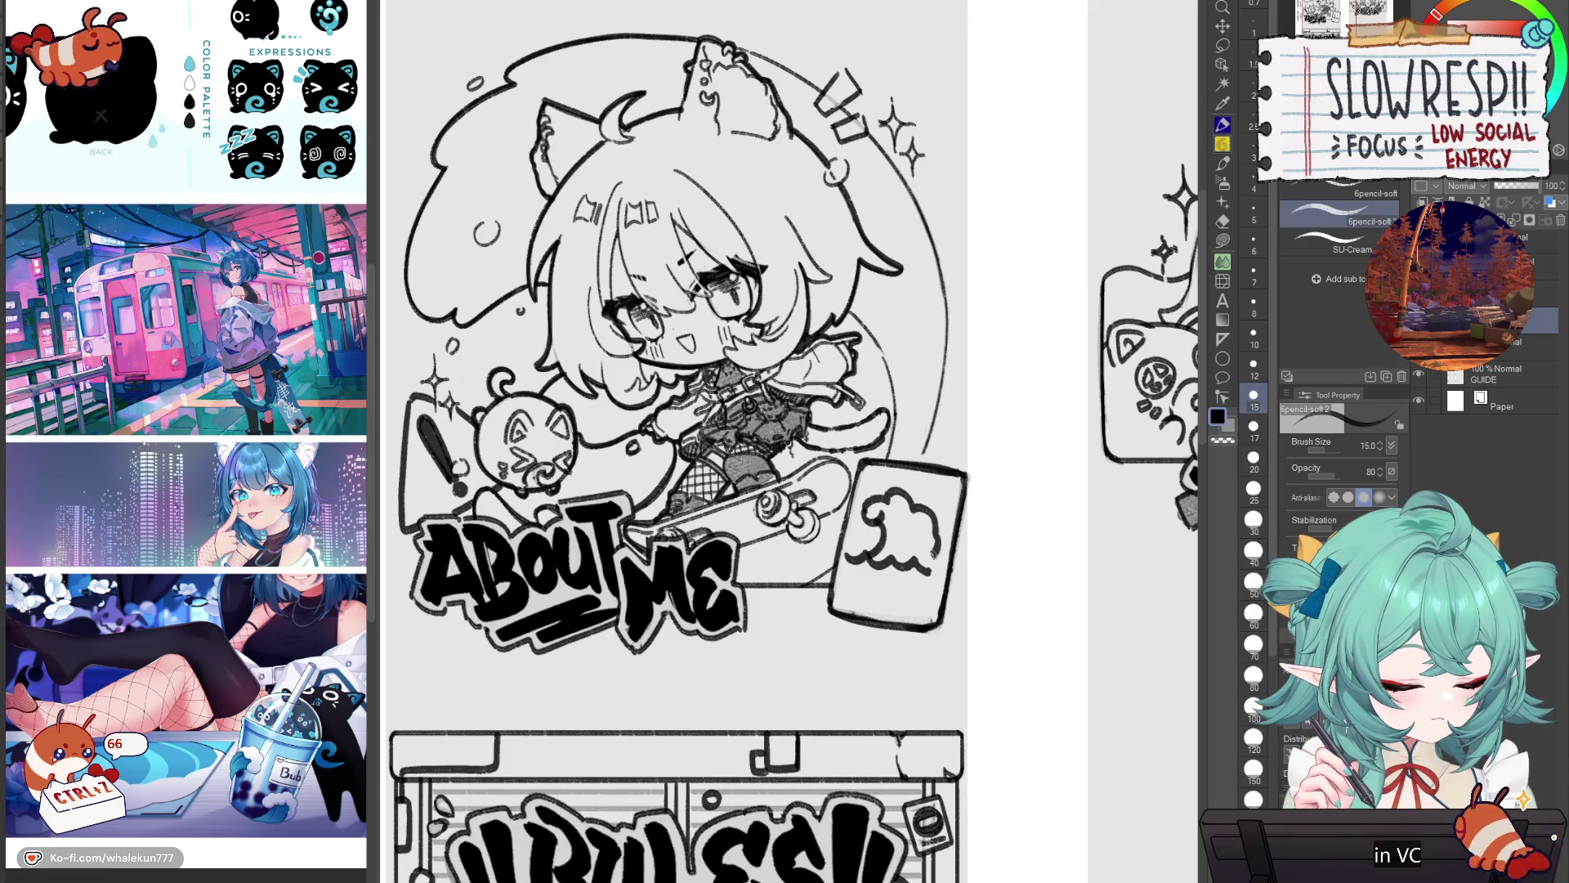
pyautogui.moveTo(932, 537); pyautogui.dragTo(912, 562)
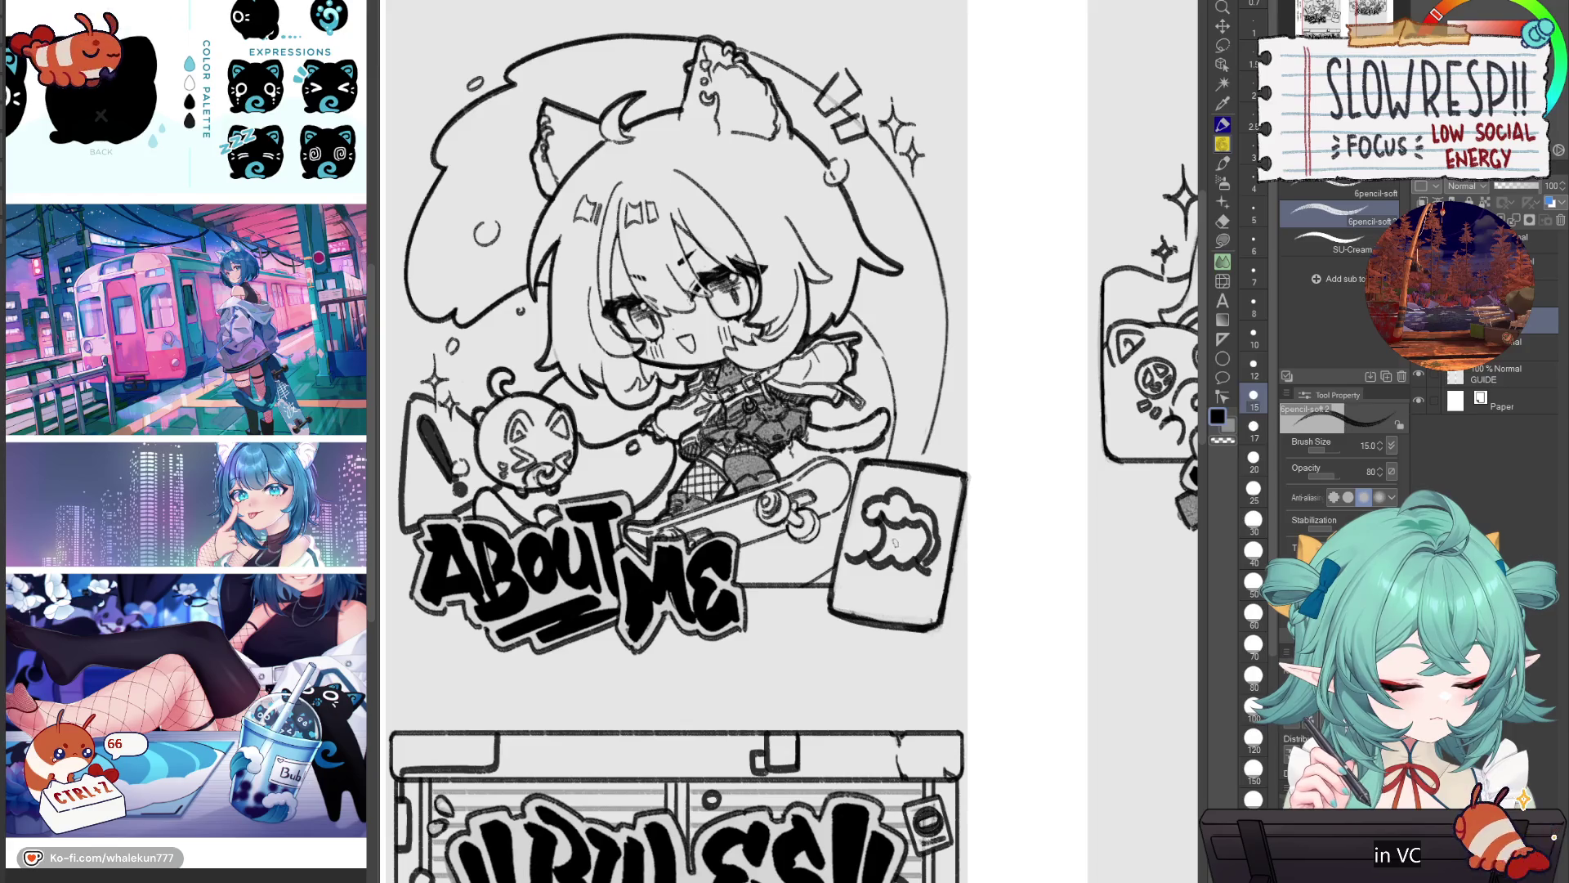
pyautogui.moveTo(933, 495); pyautogui.dragTo(932, 495)
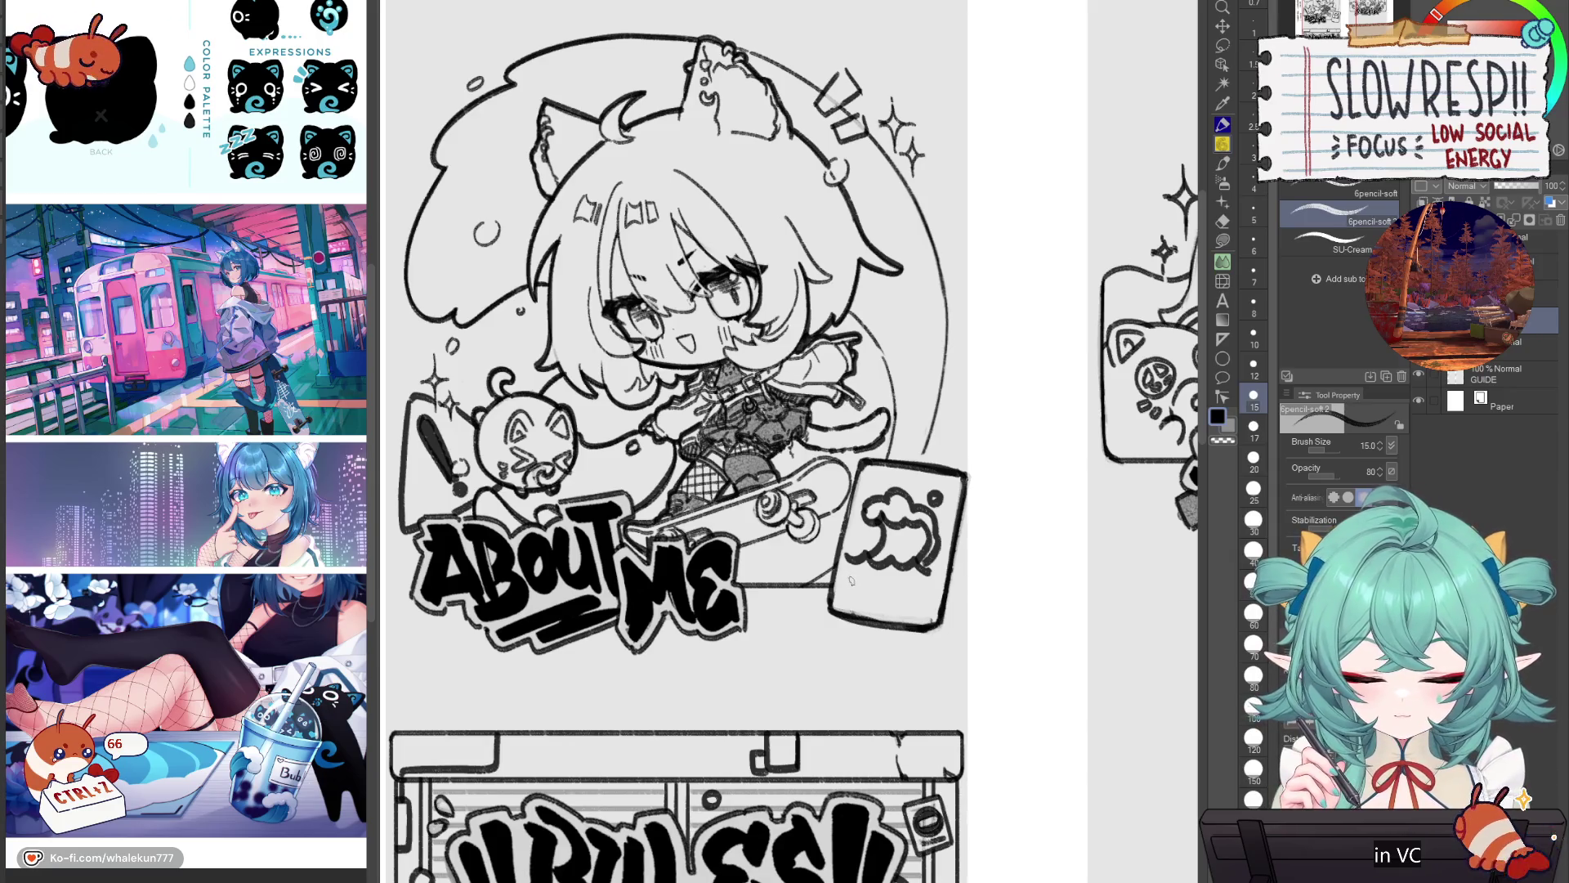
pyautogui.moveTo(843, 578)
pyautogui.mouseDown()
pyautogui.moveTo(933, 592)
pyautogui.moveTo(830, 619)
pyautogui.moveTo(868, 608)
pyautogui.moveTo(838, 605)
pyautogui.moveTo(939, 623)
pyautogui.mouseUp()
# Step: Erase the grey smudge below the card, return to the pencil, and mirror the canvas to check
pyautogui.press('c')
pyautogui.press('c')
pyautogui.press('c')
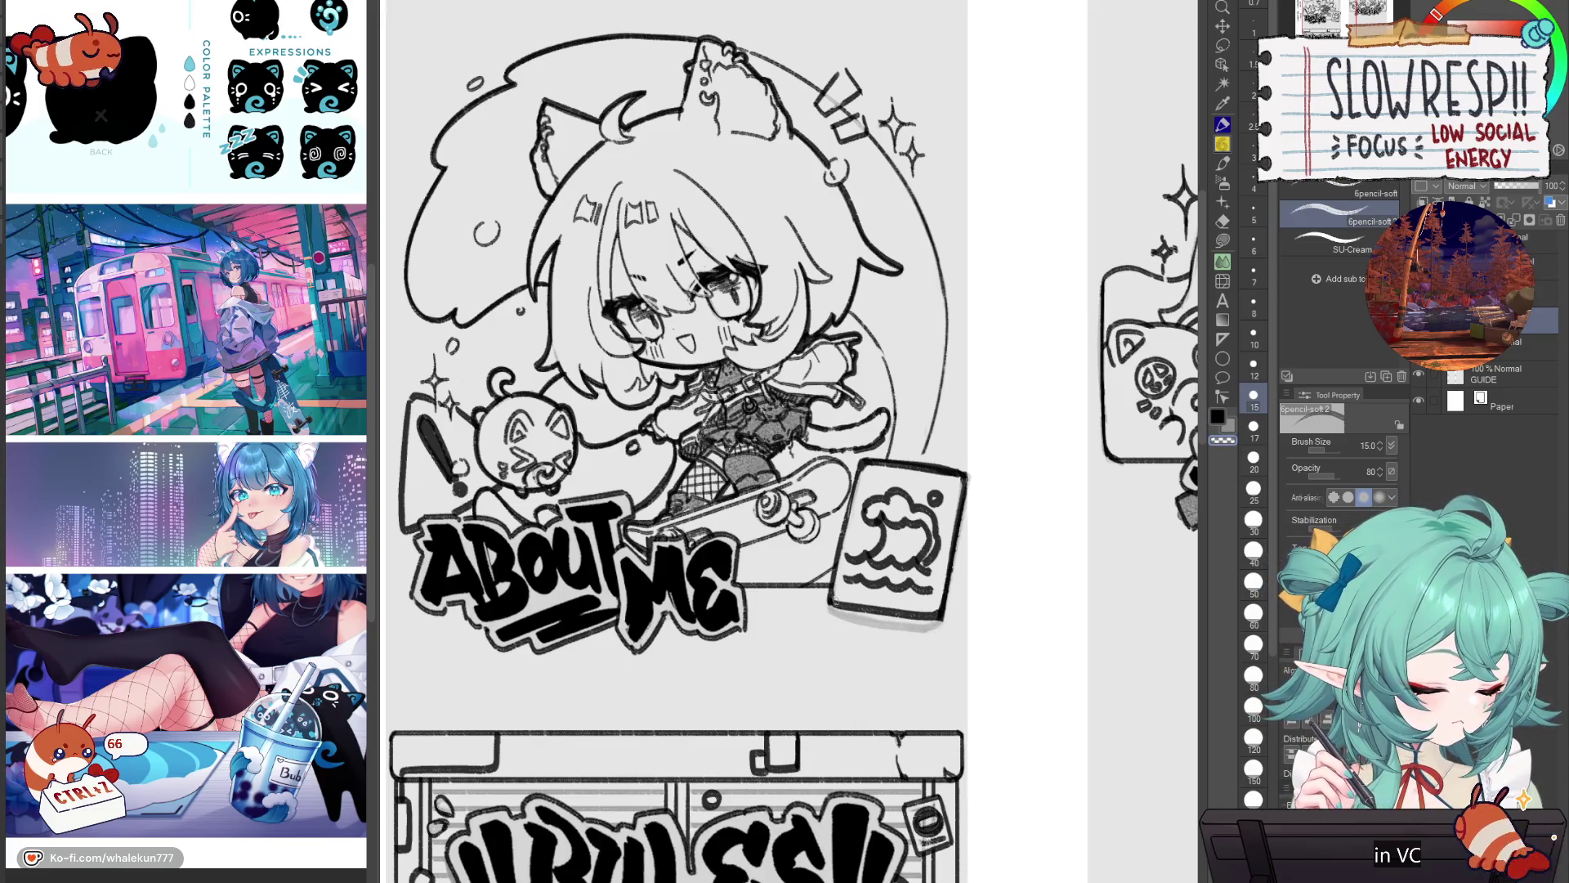
pyautogui.press('e')
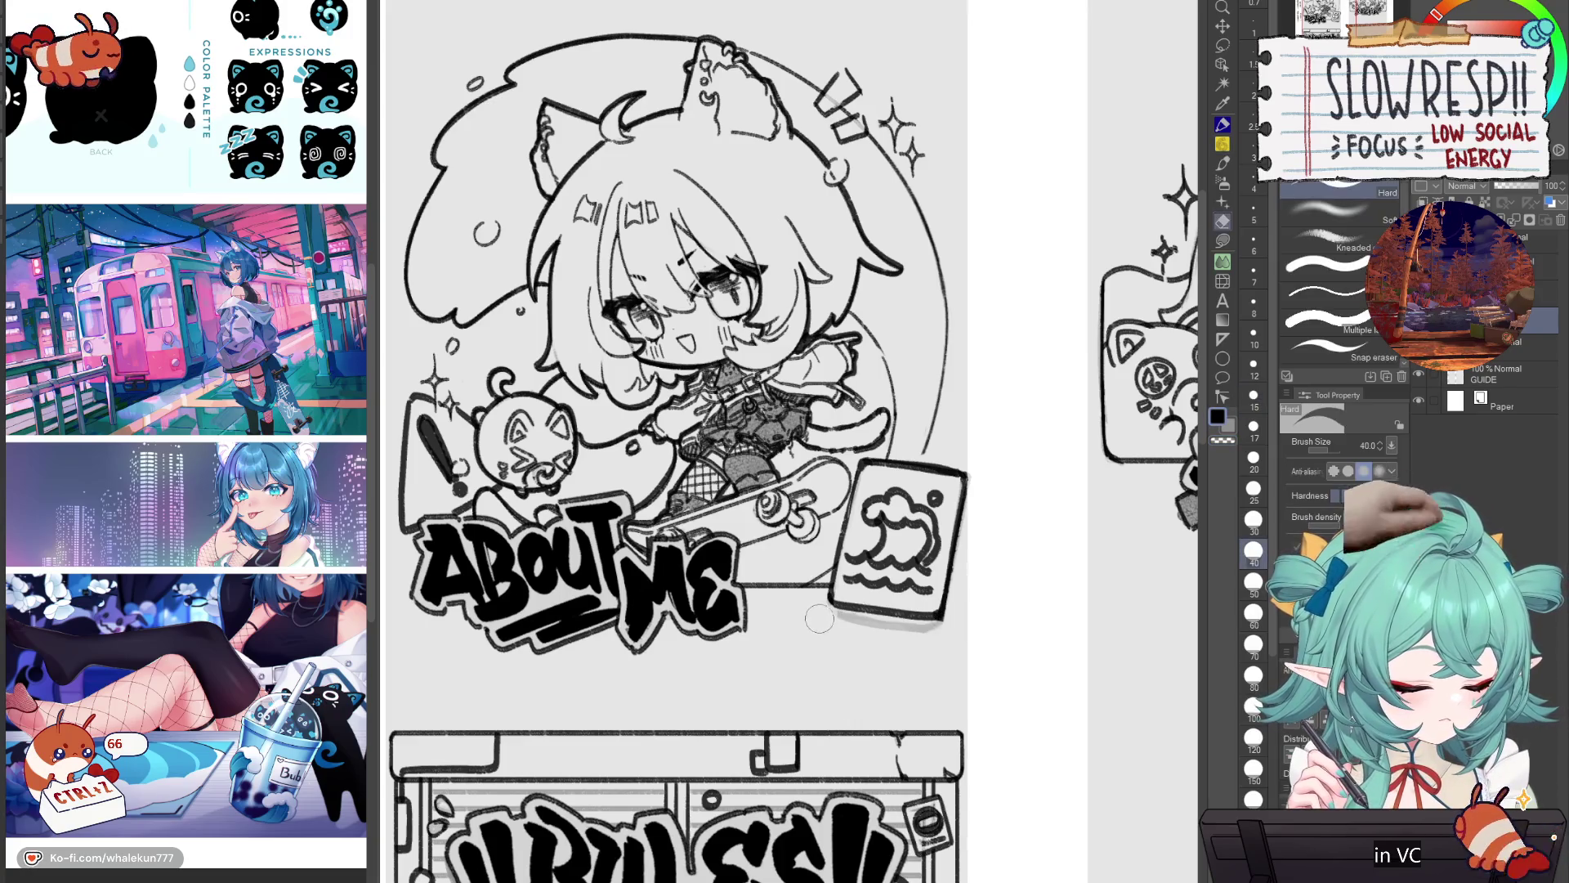
pyautogui.moveTo(824, 625); pyautogui.dragTo(944, 631)
pyautogui.click(1225, 148)
pyautogui.press('h')
pyautogui.press('h')
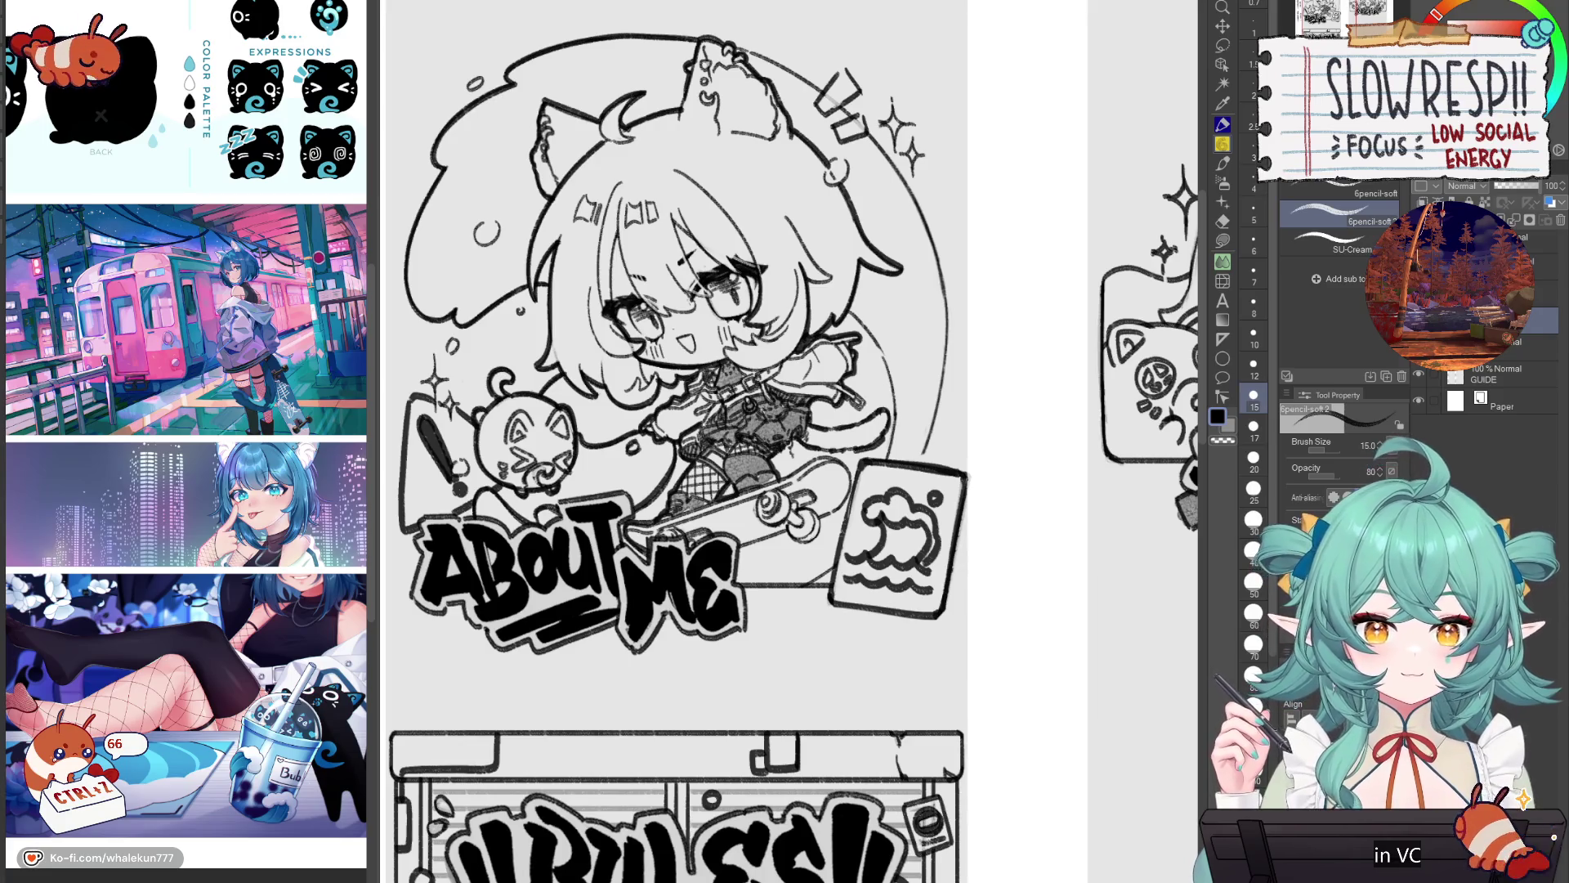
# Step: Sketch a teardrop with a swirl inside right of the chibi's hair, thickening both edges
pyautogui.moveTo(808, 590); pyautogui.dragTo(861, 590)
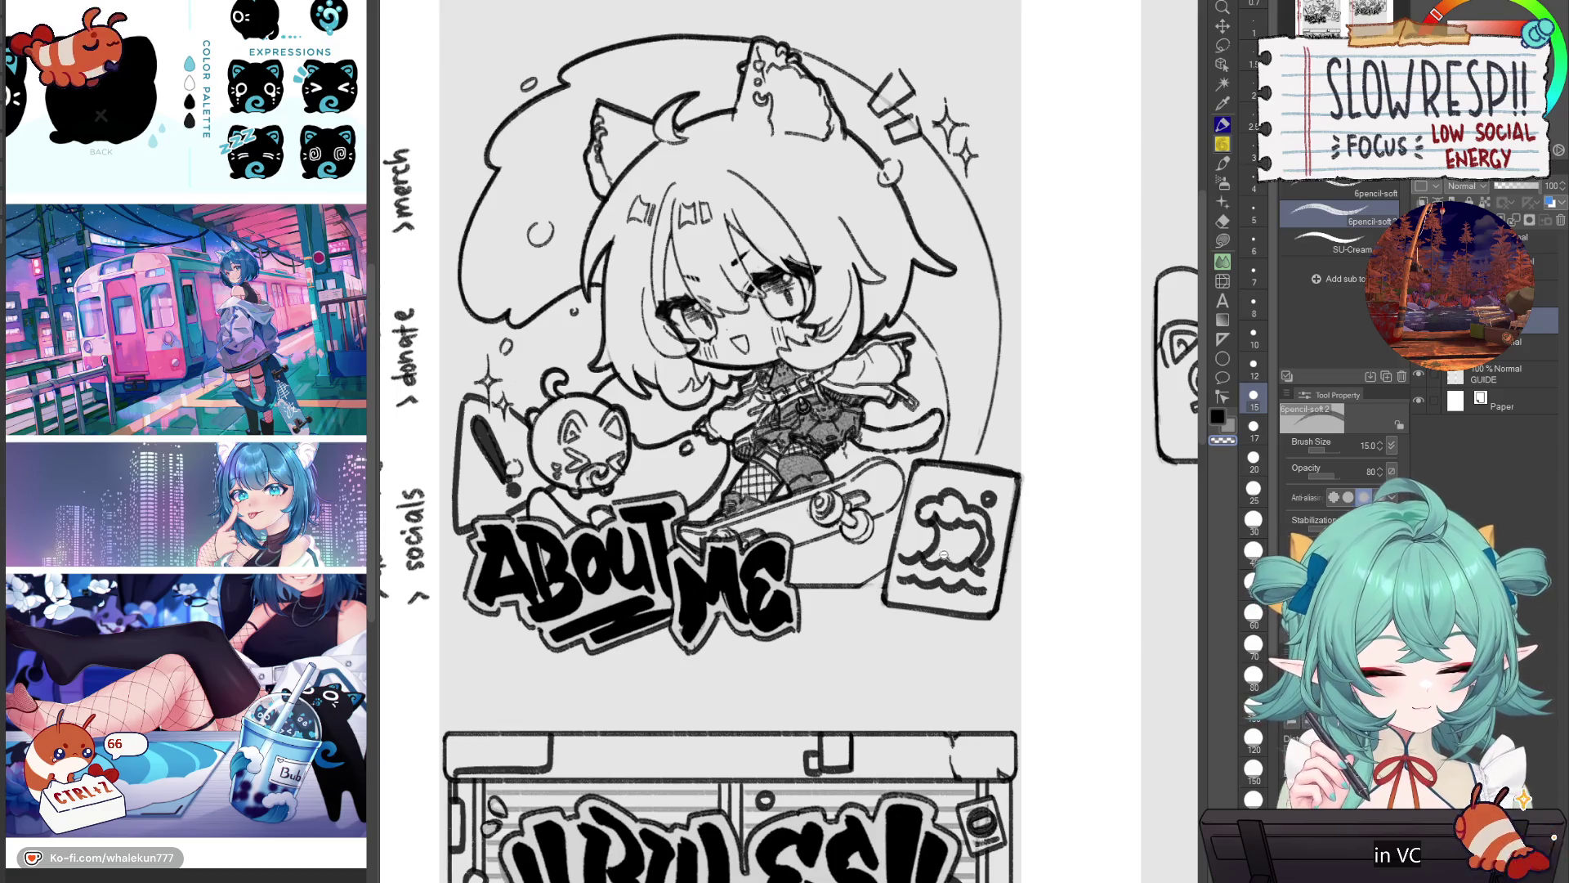
pyautogui.scroll(-3, 944, 555)
pyautogui.scroll(2, 950, 460)
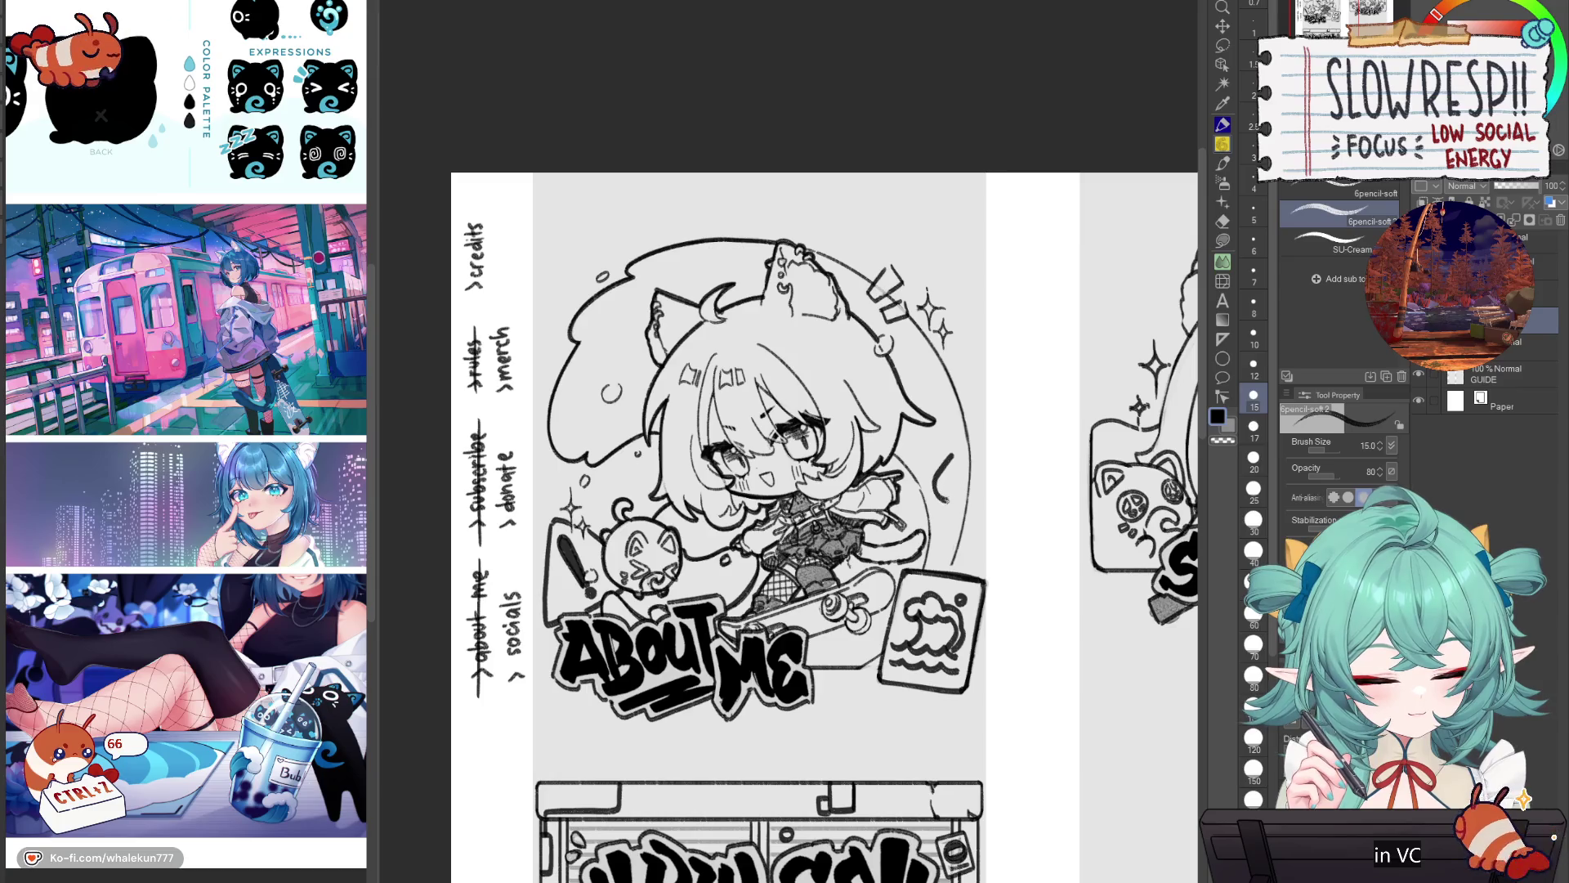
pyautogui.moveTo(965, 403)
pyautogui.mouseDown()
pyautogui.moveTo(946, 441)
pyautogui.moveTo(971, 434)
pyautogui.mouseUp()
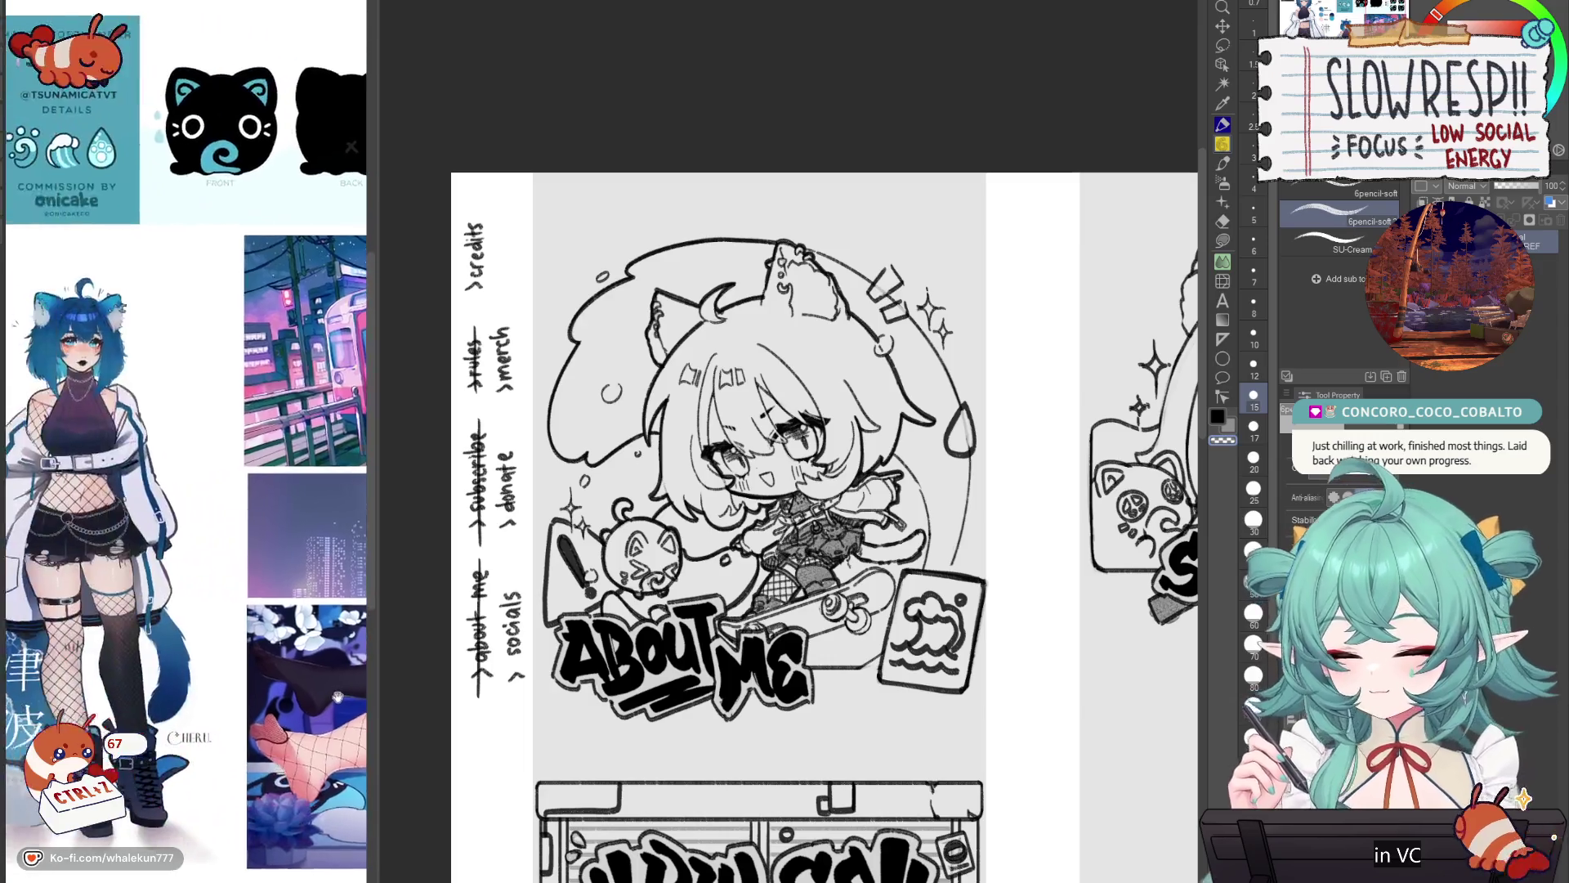
pyautogui.moveTo(965, 433); pyautogui.dragTo(957, 448)
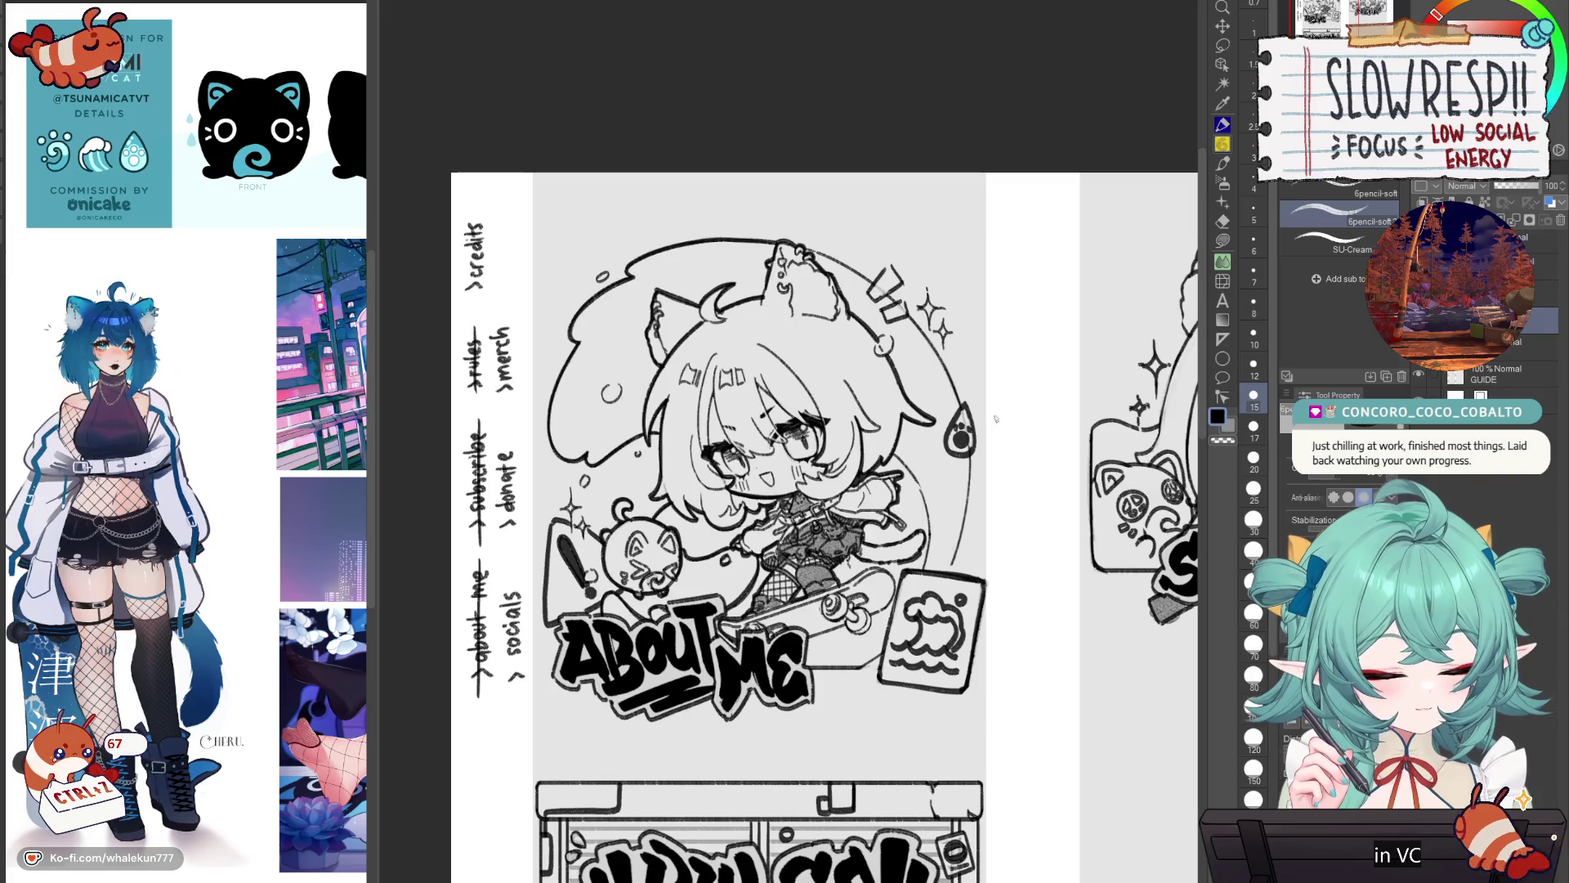
pyautogui.moveTo(960, 399)
pyautogui.mouseDown()
pyautogui.moveTo(937, 438)
pyautogui.moveTo(971, 408)
pyautogui.moveTo(976, 465)
pyautogui.mouseUp()
pyautogui.moveTo(979, 404); pyautogui.dragTo(958, 475)
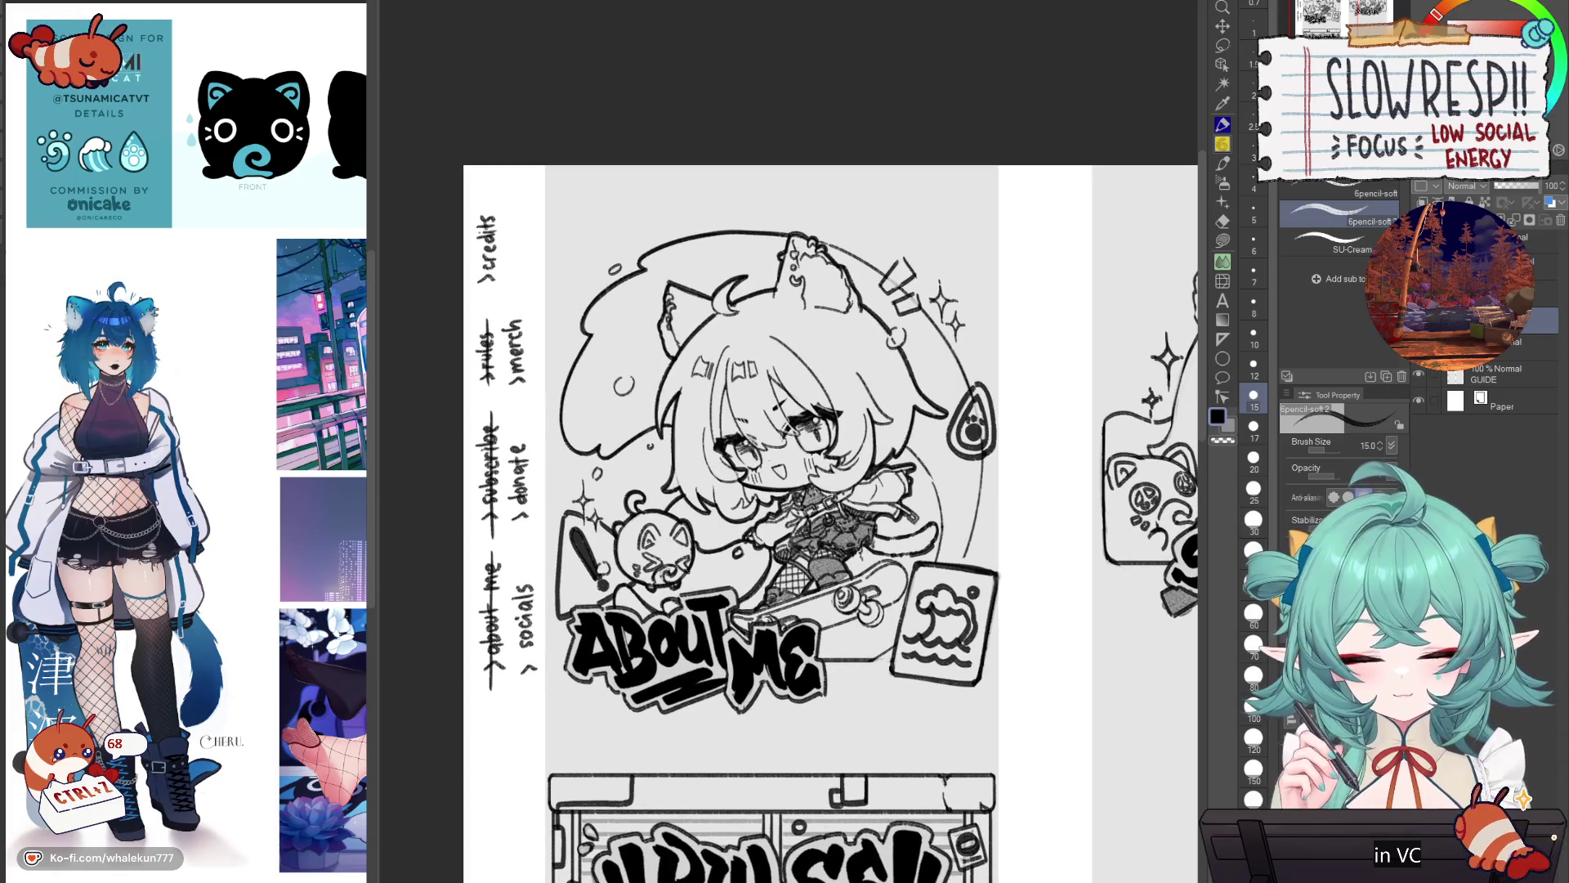
pyautogui.scroll(-5, 872, 447)
pyautogui.scroll(4, 872, 447)
# Step: Undo the teardrop, sketch a small star beside the hair, and recentre the three panels
pyautogui.hotkey('ctrl', 'z')
pyautogui.hotkey('ctrl', 'z')
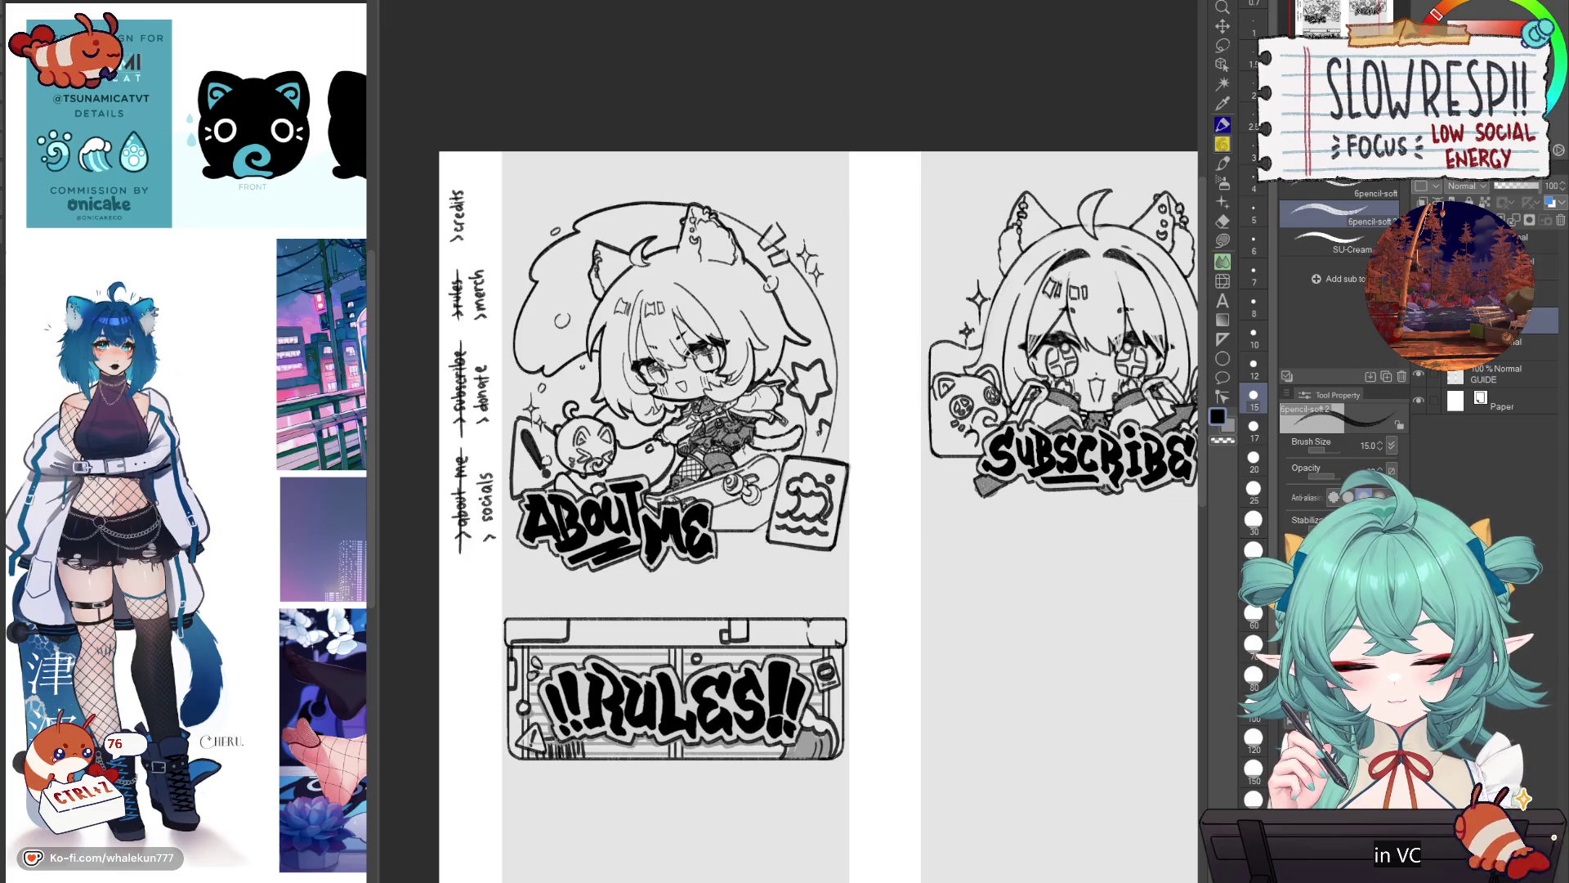
pyautogui.moveTo(826, 451); pyautogui.dragTo(844, 433)
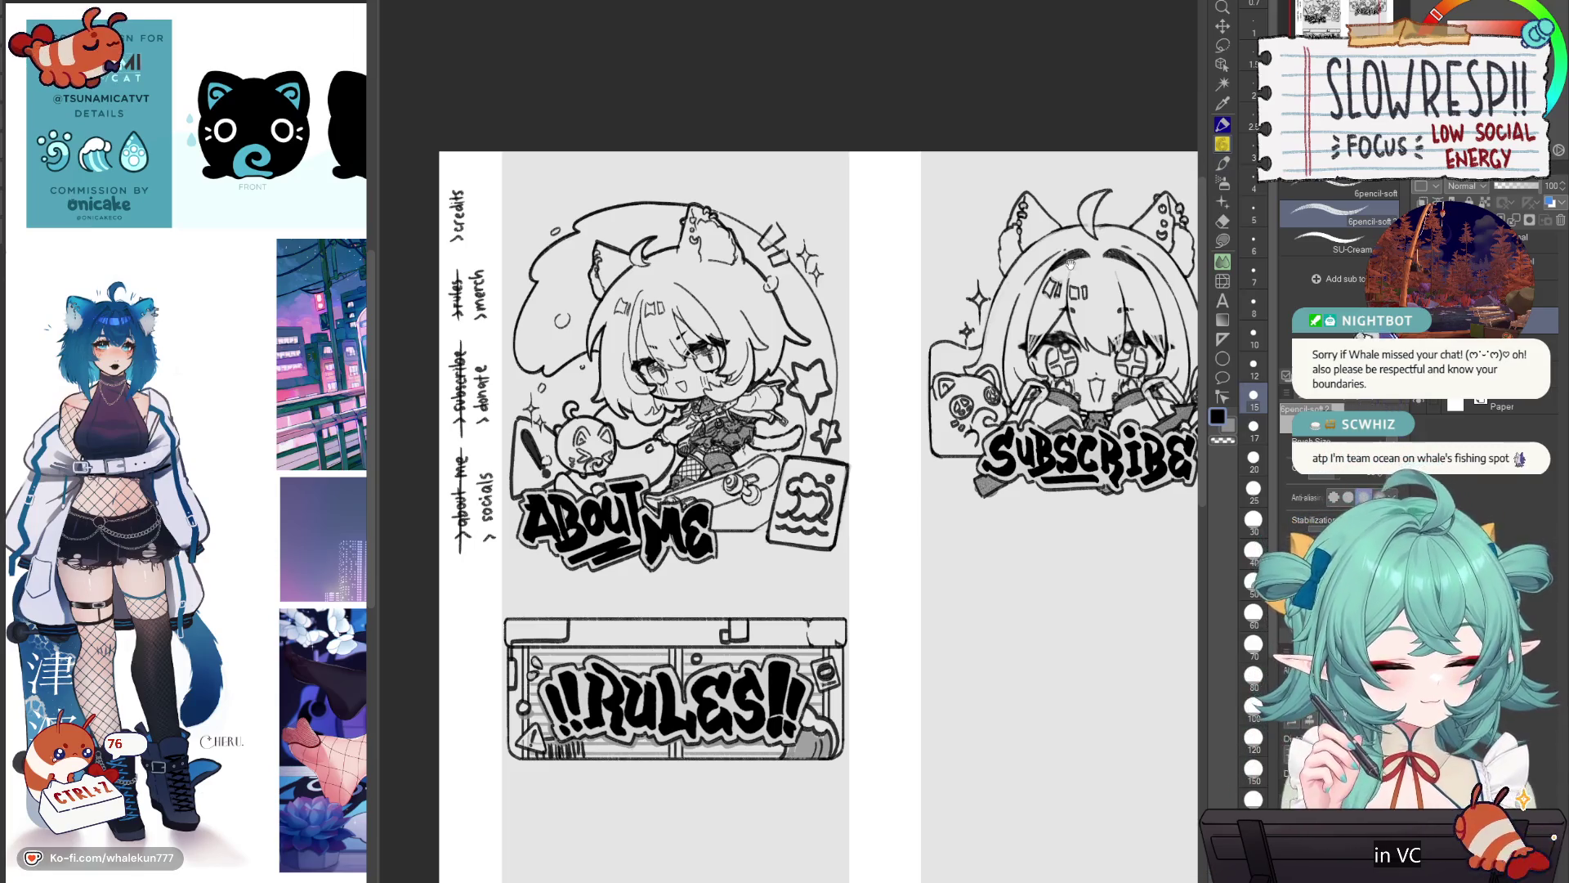
pyautogui.moveTo(817, 490); pyautogui.dragTo(874, 496)
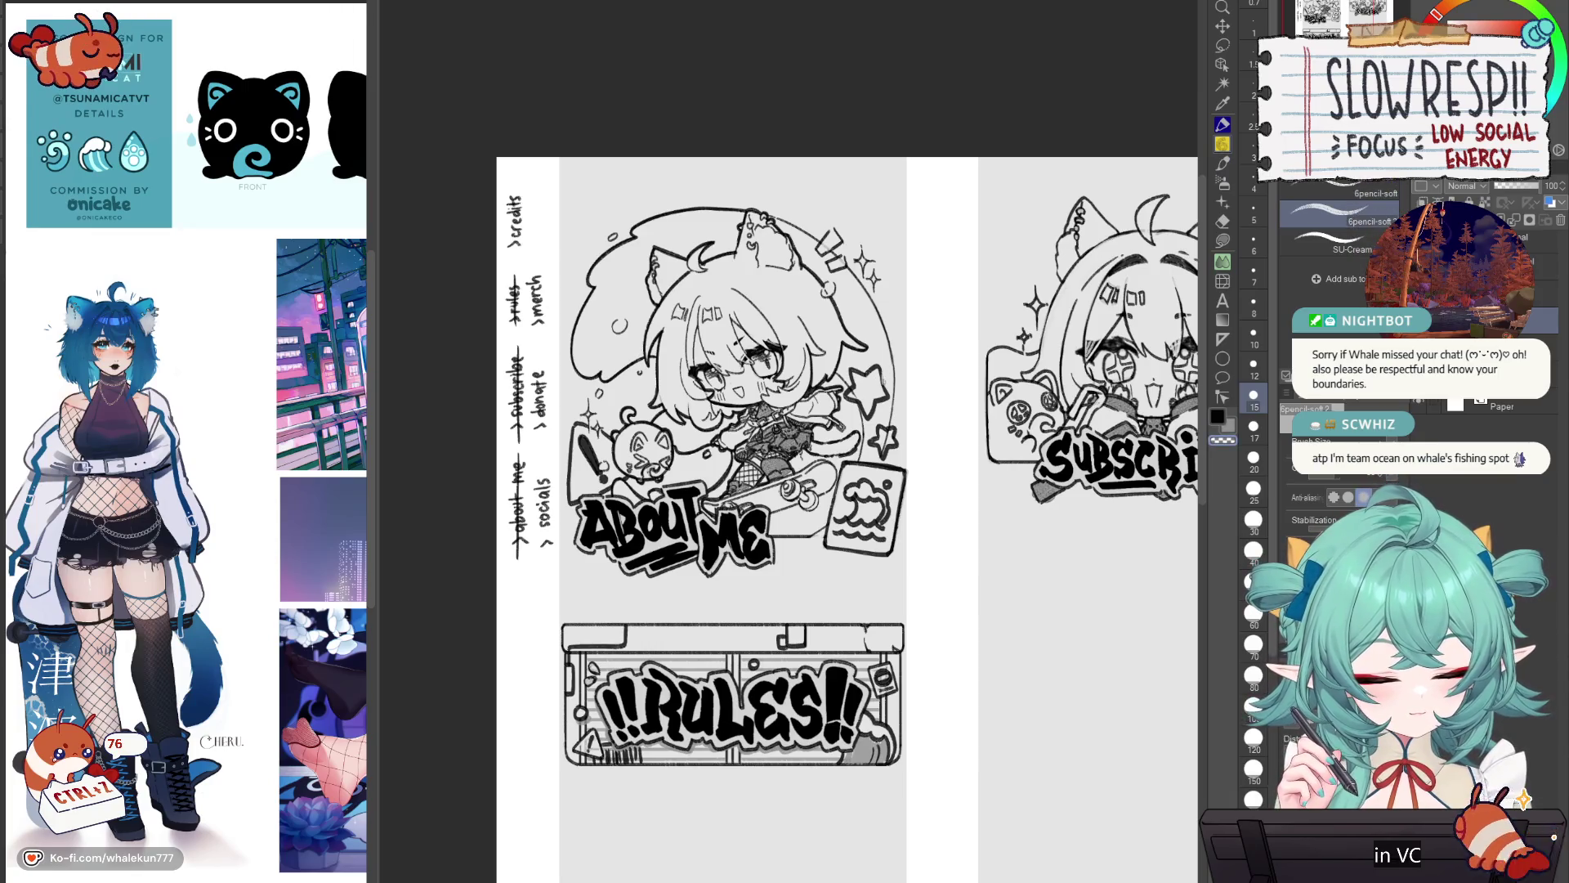
pyautogui.moveTo(870, 376)
pyautogui.mouseDown()
pyautogui.moveTo(853, 339)
pyautogui.moveTo(855, 358)
pyautogui.mouseUp()
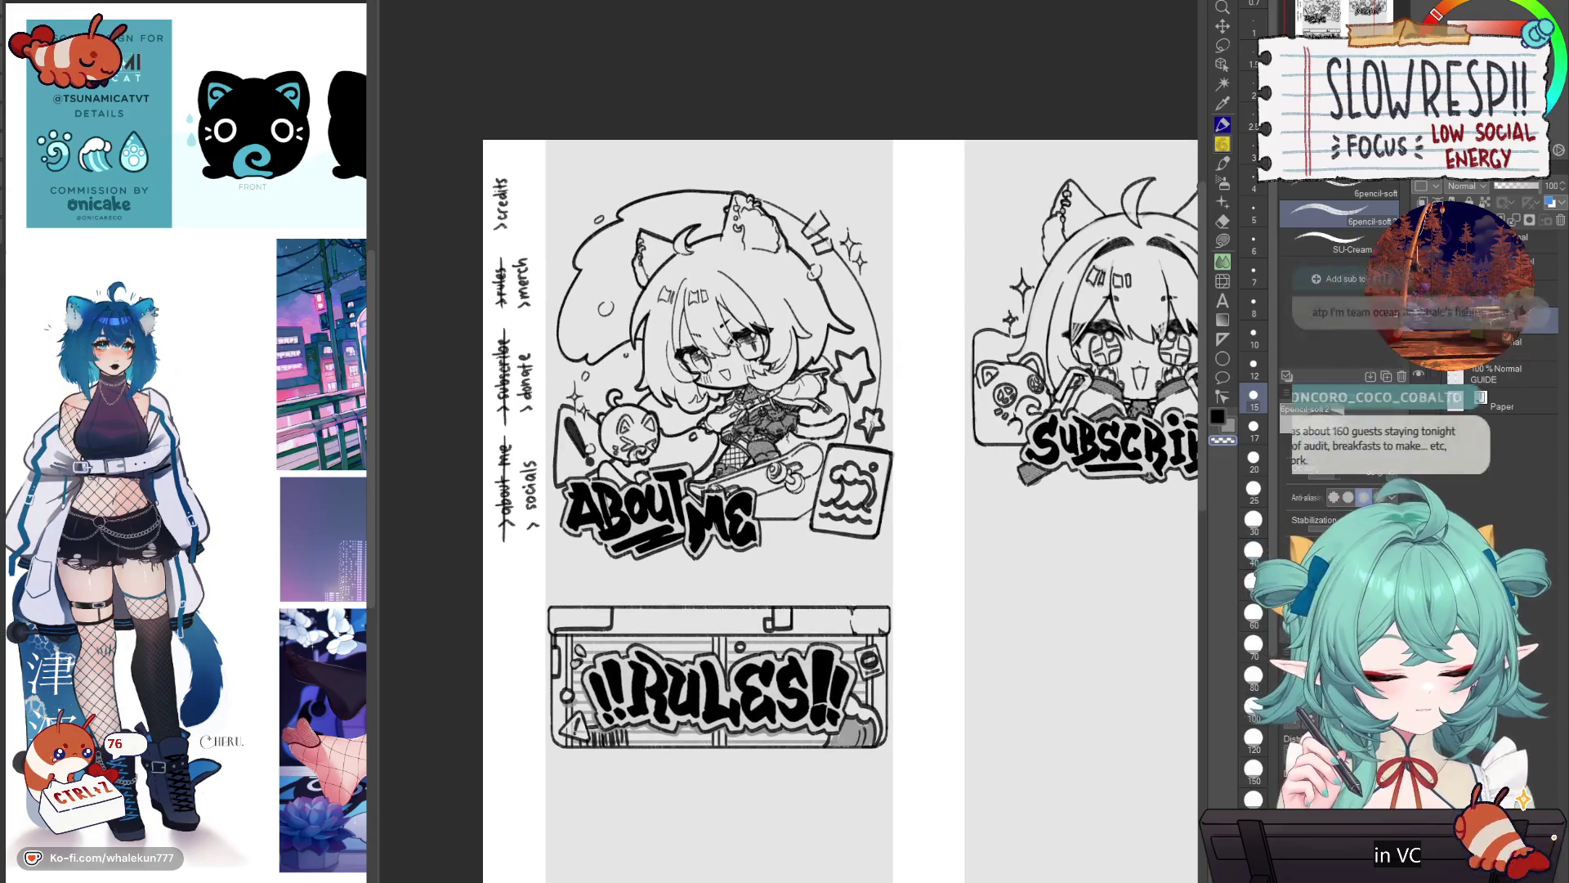
pyautogui.hotkey('ctrl', 'z')
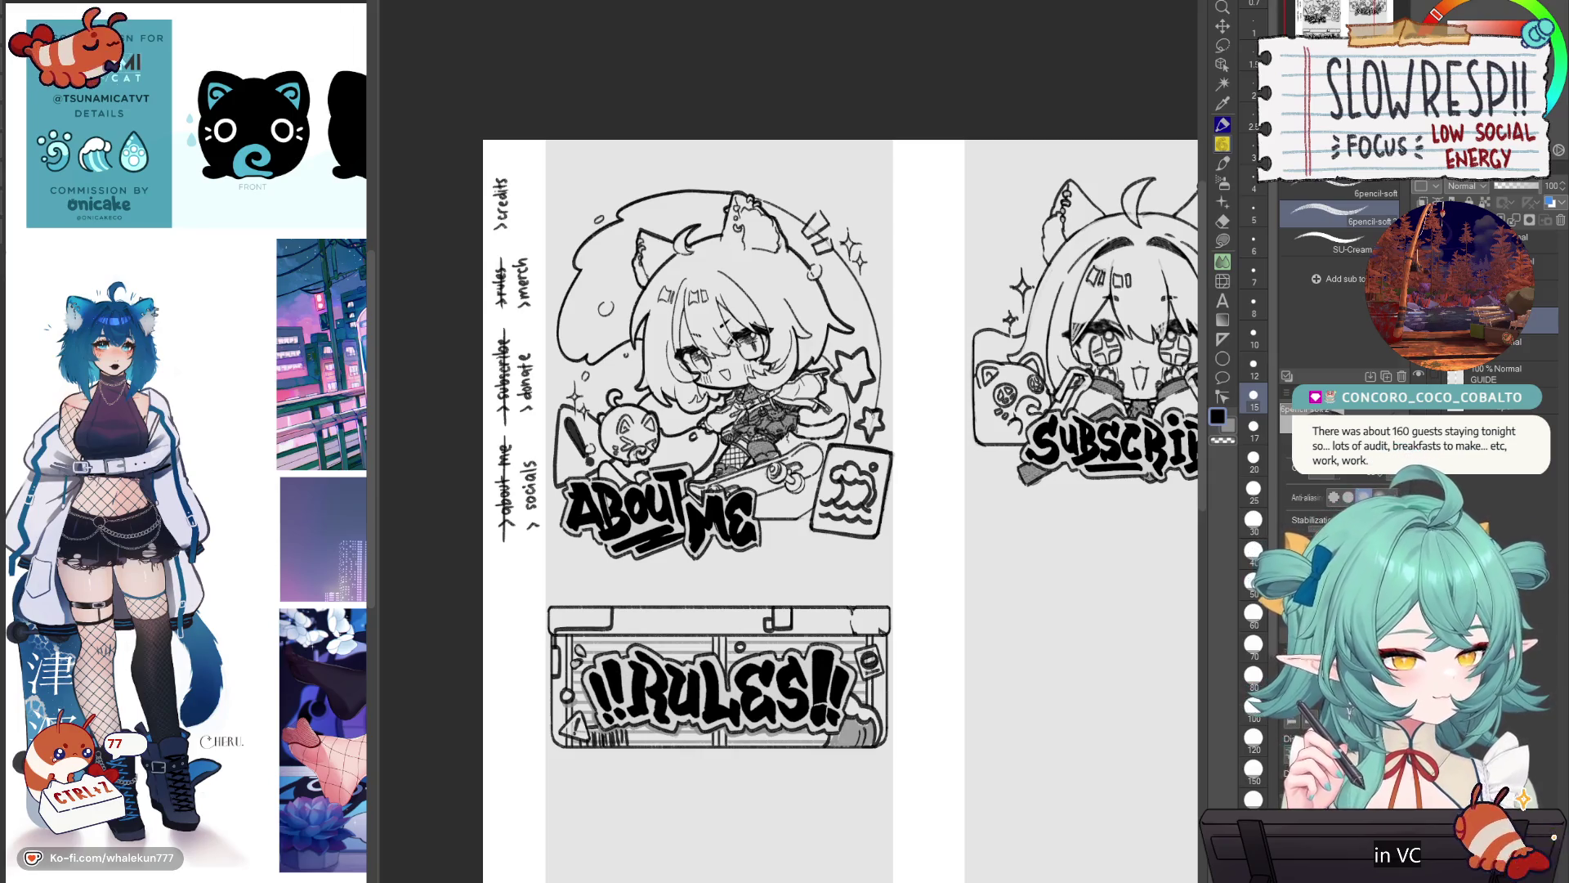
pyautogui.moveTo(900, 450); pyautogui.dragTo(867, 462)
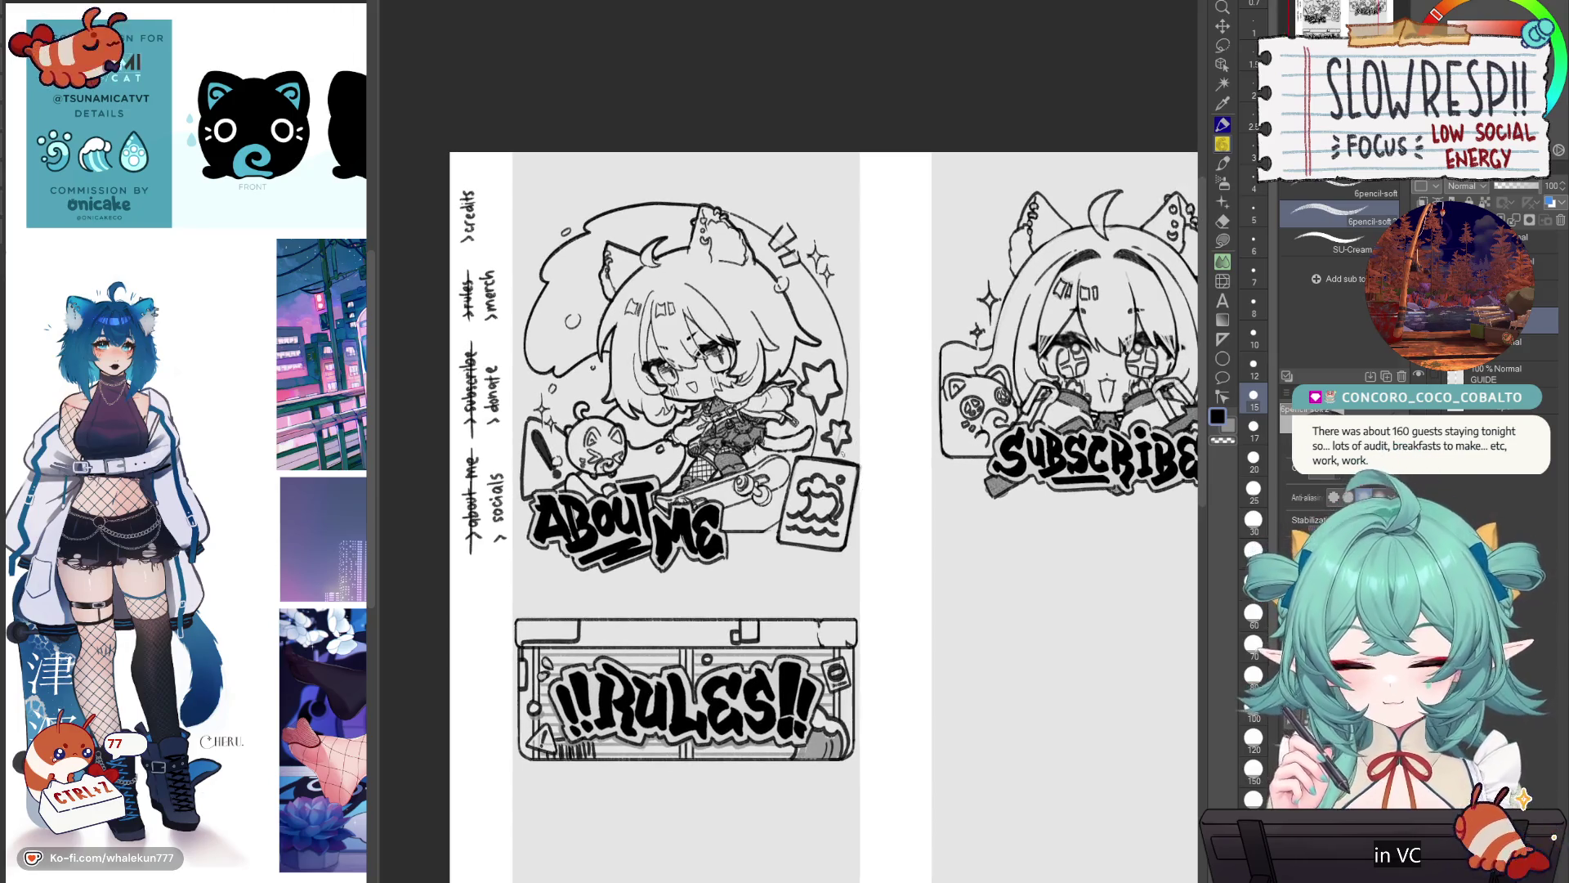
pyautogui.scroll(-5, 868, 445)
pyautogui.scroll(4, 899, 458)
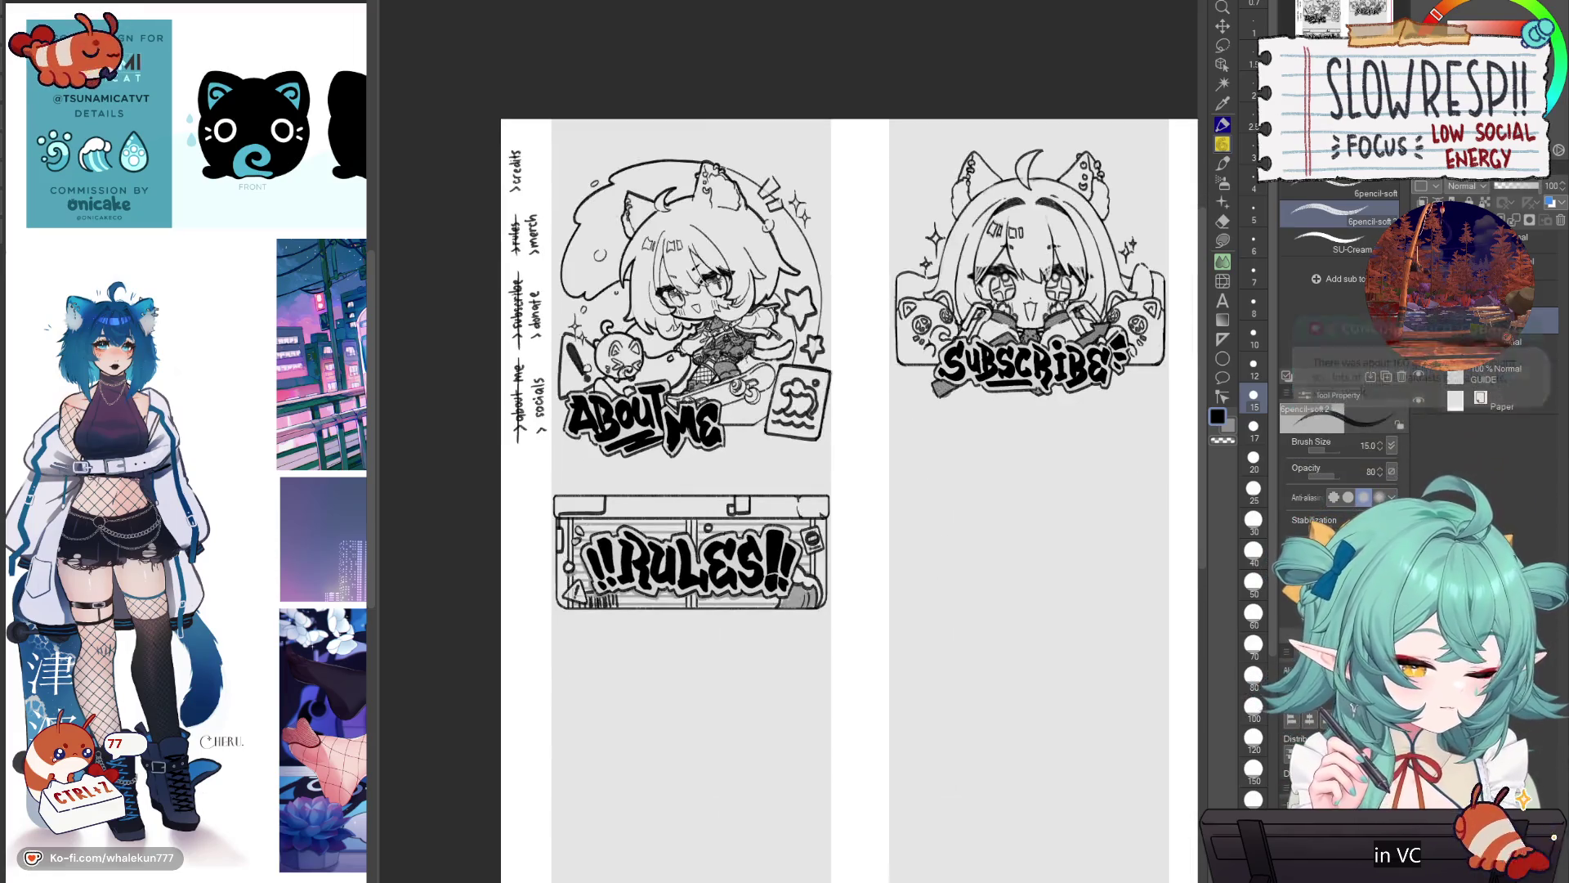
pyautogui.moveTo(827, 554); pyautogui.dragTo(891, 553)
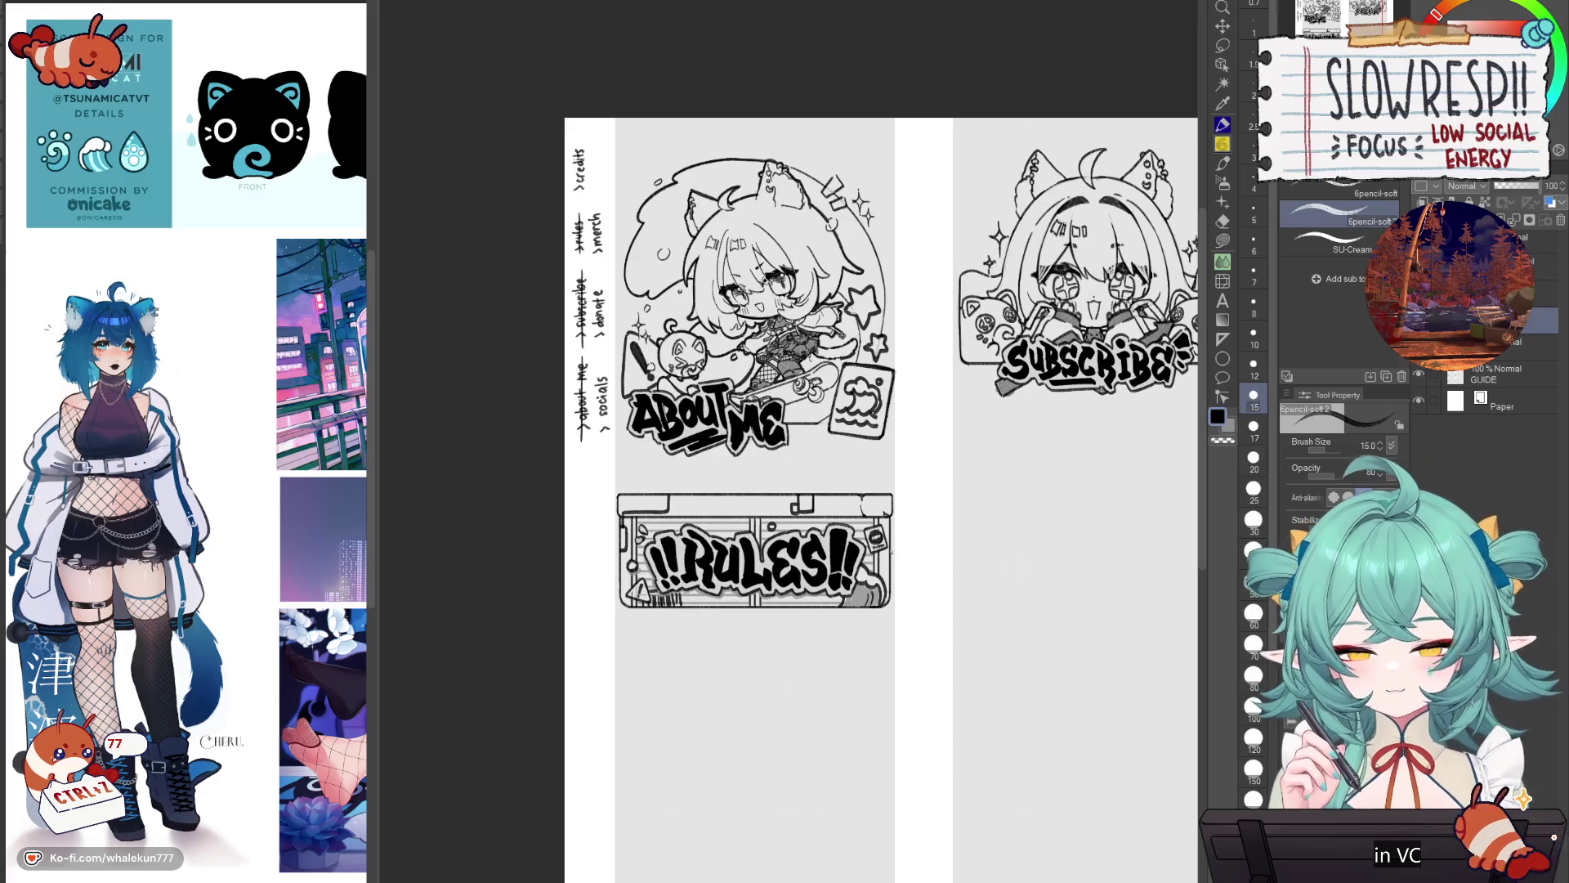
pyautogui.scroll(2, 880, 516)
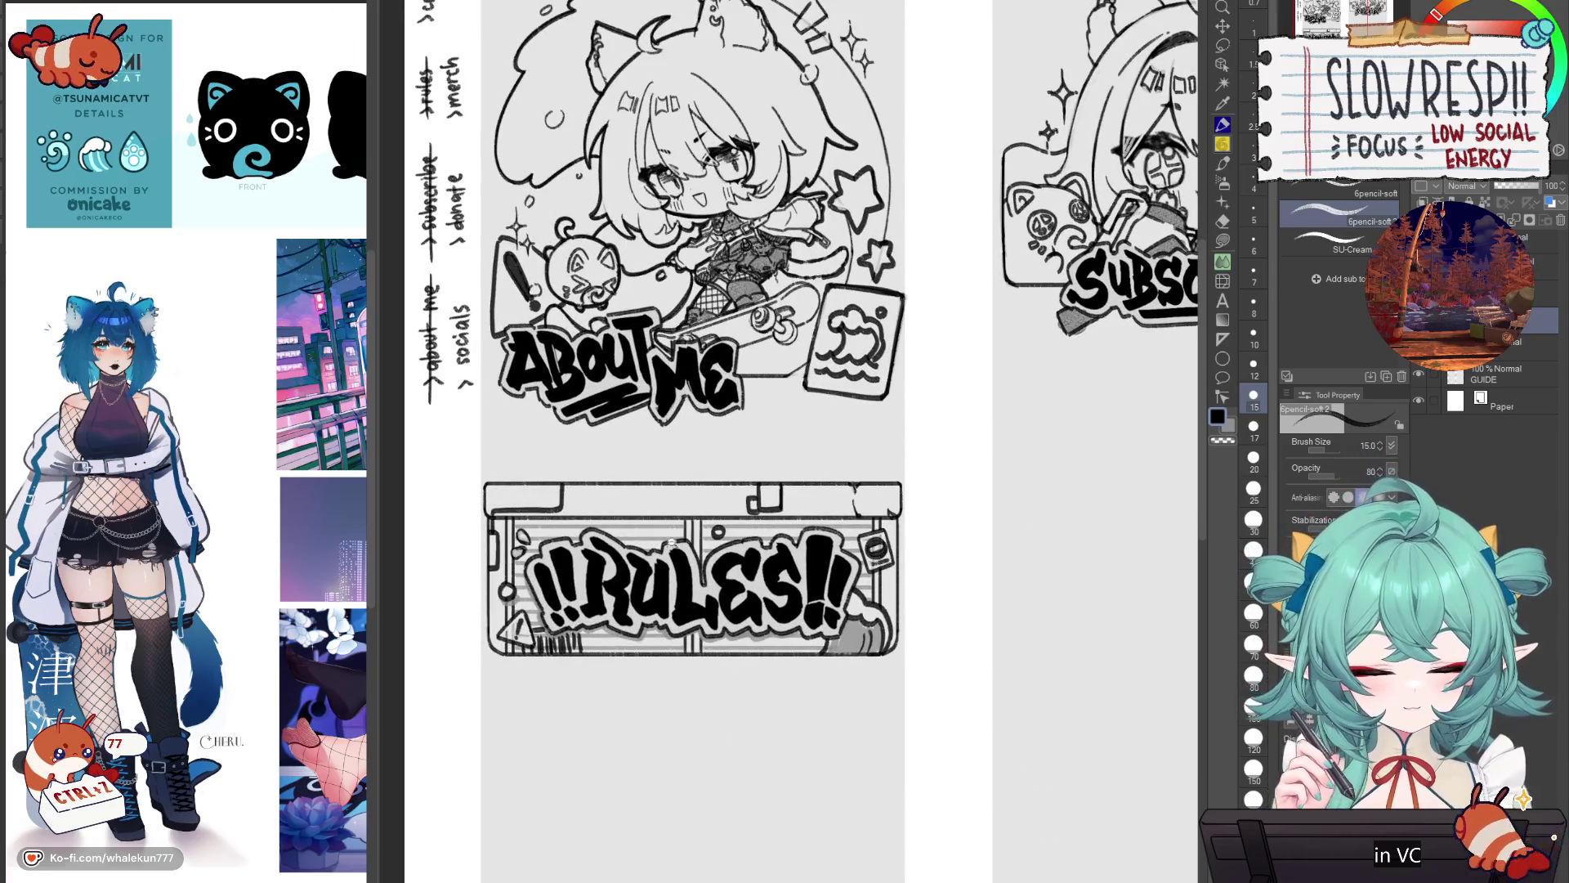
# Step: Draw a small star above the RULES lettering, trim it, and zoom out to the whole sheet
pyautogui.scroll(2, 662, 526)
pyautogui.hotkey('ctrl', 'z')
pyautogui.hotkey('ctrl', 'z')
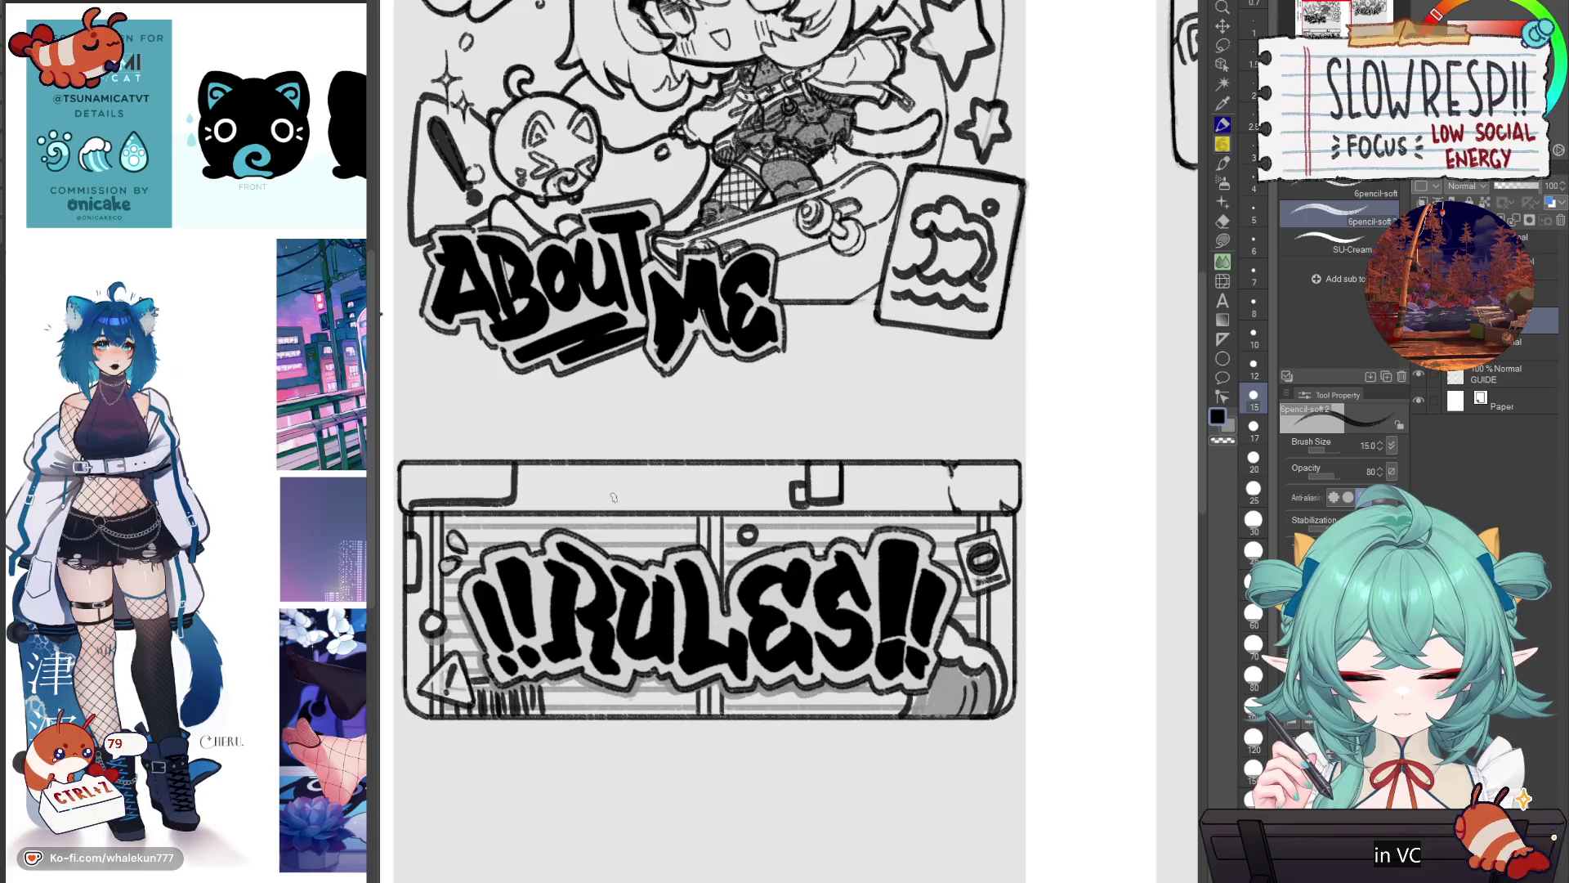
pyautogui.moveTo(605, 523)
pyautogui.mouseDown()
pyautogui.moveTo(617, 535)
pyautogui.moveTo(634, 506)
pyautogui.moveTo(619, 517)
pyautogui.moveTo(631, 521)
pyautogui.mouseUp()
pyautogui.press('c')
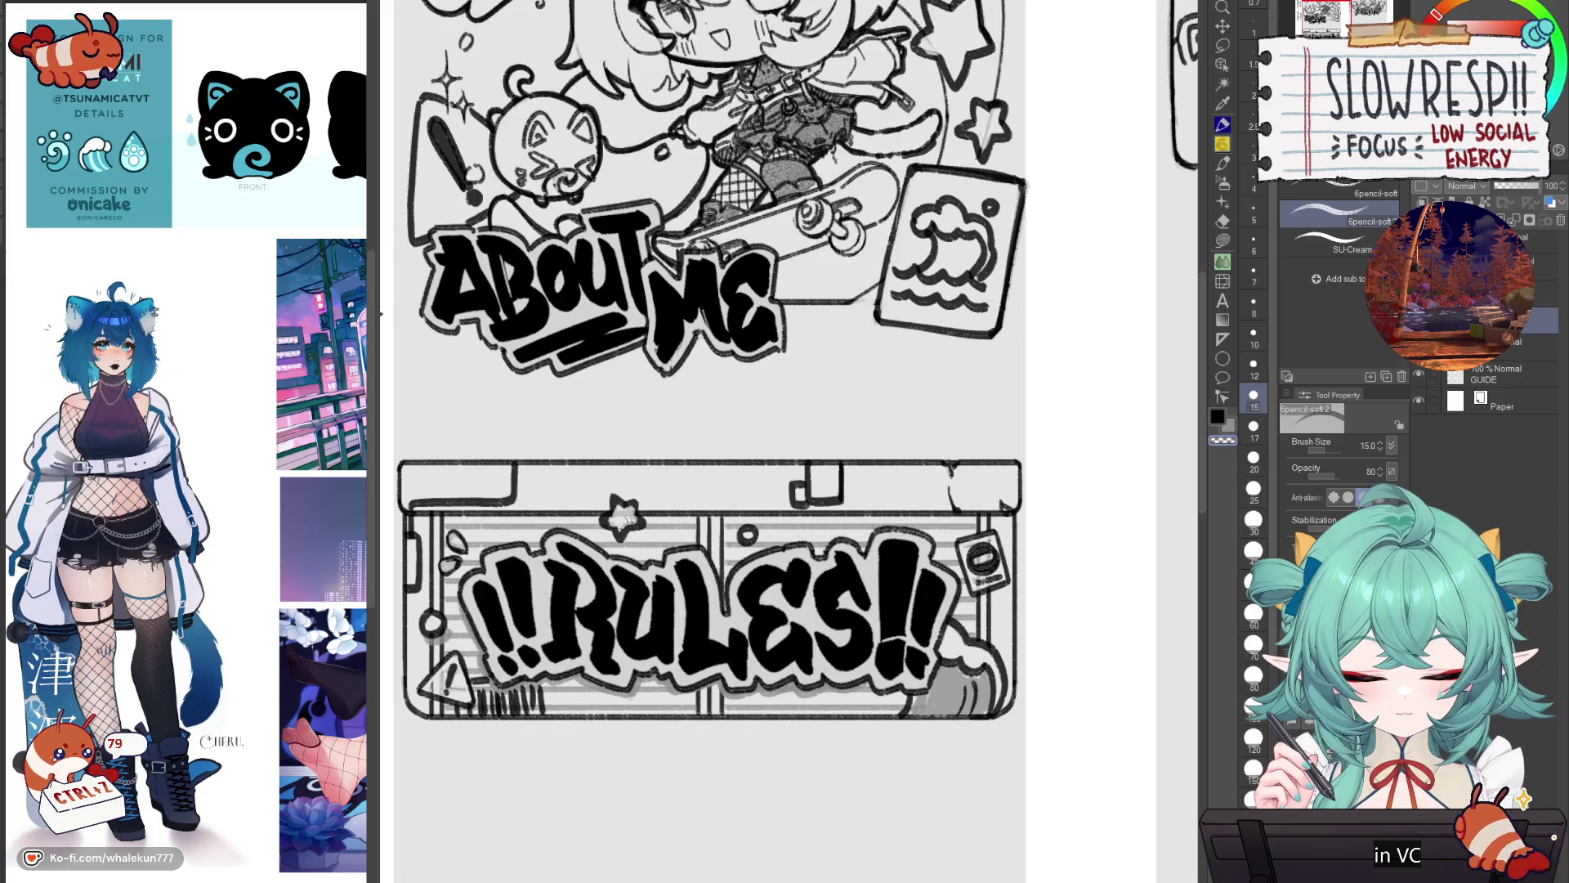
pyautogui.hotkey('ctrl', '-')
pyautogui.hotkey('ctrl', '-')
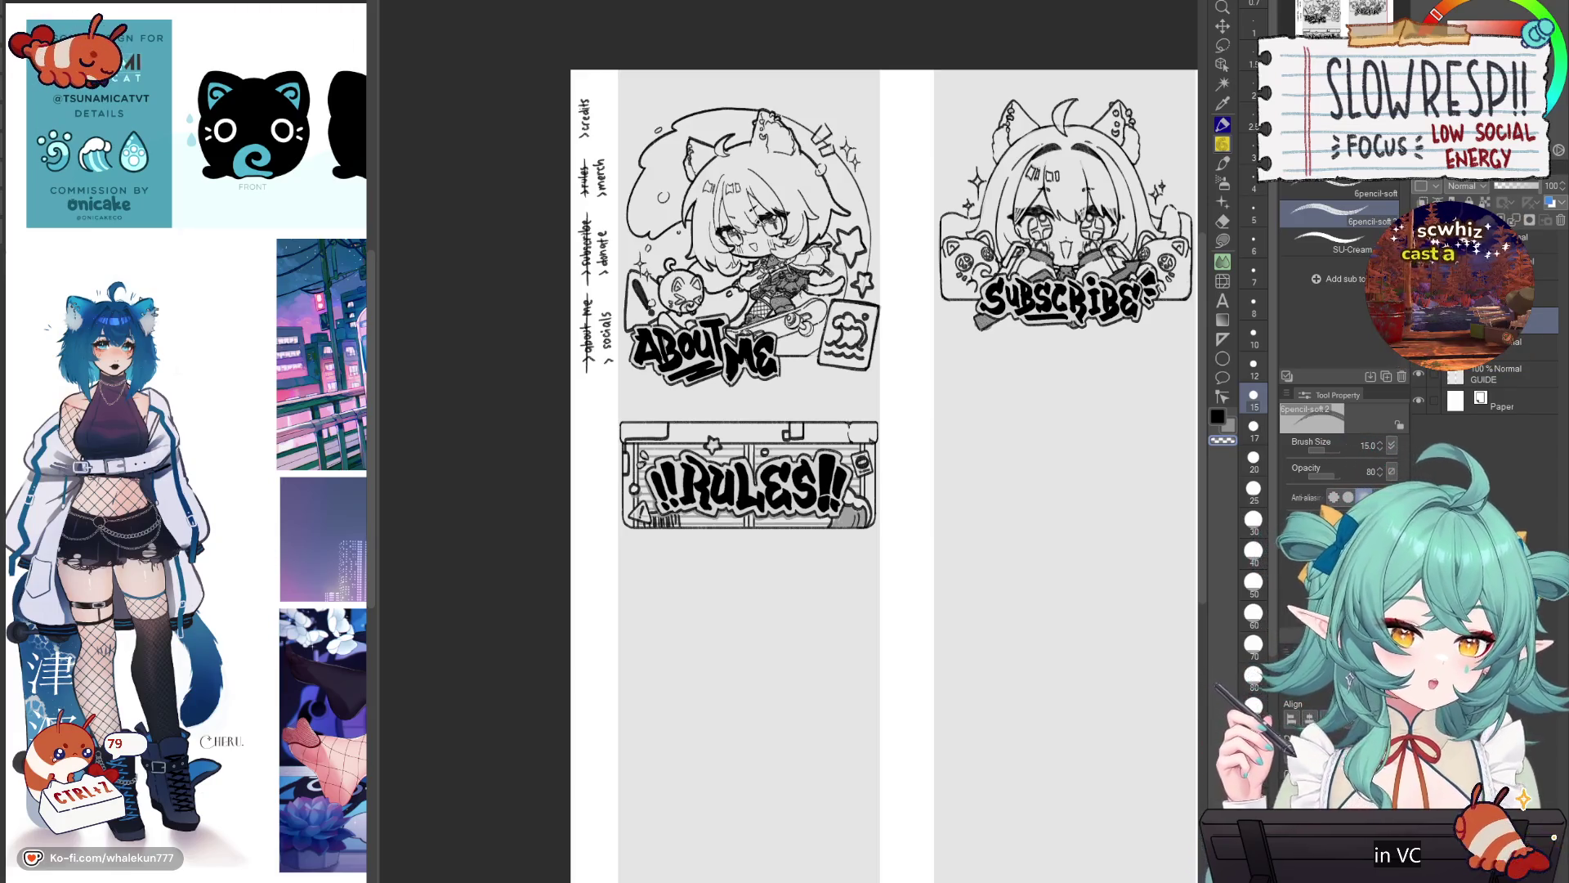
# Step: Zoom in on the Subscribe panel and try strokes beside the chibi's head, undoing them
pyautogui.moveTo(1077, 507)
pyautogui.mouseDown()
pyautogui.moveTo(999, 417)
pyautogui.moveTo(986, 542)
pyautogui.mouseUp()
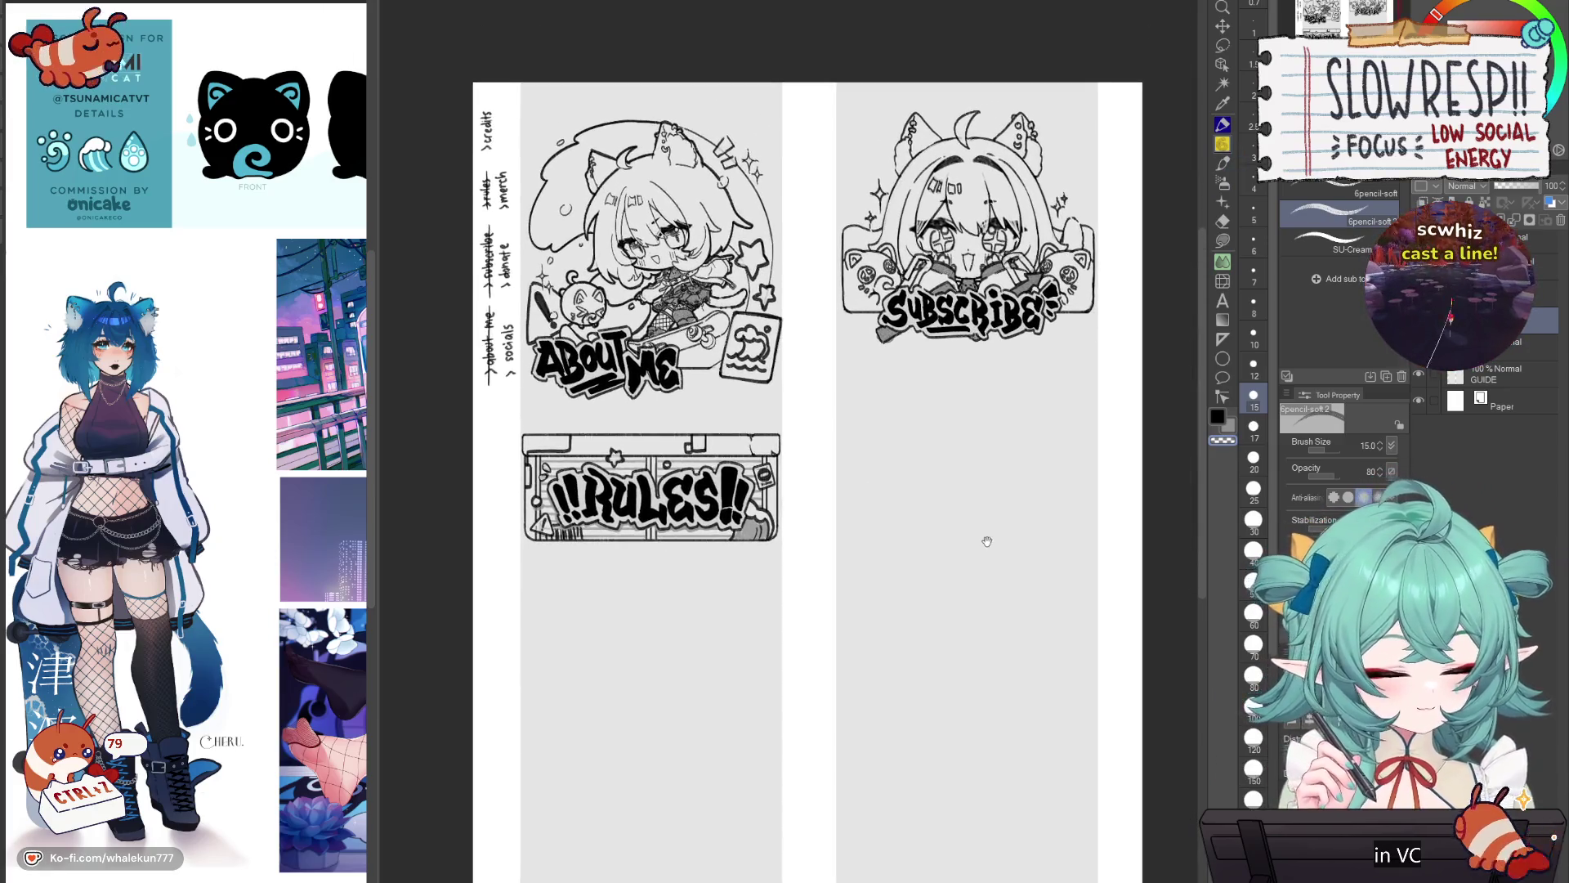
pyautogui.moveTo(874, 171); pyautogui.dragTo(792, 306)
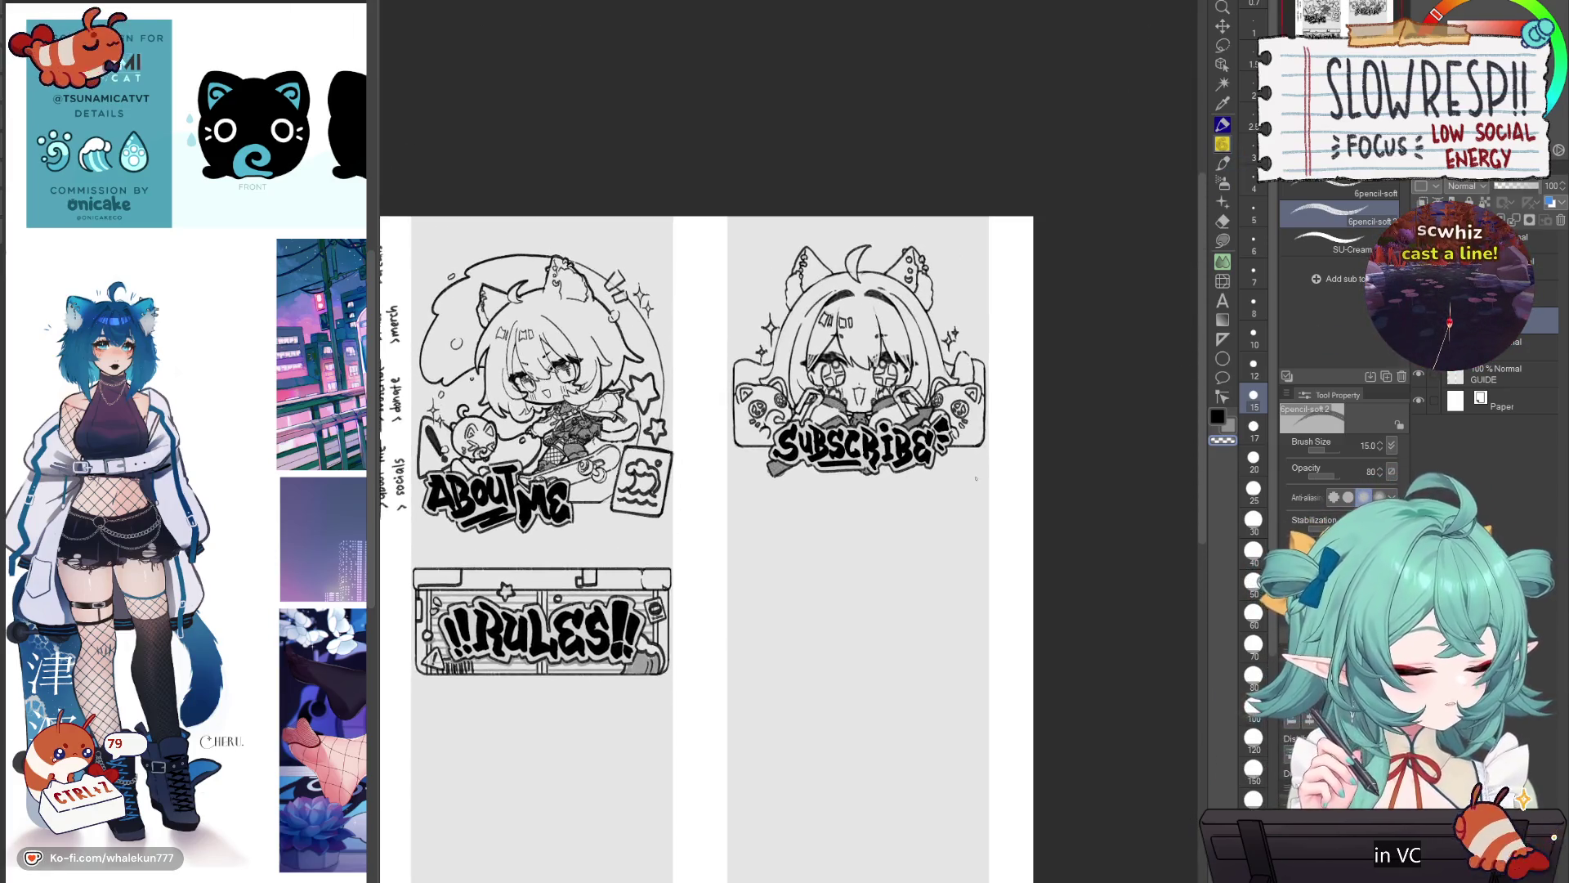
pyautogui.scroll(2, 808, 314)
pyautogui.scroll(1, 808, 314)
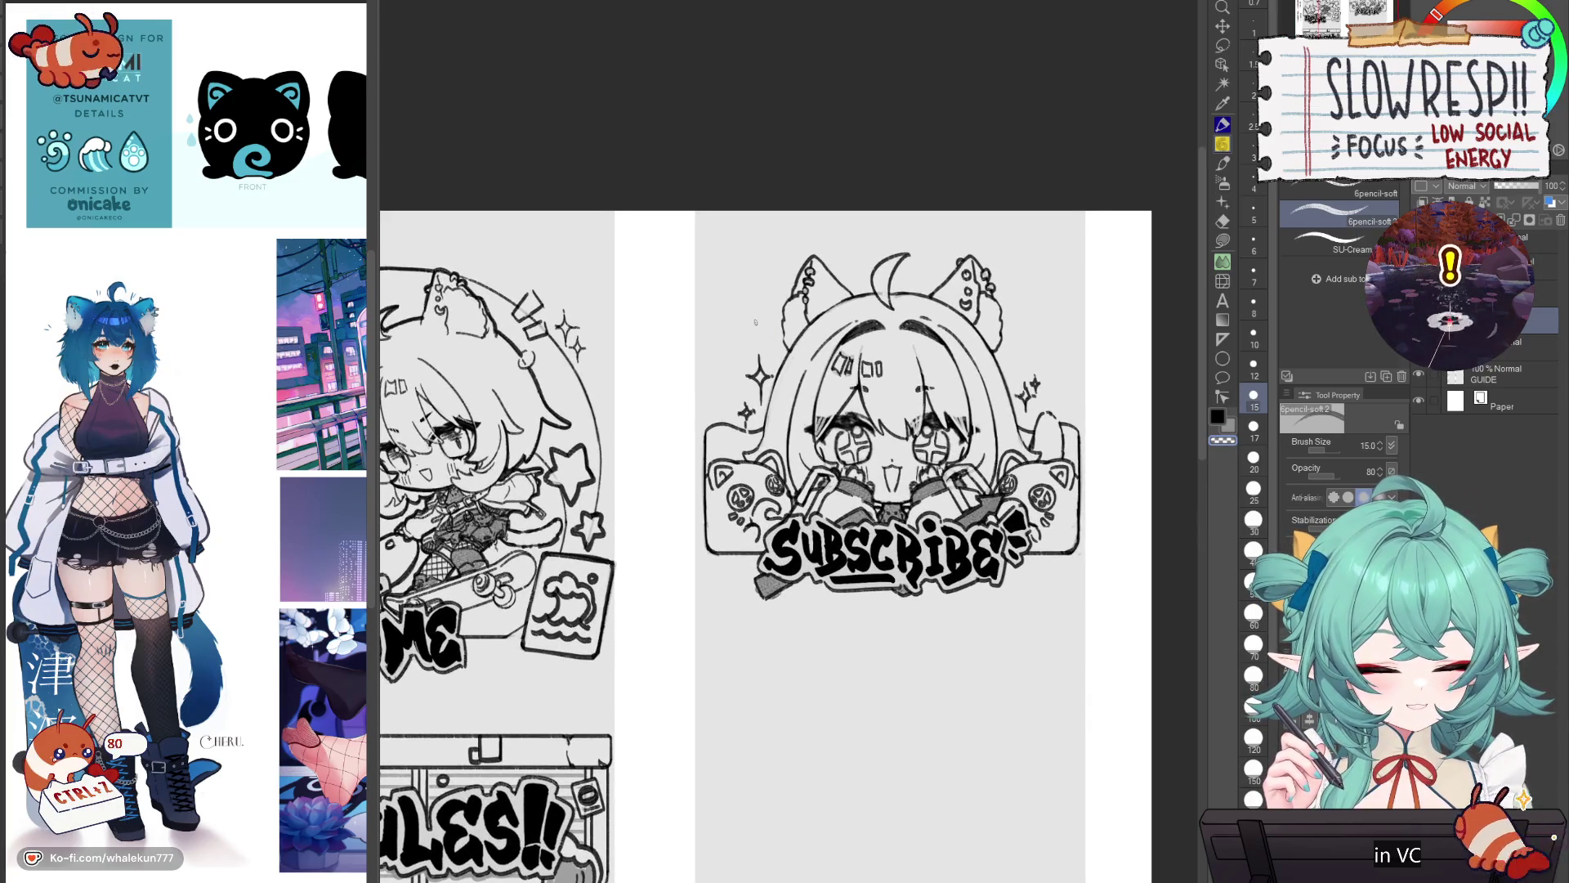
pyautogui.moveTo(751, 330); pyautogui.dragTo(732, 419)
pyautogui.hotkey('ctrl', 'z')
pyautogui.moveTo(767, 326)
pyautogui.mouseDown()
pyautogui.moveTo(734, 335)
pyautogui.moveTo(747, 342)
pyautogui.mouseUp()
pyautogui.hotkey('ctrl', 'z')
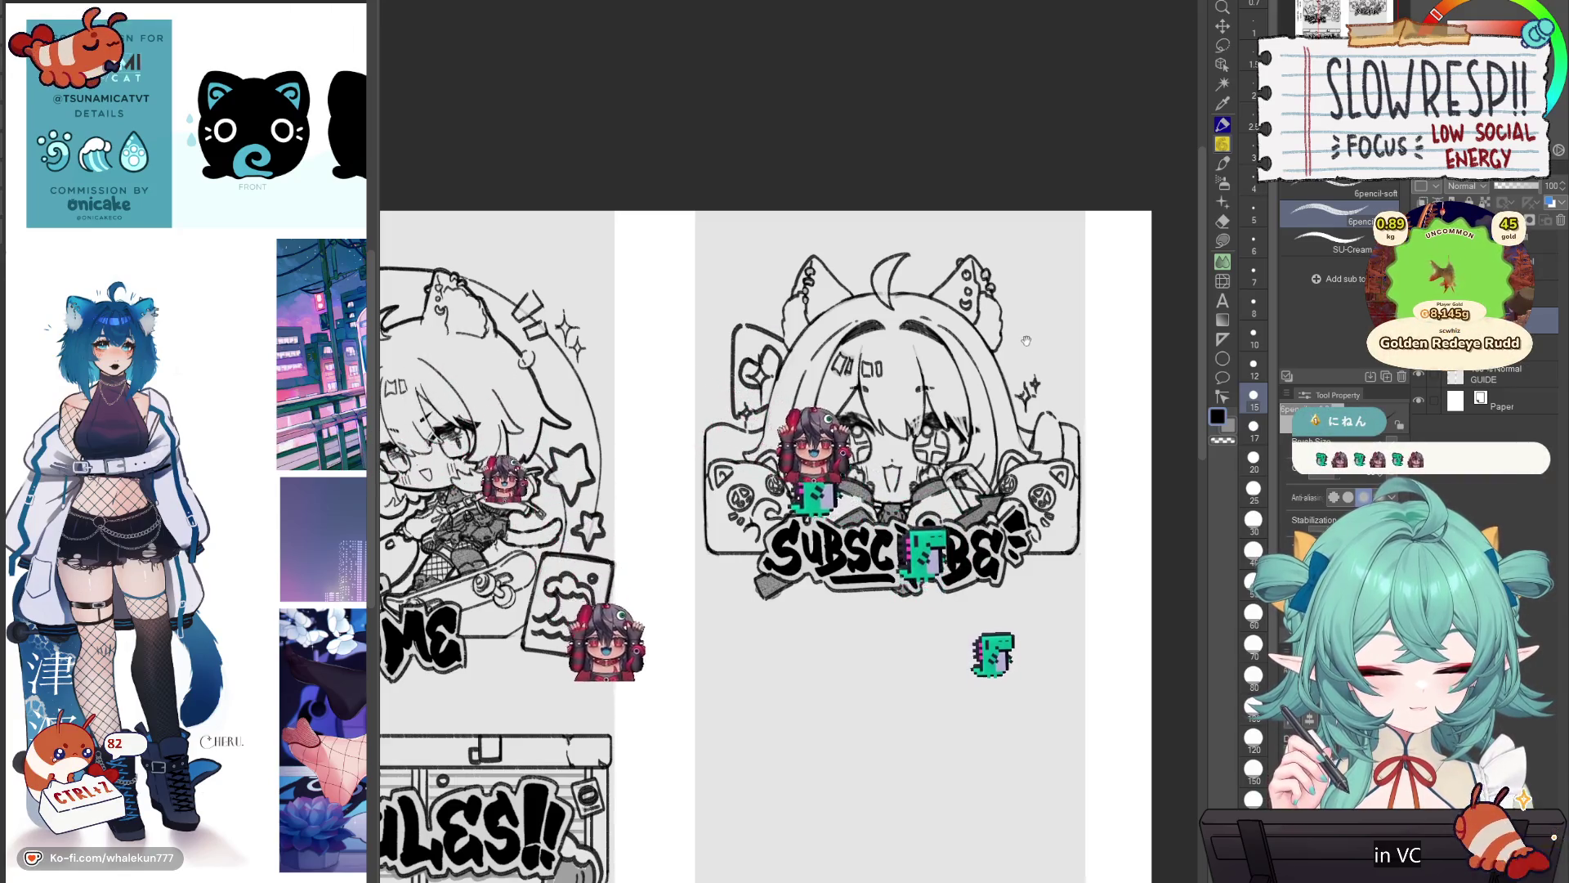
# Step: Undo the remaining trial strokes on the Subscribe chibi
pyautogui.scroll(-1, 766, 530)
pyautogui.hotkey('ctrl', 'z')
pyautogui.scroll(-5, 760, 531)
pyautogui.scroll(4, 761, 531)
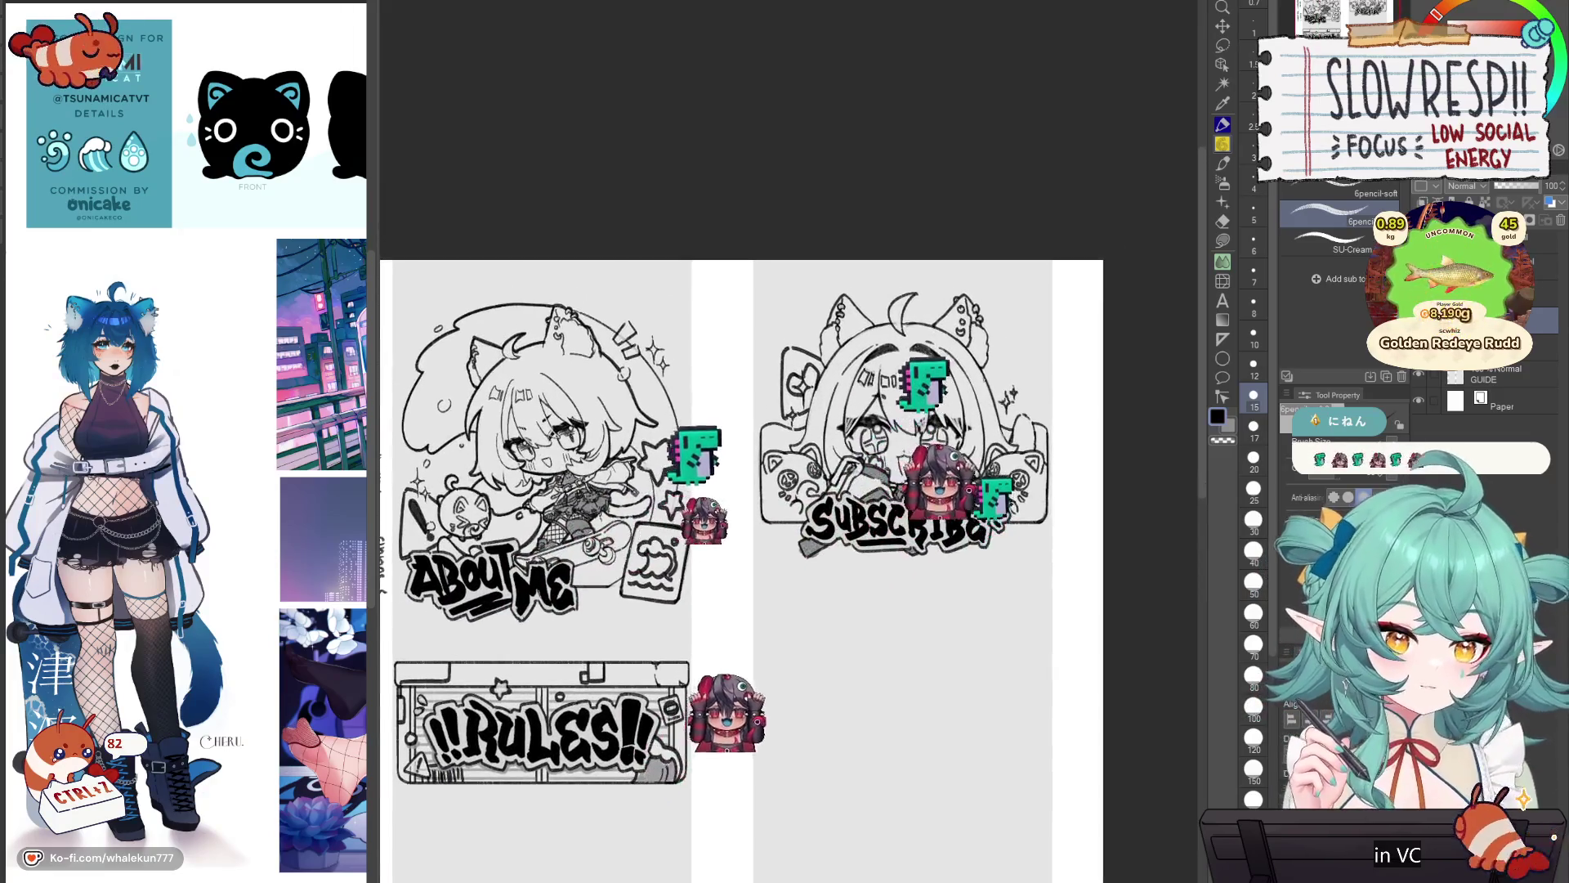
pyautogui.hotkey('ctrl', 'z')
pyautogui.hotkey('ctrl', 'z')
pyautogui.hotkey('ctrl', 'z')
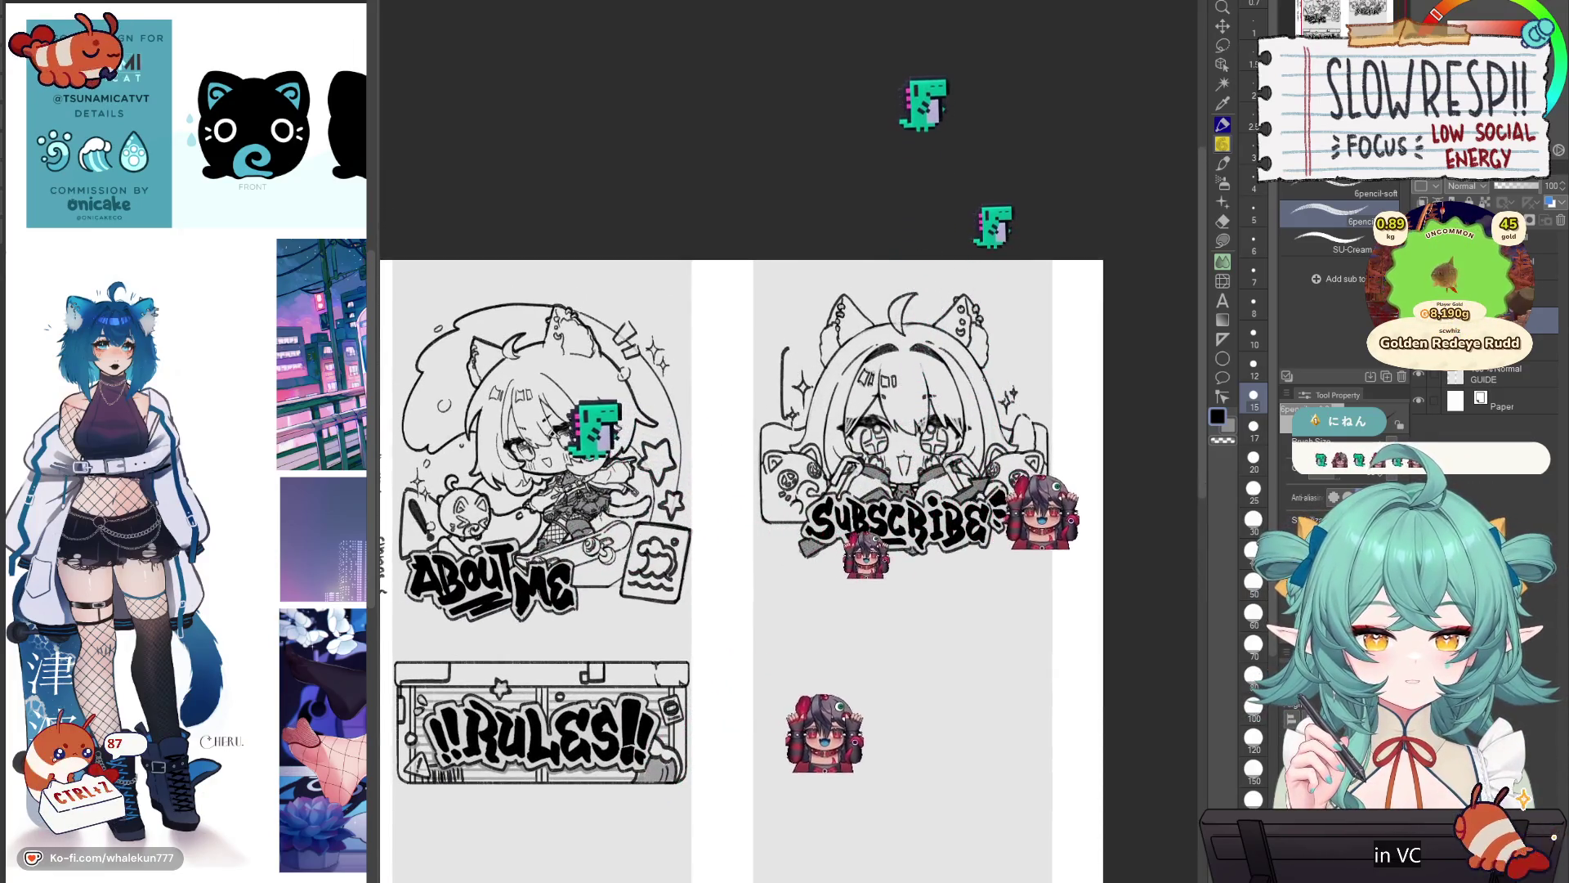
pyautogui.scroll(-3, 742, 572)
pyautogui.scroll(3, 817, 532)
# Step: Mirror the canvas, erase stray arc lines around the ABOUT ME circle, then flip back
pyautogui.press('h')
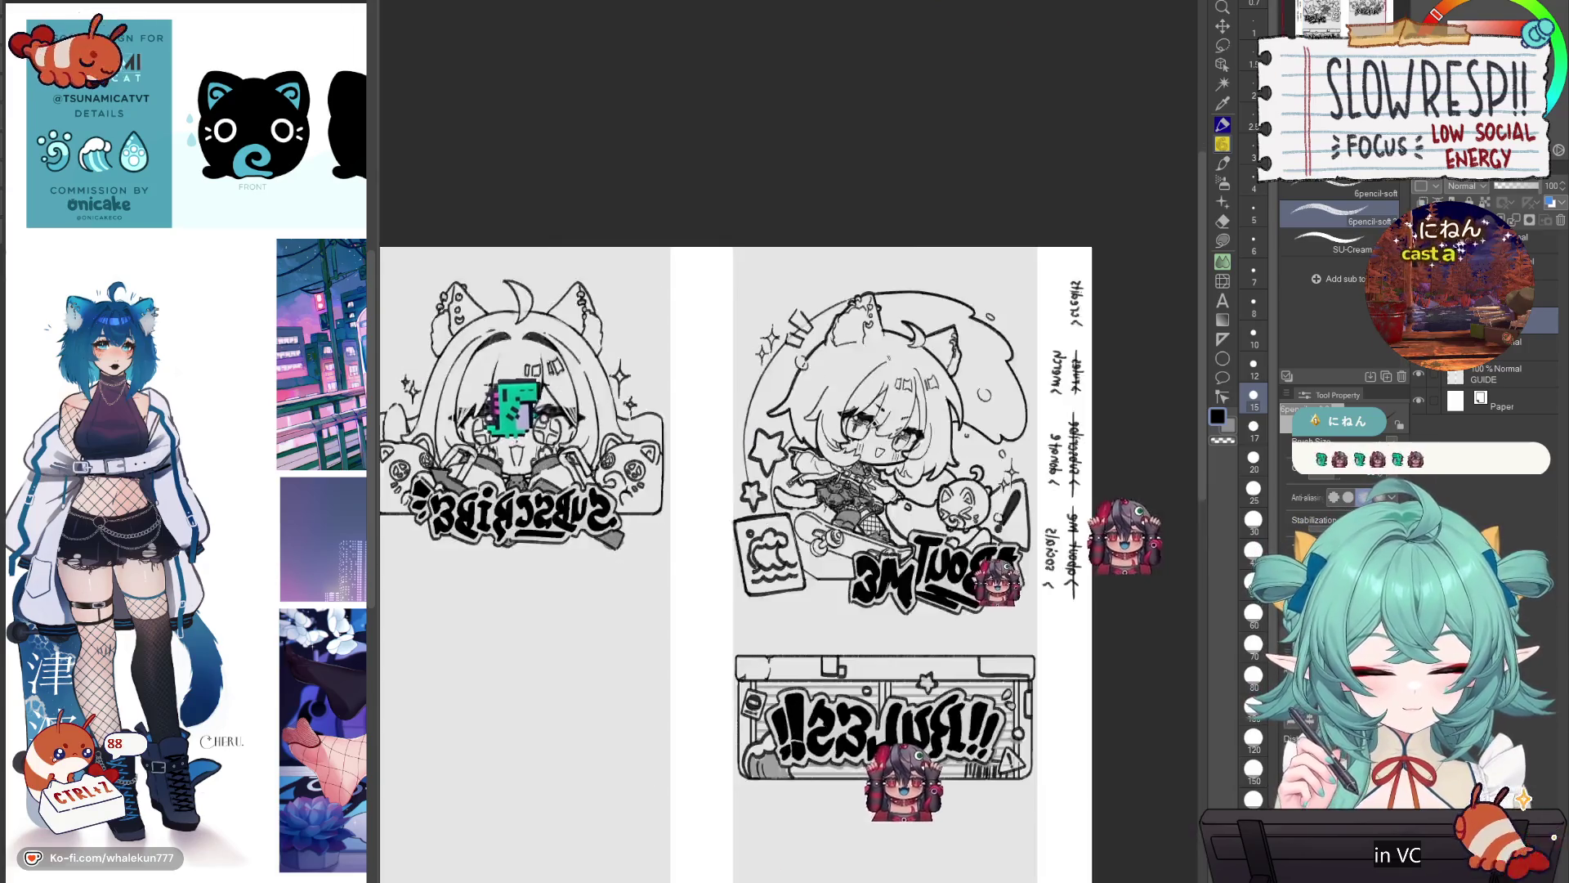
pyautogui.moveTo(649, 408); pyautogui.dragTo(975, 408)
pyautogui.scroll(2, 975, 408)
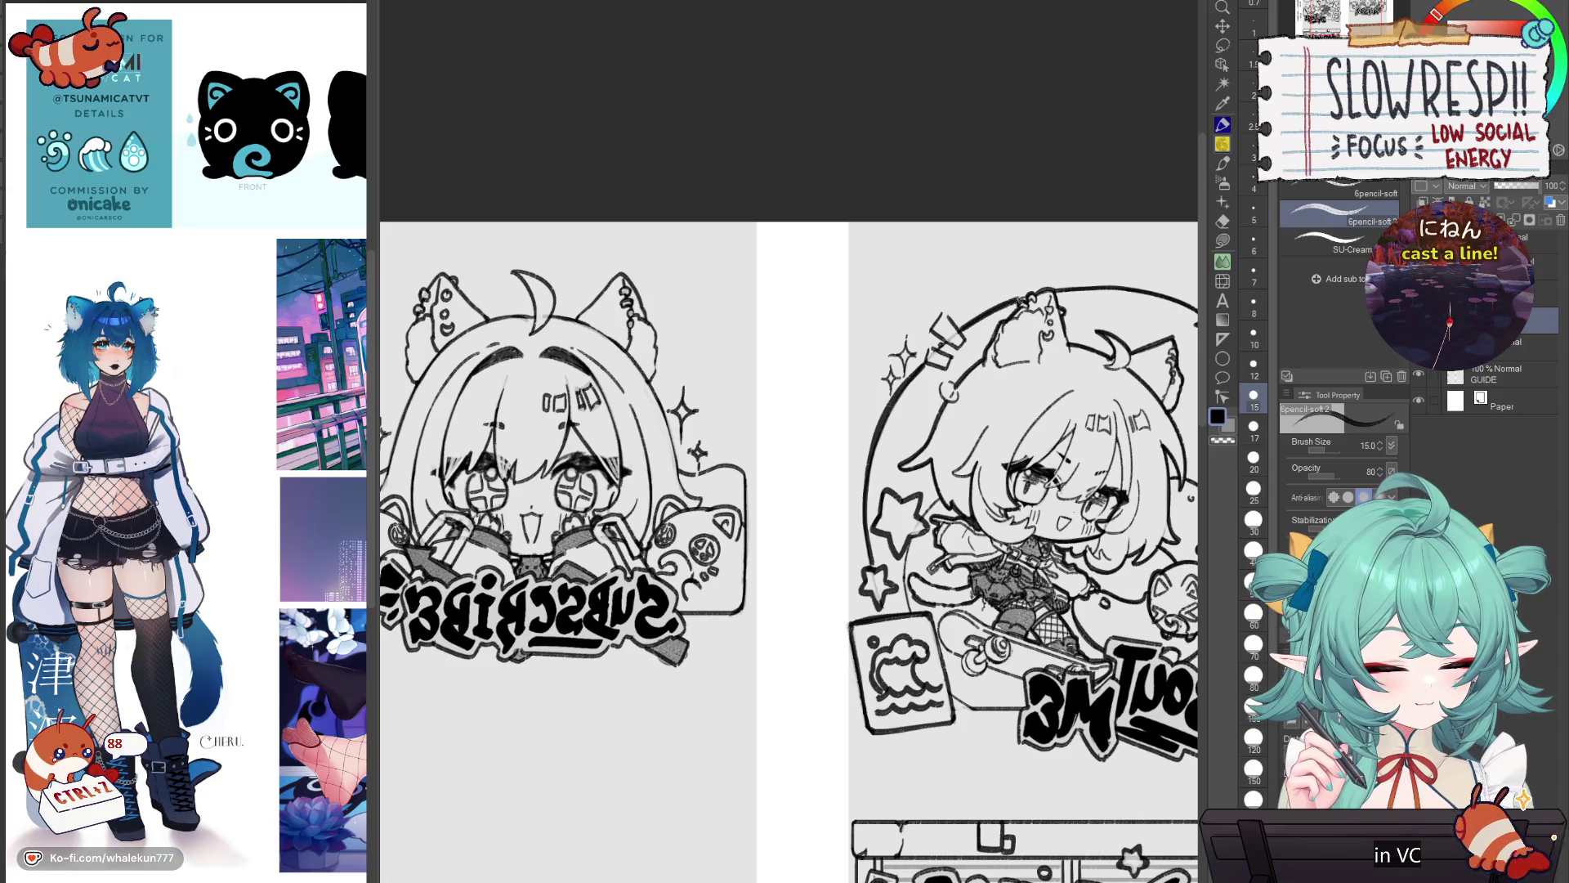
pyautogui.press('c')
pyautogui.moveTo(899, 380); pyautogui.dragTo(870, 449)
pyautogui.moveTo(872, 445); pyautogui.dragTo(869, 479)
pyautogui.moveTo(897, 393); pyautogui.dragTo(875, 435)
pyautogui.press('h')
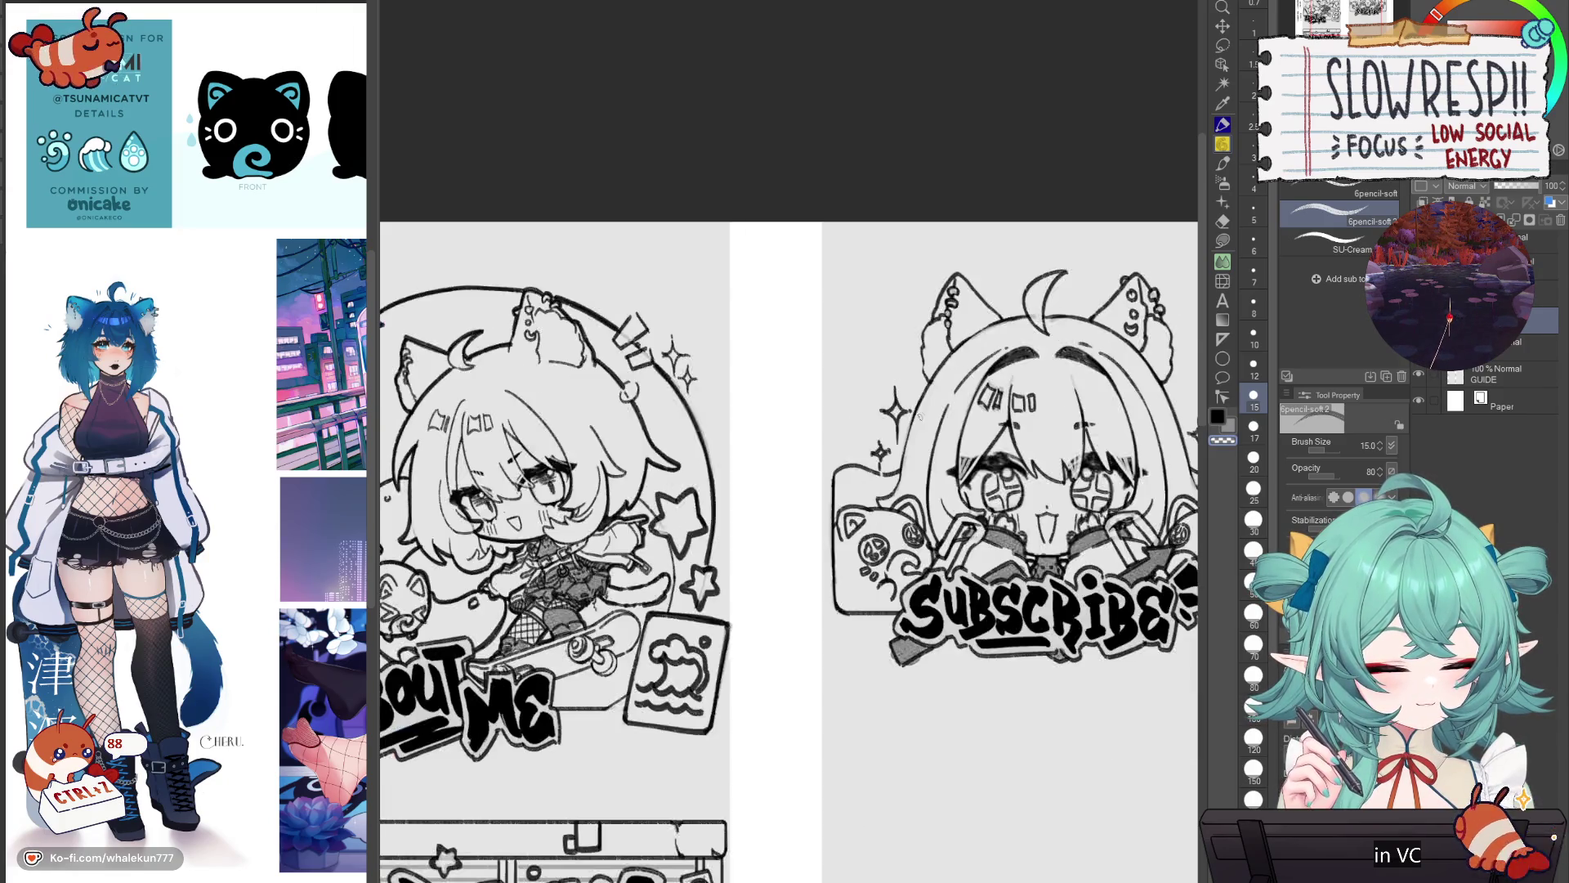
pyautogui.scroll(1, 909, 503)
pyautogui.moveTo(909, 503); pyautogui.dragTo(1073, 413)
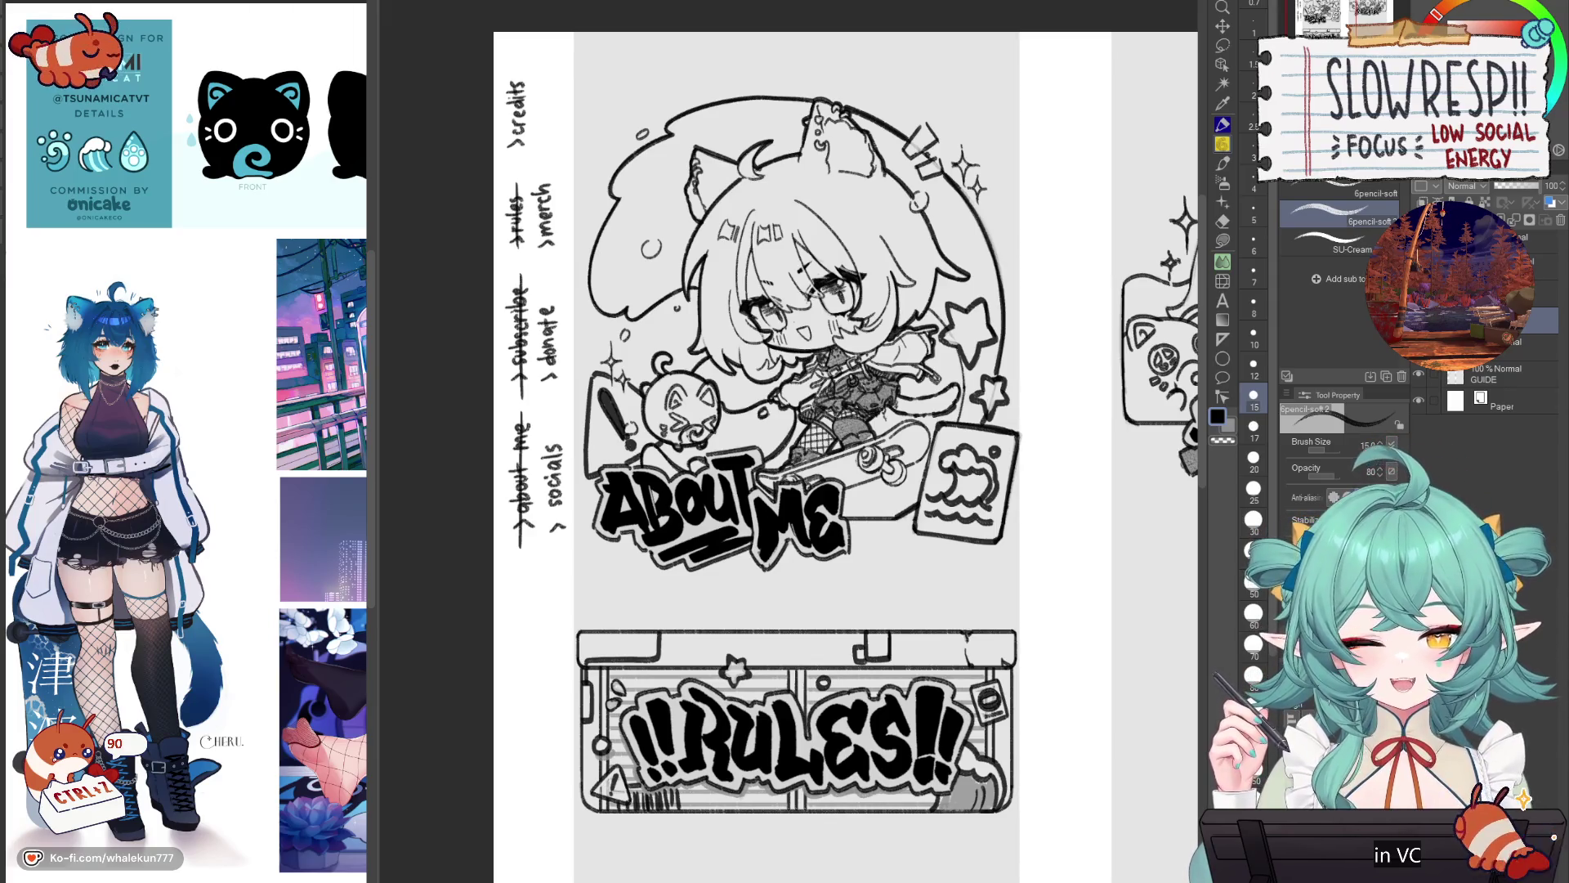
# Step: Add a short grey soft-pencil mark near the top edge of the RULES banner
pyautogui.moveTo(674, 633); pyautogui.dragTo(670, 666)
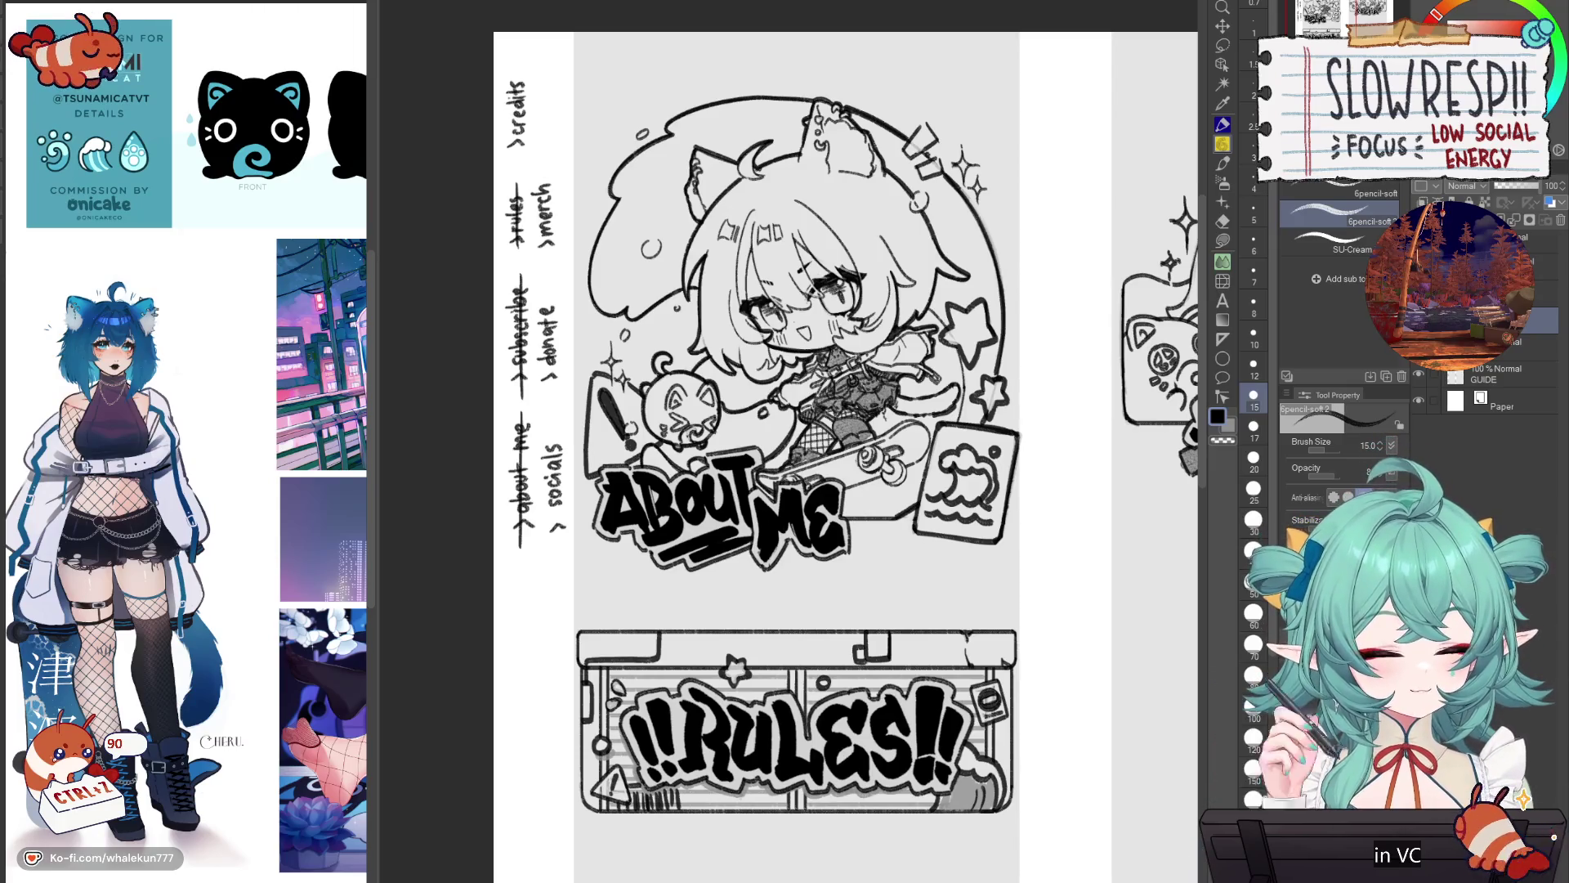
pyautogui.scroll(-2, 960, 718)
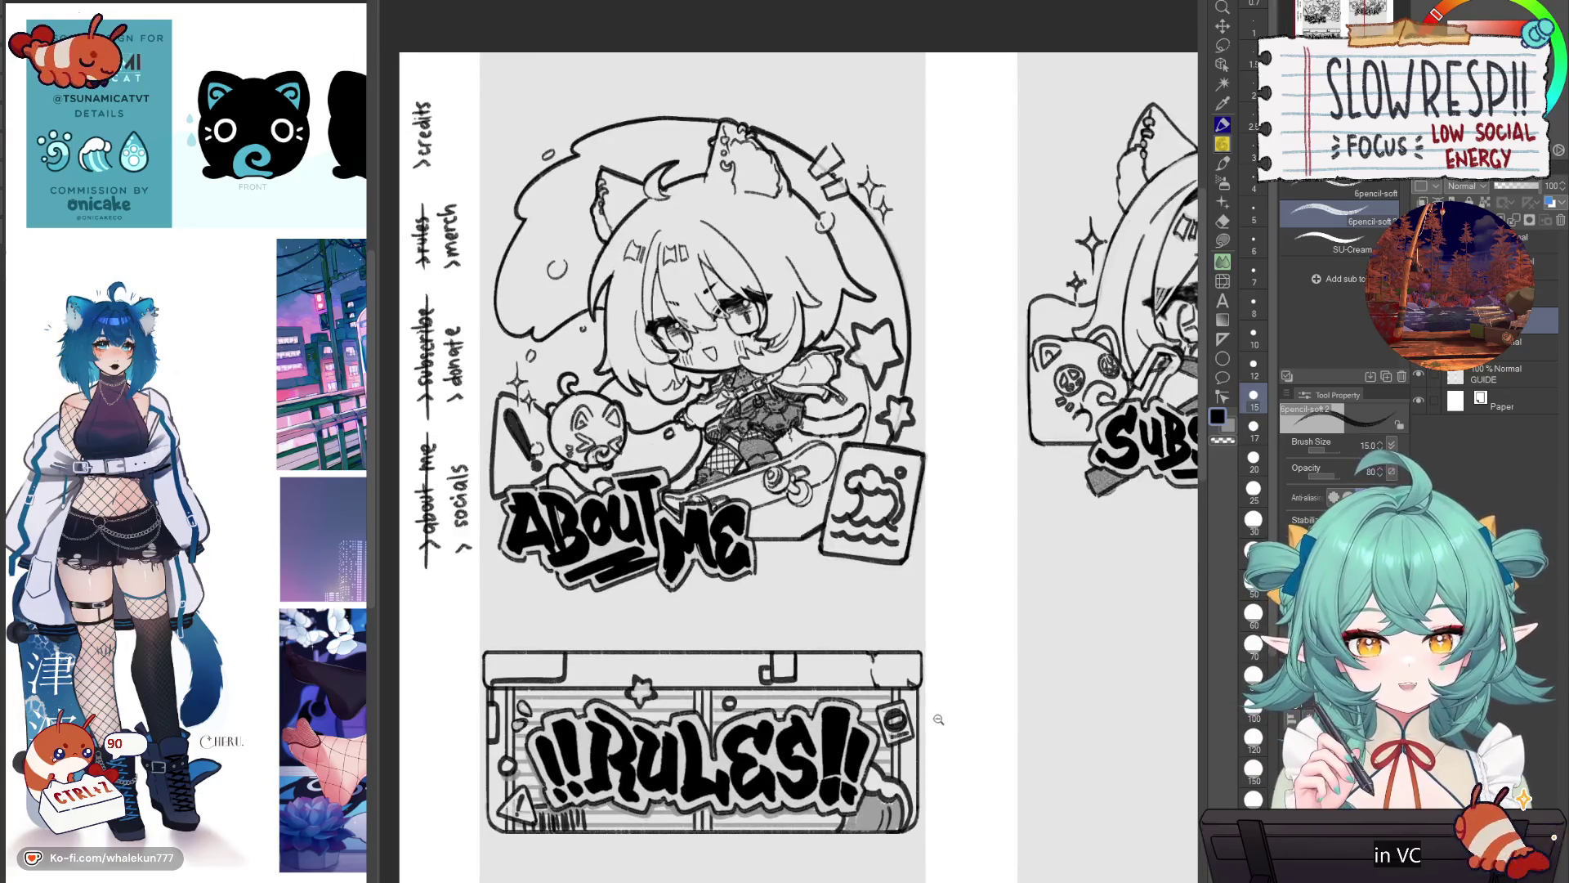
pyautogui.scroll(-1, 929, 719)
pyautogui.moveTo(789, 638); pyautogui.dragTo(729, 588)
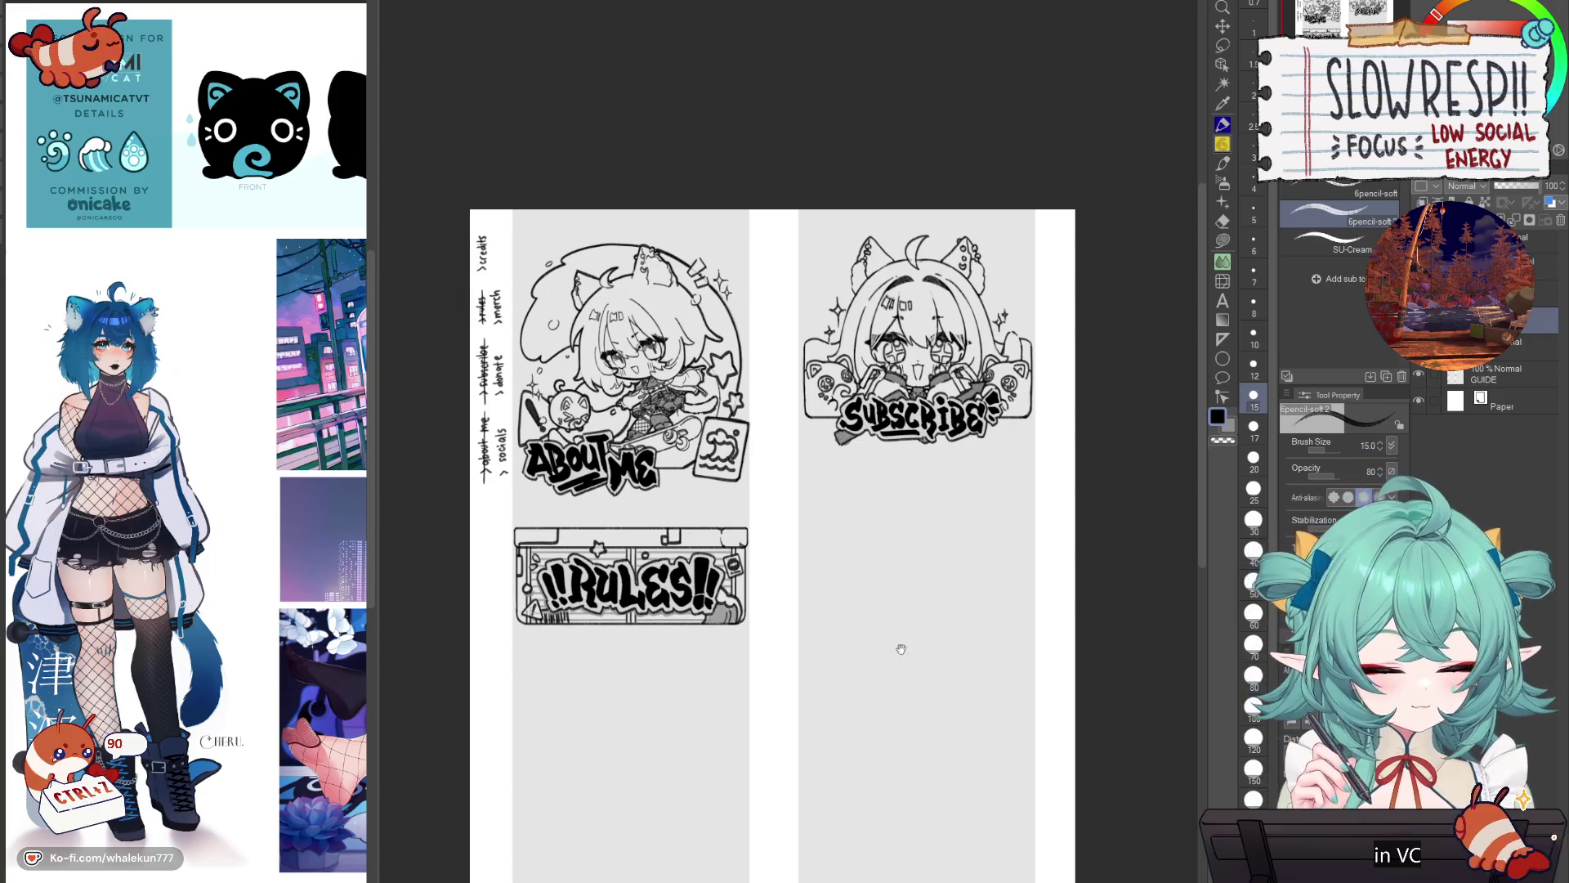
pyautogui.moveTo(901, 648); pyautogui.dragTo(974, 648)
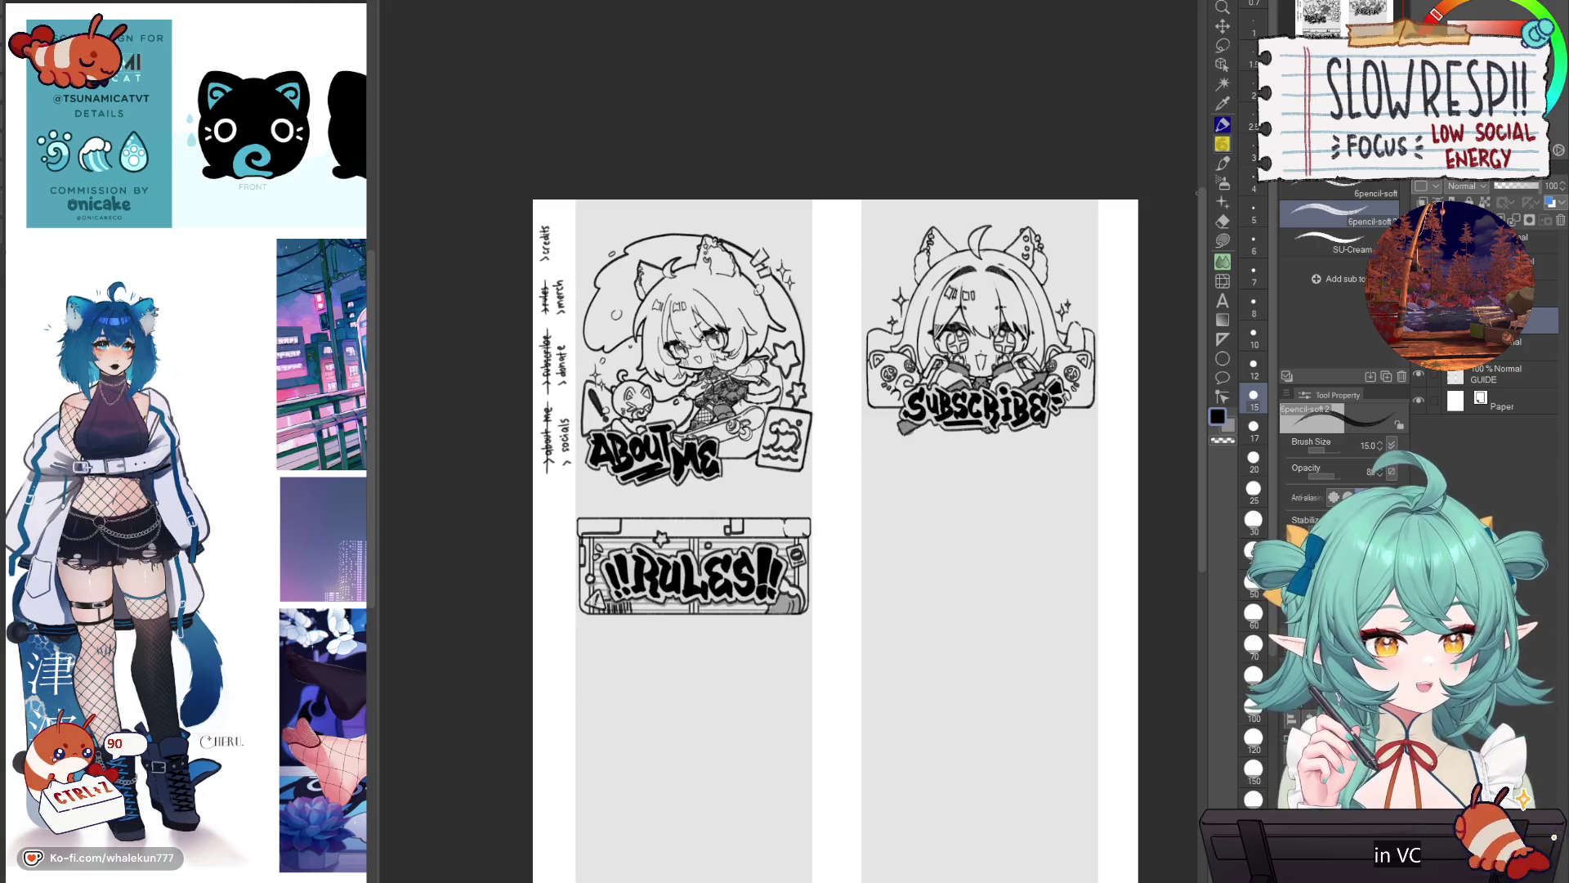
pyautogui.moveTo(921, 729)
pyautogui.mouseDown()
pyautogui.moveTo(928, 588)
pyautogui.moveTo(931, 659)
pyautogui.mouseUp()
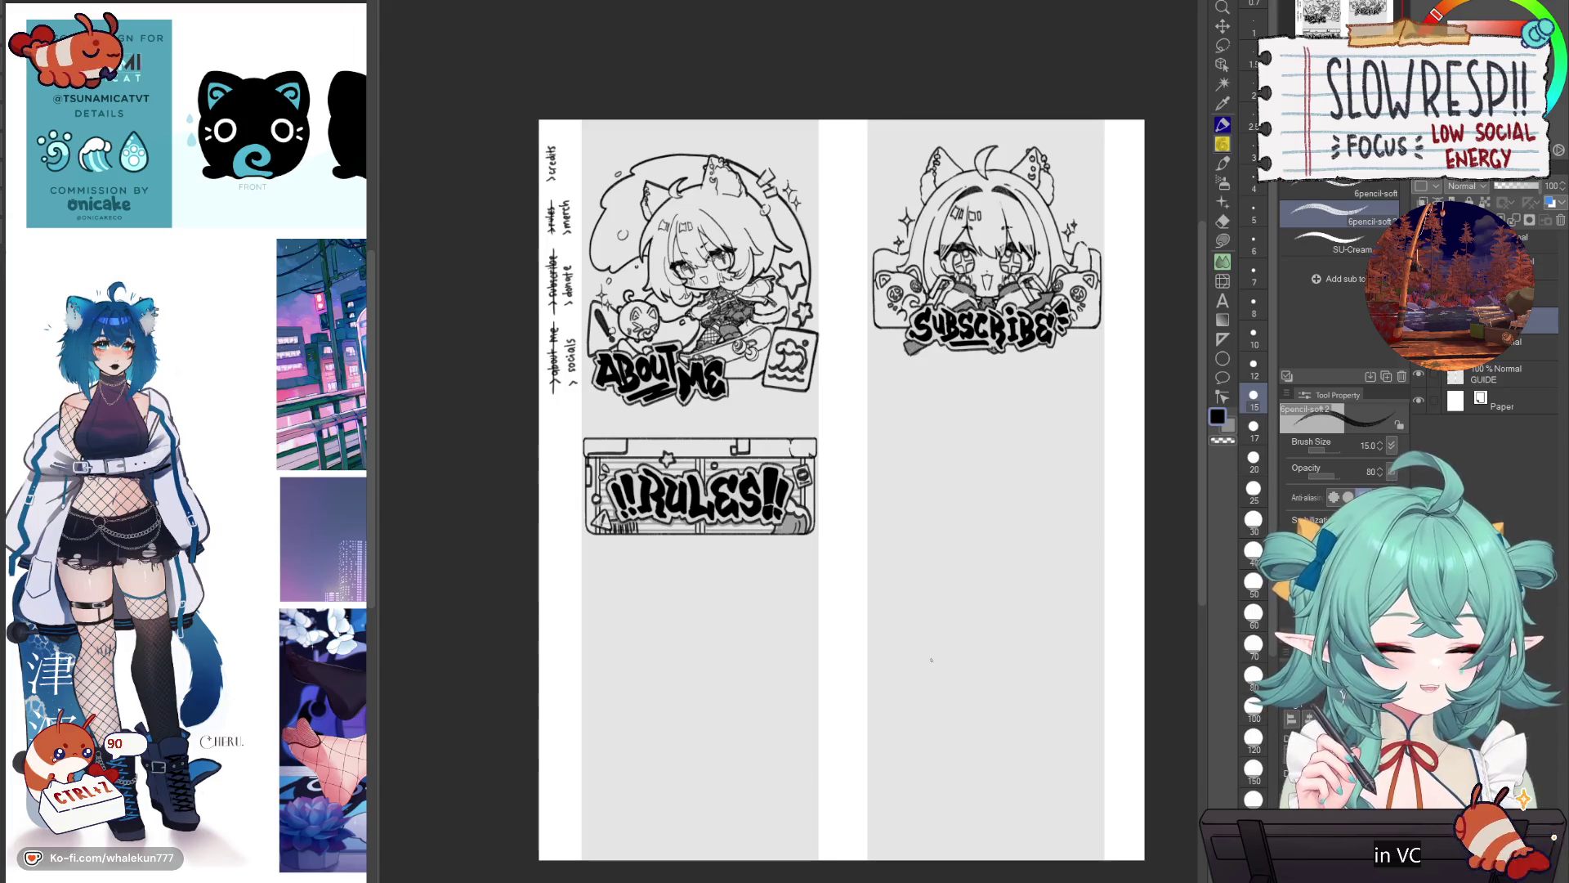
pyautogui.moveTo(989, 595); pyautogui.dragTo(953, 602)
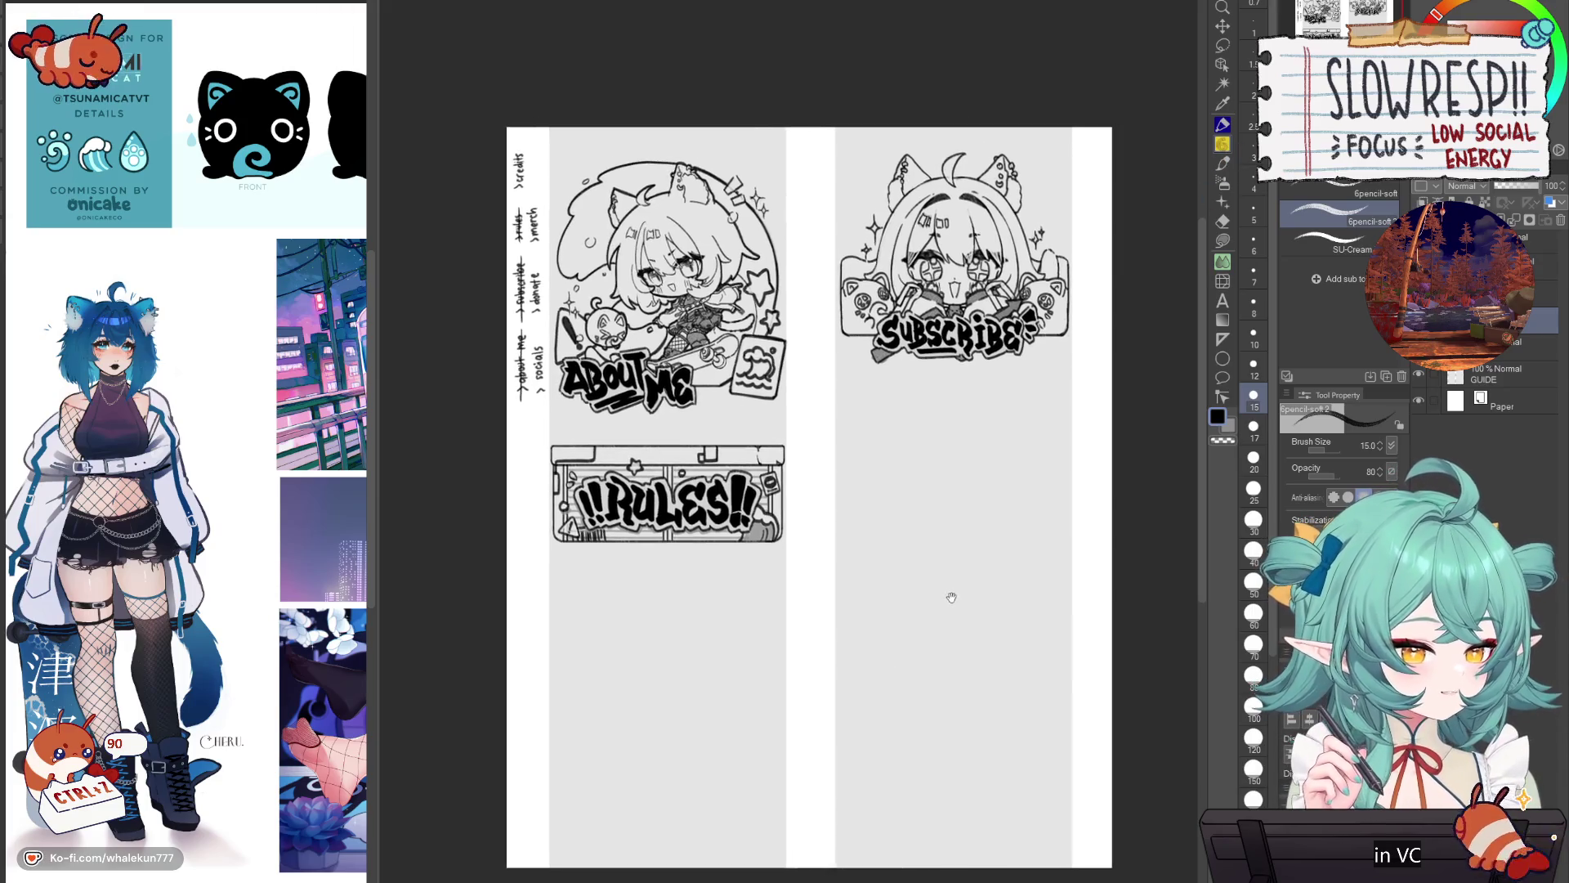
pyautogui.click(1418, 343)
pyautogui.click(1418, 343)
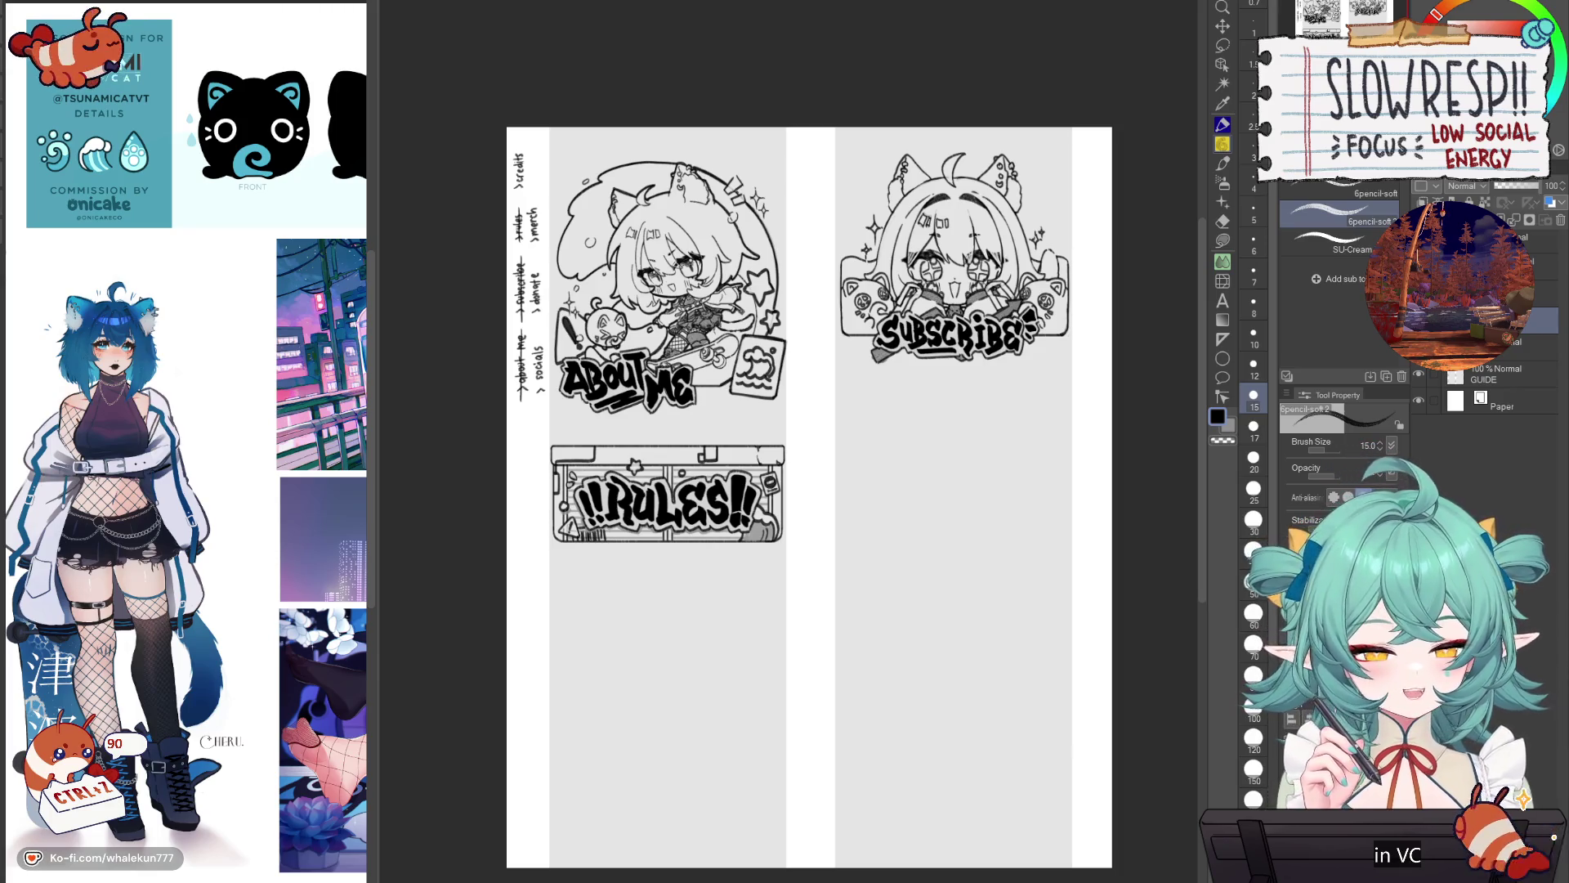
pyautogui.scroll(3, 952, 595)
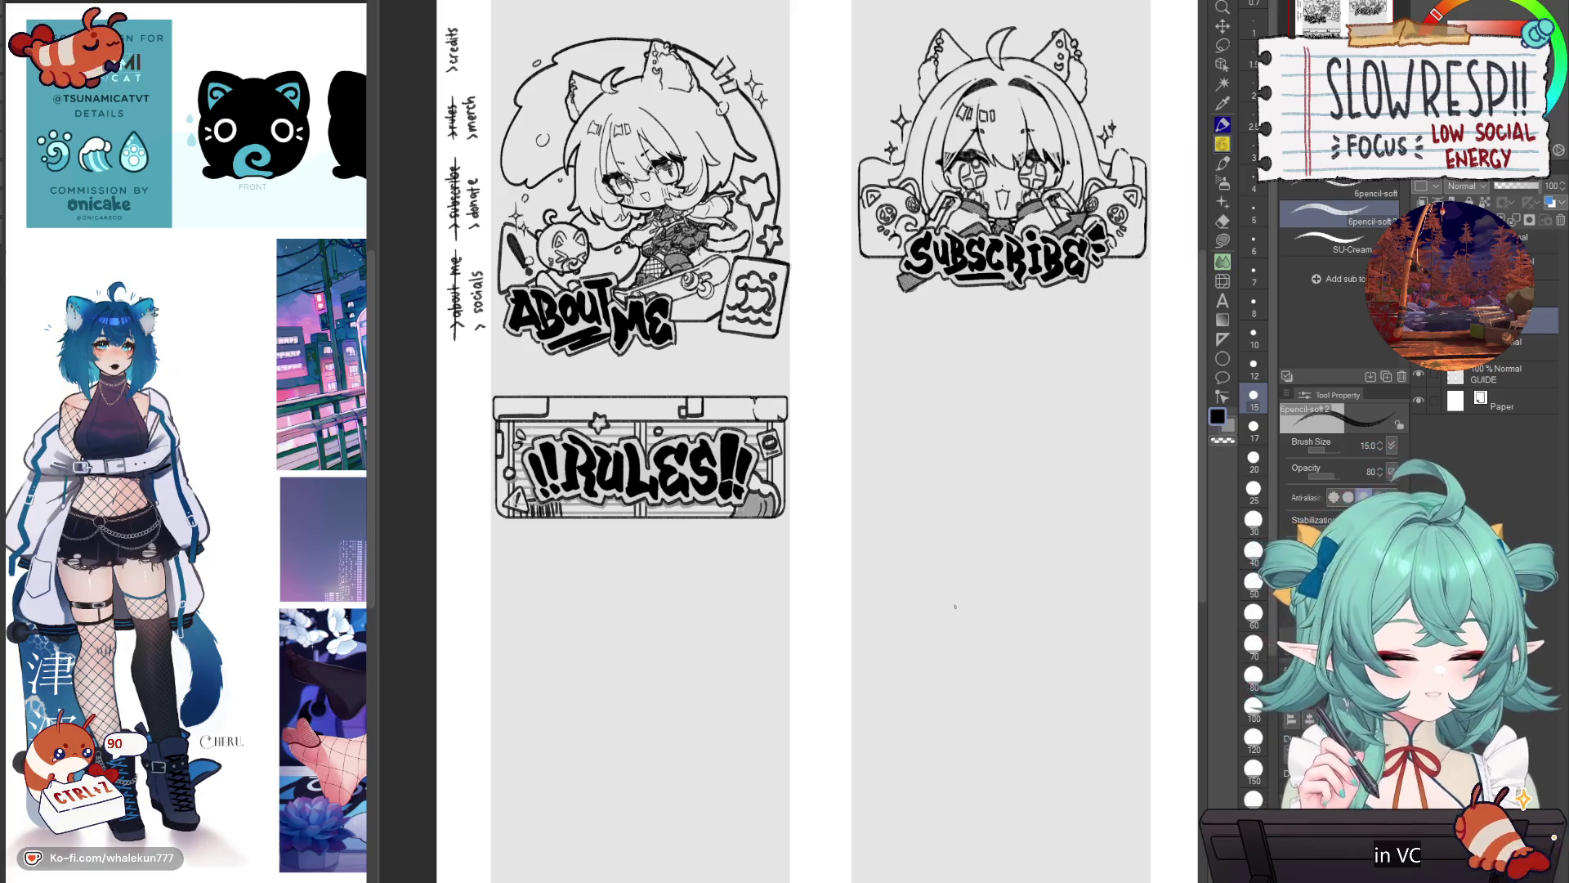
pyautogui.scroll(-2, 883, 572)
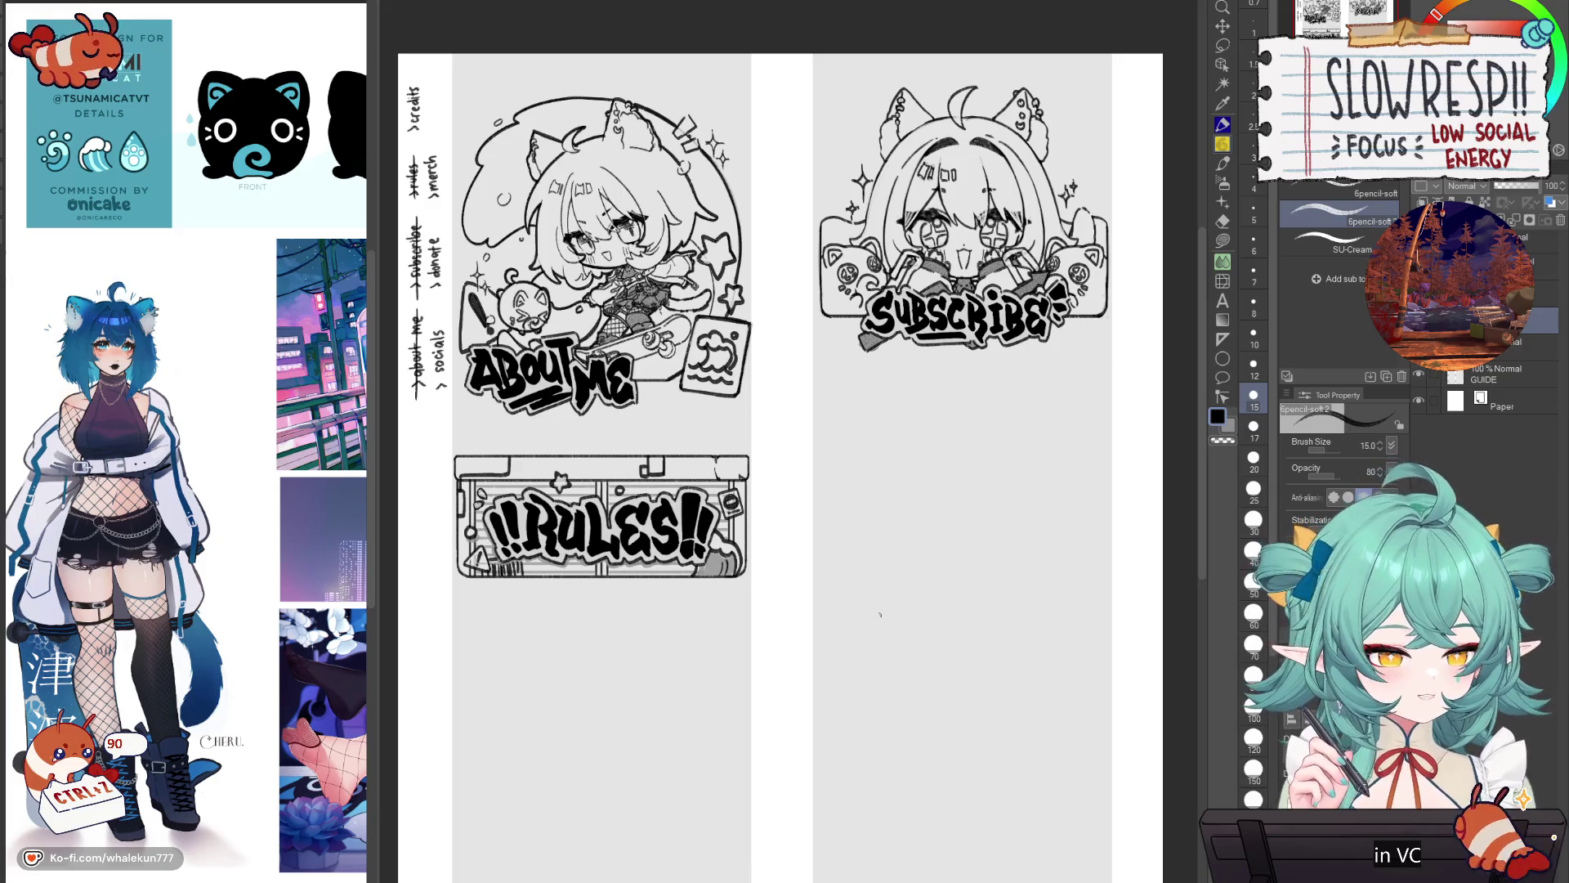
pyautogui.hscroll(1, 953, 630)
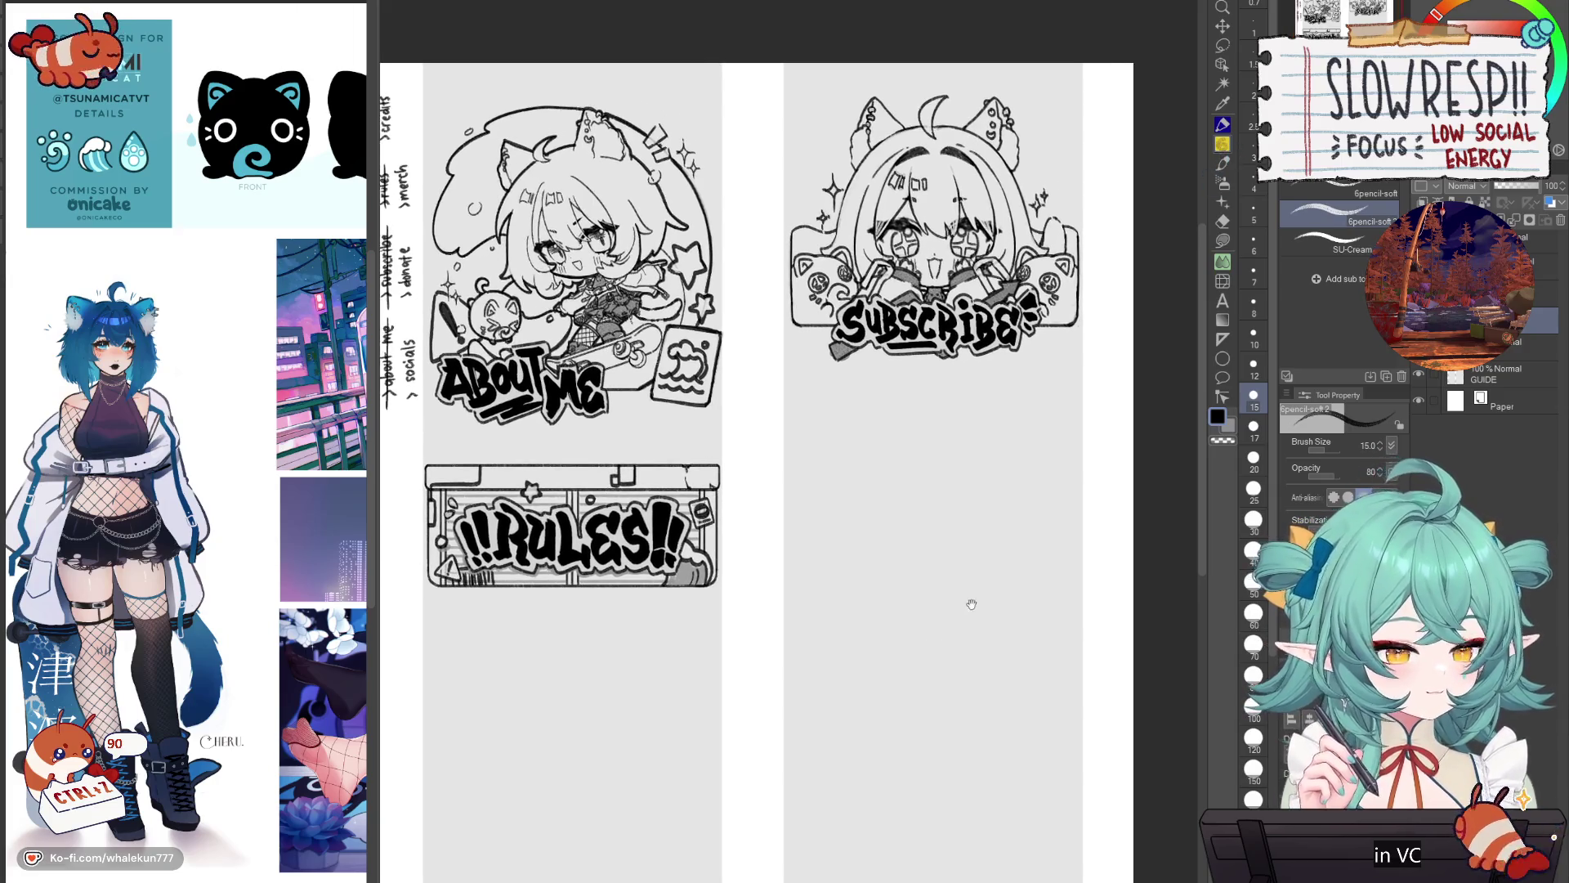
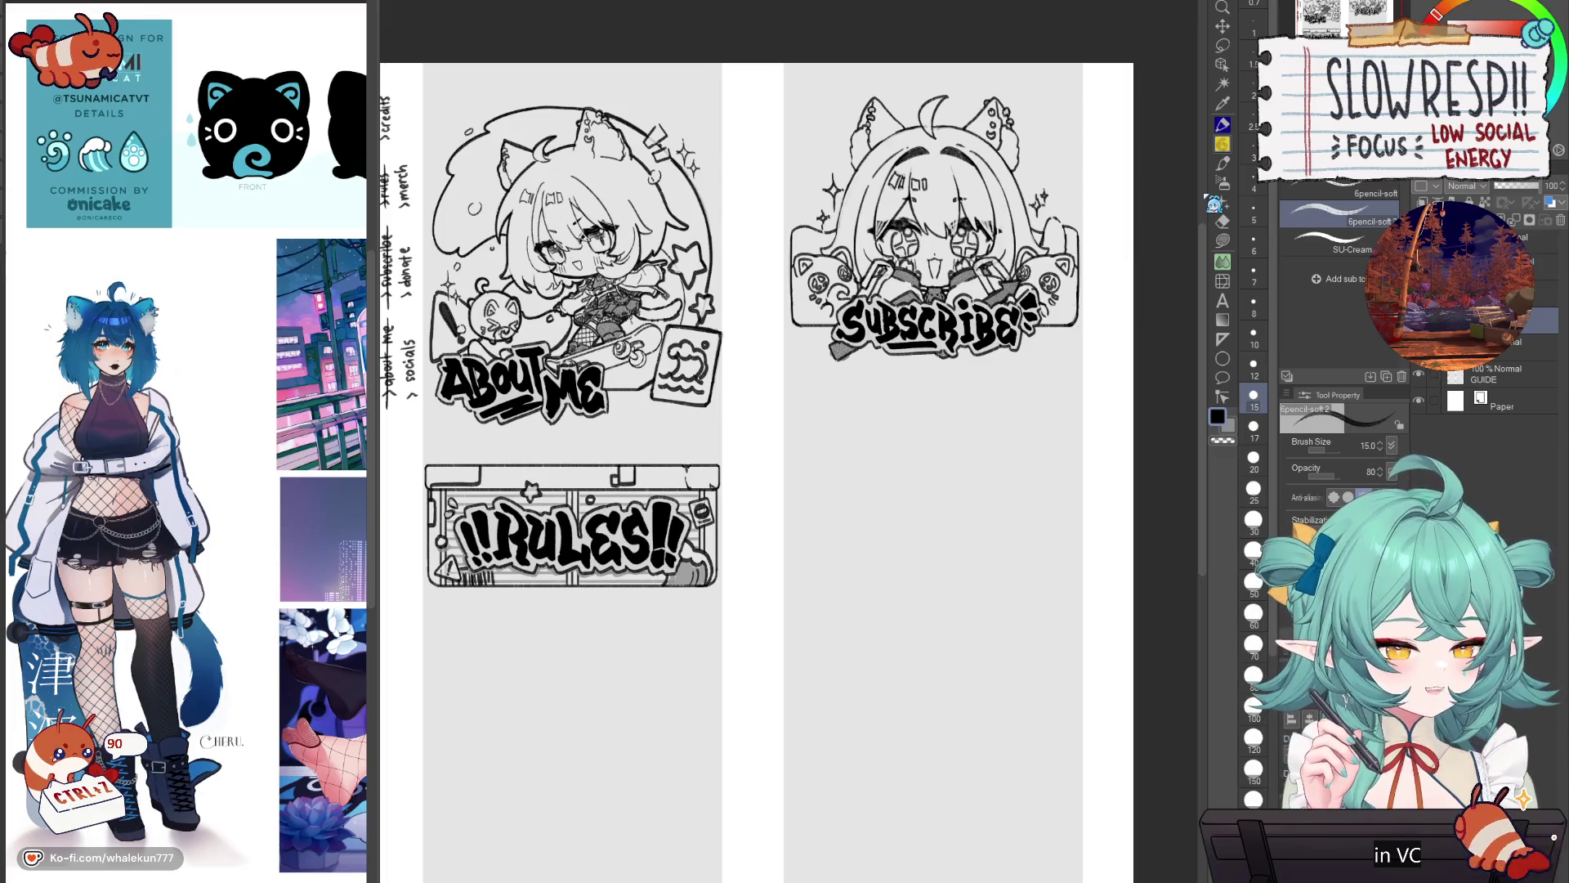
# Step: Lasso the Subscribe sketch and move it below the Rules panel
pyautogui.moveTo(912, 626); pyautogui.dragTo(961, 613)
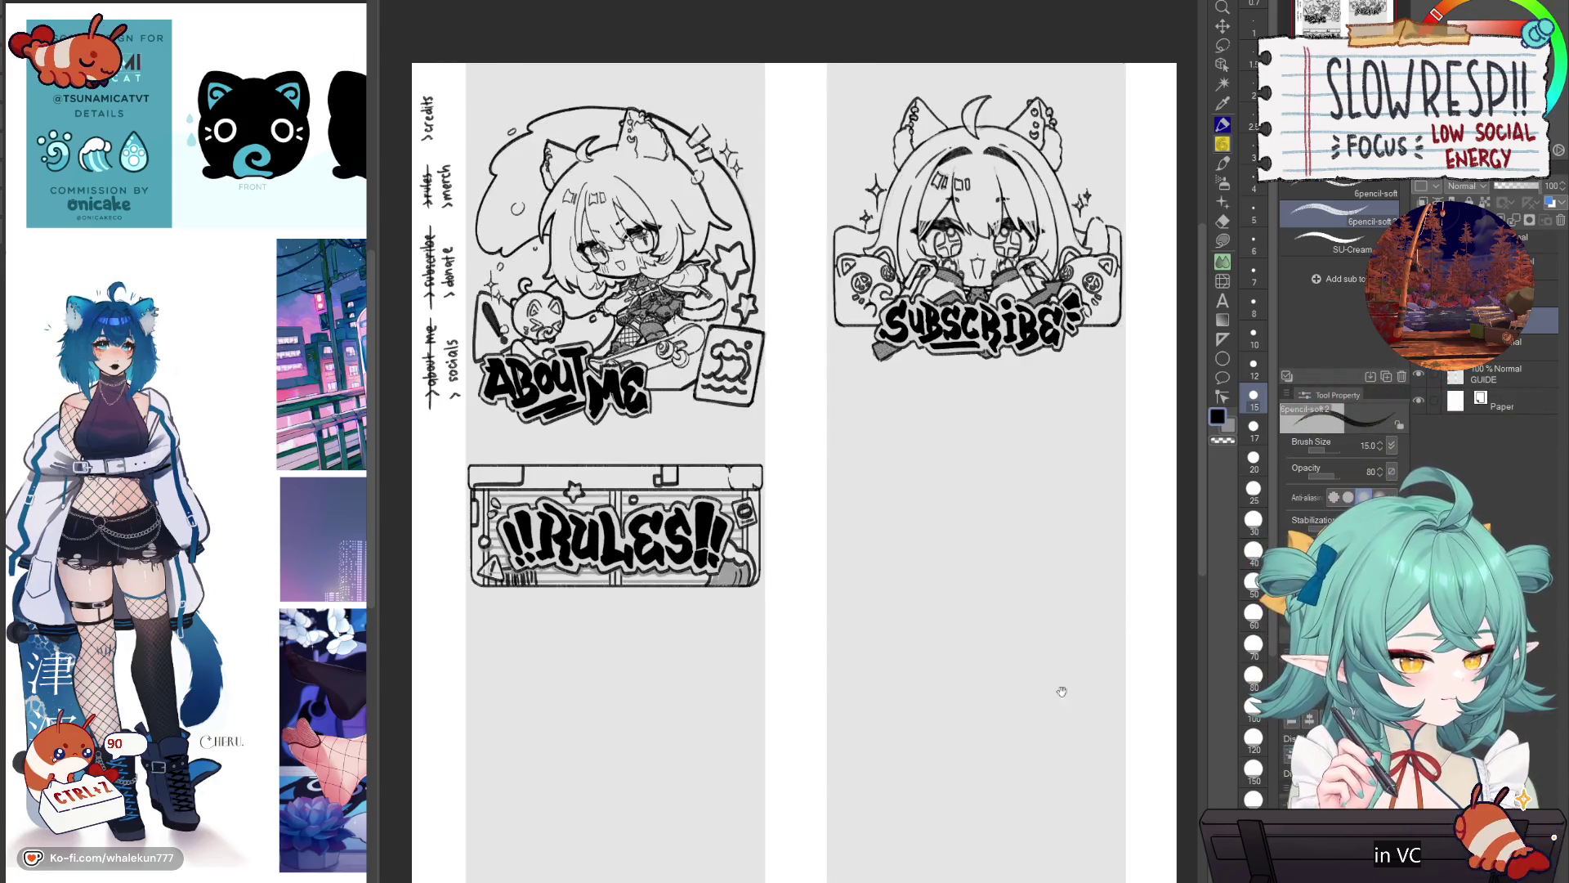
pyautogui.moveTo(1062, 692); pyautogui.dragTo(927, 615)
pyautogui.hotkey('ctrl', '0')
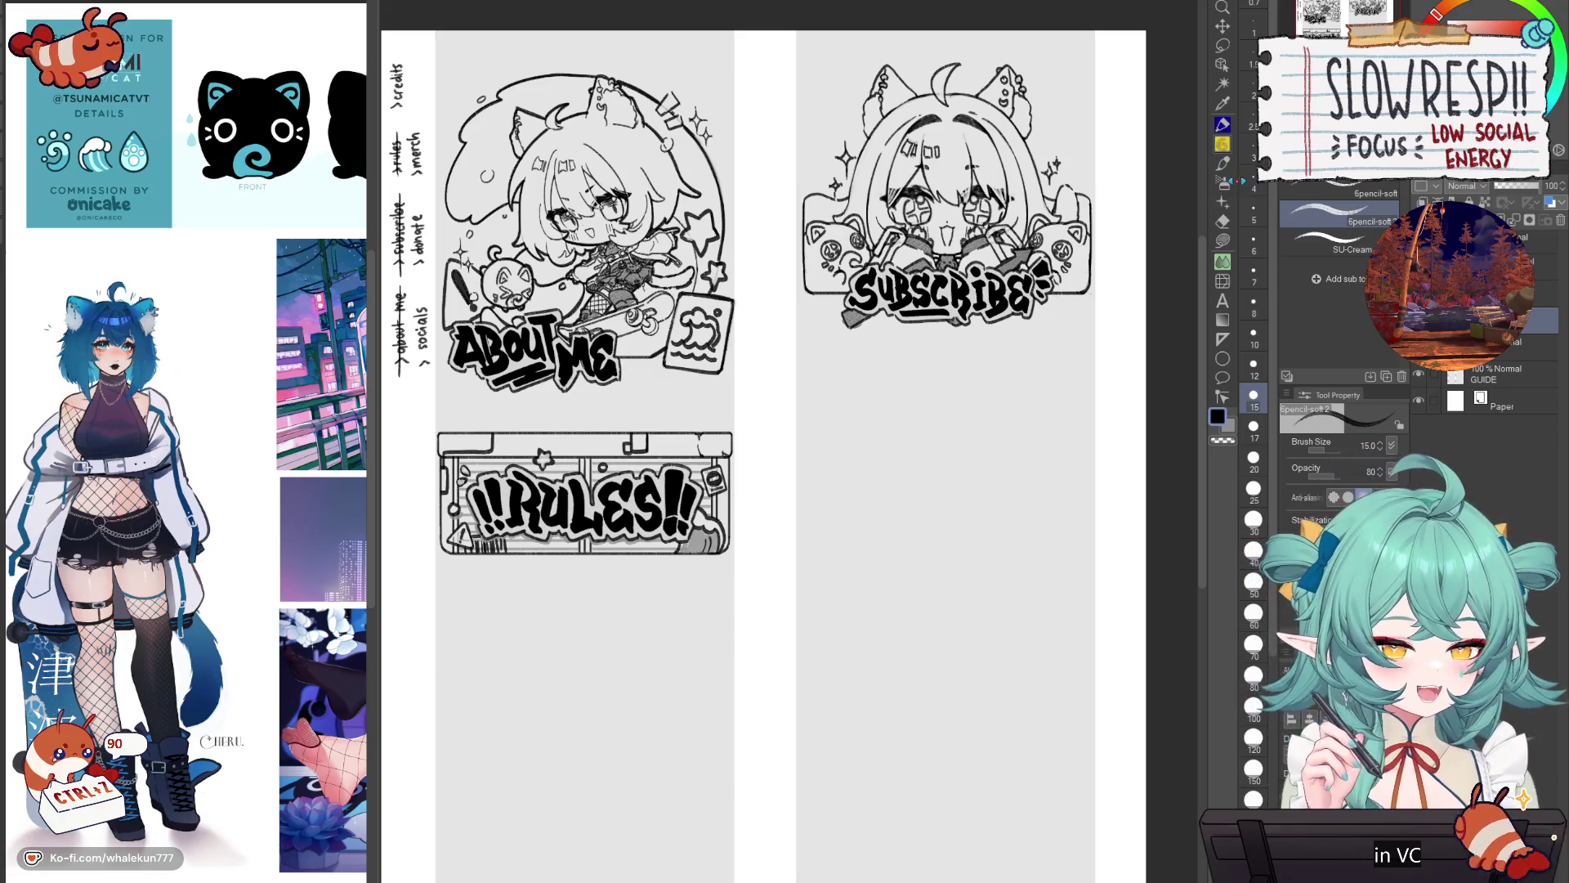
pyautogui.scroll(1, 960, 540)
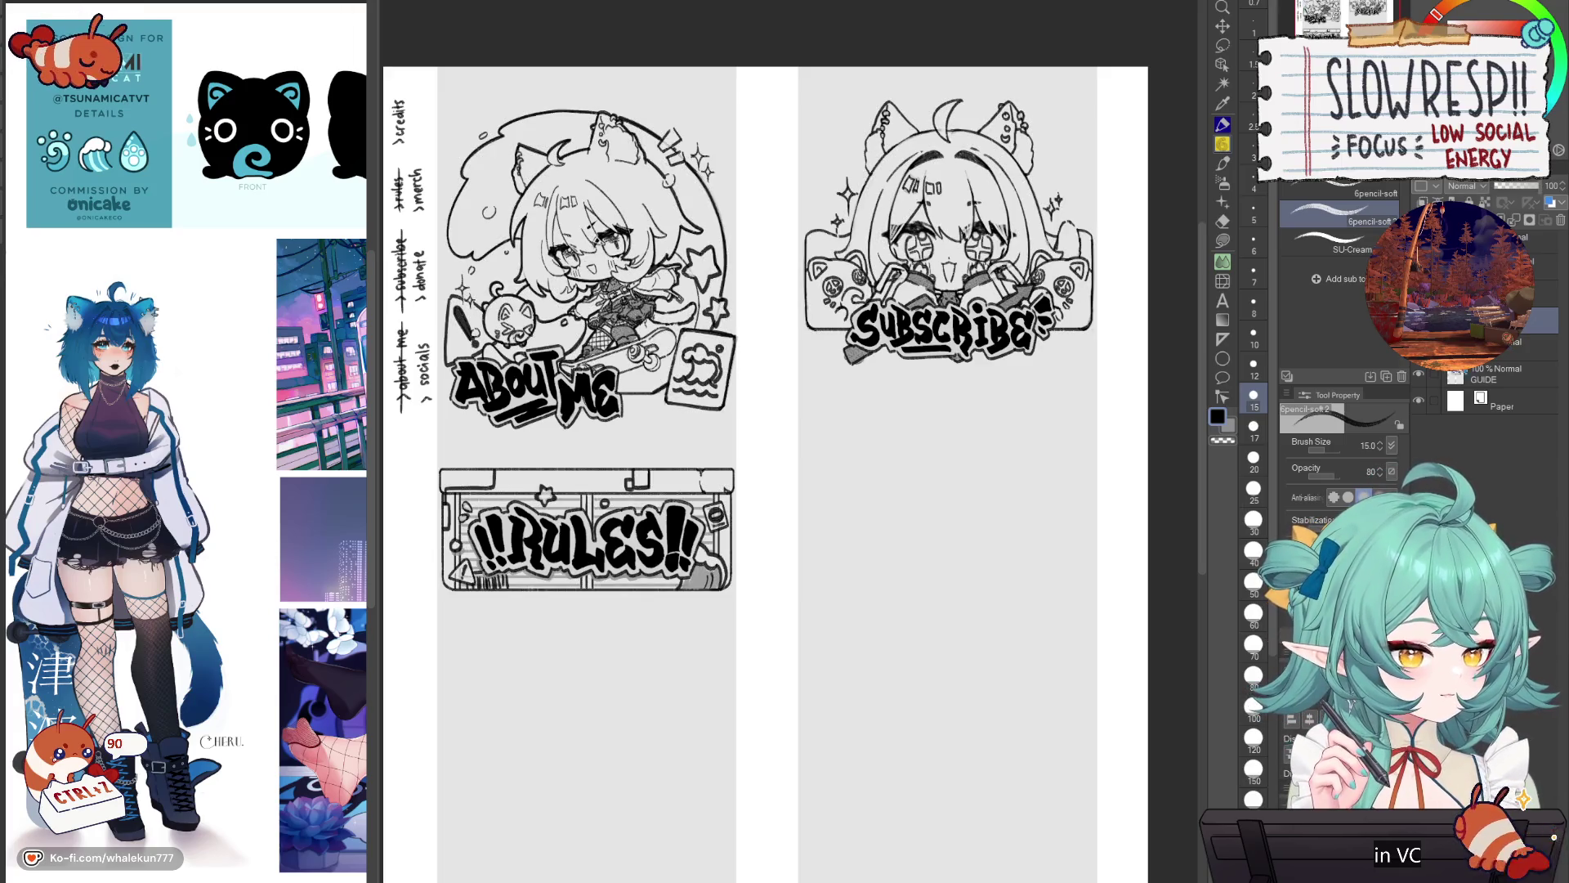
pyautogui.moveTo(1045, 672); pyautogui.dragTo(1078, 663)
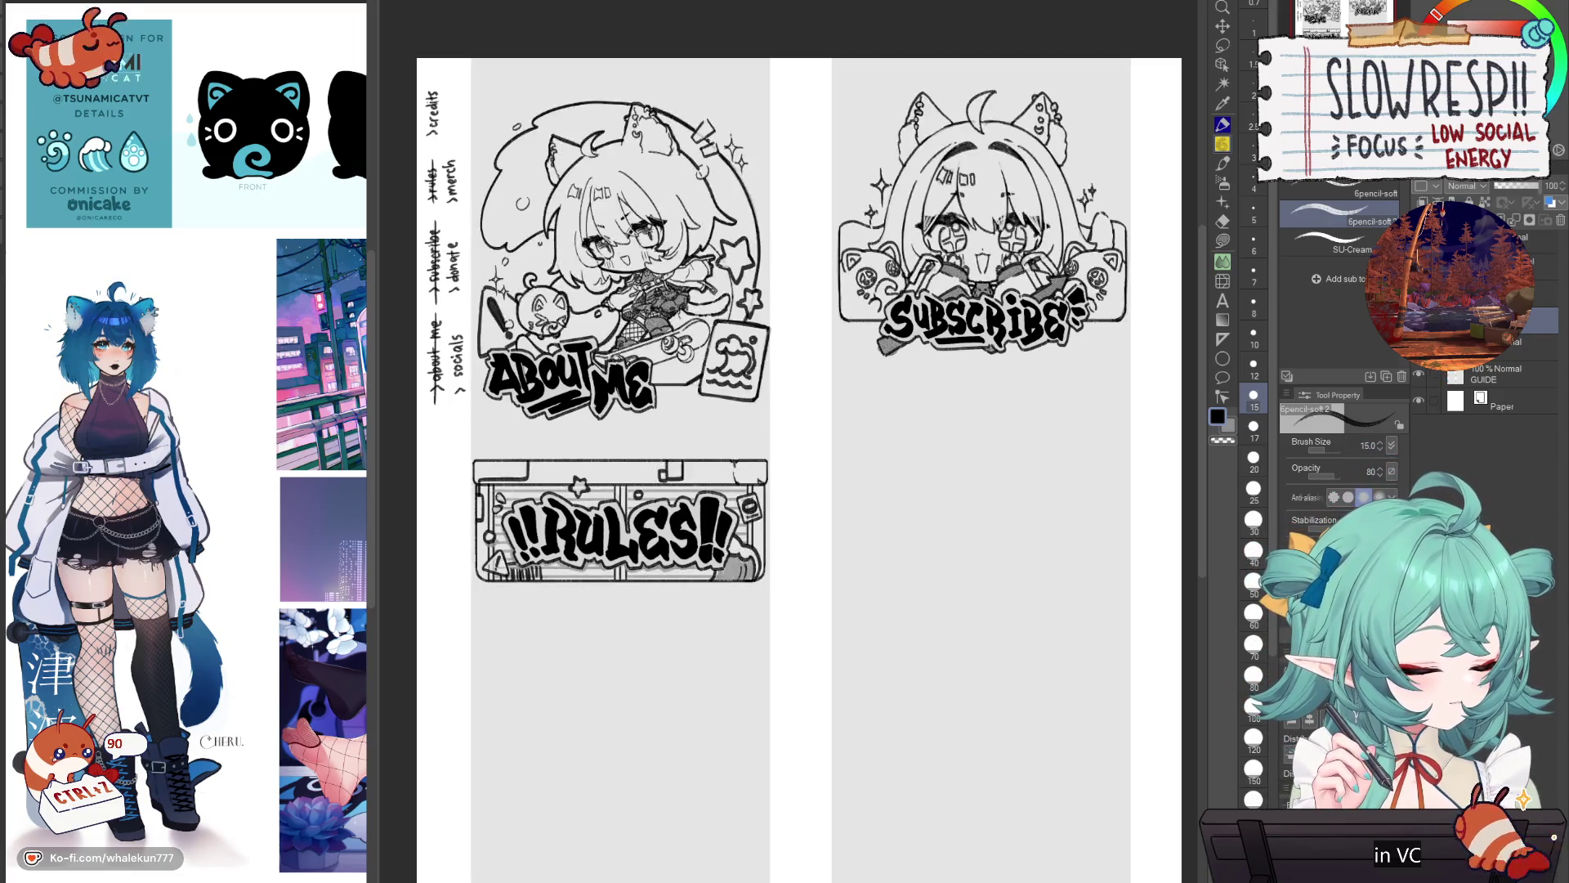
pyautogui.scroll(3, 1022, 638)
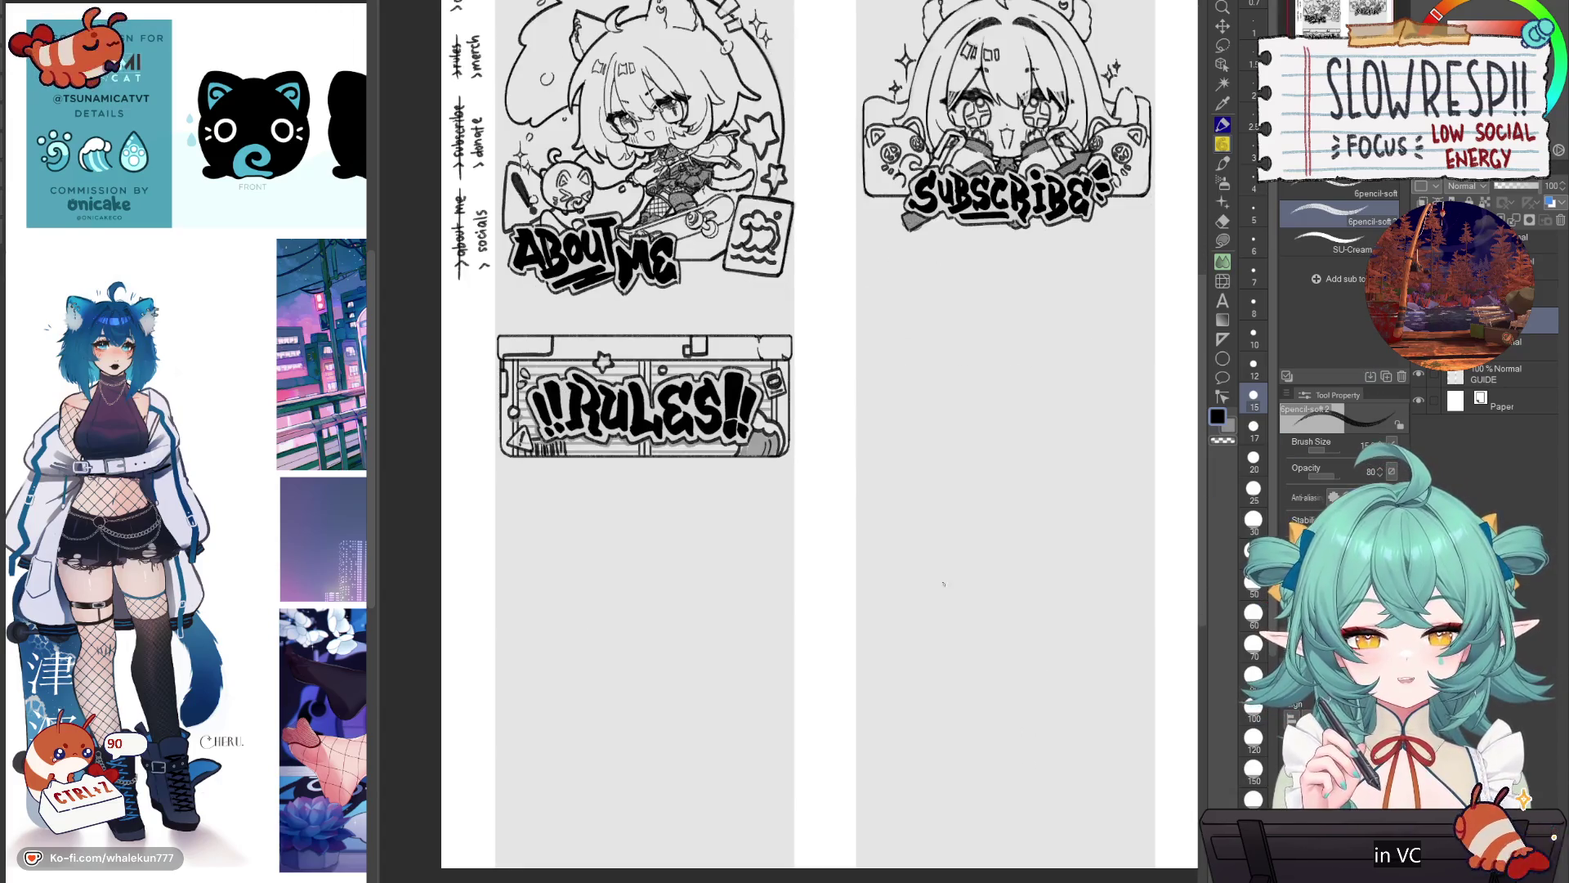
pyautogui.hotkey('ctrl', '0')
pyautogui.press('m')
pyautogui.moveTo(1018, 357)
pyautogui.mouseDown()
pyautogui.moveTo(1092, 39)
pyautogui.moveTo(924, 343)
pyautogui.moveTo(981, 357)
pyautogui.mouseUp()
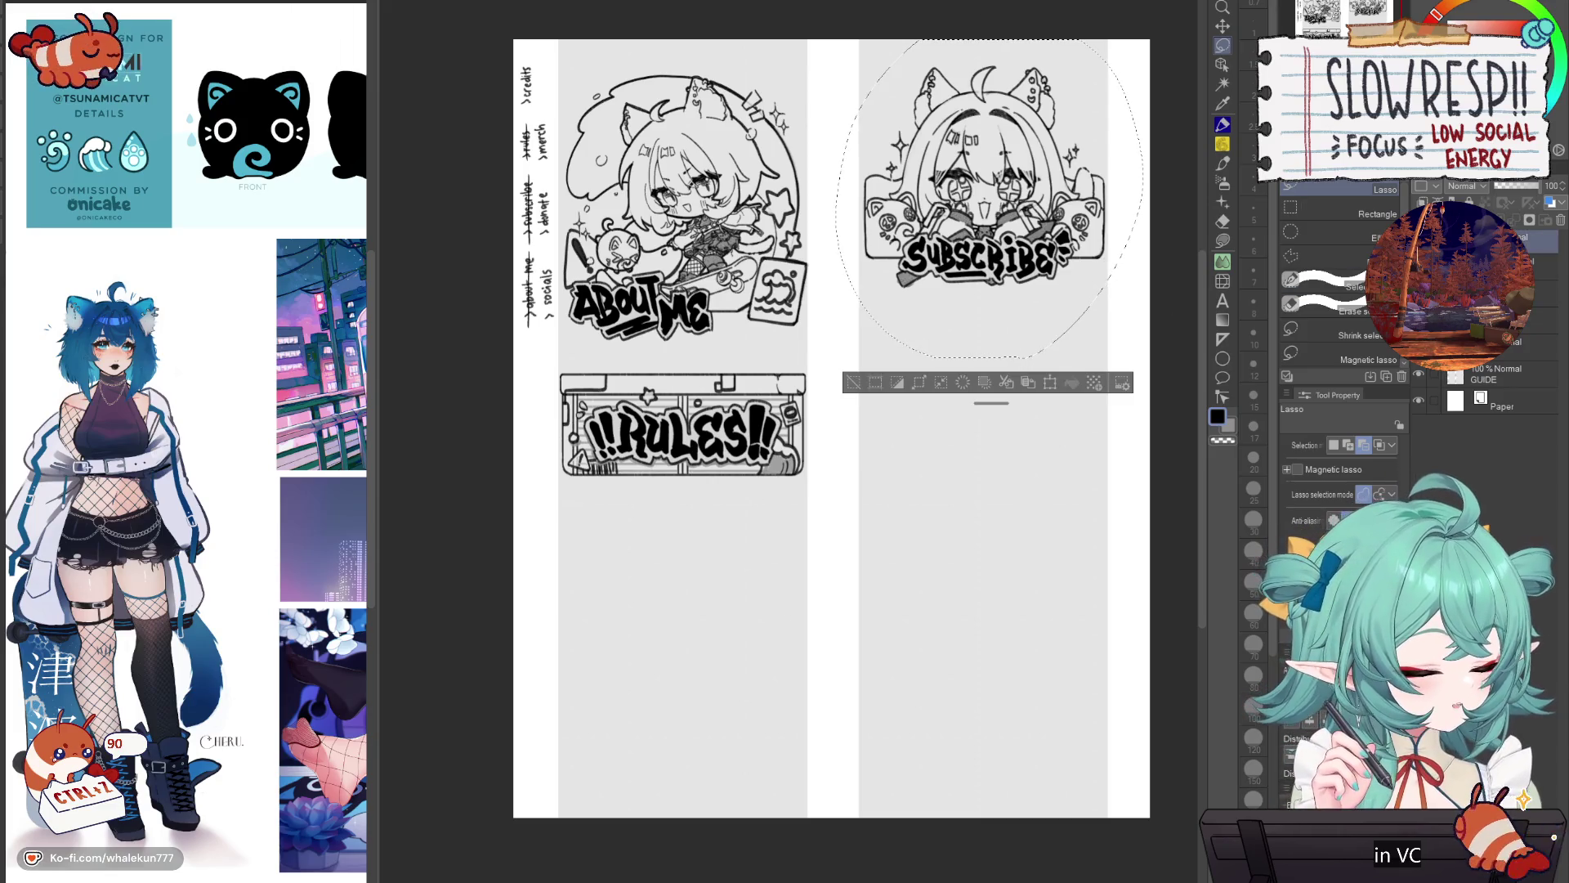
pyautogui.click(1223, 26)
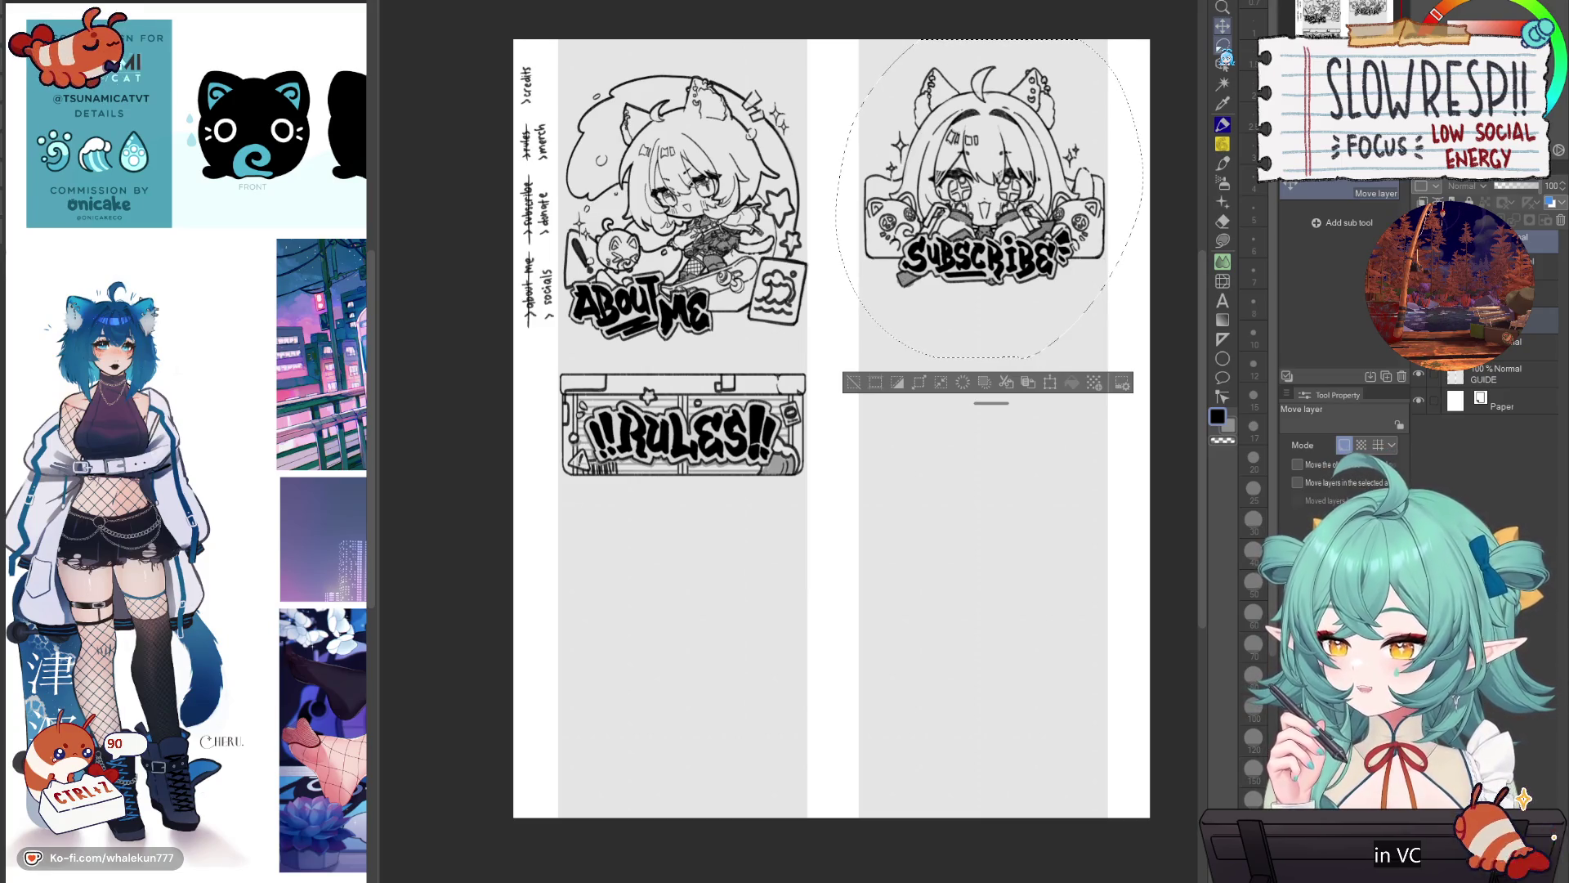
pyautogui.moveTo(985, 200)
pyautogui.mouseDown()
pyautogui.moveTo(948, 208)
pyautogui.moveTo(709, 655)
pyautogui.moveTo(682, 583)
pyautogui.moveTo(727, 616)
pyautogui.moveTo(725, 664)
pyautogui.moveTo(730, 649)
pyautogui.mouseUp()
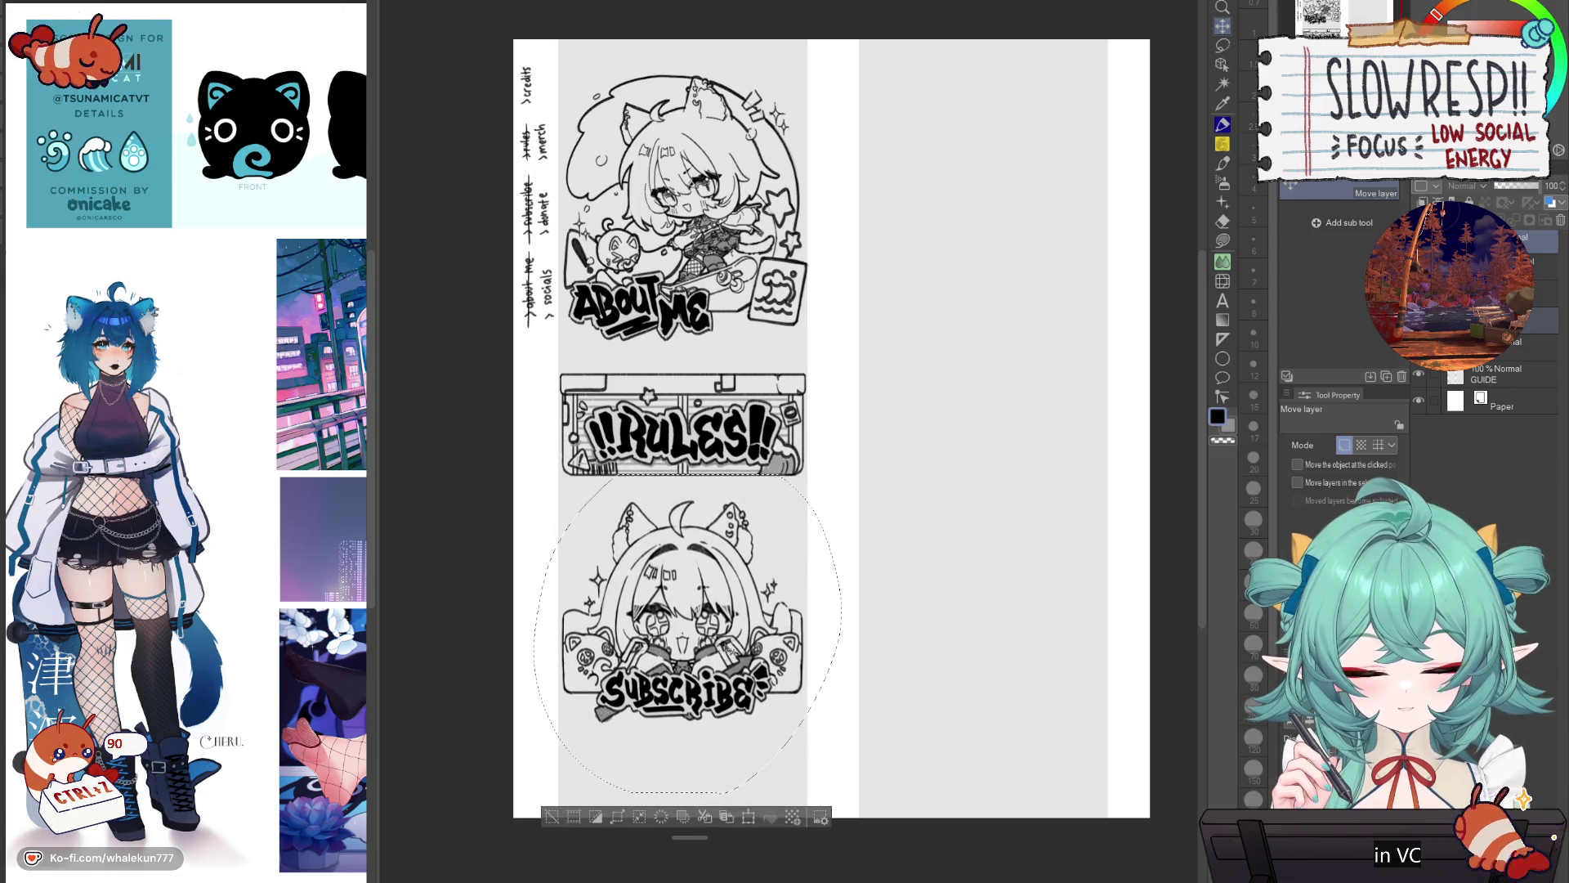
# Step: Undo the move so Subscribe returns to its spot, deselect, and add new blank Layer 1
pyautogui.hotkey('ctrl', 'z')
pyautogui.hotkey('ctrl', 'd')
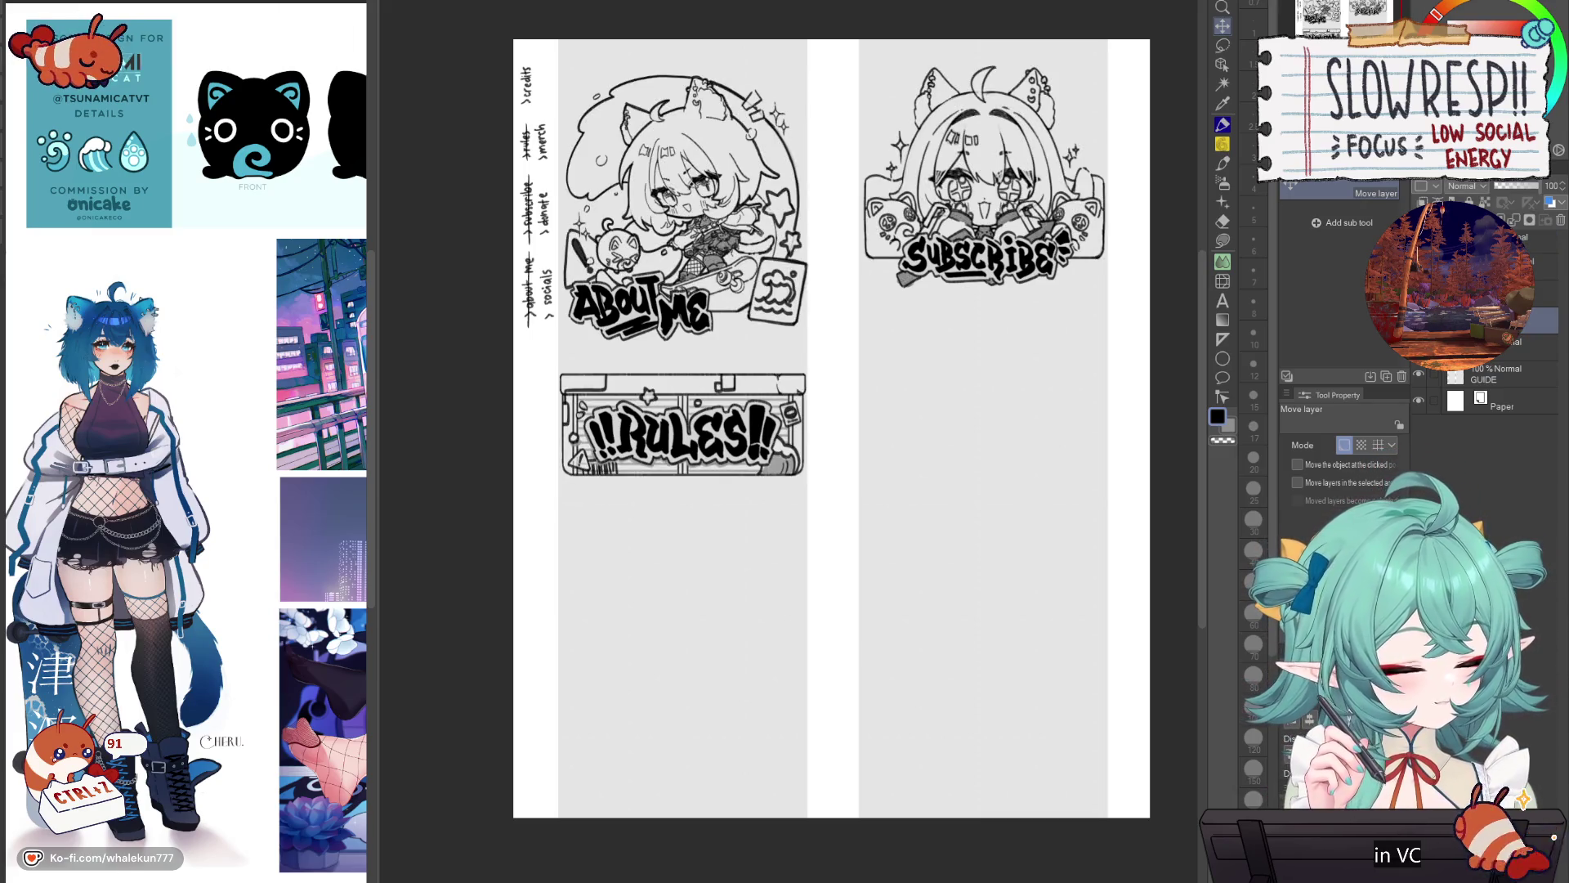
pyautogui.hotkey('ctrl', 'shift', 'n')
pyautogui.press('p')
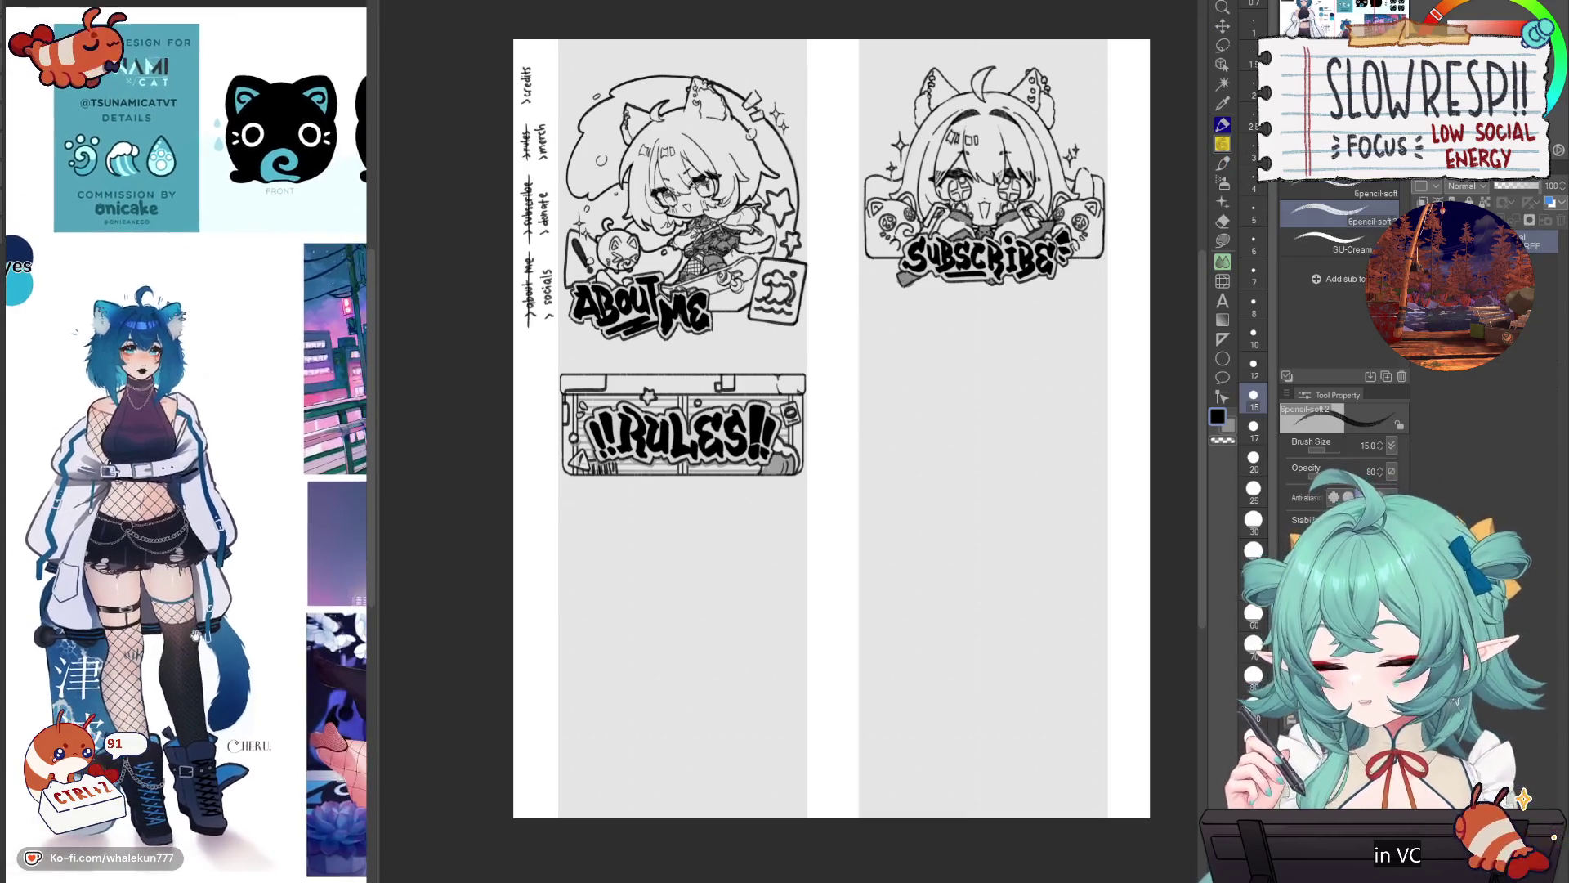
pyautogui.moveTo(875, 638); pyautogui.dragTo(852, 652)
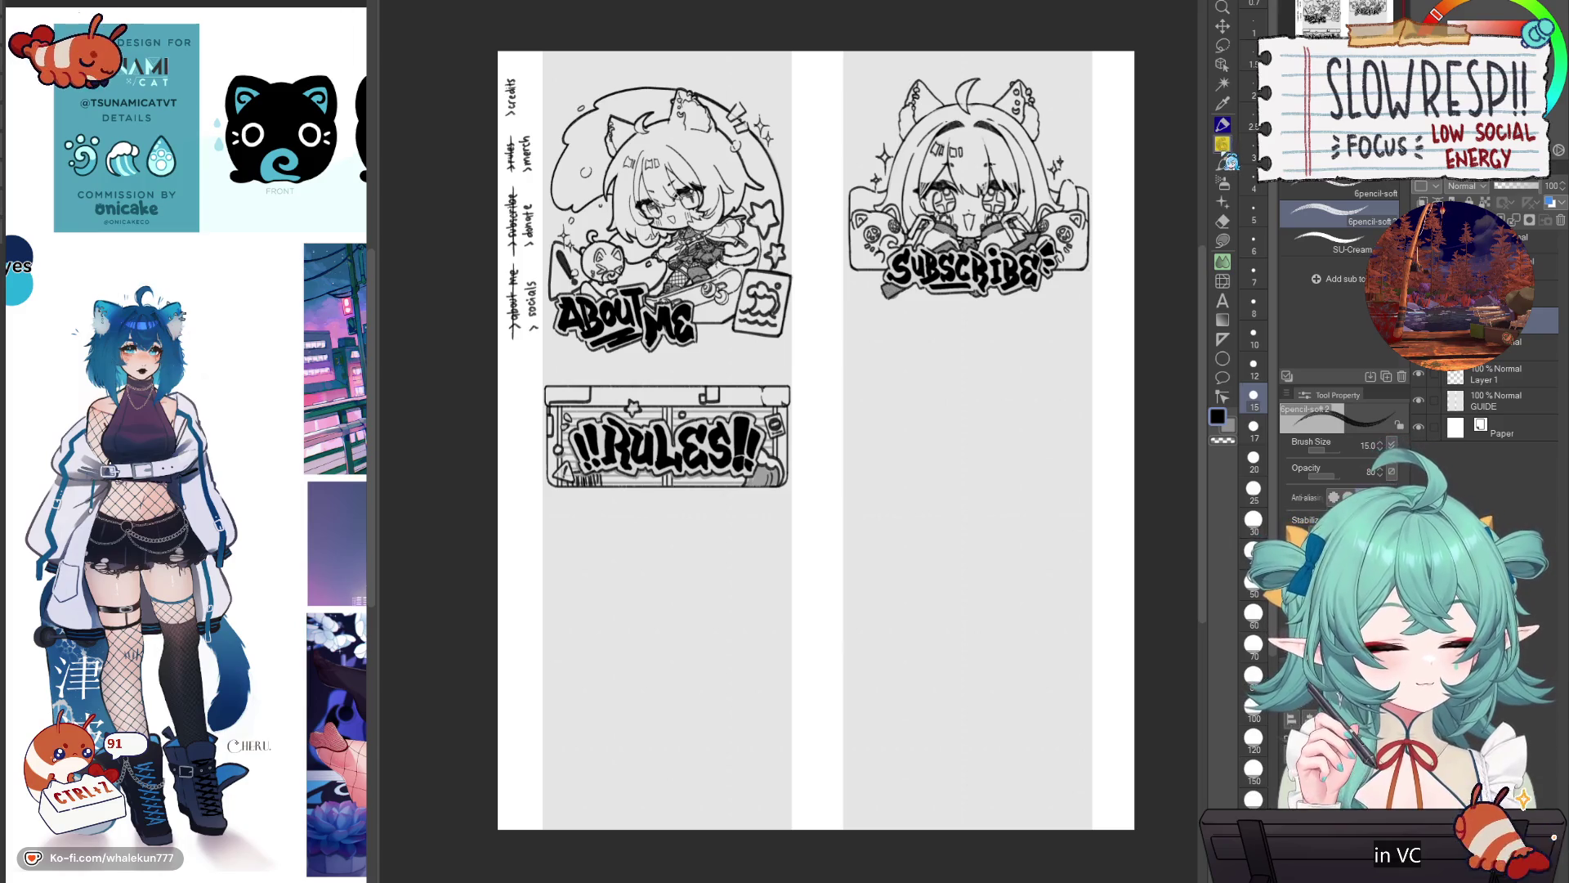
pyautogui.moveTo(1011, 550); pyautogui.dragTo(985, 641)
pyautogui.click(983, 535)
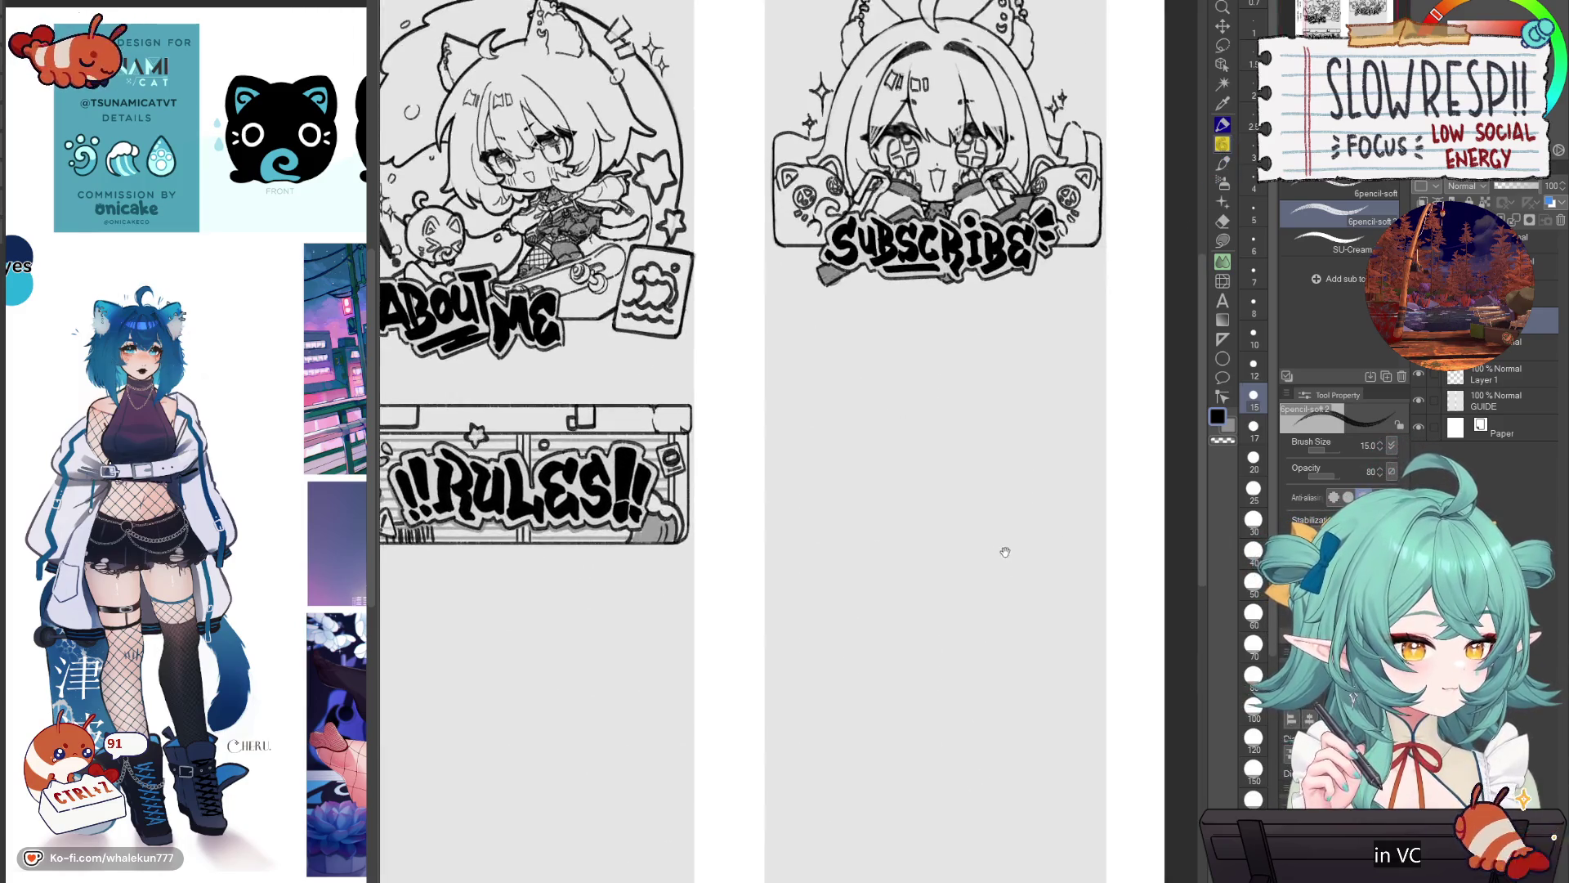
pyautogui.click(1002, 548)
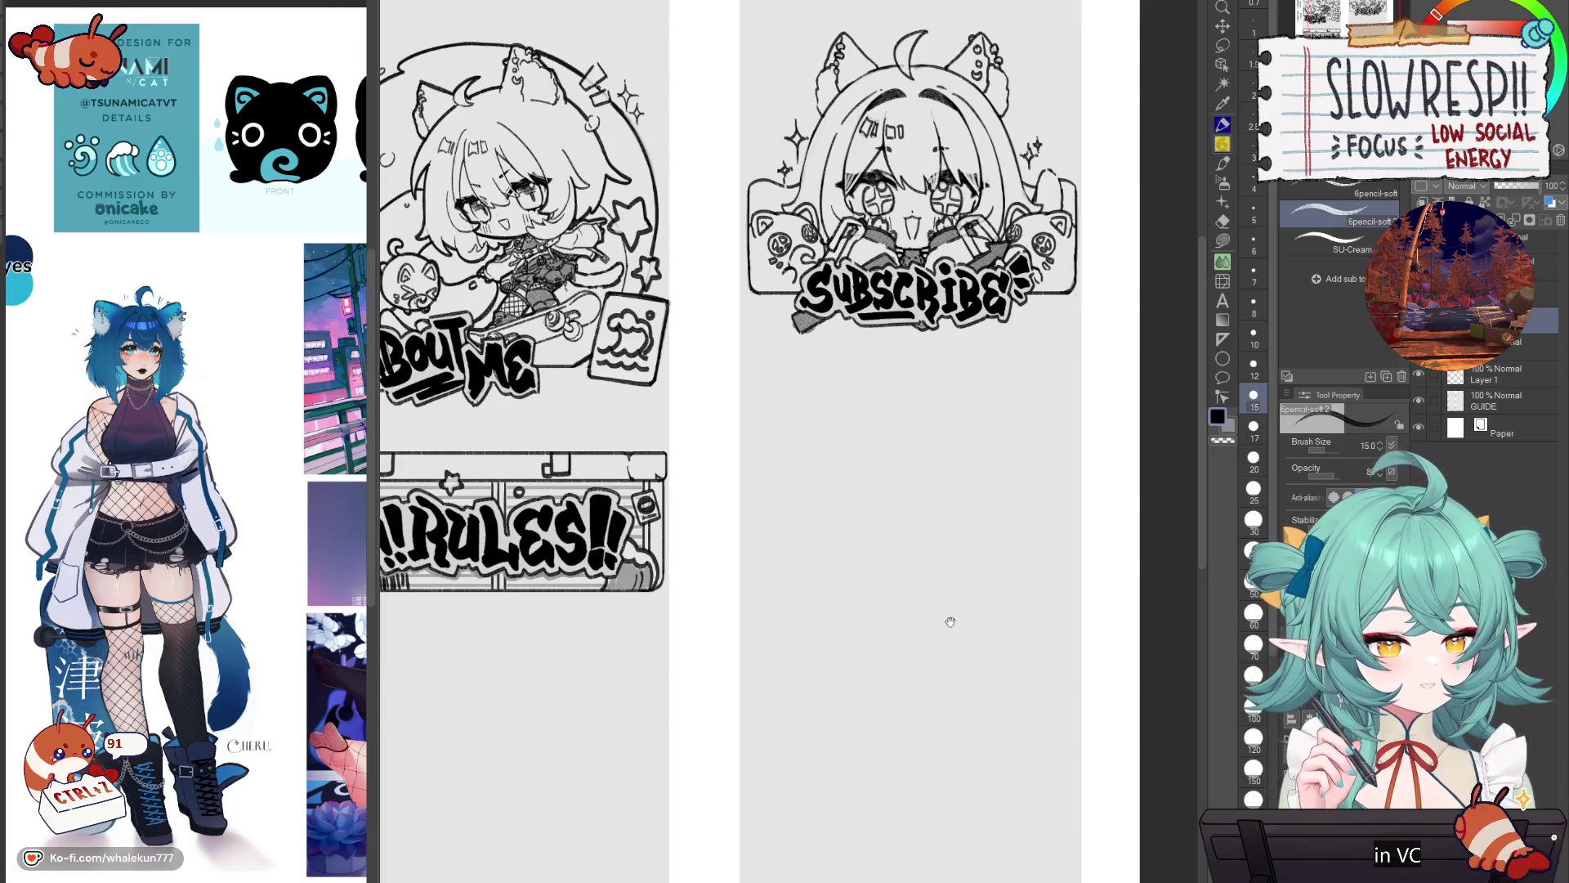
pyautogui.moveTo(945, 621); pyautogui.dragTo(991, 641)
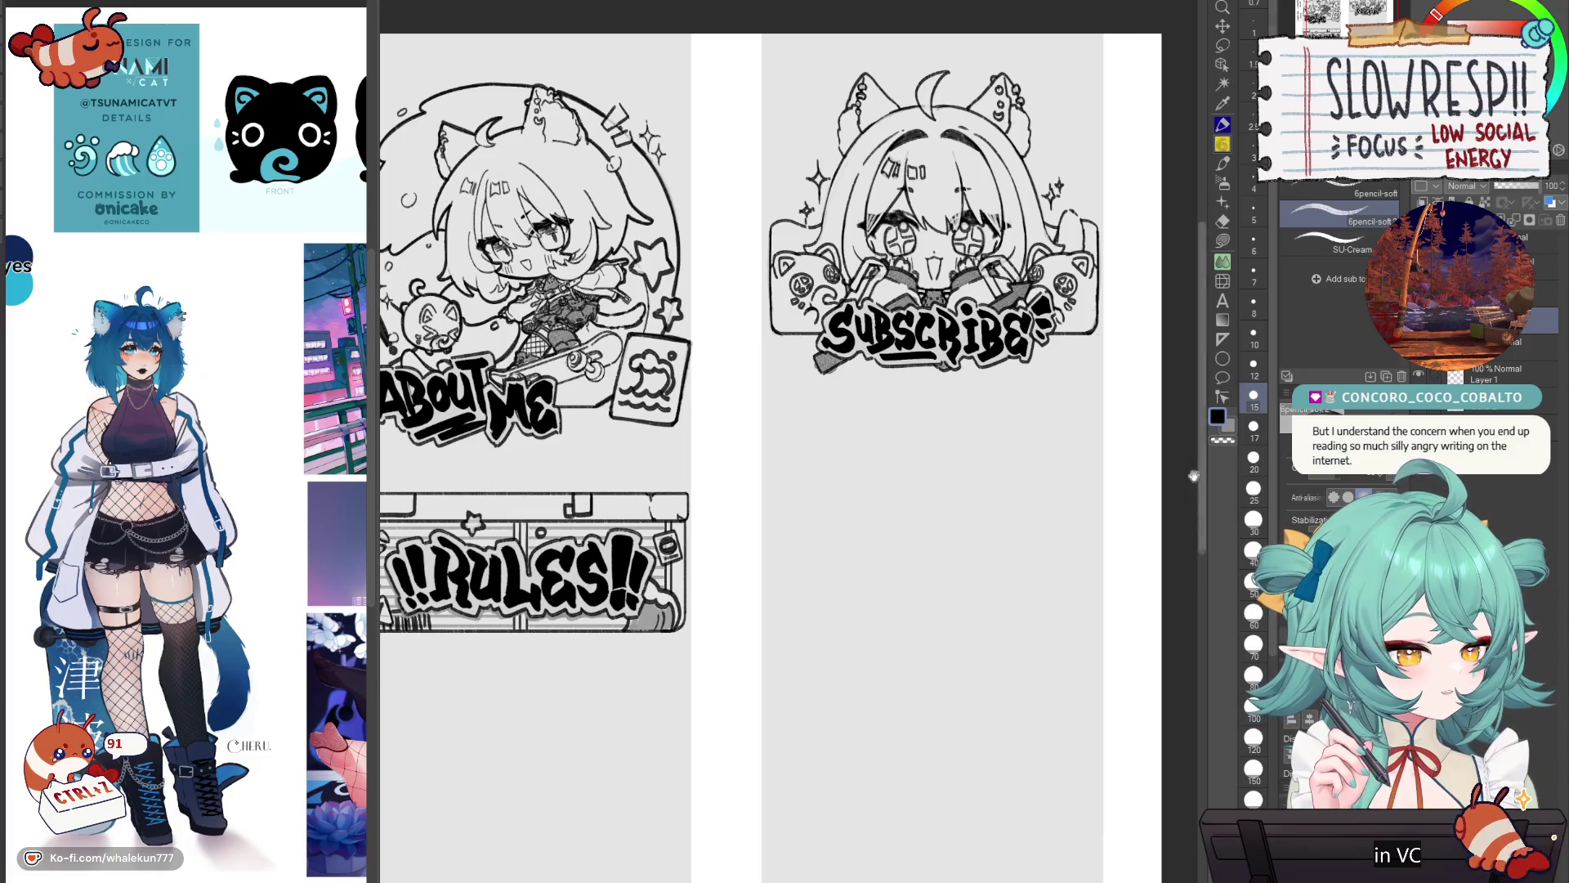
pyautogui.moveTo(995, 592); pyautogui.dragTo(1033, 620)
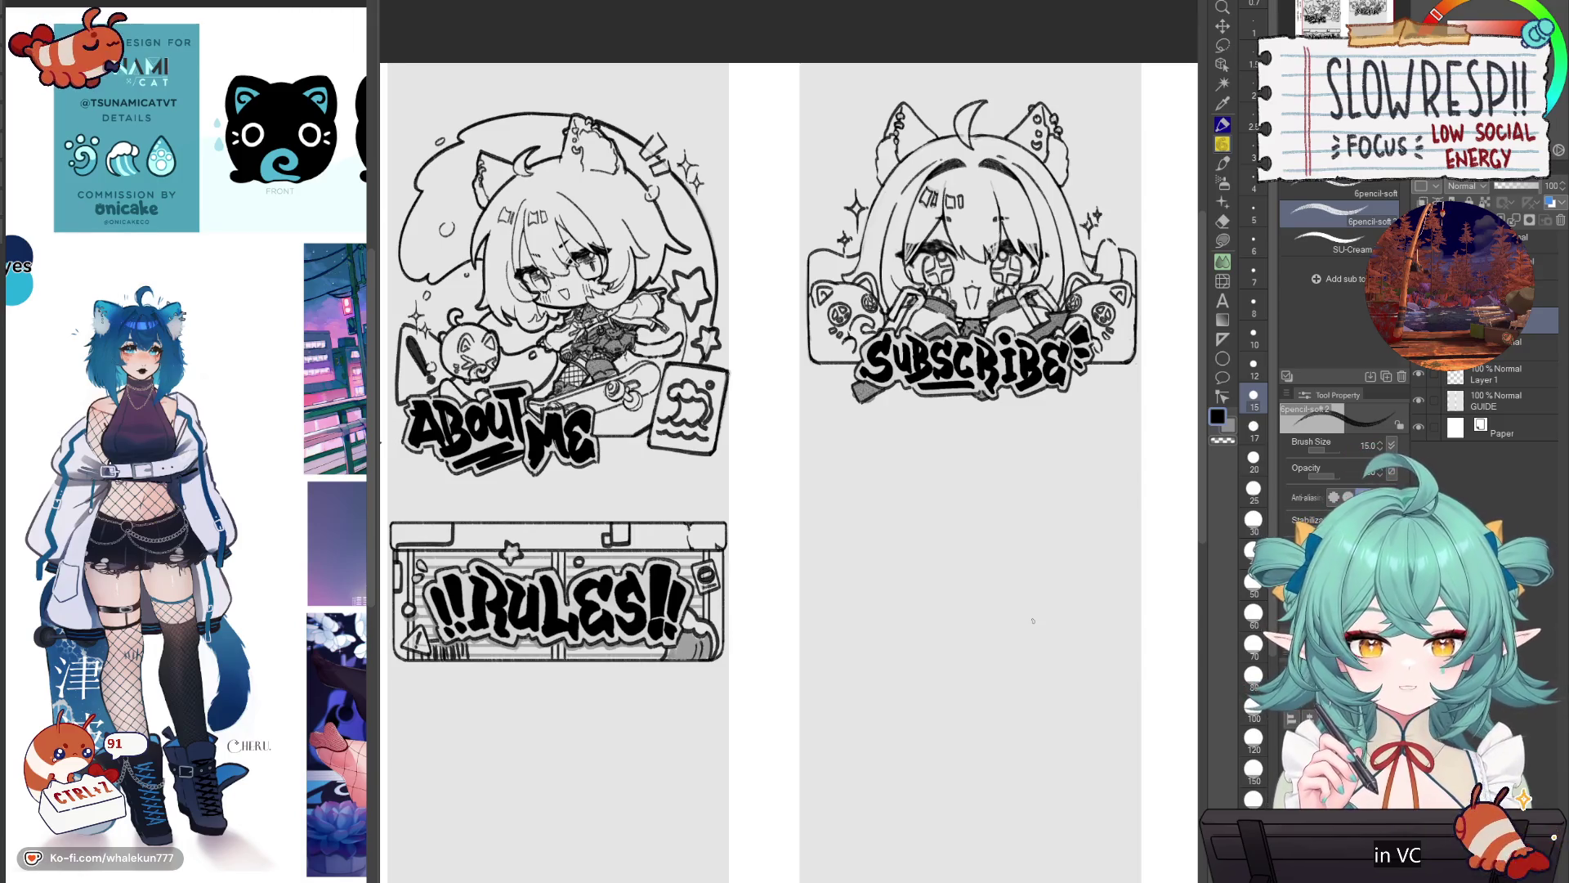
pyautogui.moveTo(962, 621); pyautogui.dragTo(1060, 646)
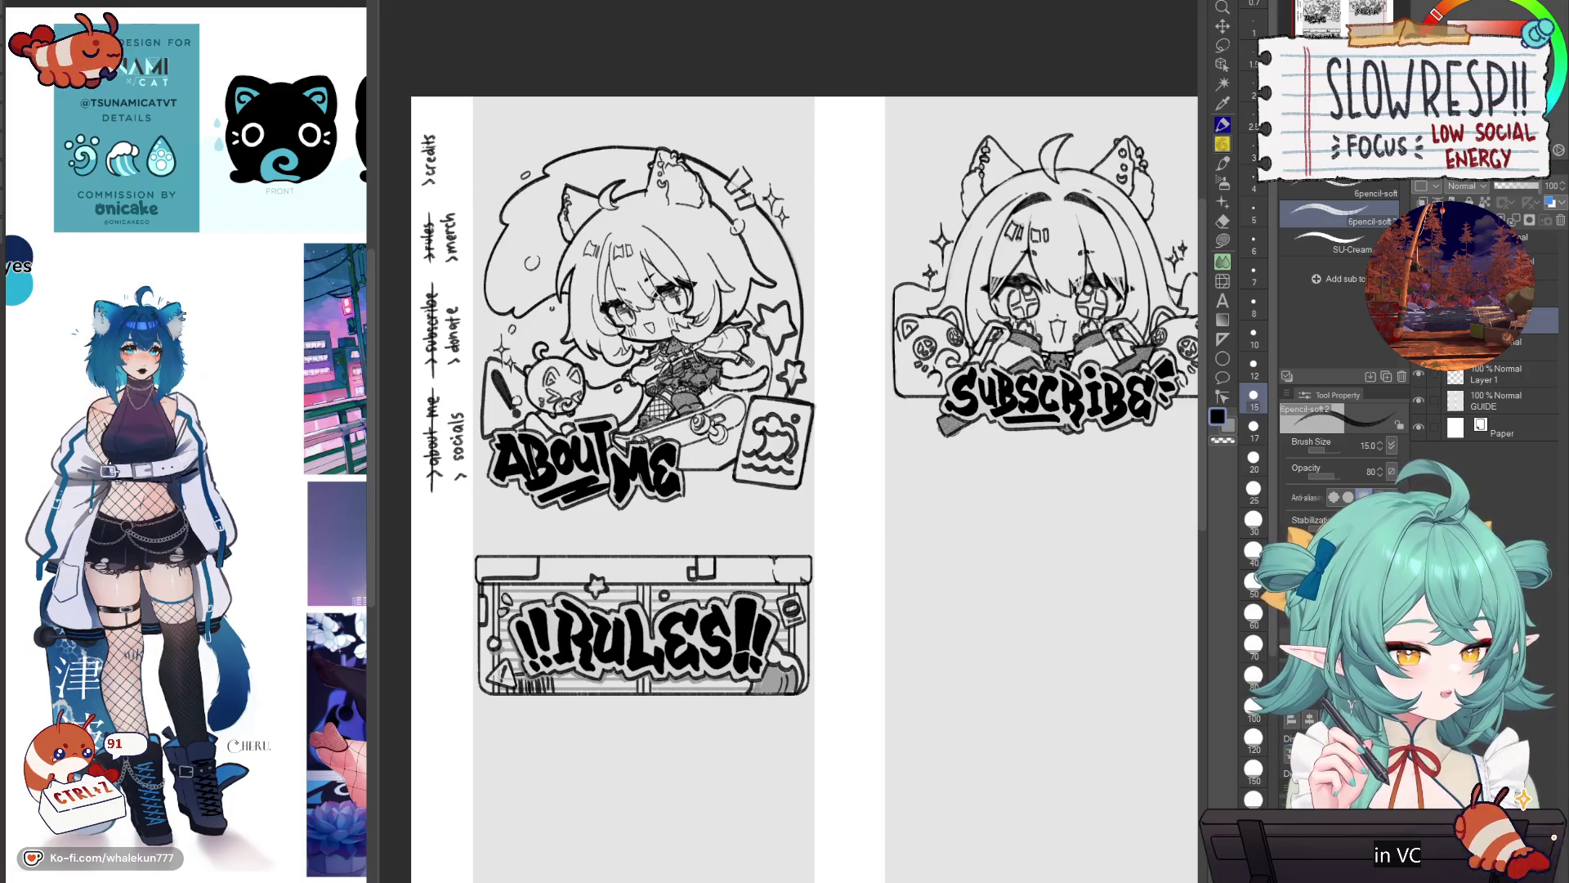
pyautogui.moveTo(974, 660); pyautogui.dragTo(856, 628)
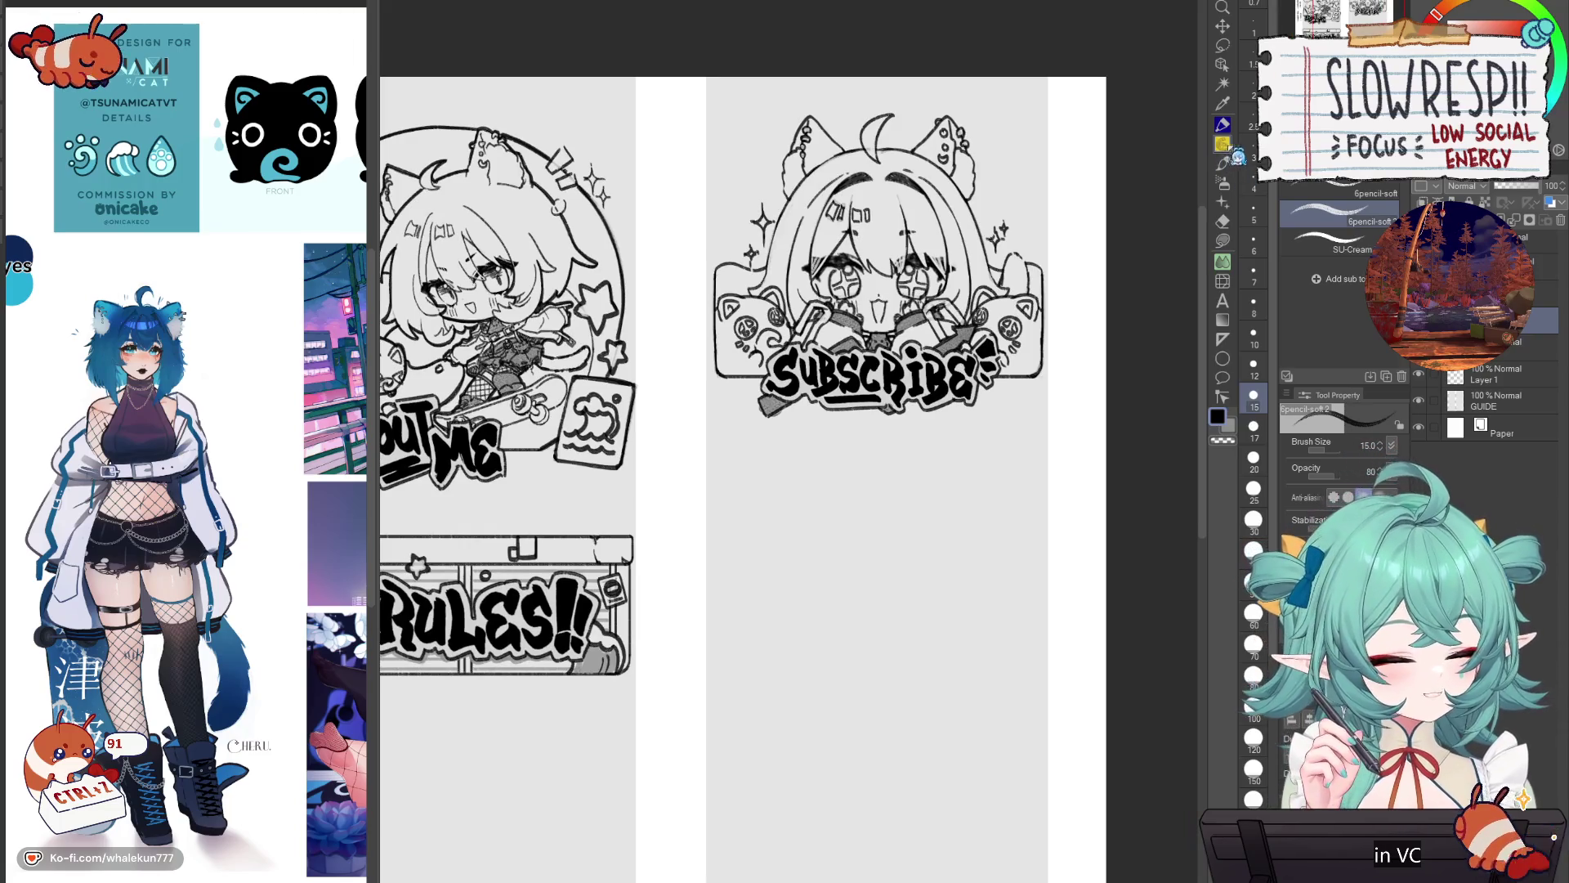
pyautogui.moveTo(1002, 574); pyautogui.dragTo(1052, 572)
pyautogui.moveTo(1028, 623); pyautogui.dragTo(1036, 618)
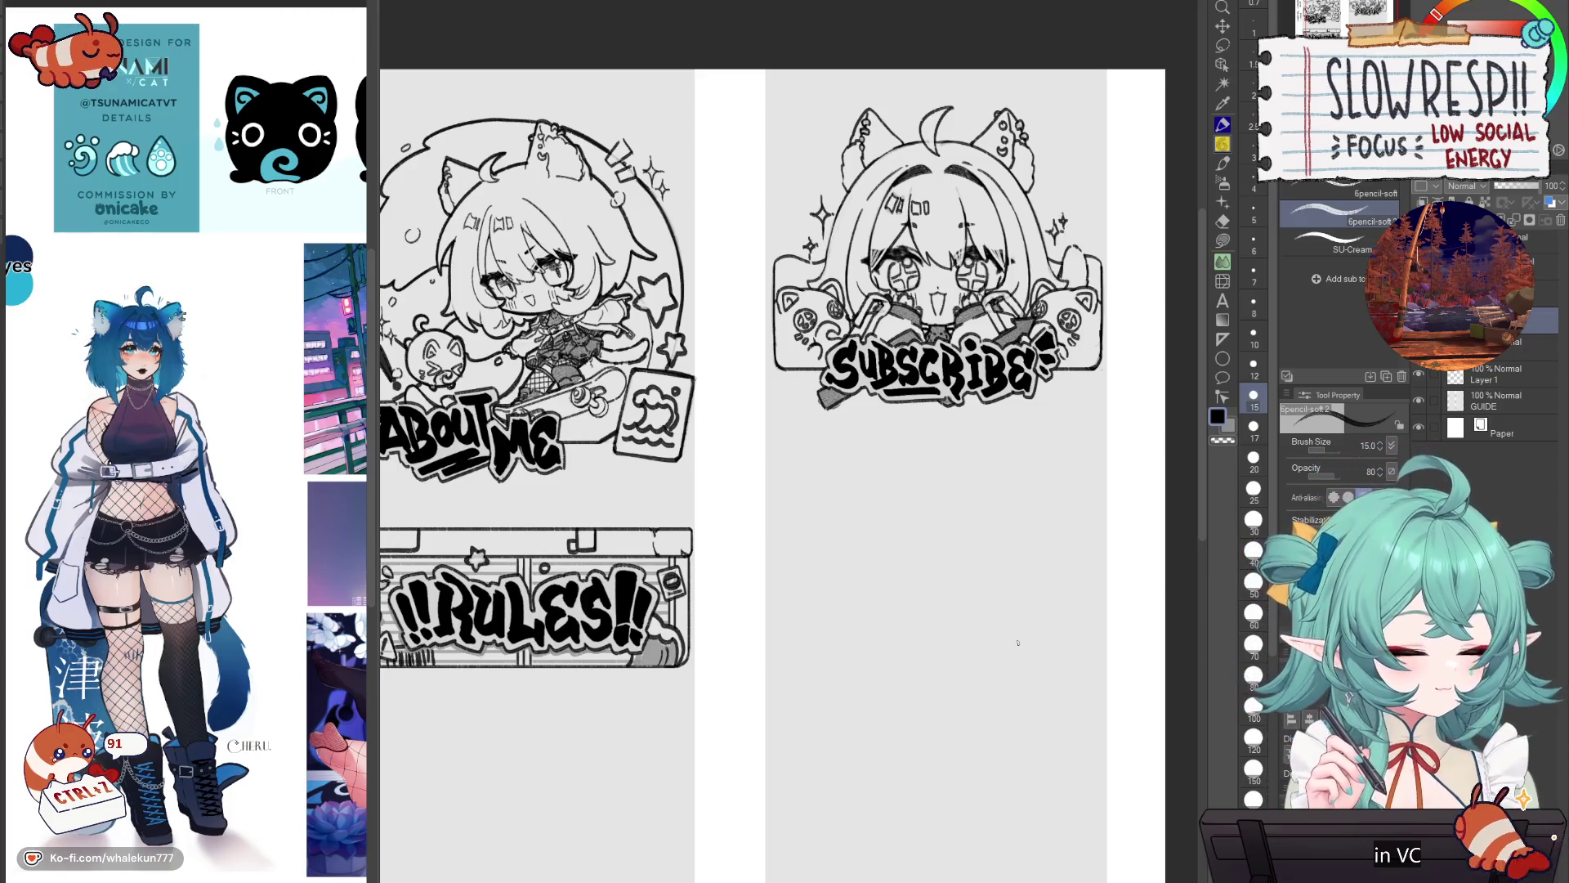
pyautogui.moveTo(725, 621)
pyautogui.mouseDown()
pyautogui.moveTo(1068, 608)
pyautogui.moveTo(1040, 636)
pyautogui.moveTo(954, 654)
pyautogui.moveTo(921, 602)
pyautogui.mouseUp()
pyautogui.scroll(2, 921, 603)
pyautogui.scroll(-3, 872, 620)
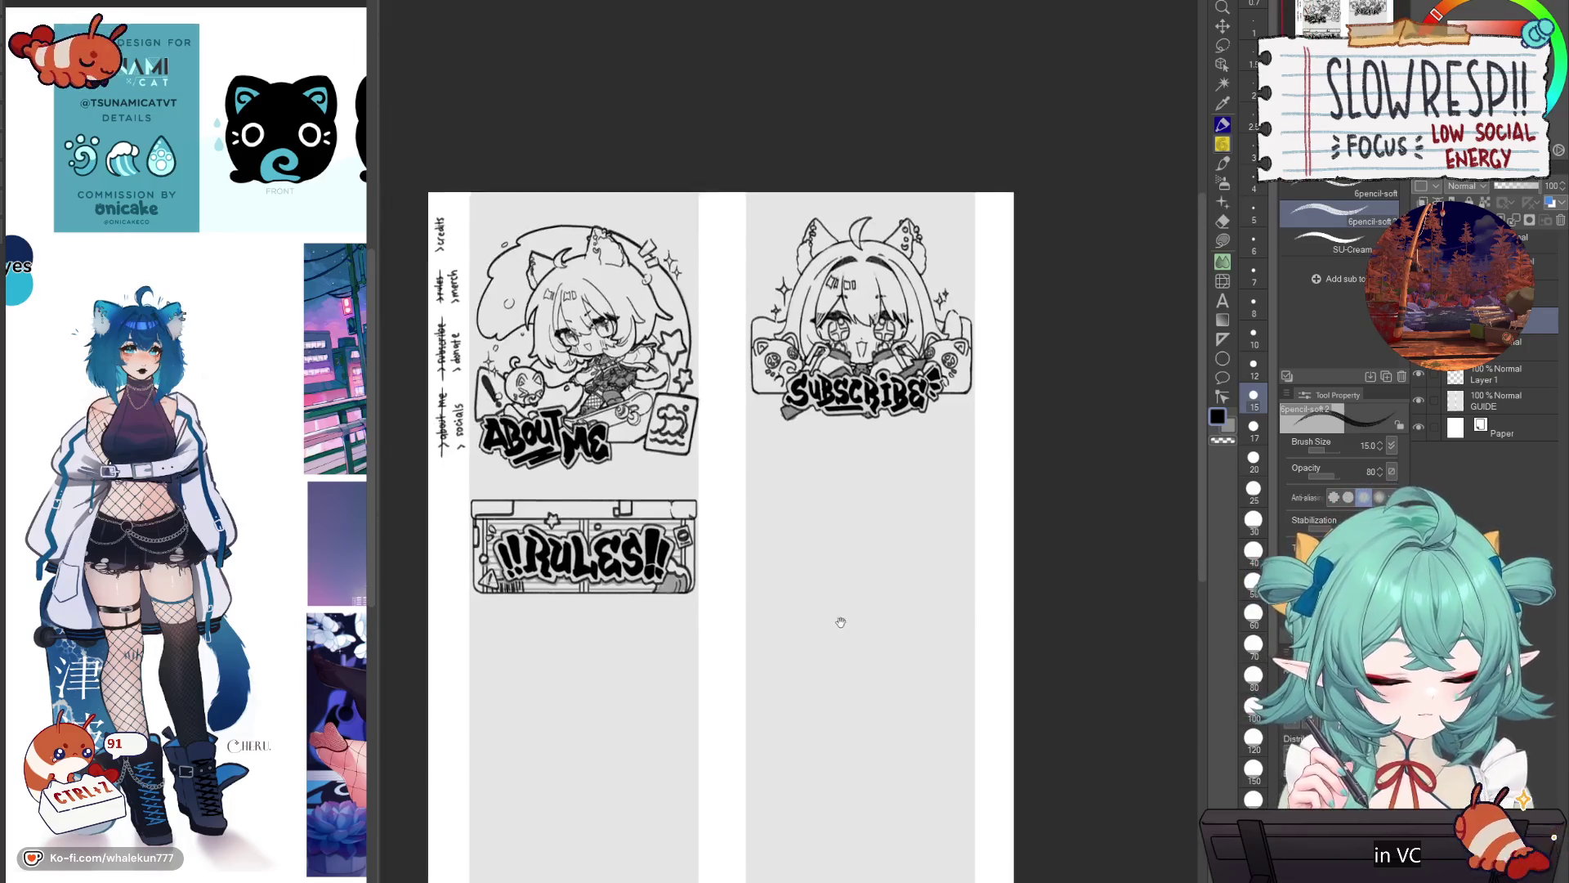
pyautogui.scroll(1, 837, 620)
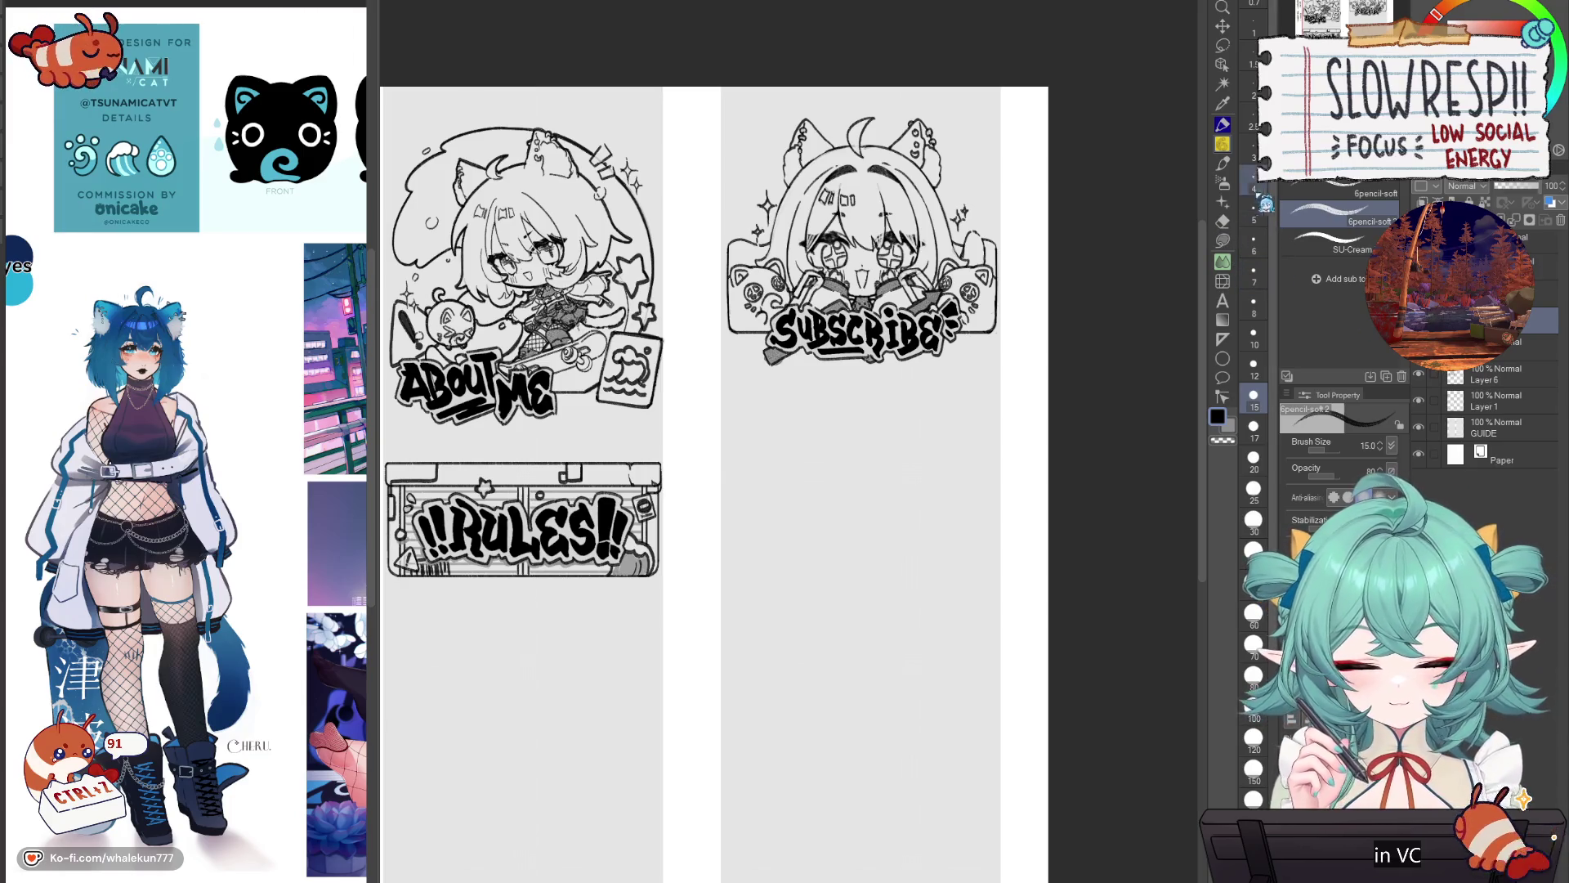
# Step: Place a horizontal linear ruler under SUBSCRIBE and a vertical ruler for the box's right edge
pyautogui.click(1226, 49)
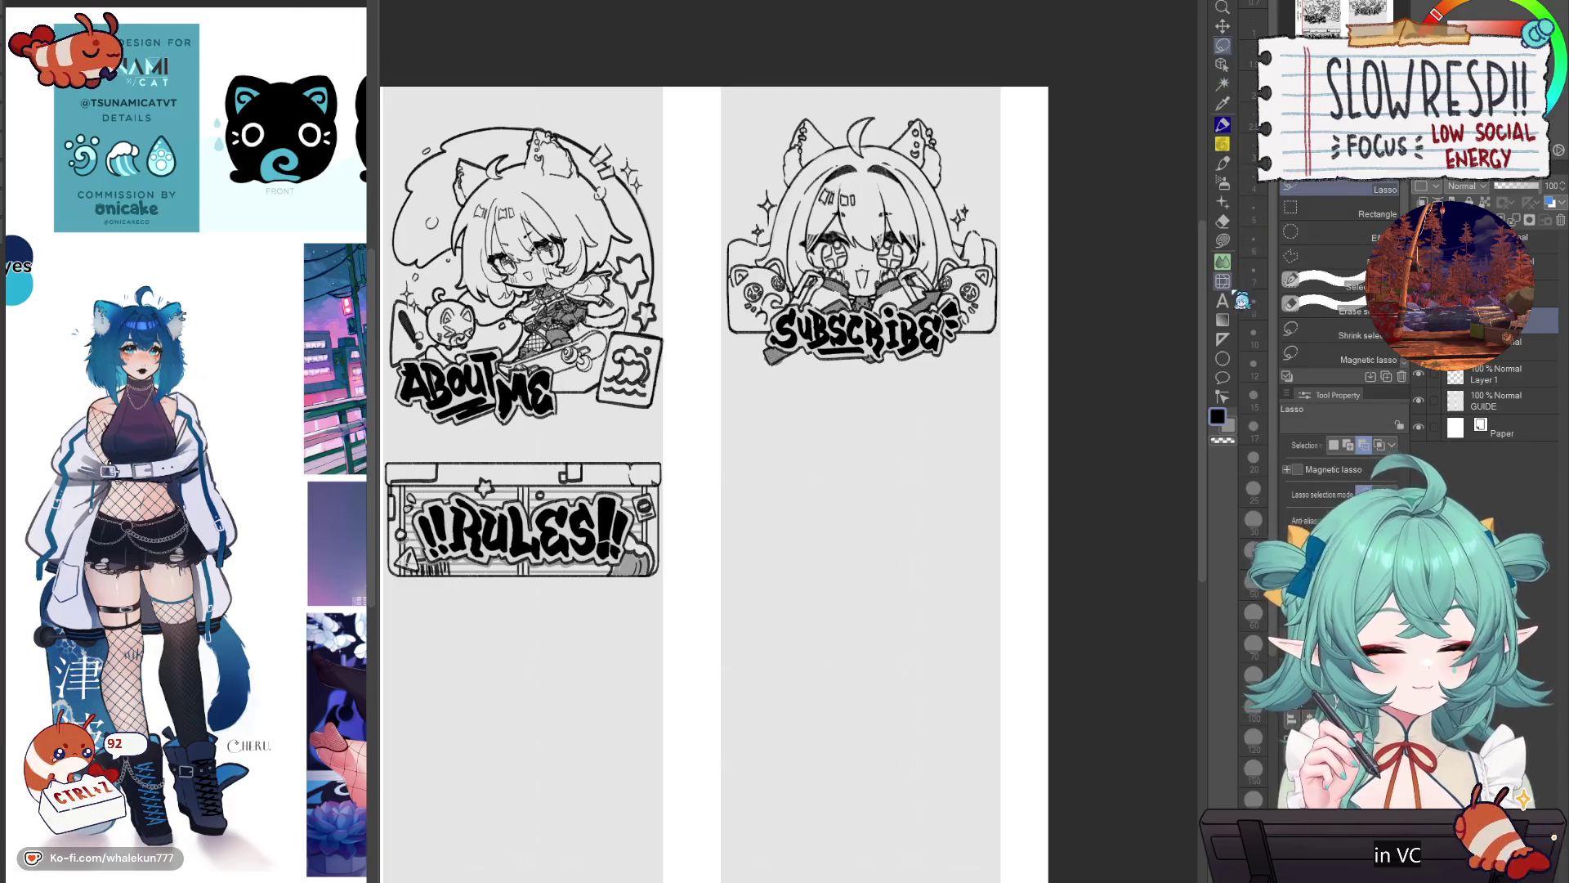
pyautogui.click(1224, 339)
pyautogui.scroll(5, 893, 490)
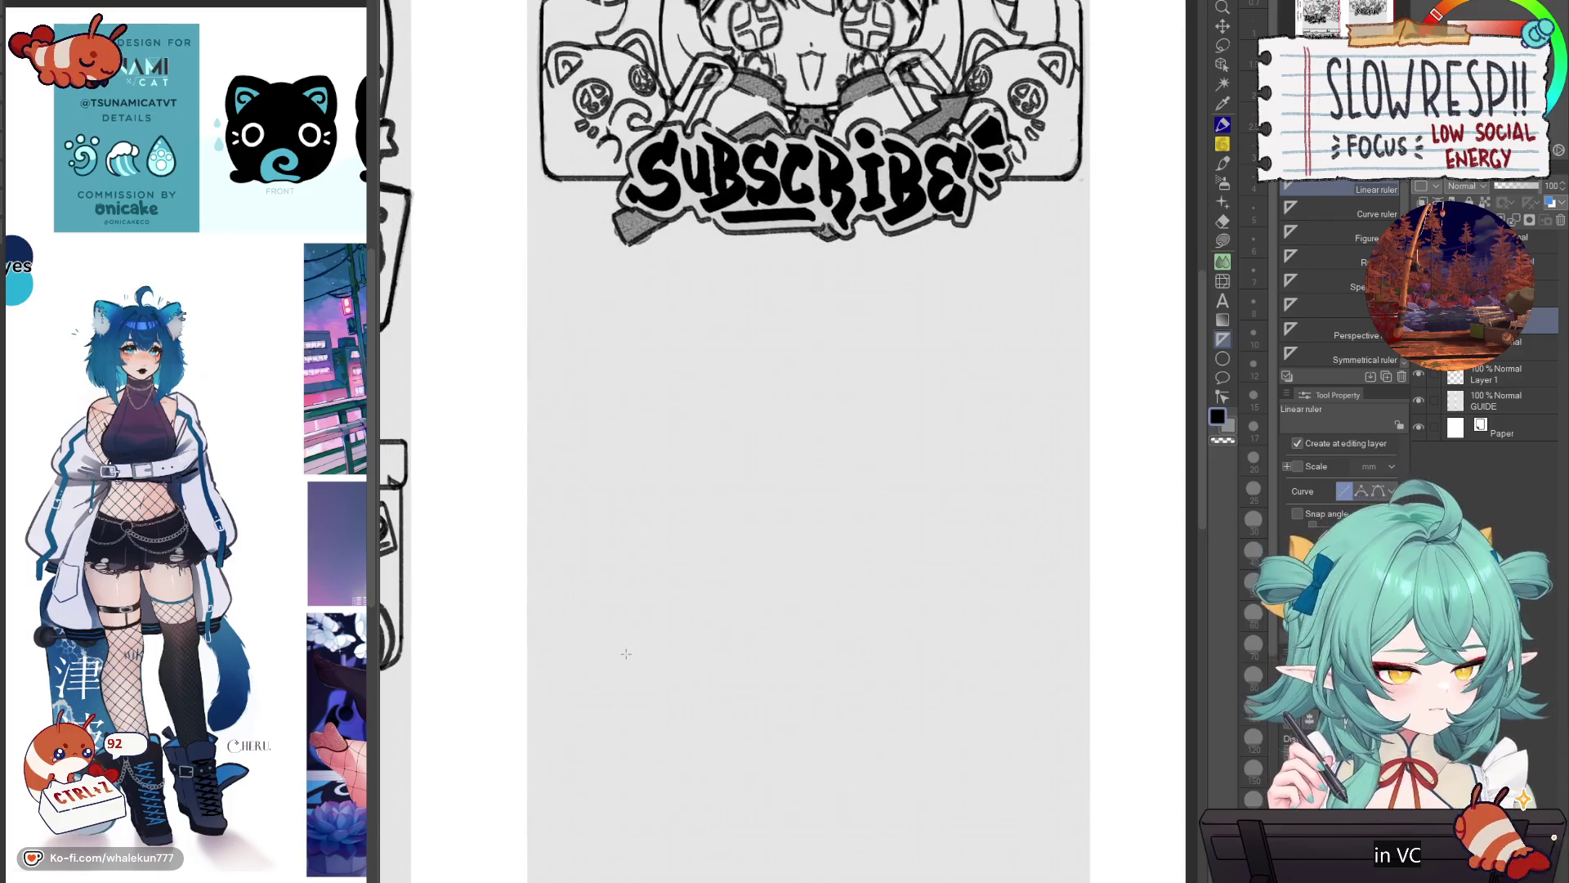
pyautogui.moveTo(547, 660); pyautogui.dragTo(1074, 660)
pyautogui.hotkey('ctrl', 'z')
pyautogui.moveTo(541, 667); pyautogui.dragTo(1075, 685)
pyautogui.hotkey('ctrl', 'z')
pyautogui.moveTo(546, 673); pyautogui.dragTo(1076, 674)
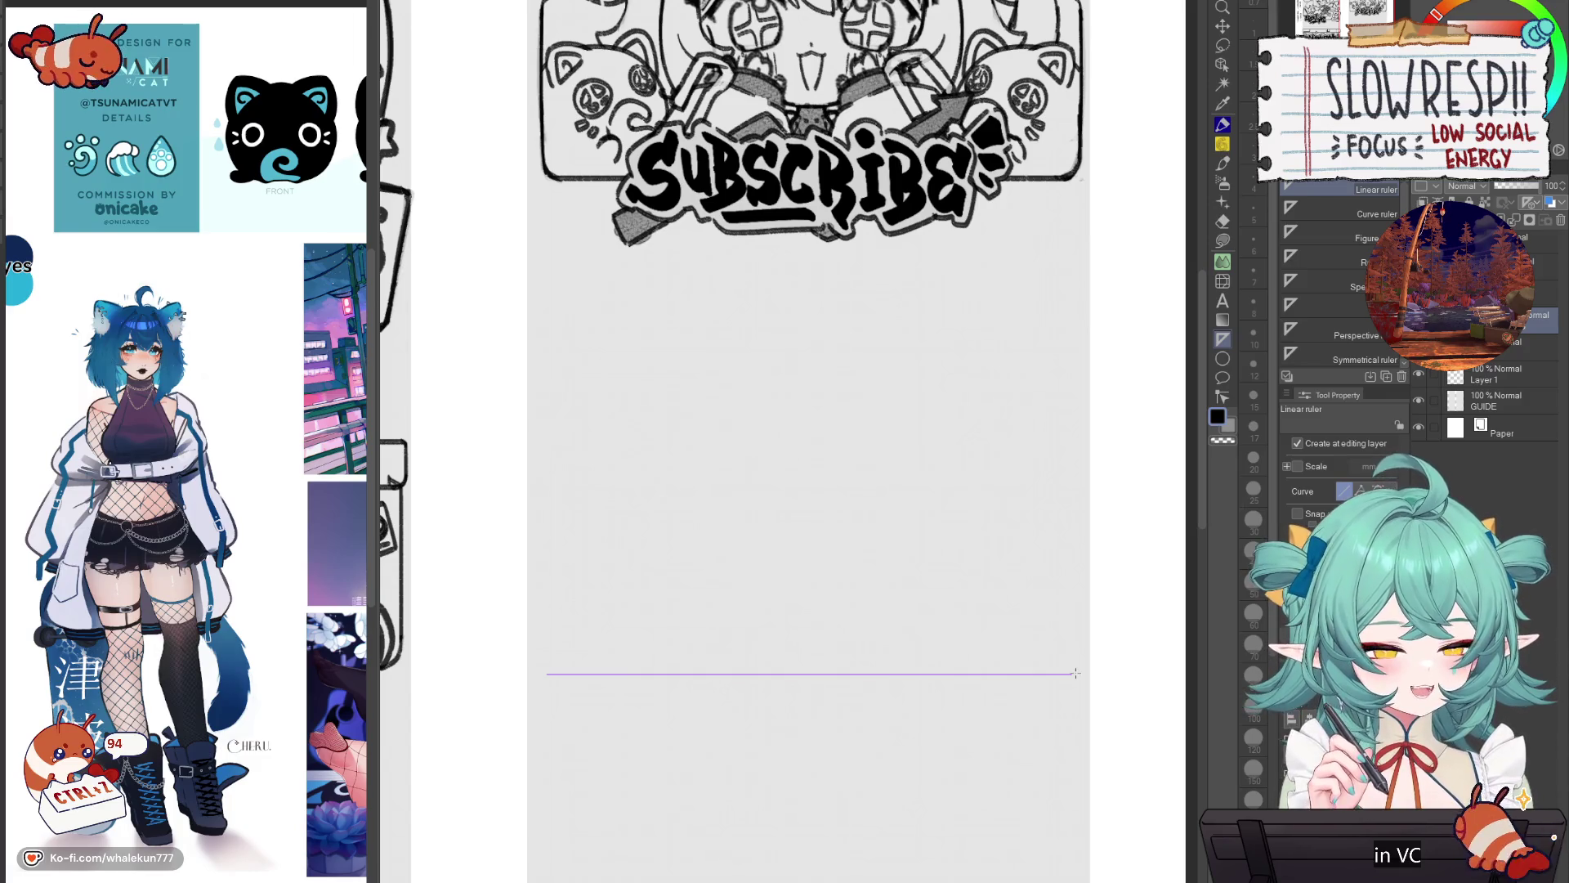
pyautogui.moveTo(1079, 654); pyautogui.dragTo(1077, 430)
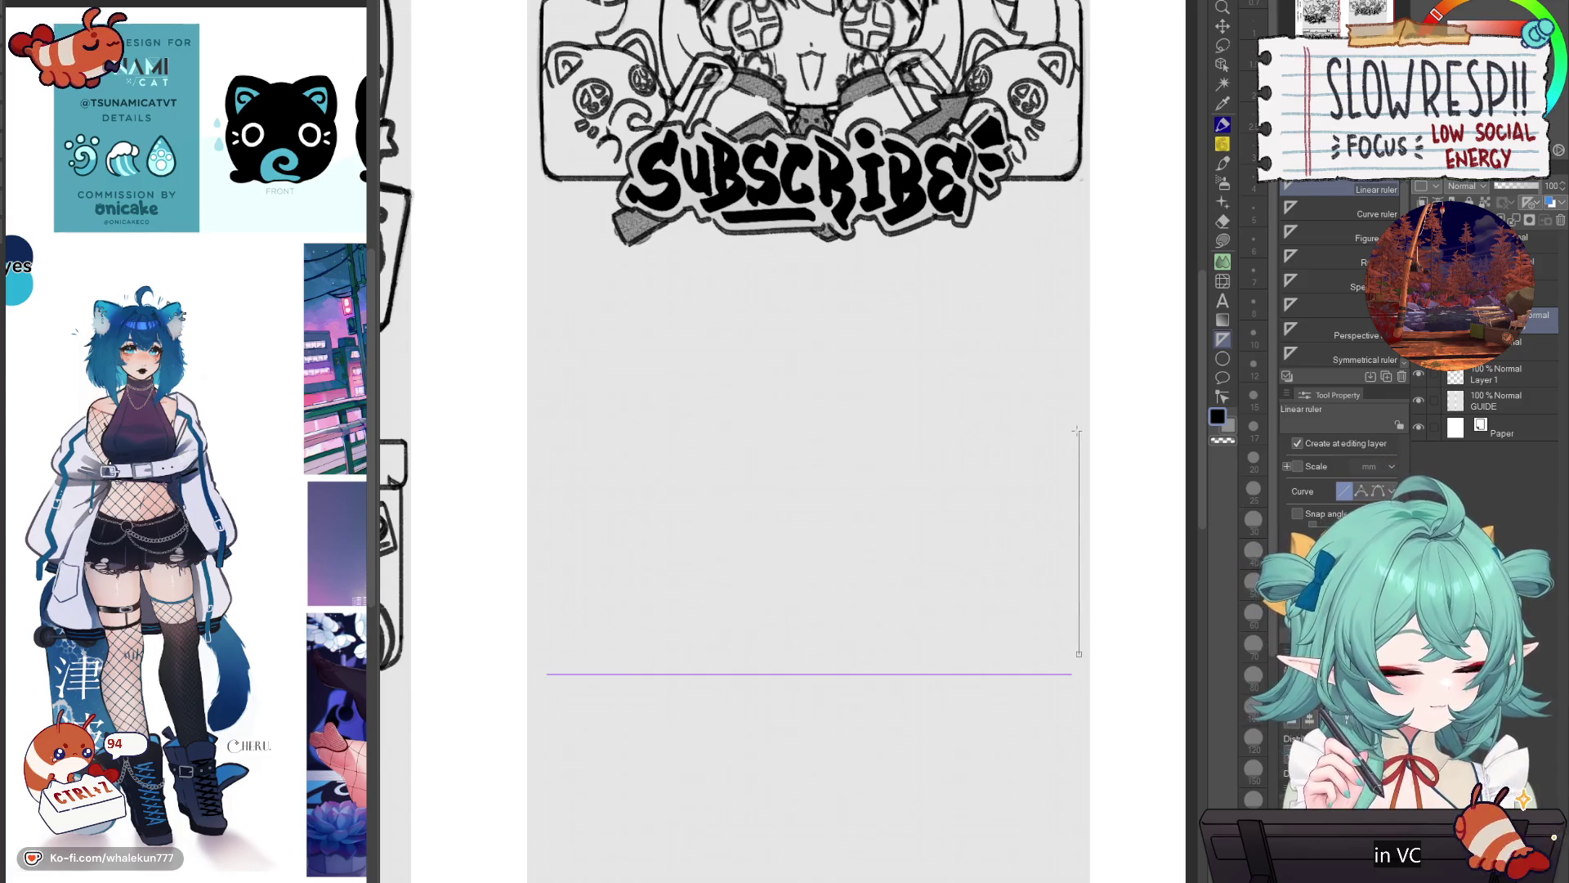
# Step: Ink the bottom and right edges along both rulers with the pencil at size 8
pyautogui.press('p')
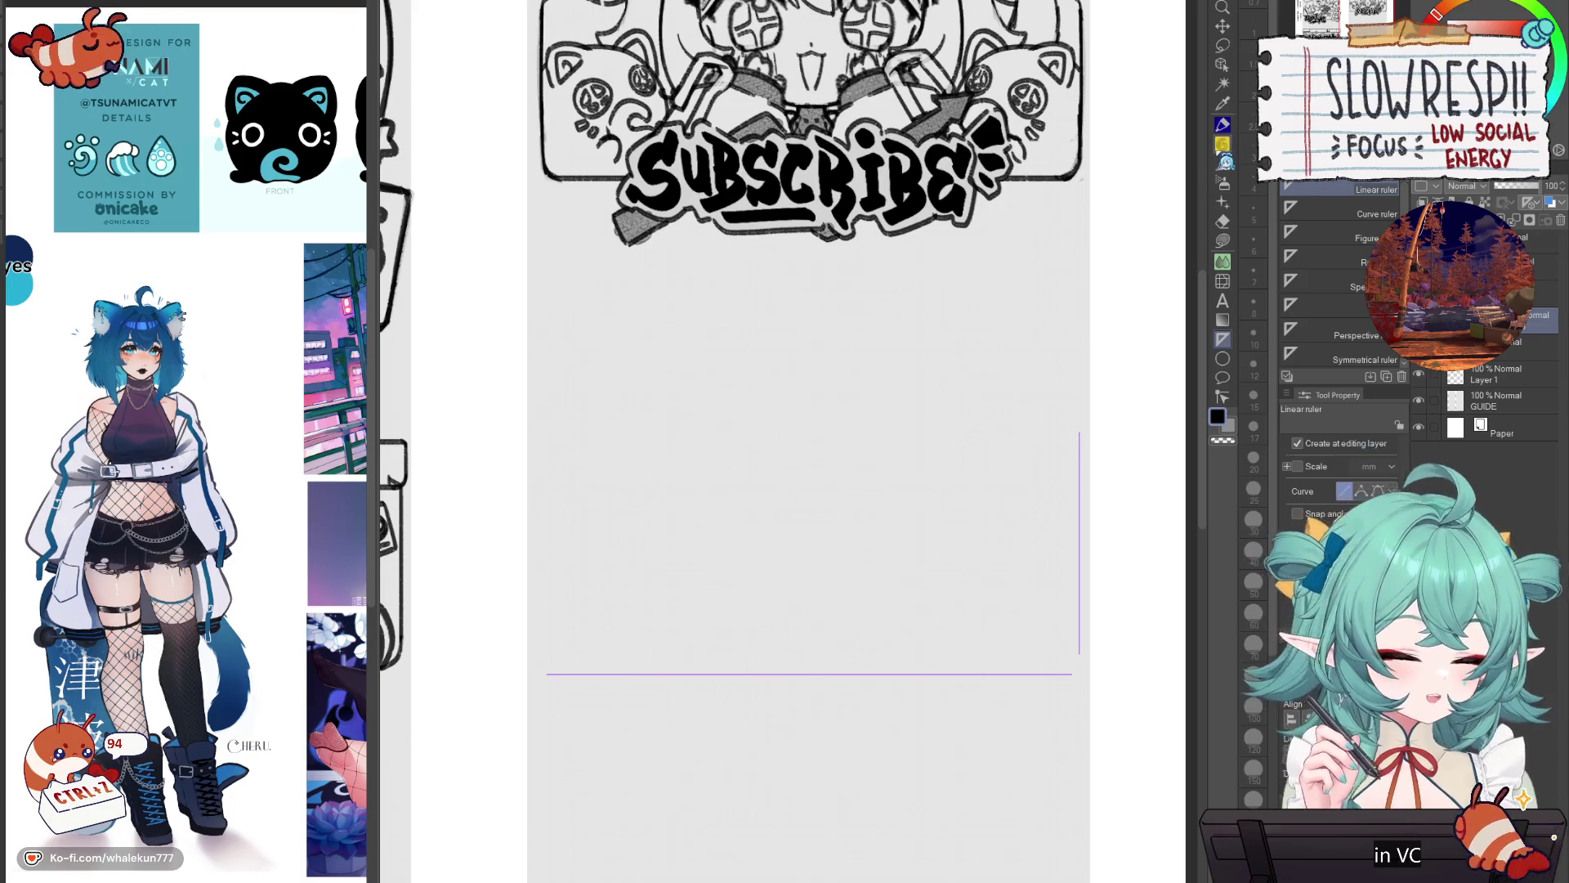
pyautogui.moveTo(540, 672); pyautogui.dragTo(1071, 673)
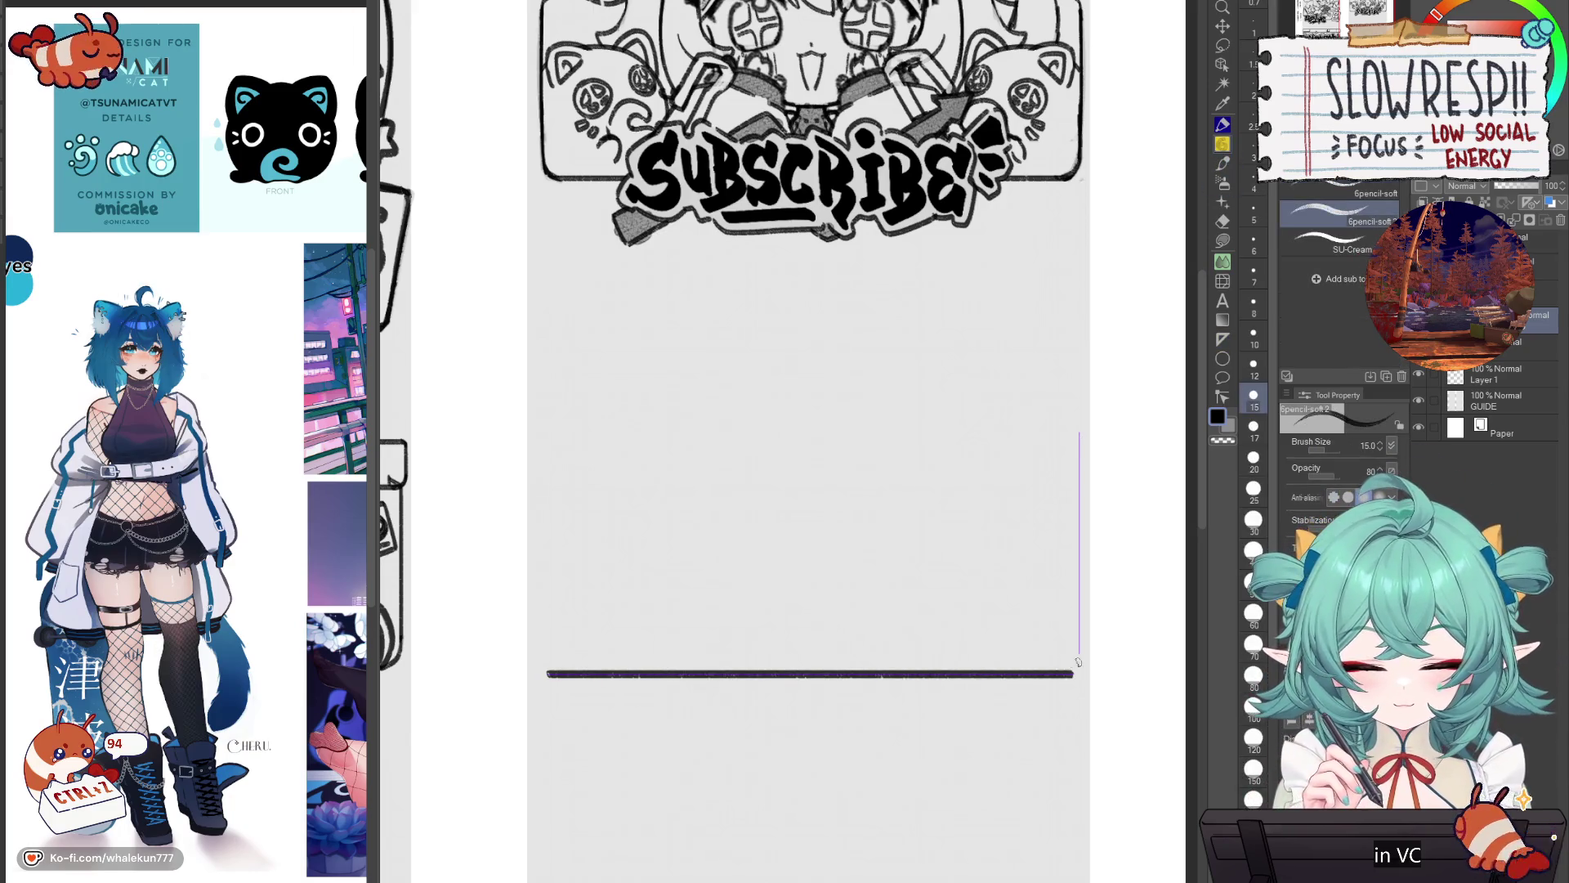
pyautogui.hotkey('ctrl', 'z')
pyautogui.press('[')
pyautogui.press('[')
pyautogui.press('[')
pyautogui.moveTo(546, 673); pyautogui.dragTo(1072, 674)
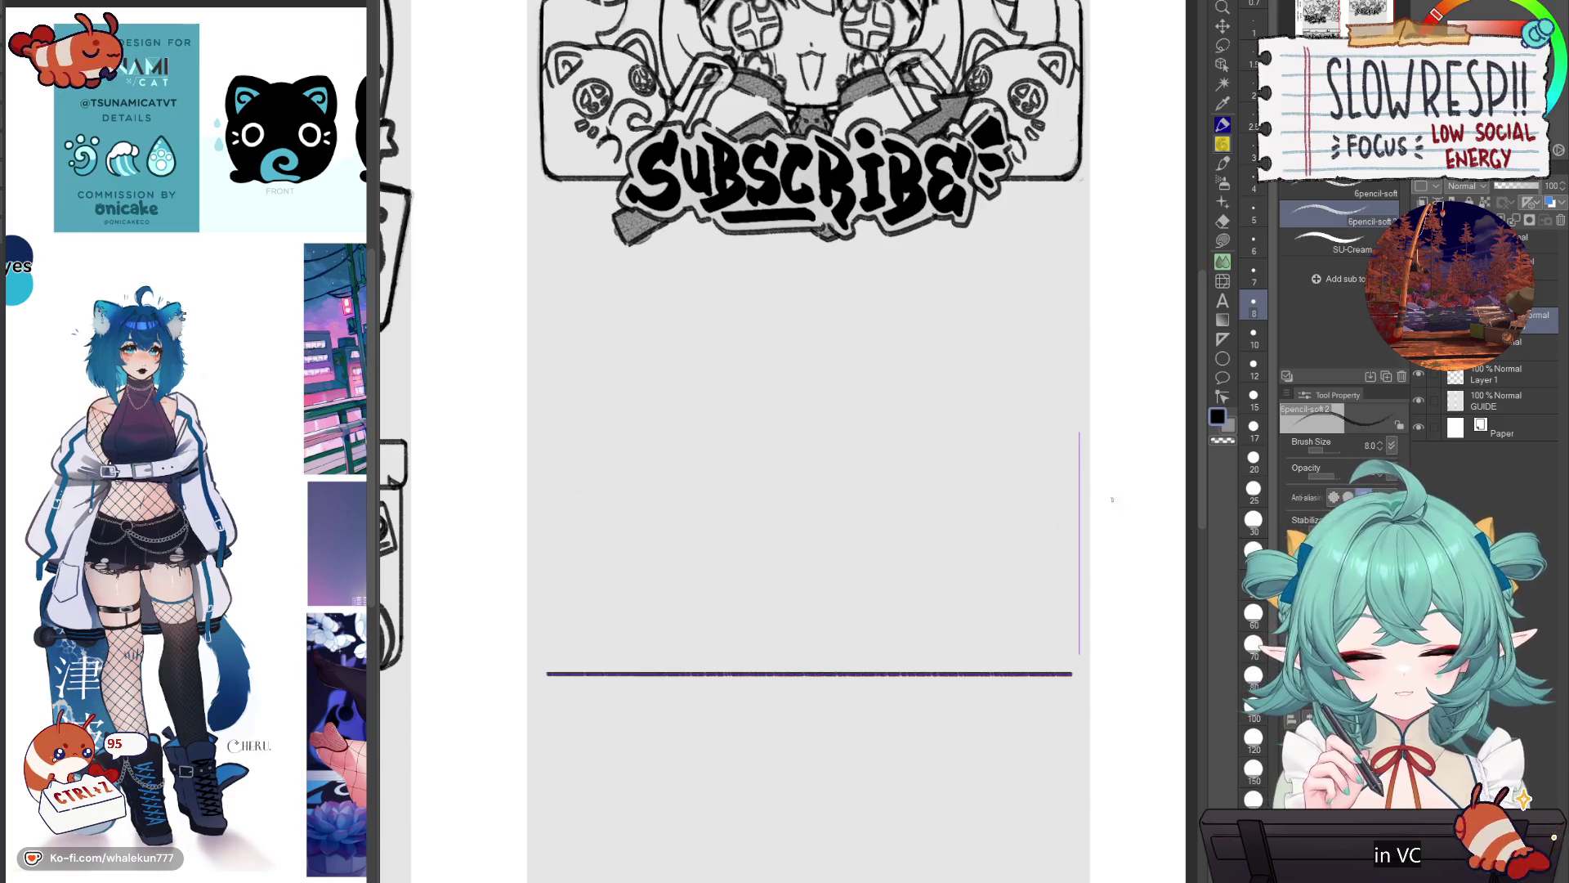
pyautogui.moveTo(1078, 462); pyautogui.dragTo(1079, 654)
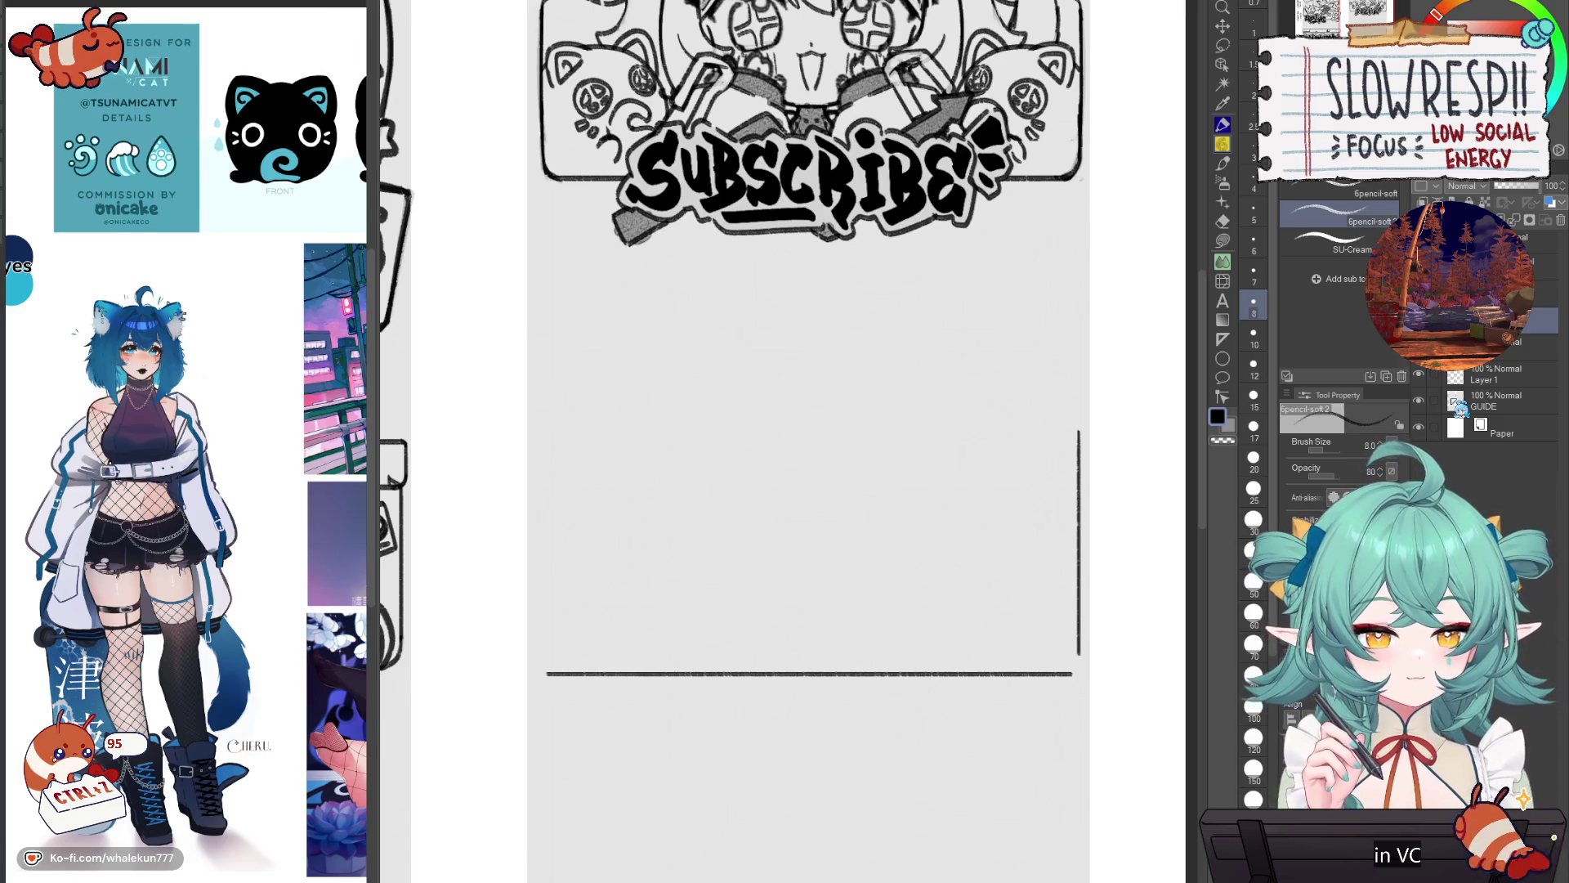
pyautogui.scroll(3, 1092, 738)
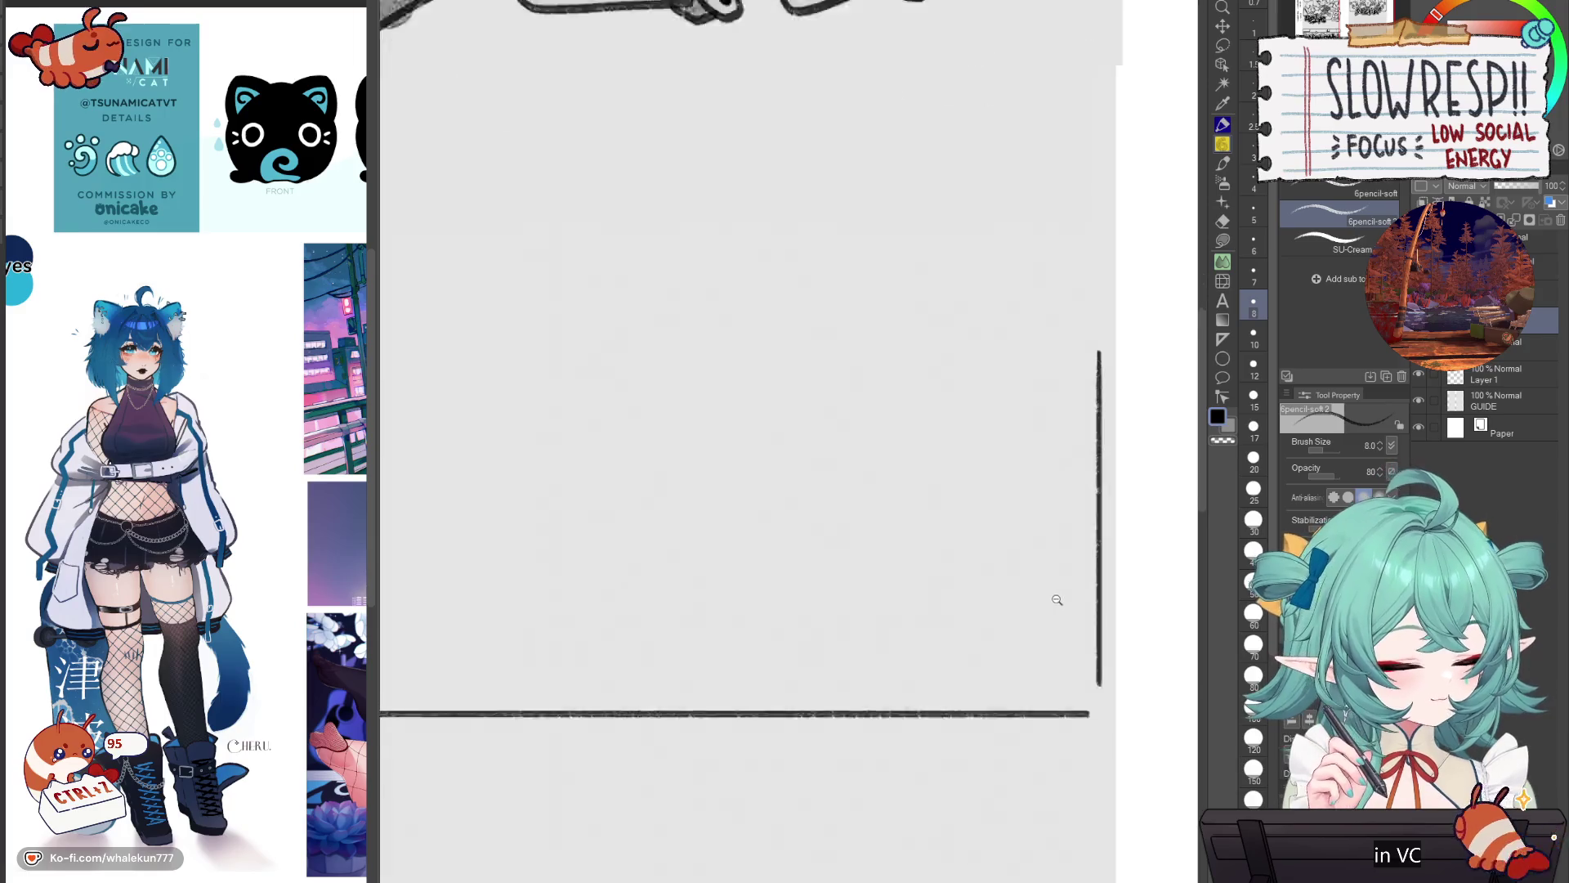
# Step: Try a rounded bottom-right corner stroke, then zoom in close on that corner
pyautogui.hotkey('ctrl', 'z')
pyautogui.moveTo(1113, 703)
pyautogui.mouseDown()
pyautogui.moveTo(1100, 741)
pyautogui.moveTo(1066, 741)
pyautogui.moveTo(1081, 742)
pyautogui.mouseUp()
pyautogui.hotkey('ctrl', 'z')
pyautogui.hotkey('ctrl', 'z')
pyautogui.hotkey('ctrl', 'z')
pyautogui.hotkey('ctrl', 'z')
pyautogui.hotkey('ctrl', 'z')
pyautogui.hotkey('ctrl', 'z')
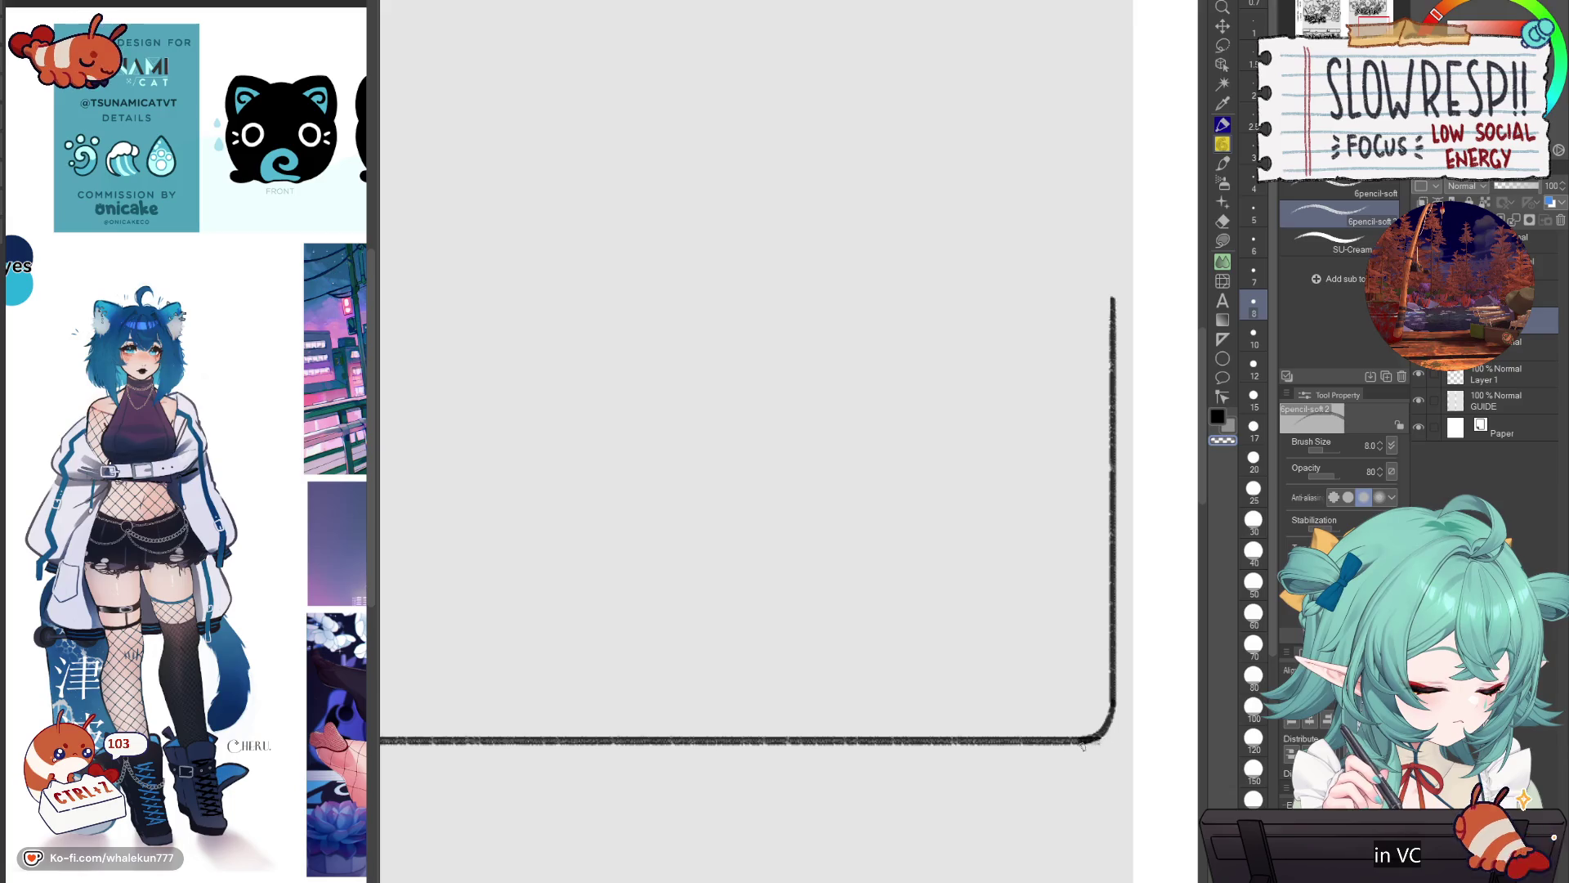
pyautogui.scroll(-5, 1099, 742)
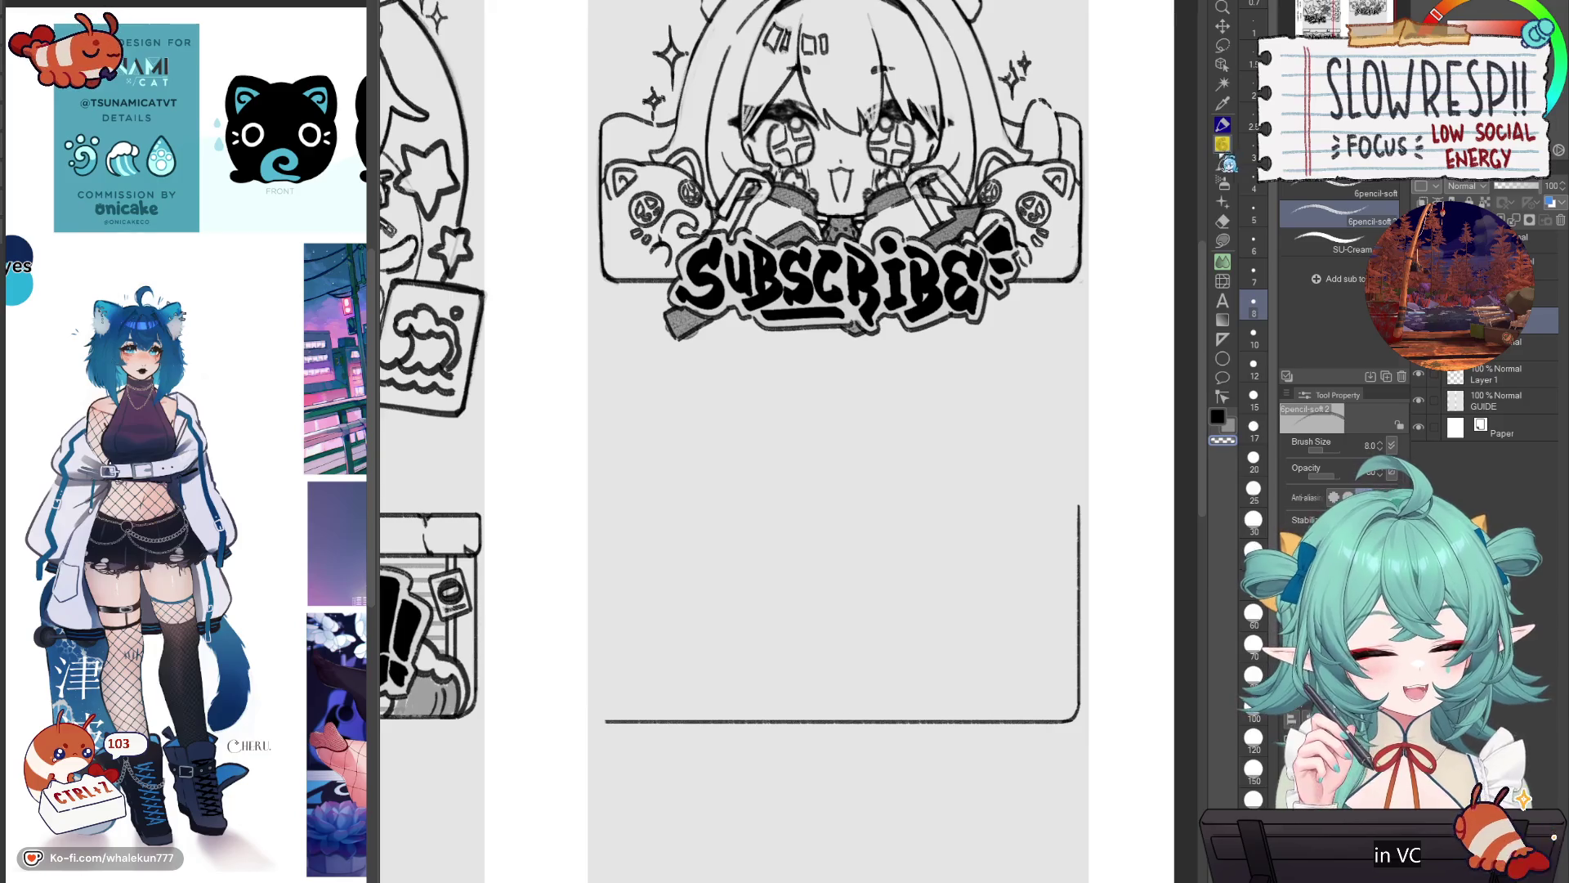
pyautogui.scroll(-2, 1019, 603)
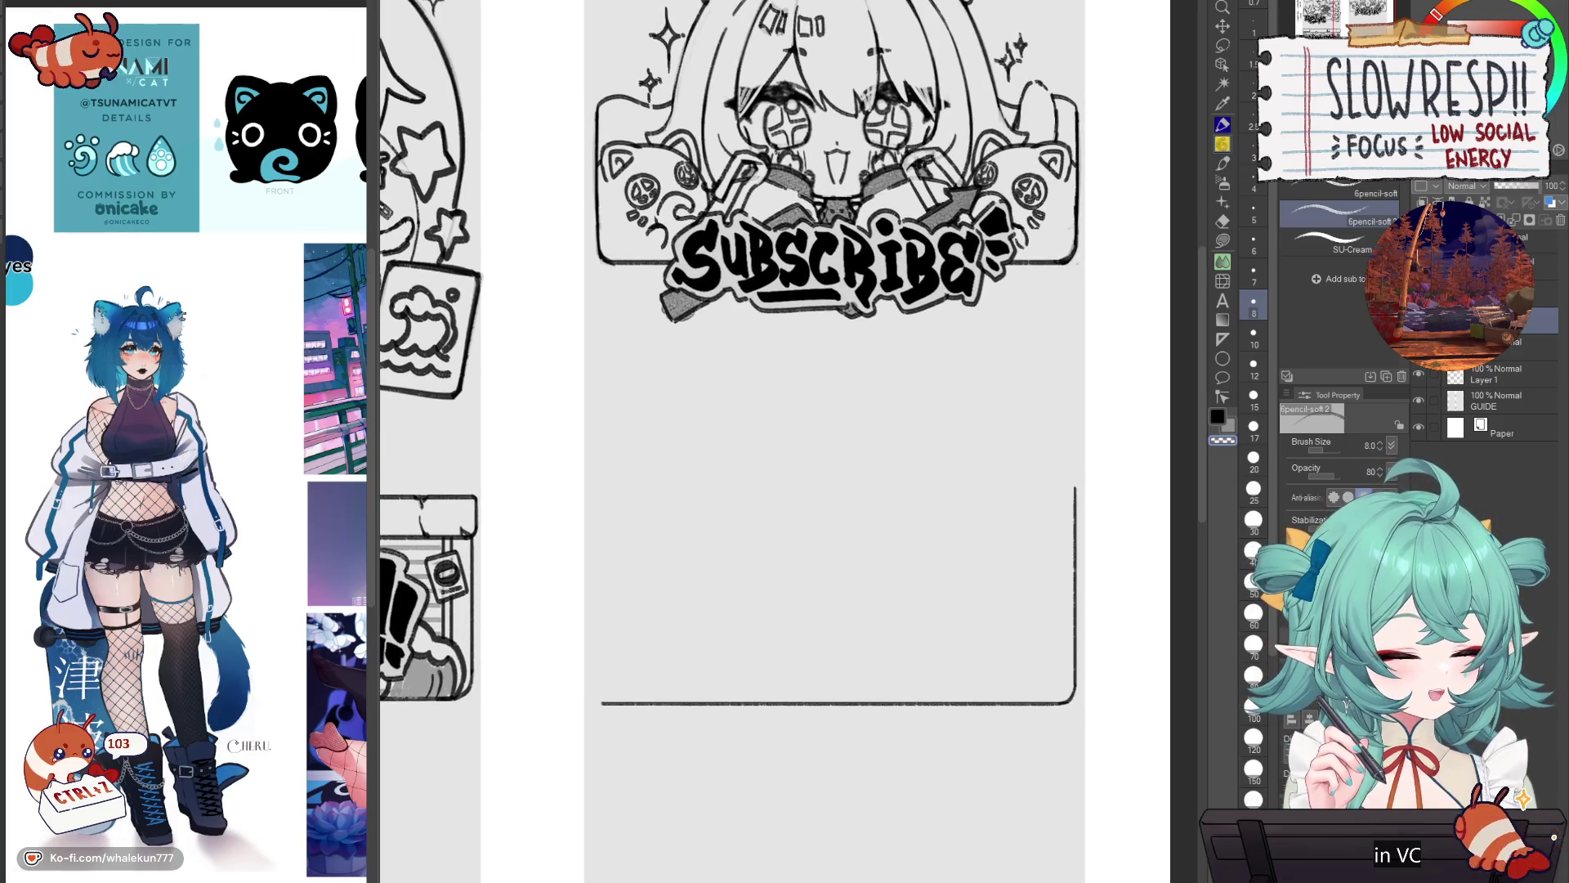
pyautogui.moveTo(949, 602); pyautogui.dragTo(983, 577)
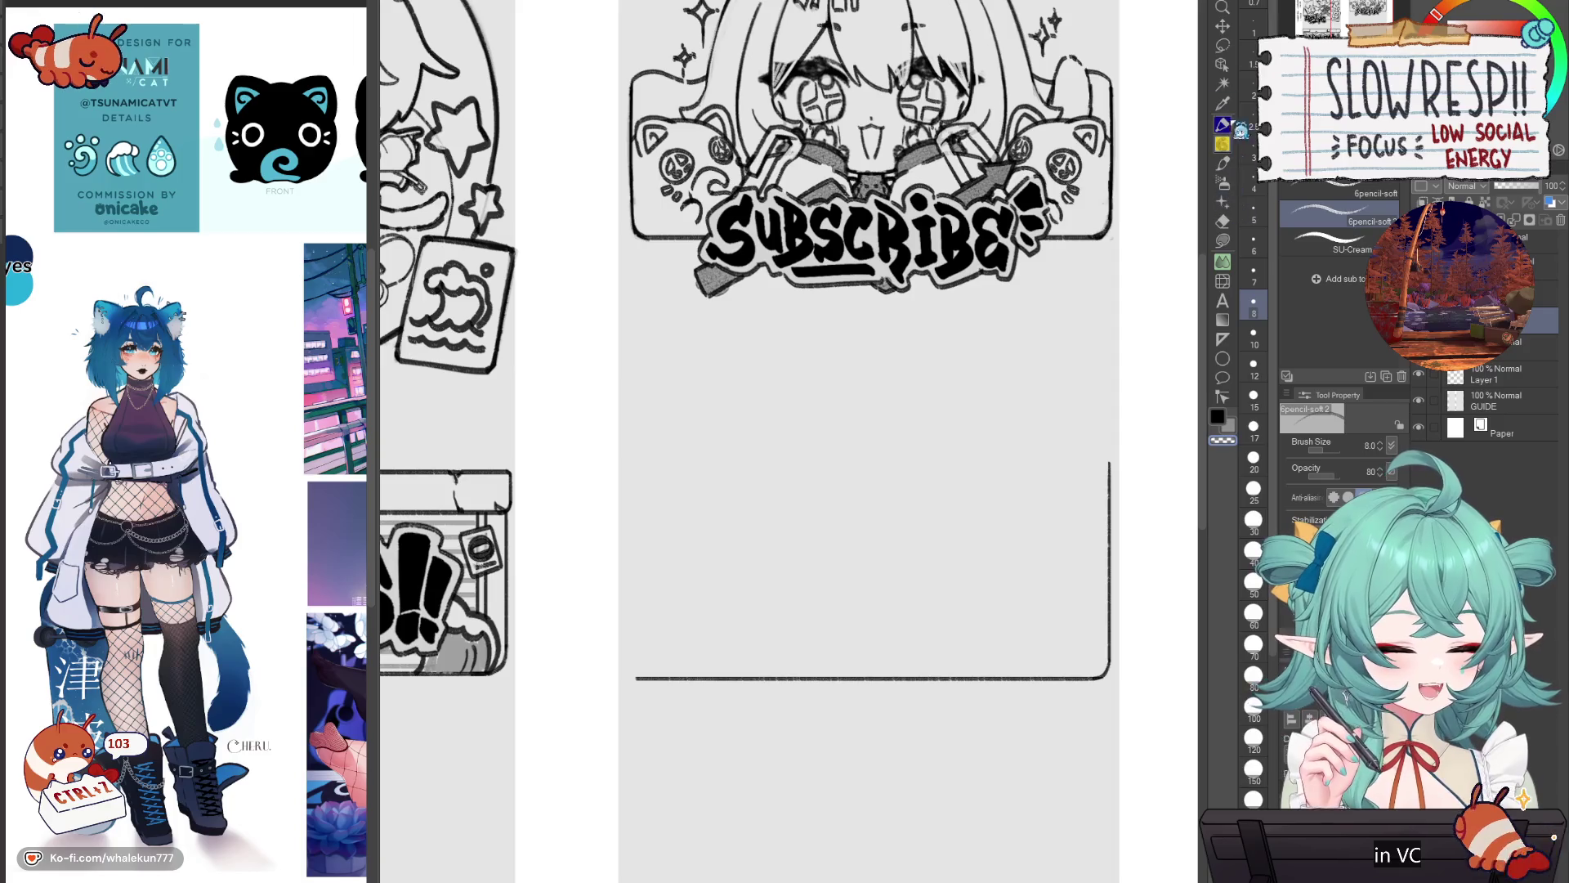
pyautogui.click(1222, 45)
pyautogui.scroll(2, 1035, 551)
pyautogui.scroll(2, 1035, 552)
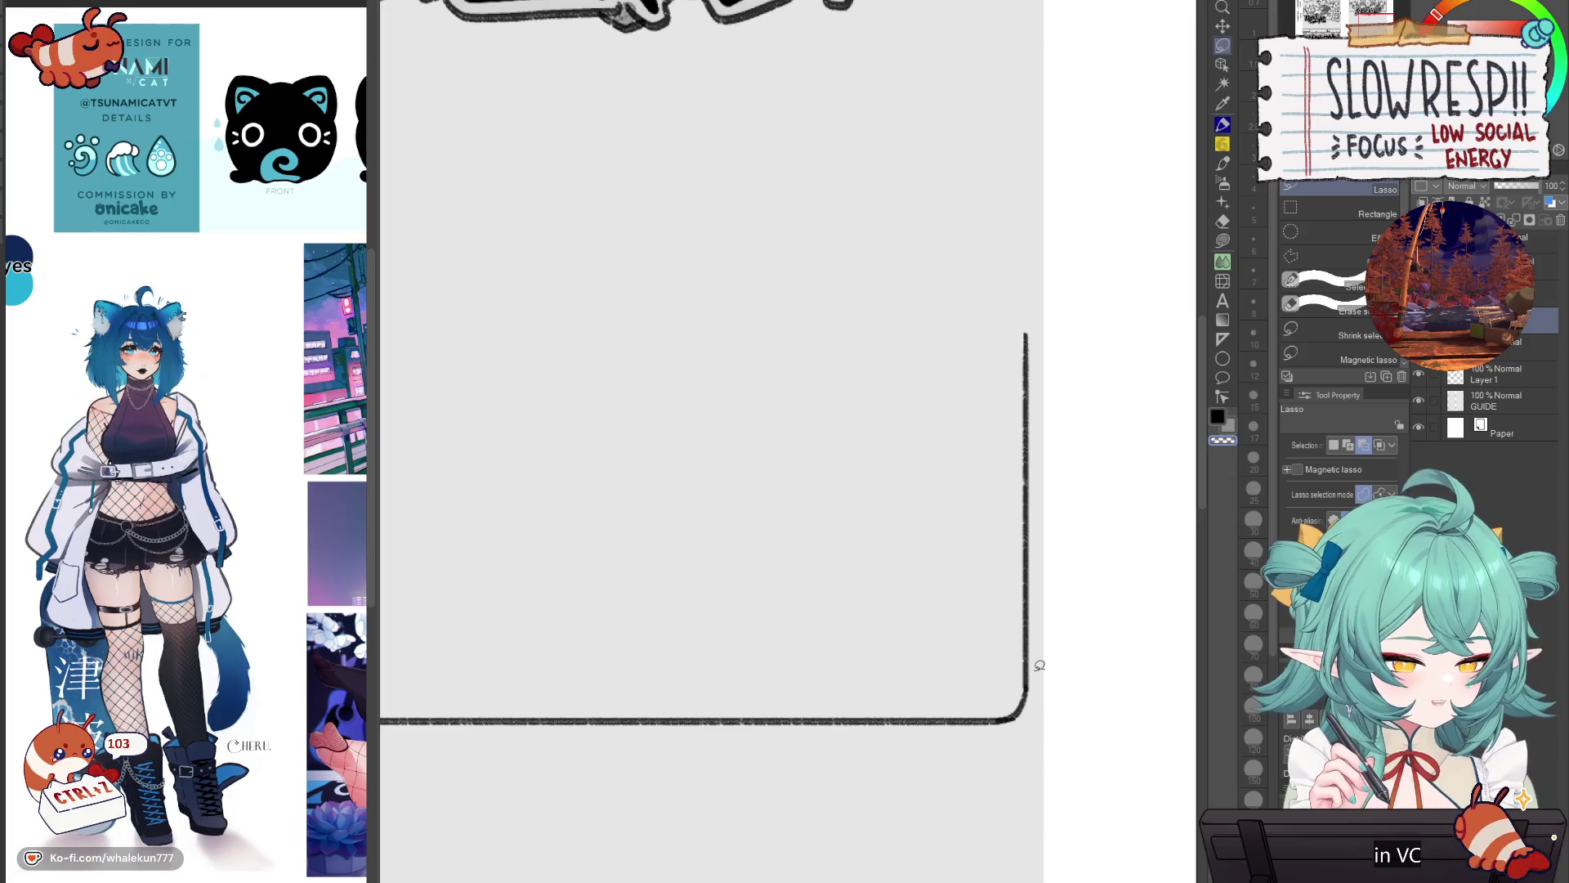
# Step: Copy the rounded corner, mirror it onto the bottom edge's left end, and merge it
pyautogui.moveTo(1045, 674); pyautogui.dragTo(1057, 708)
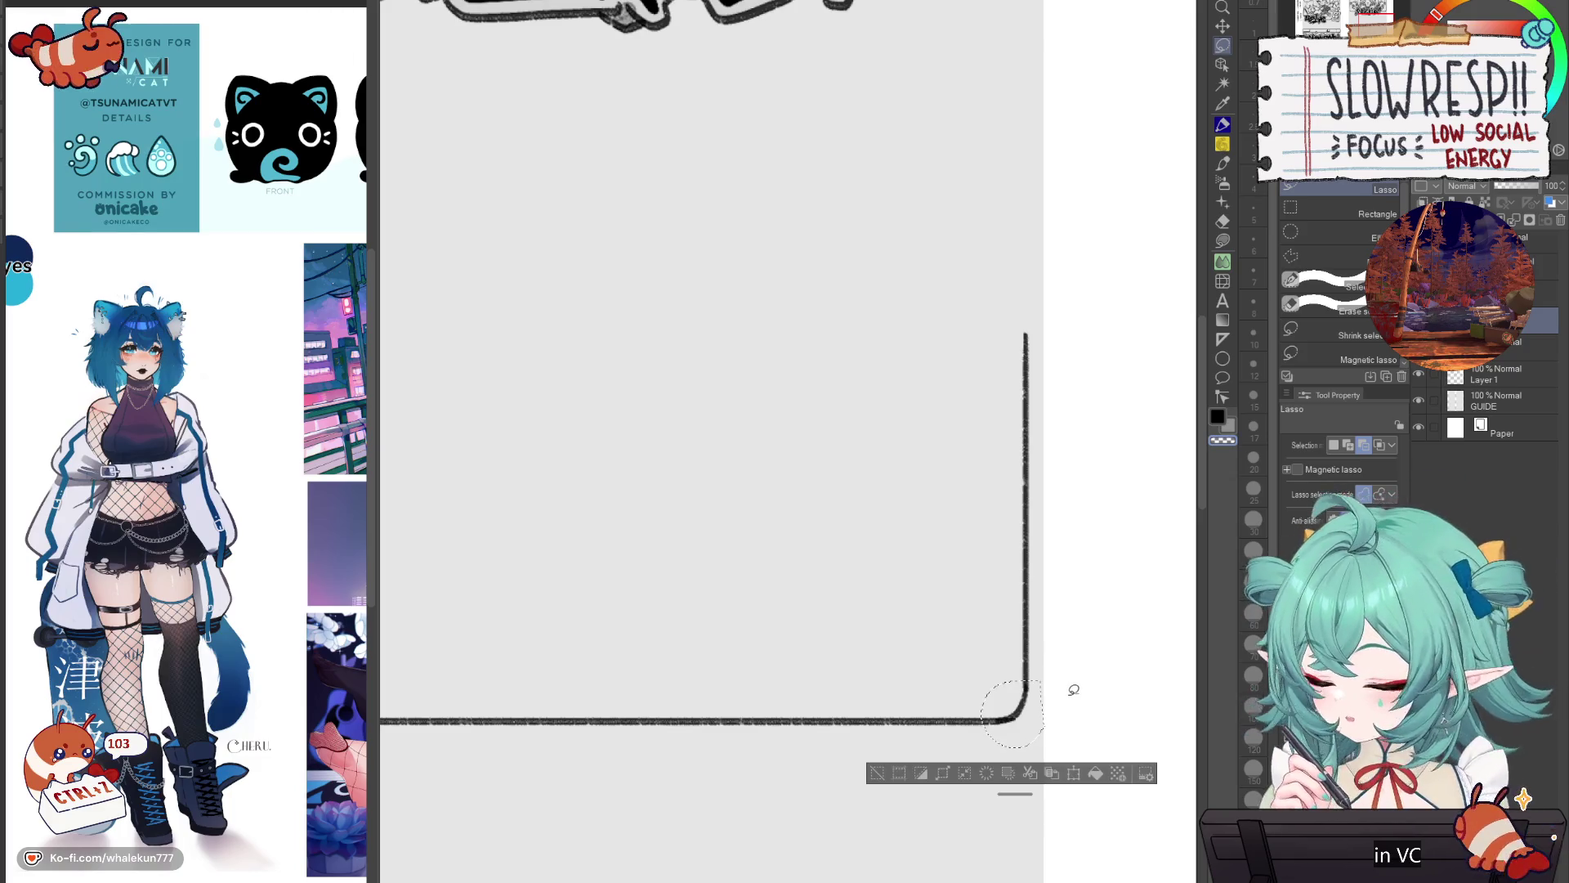
pyautogui.hotkey('ctrl', 'c')
pyautogui.hotkey('ctrl', 'v')
pyautogui.hotkey('ctrl', 'shift', 'h')
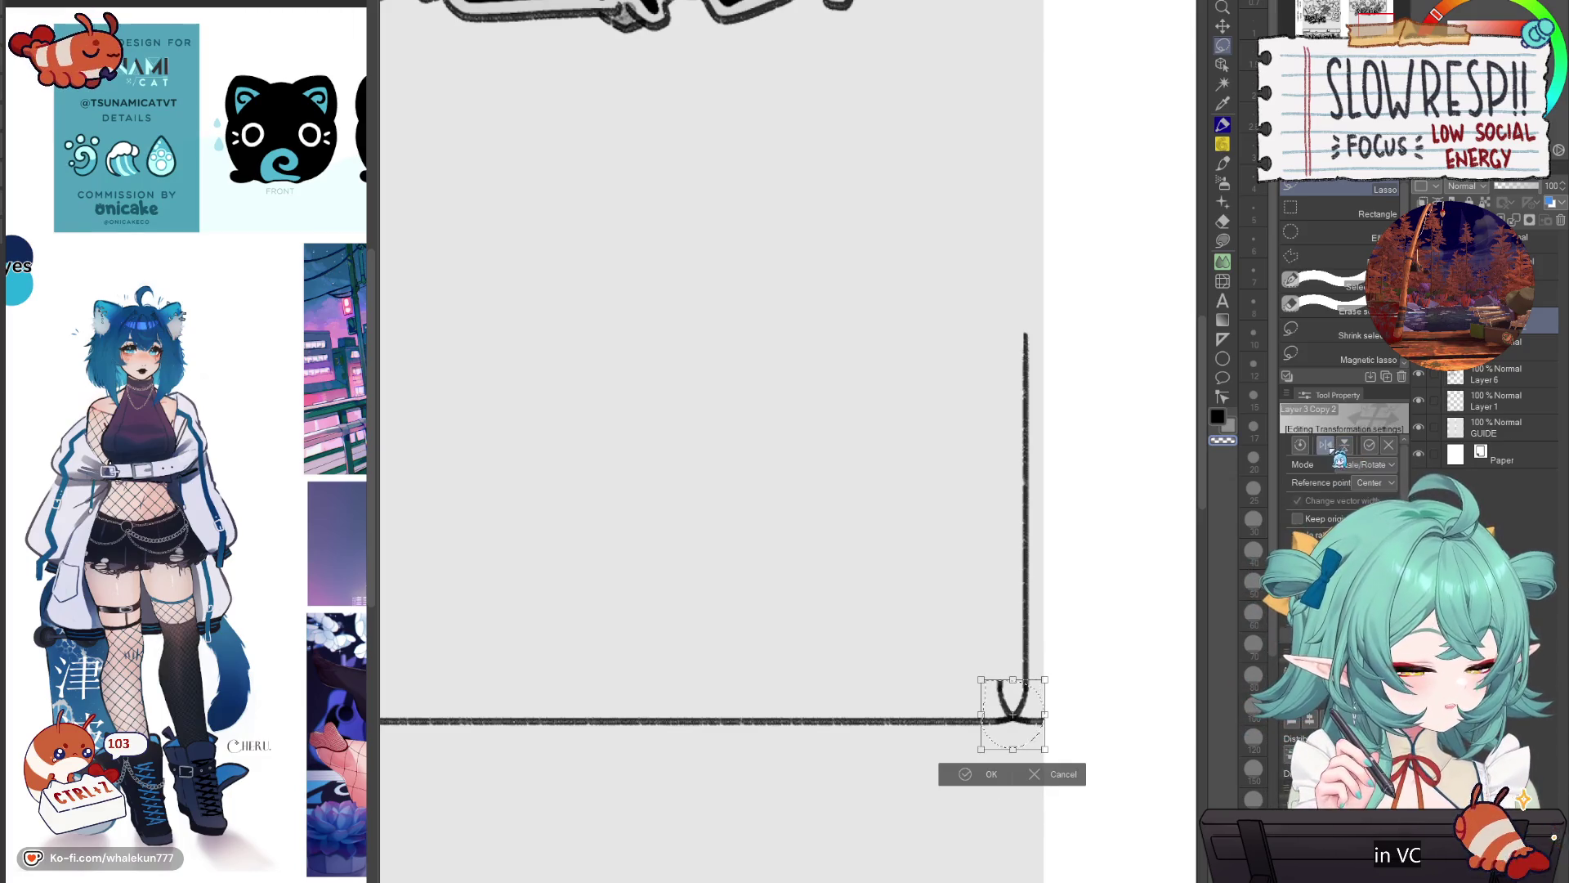
pyautogui.click(1225, 30)
pyautogui.moveTo(946, 543)
pyautogui.mouseDown()
pyautogui.moveTo(939, 679)
pyautogui.moveTo(689, 719)
pyautogui.moveTo(882, 721)
pyautogui.mouseUp()
pyautogui.press('e')
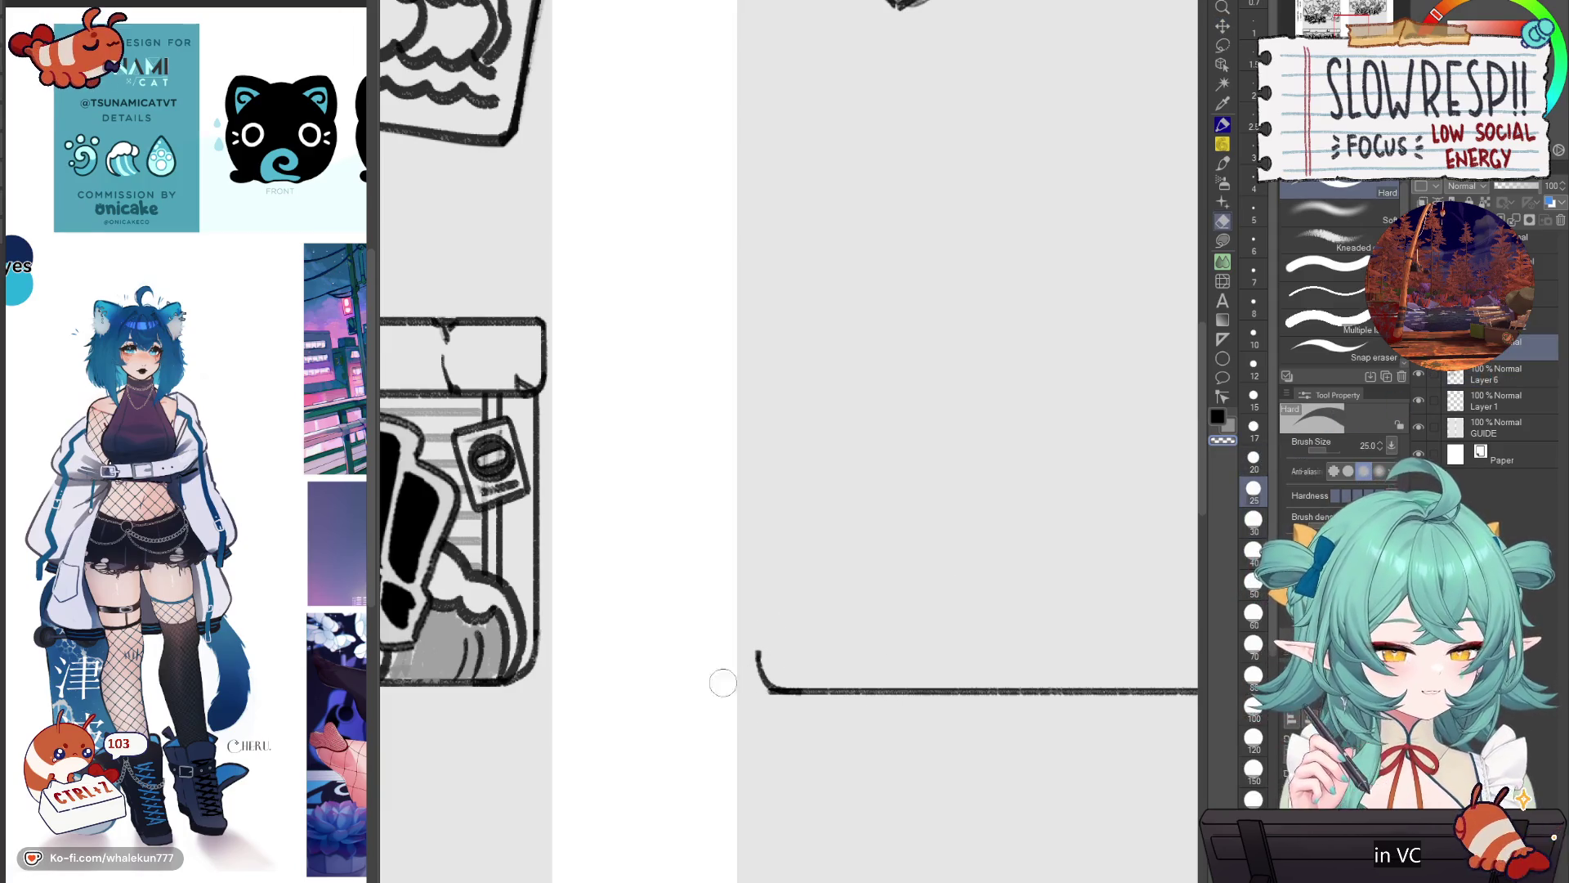
pyautogui.hotkey('ctrl', 'e')
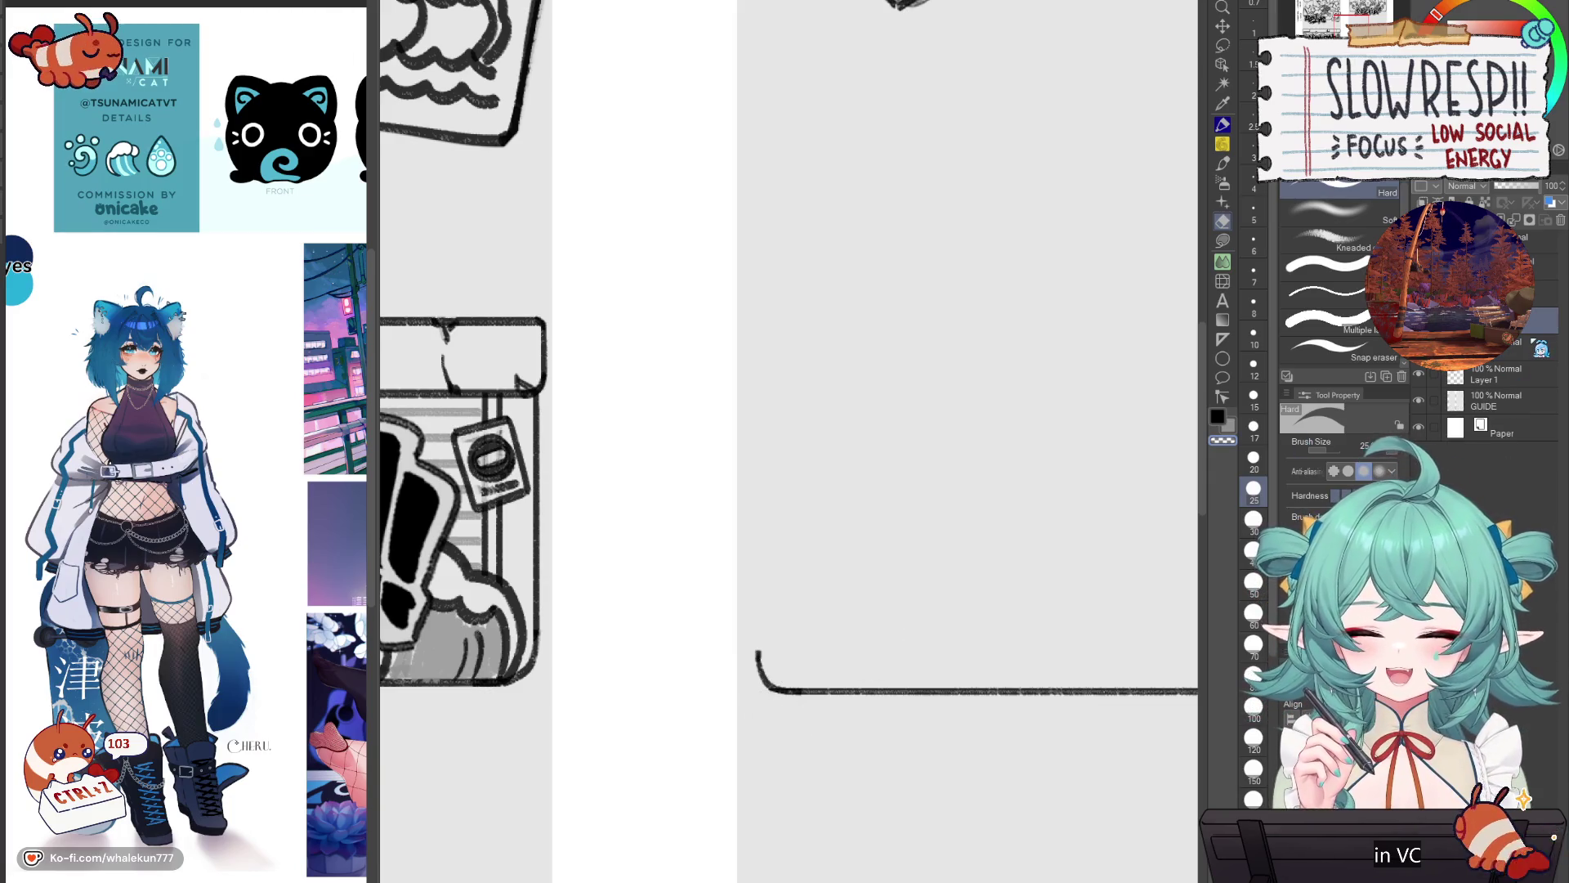
# Step: Duplicate and flip the frame to form the box's top edge, then merge it down
pyautogui.press('k')
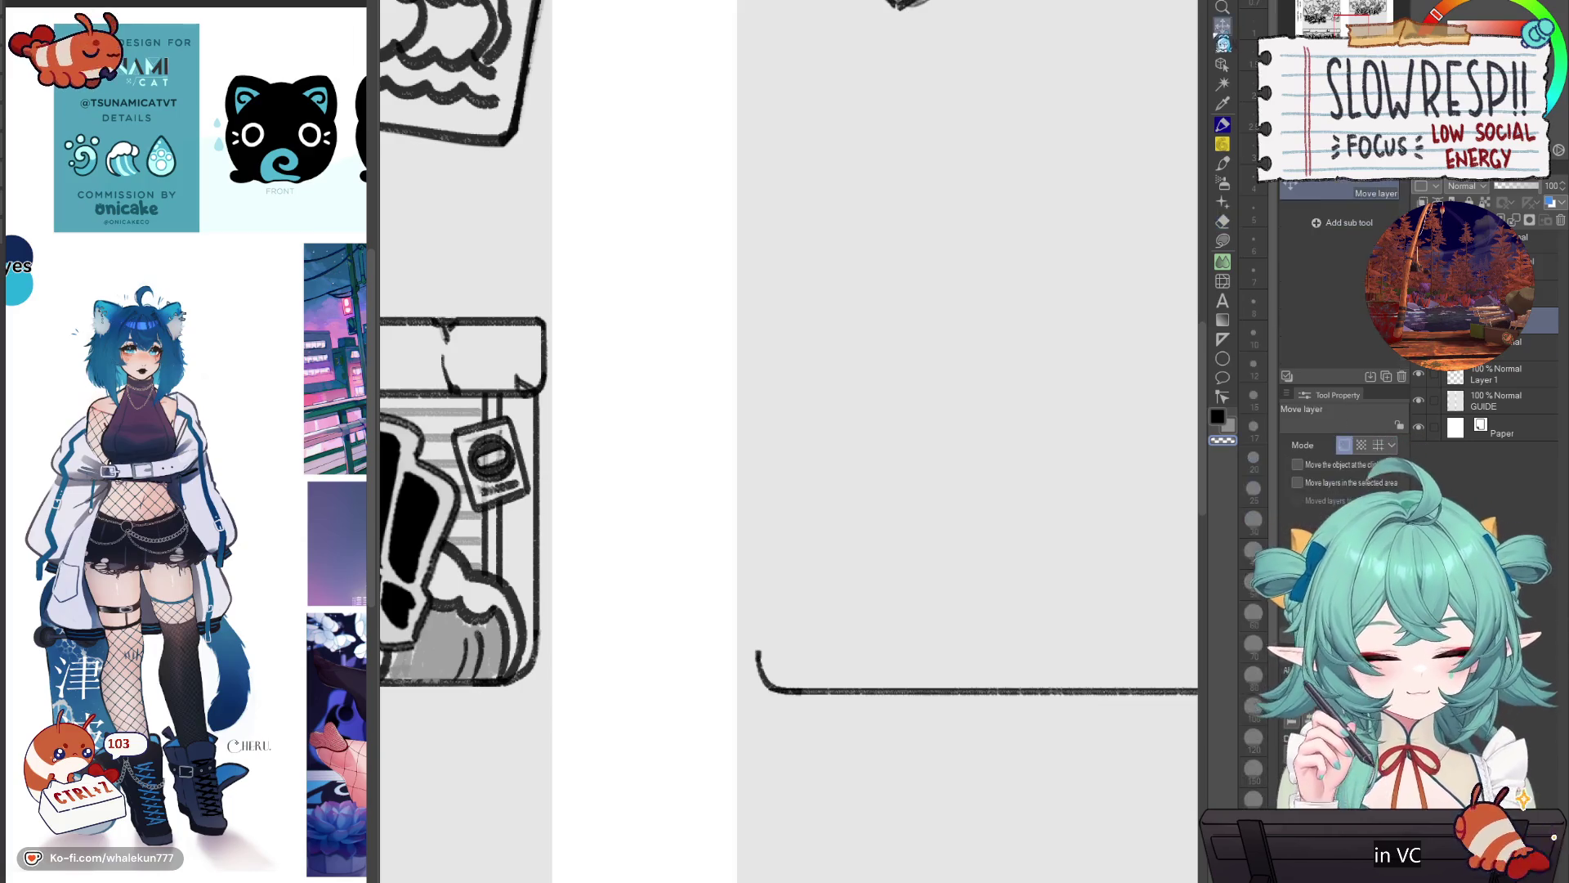
pyautogui.scroll(-2, 1013, 540)
pyautogui.moveTo(1014, 540); pyautogui.dragTo(807, 702)
pyautogui.scroll(1, 817, 703)
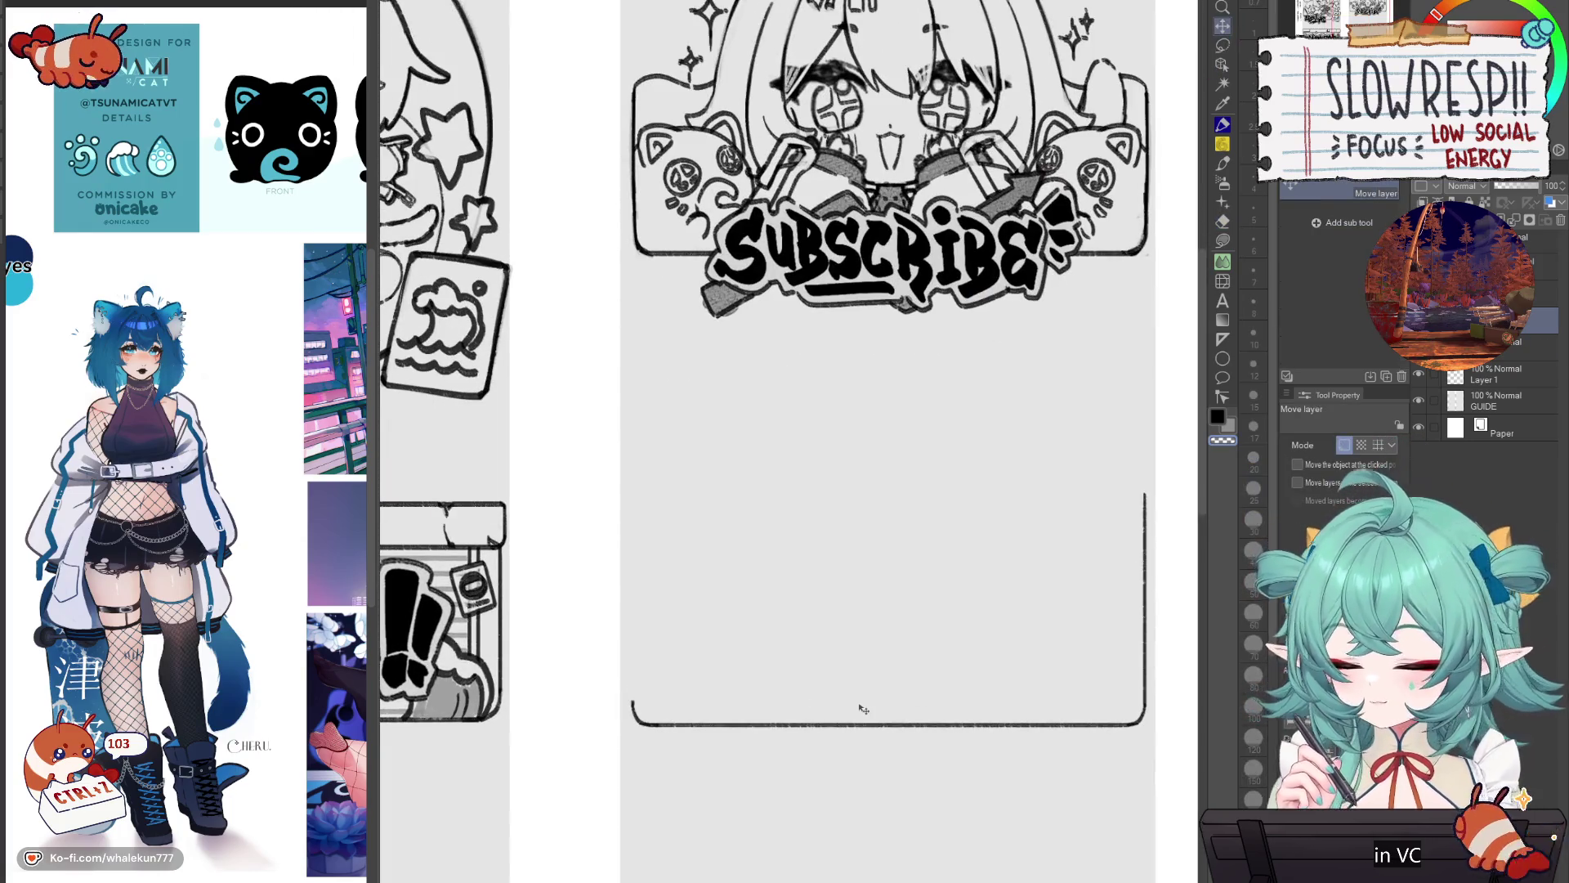
pyautogui.hotkey('ctrl', 'c')
pyautogui.hotkey('ctrl', 'v')
pyautogui.hotkey('ctrl', 't')
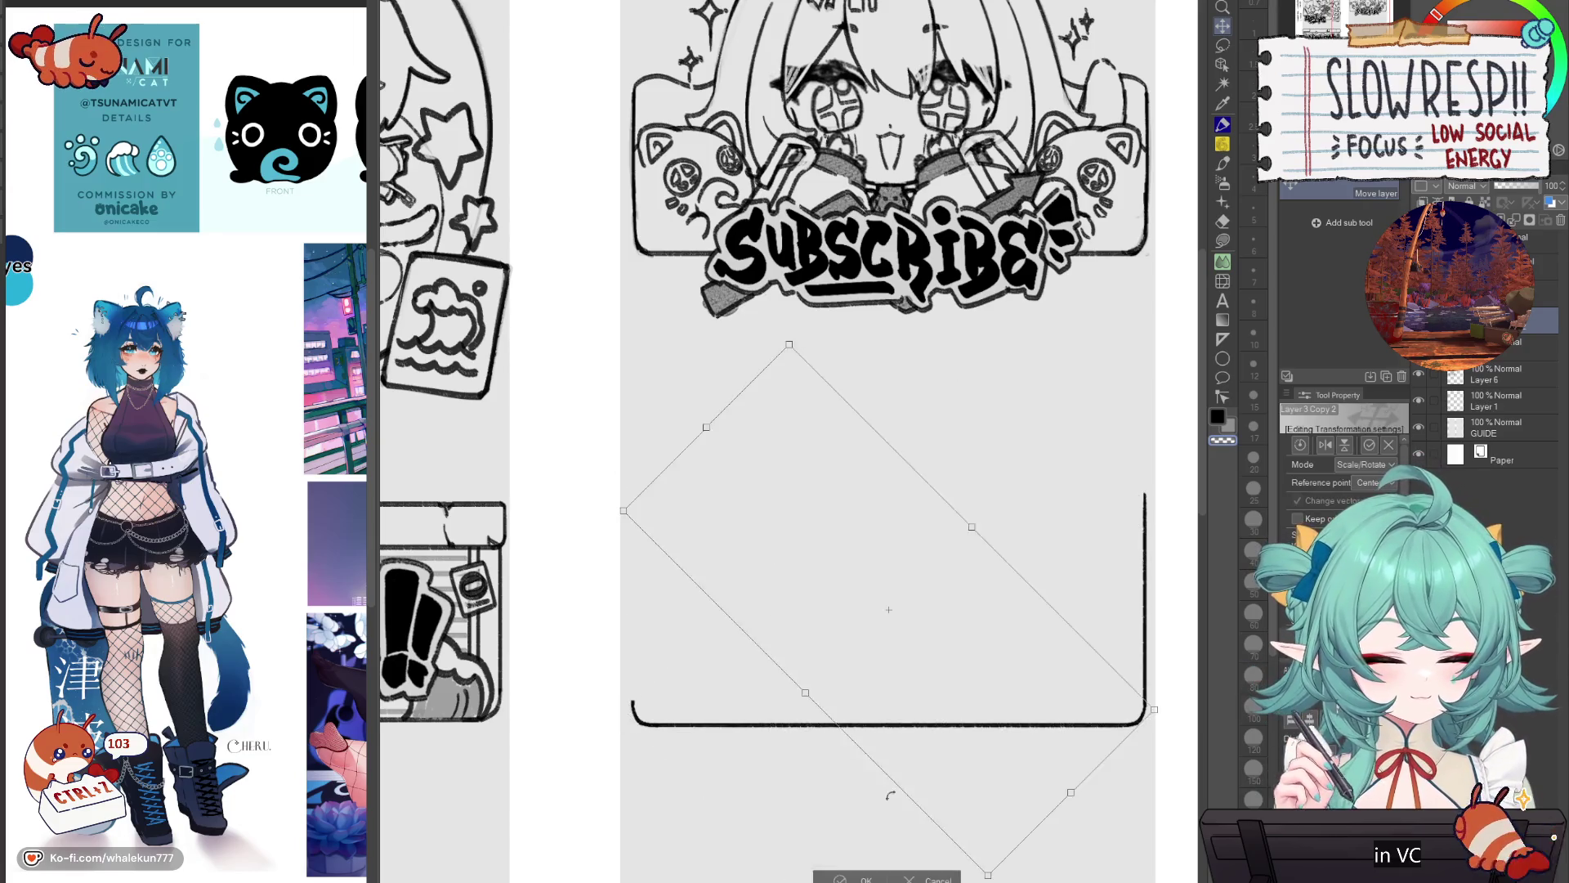
pyautogui.click(863, 758)
pyautogui.moveTo(861, 764); pyautogui.dragTo(866, 748)
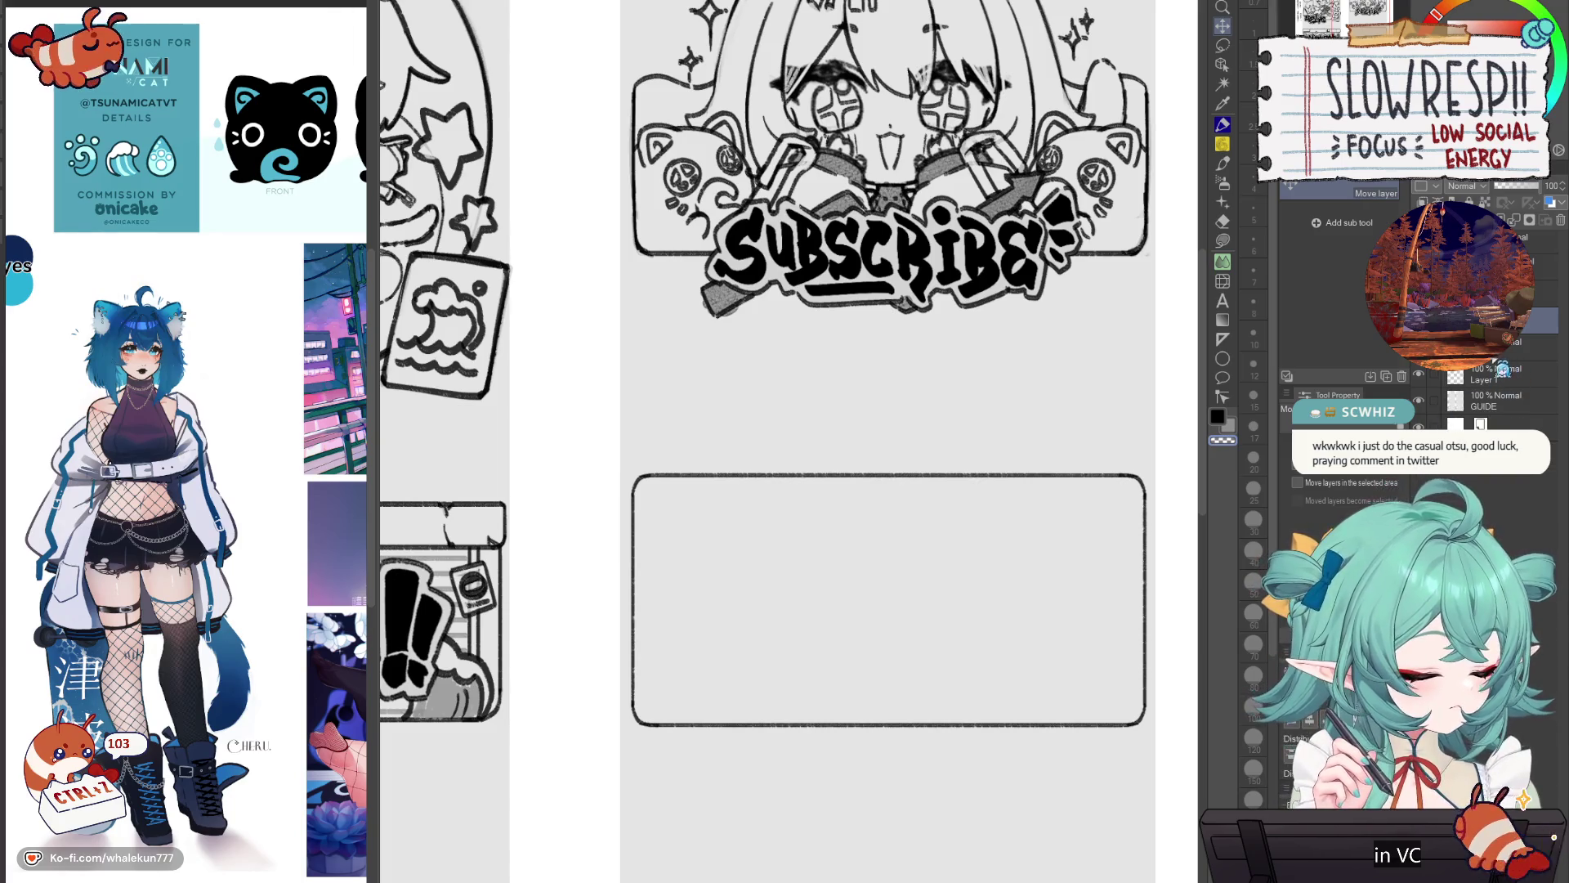
pyautogui.hotkey('ctrl', 'e')
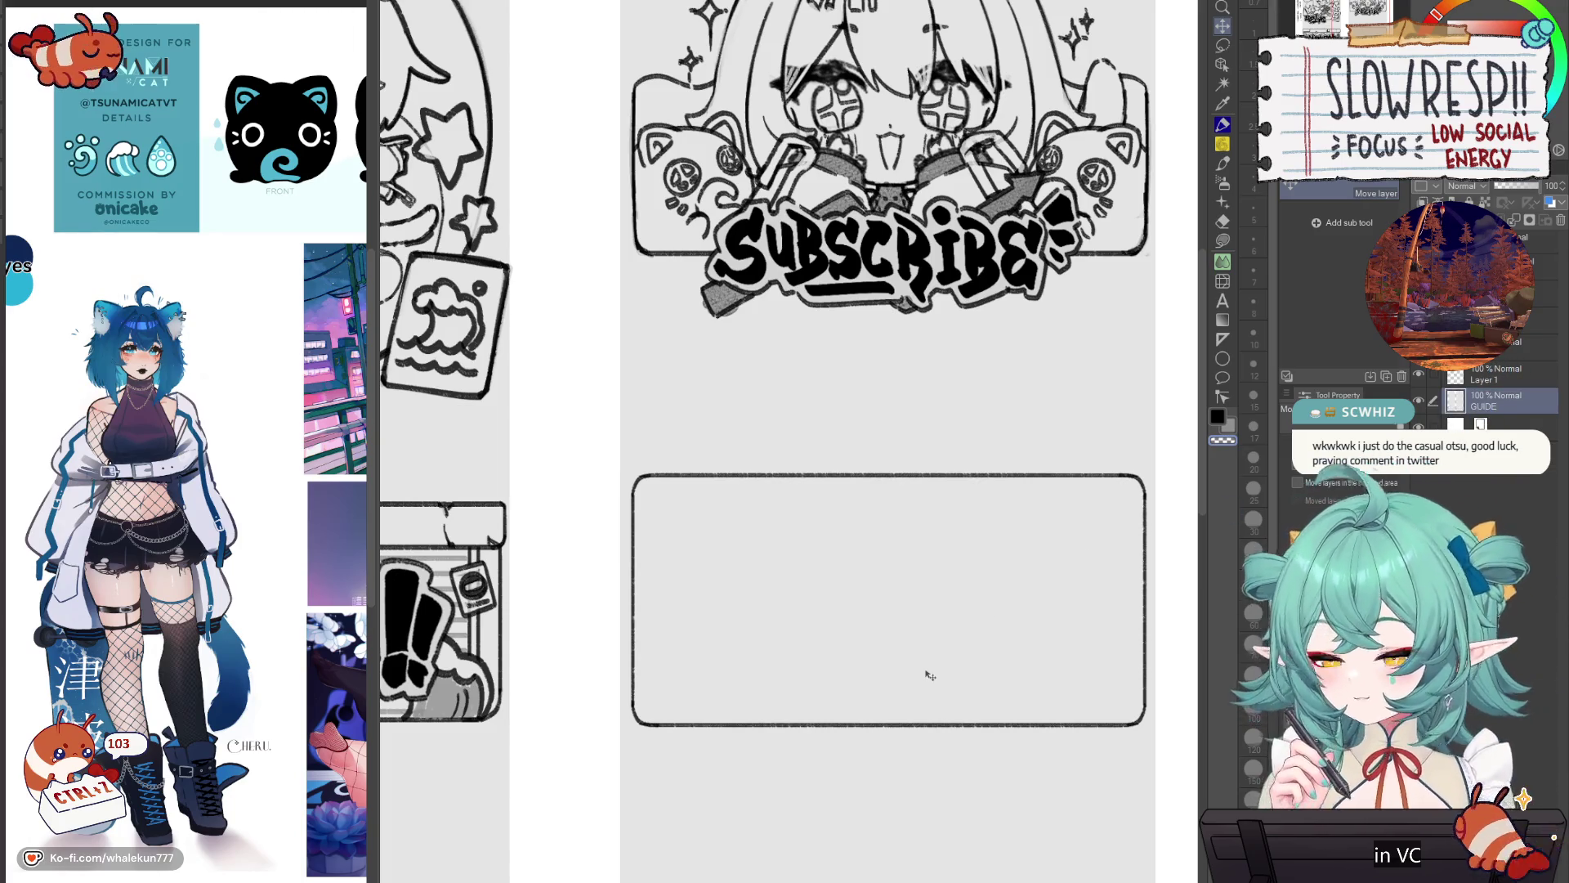
# Step: Select the box interior by colour and lower the box about 25 px
pyautogui.press('w')
pyautogui.click(947, 717)
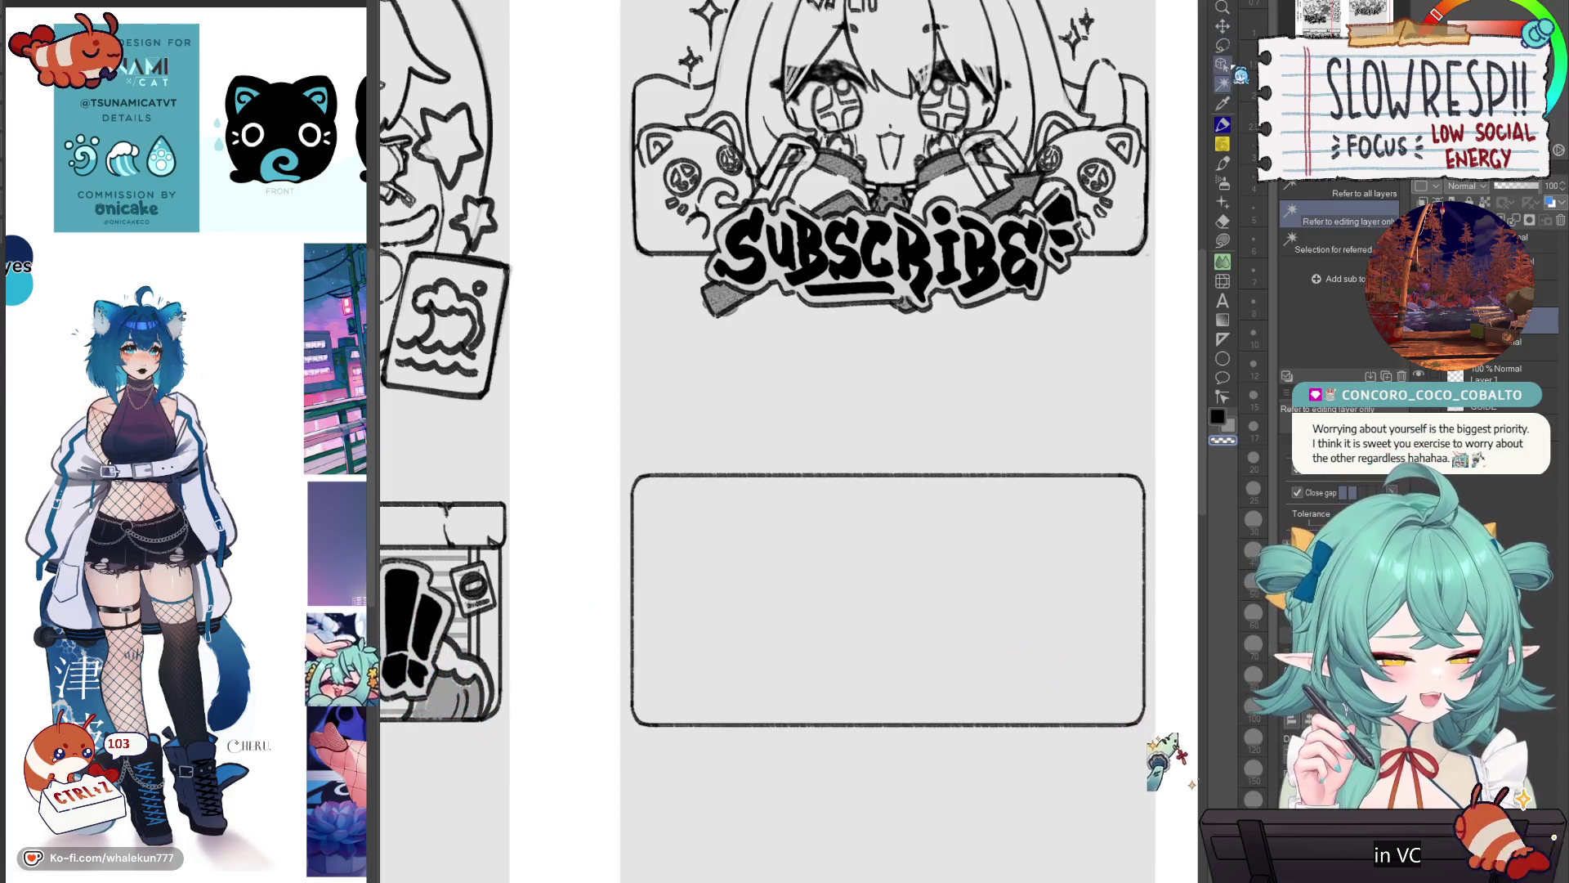
pyautogui.press('k')
pyautogui.moveTo(1042, 611); pyautogui.dragTo(1039, 637)
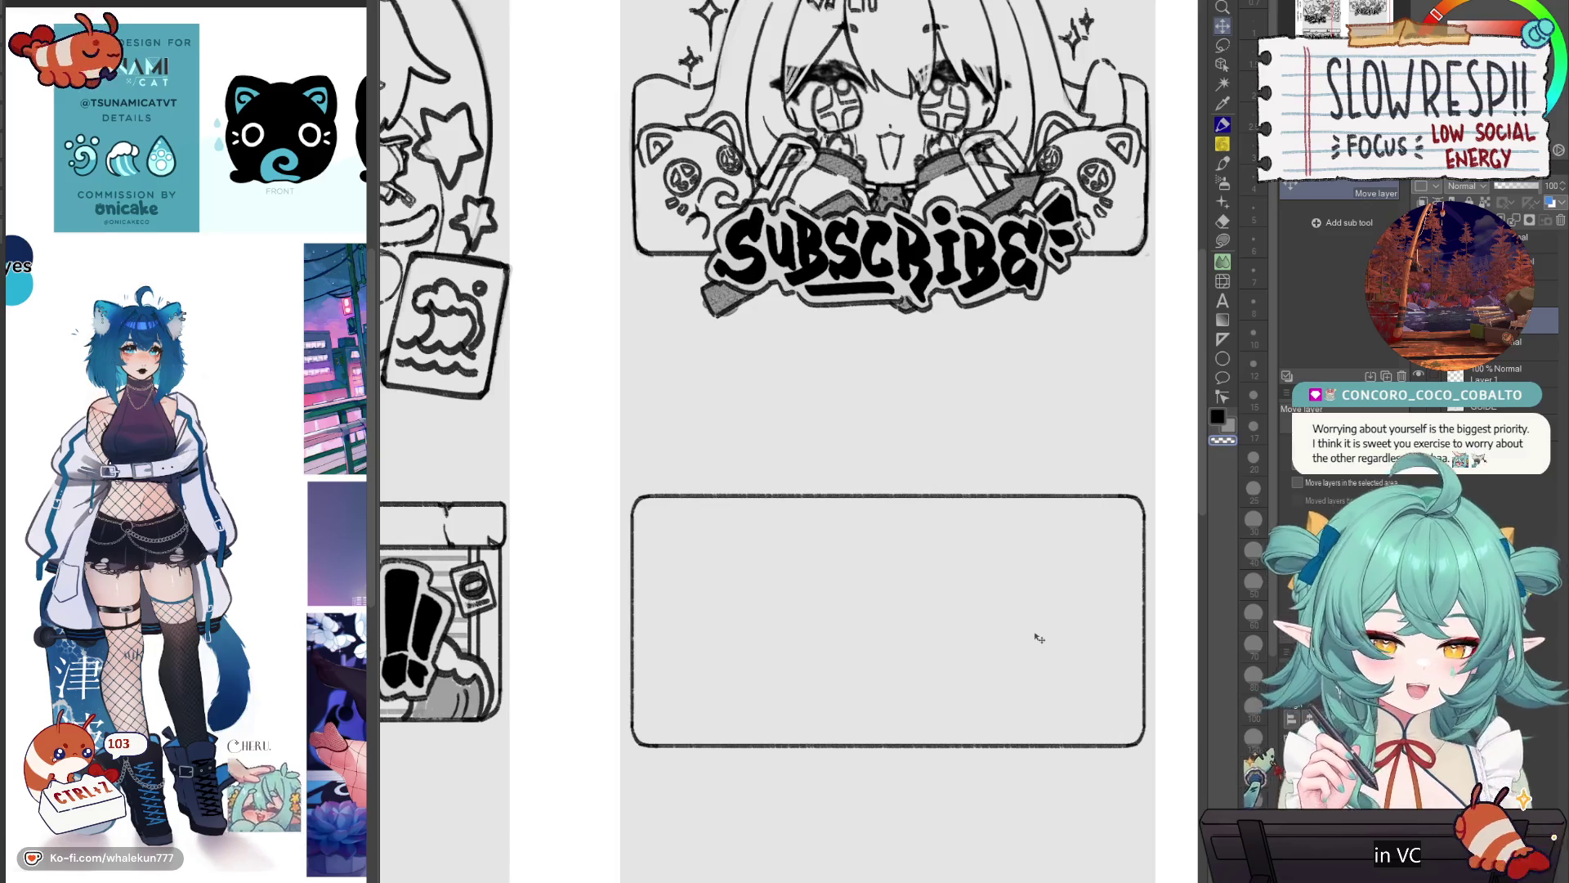
# Step: Lasso the box's top edge and nudge it up slightly
pyautogui.press('m')
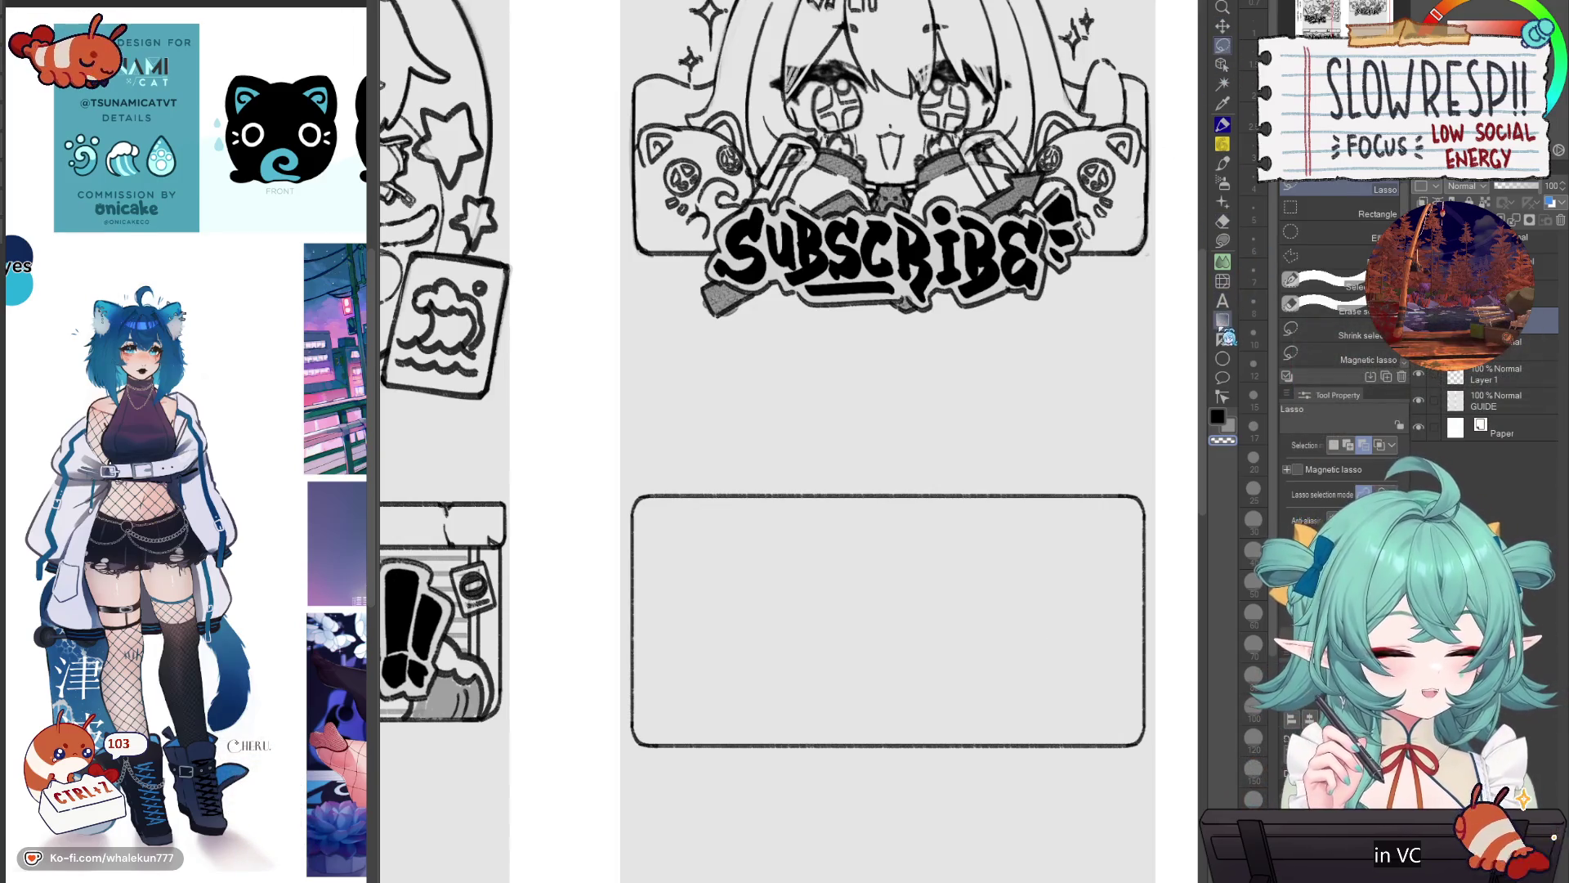
pyautogui.moveTo(690, 423)
pyautogui.mouseDown()
pyautogui.moveTo(633, 564)
pyautogui.moveTo(1176, 490)
pyautogui.moveTo(548, 449)
pyautogui.mouseUp()
pyautogui.press('k')
pyautogui.moveTo(1038, 531); pyautogui.dragTo(1051, 452)
pyautogui.scroll(-1, 1044, 472)
pyautogui.scroll(-1, 1050, 472)
pyautogui.scroll(1, 1055, 473)
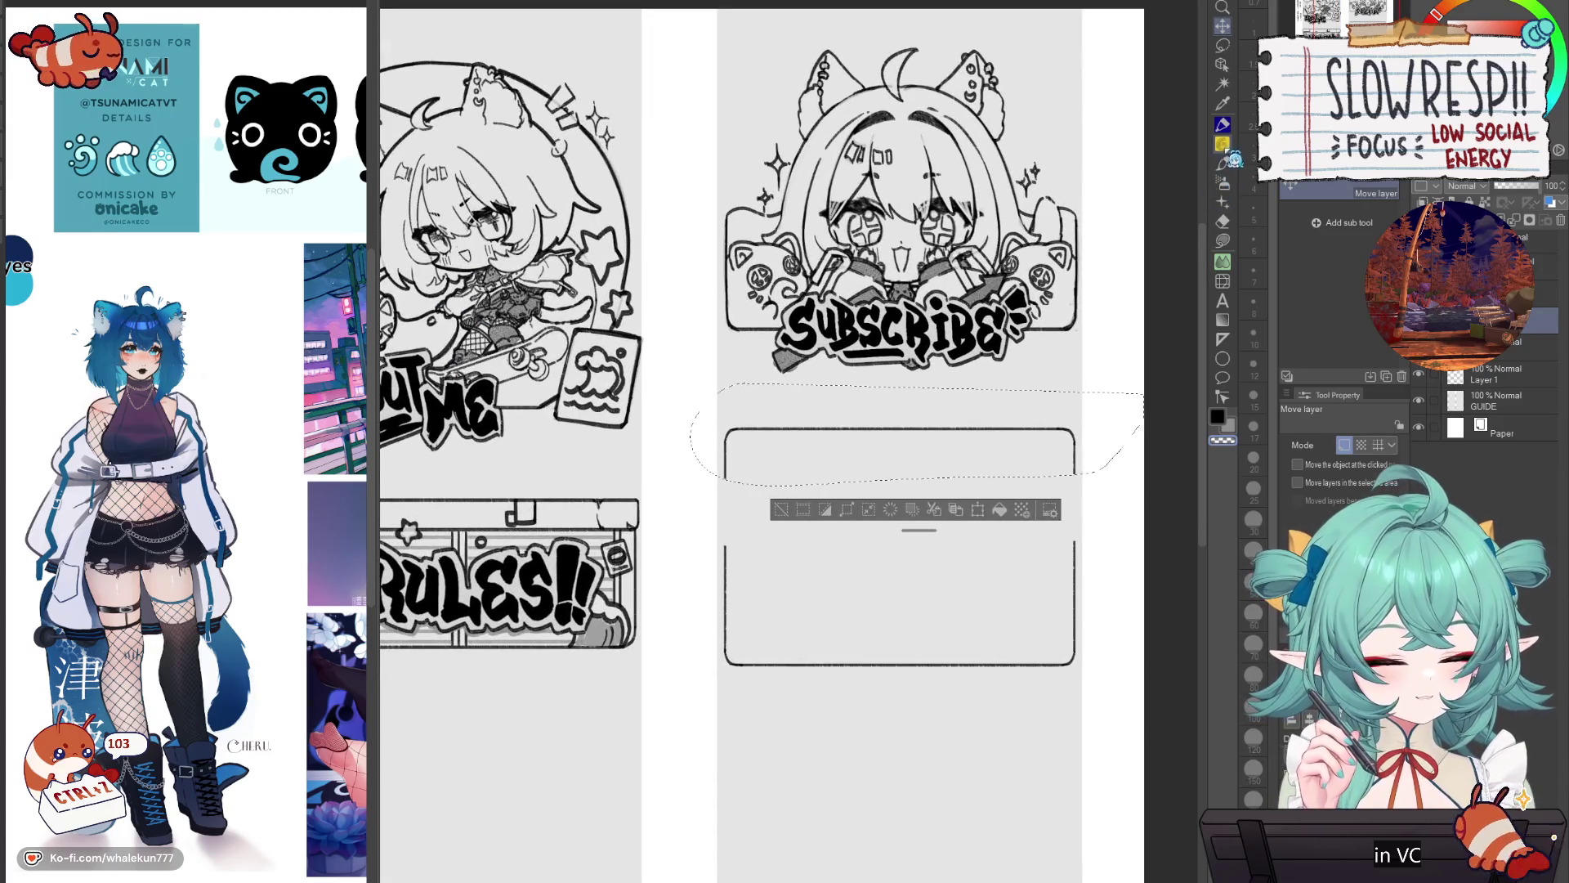
pyautogui.hotkey('ctrl', 'z')
pyautogui.moveTo(1043, 514); pyautogui.dragTo(1052, 494)
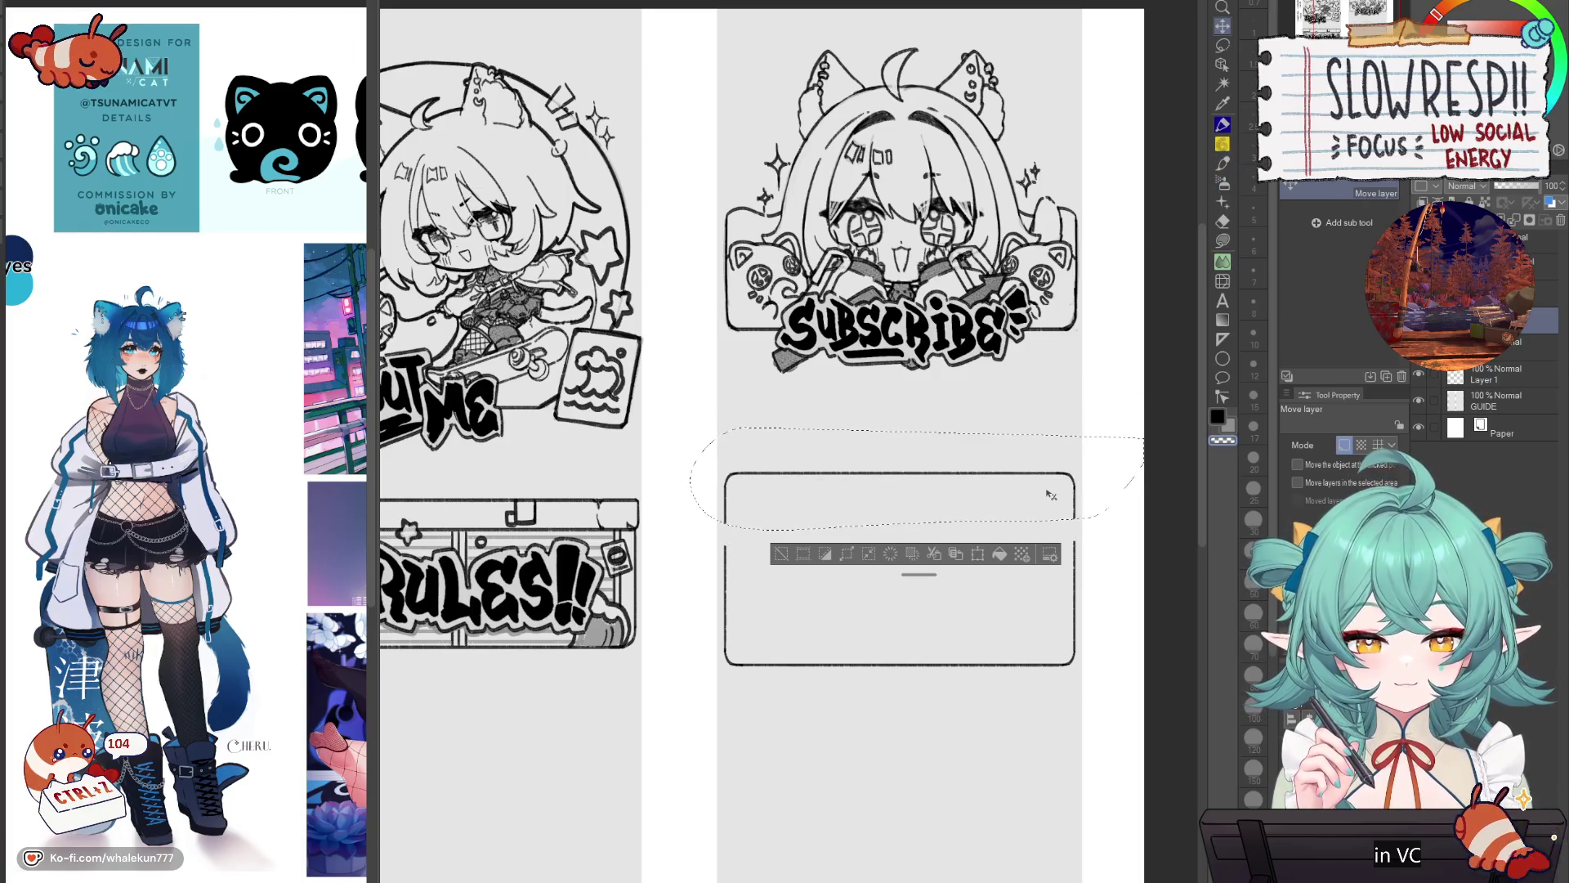
pyautogui.hotkey('ctrl', 'd')
# Step: Lasso the lower part of the box and shift it upward
pyautogui.click(1224, 46)
pyautogui.moveTo(1092, 527)
pyautogui.mouseDown()
pyautogui.moveTo(718, 532)
pyautogui.moveTo(1135, 595)
pyautogui.mouseUp()
pyautogui.click(1223, 27)
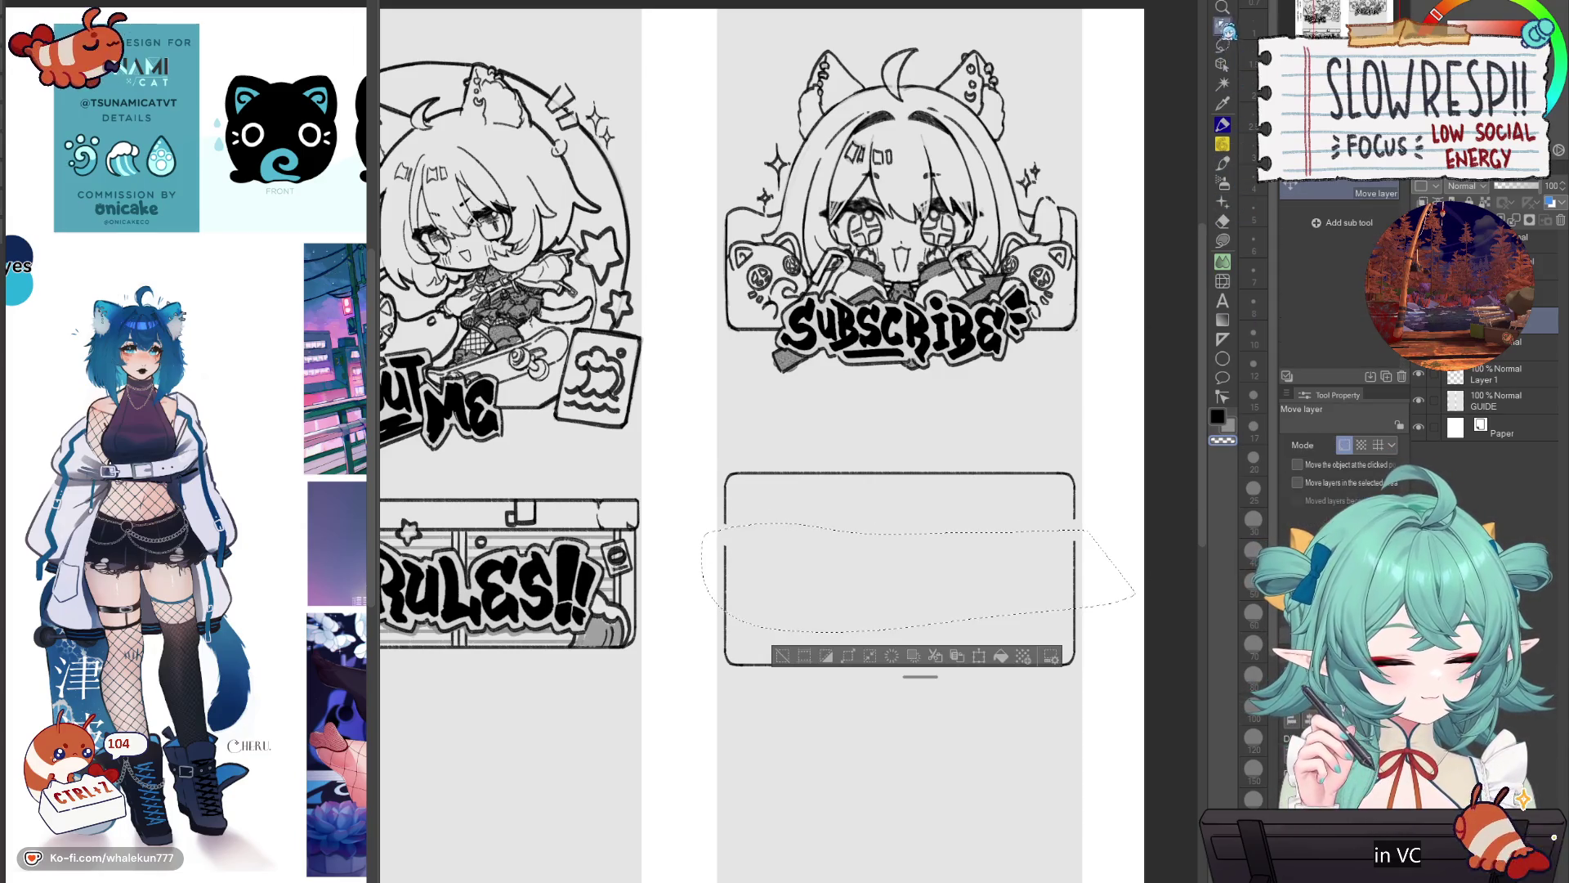
pyautogui.moveTo(1088, 548); pyautogui.dragTo(1089, 521)
pyautogui.hotkey('ctrl', 'd')
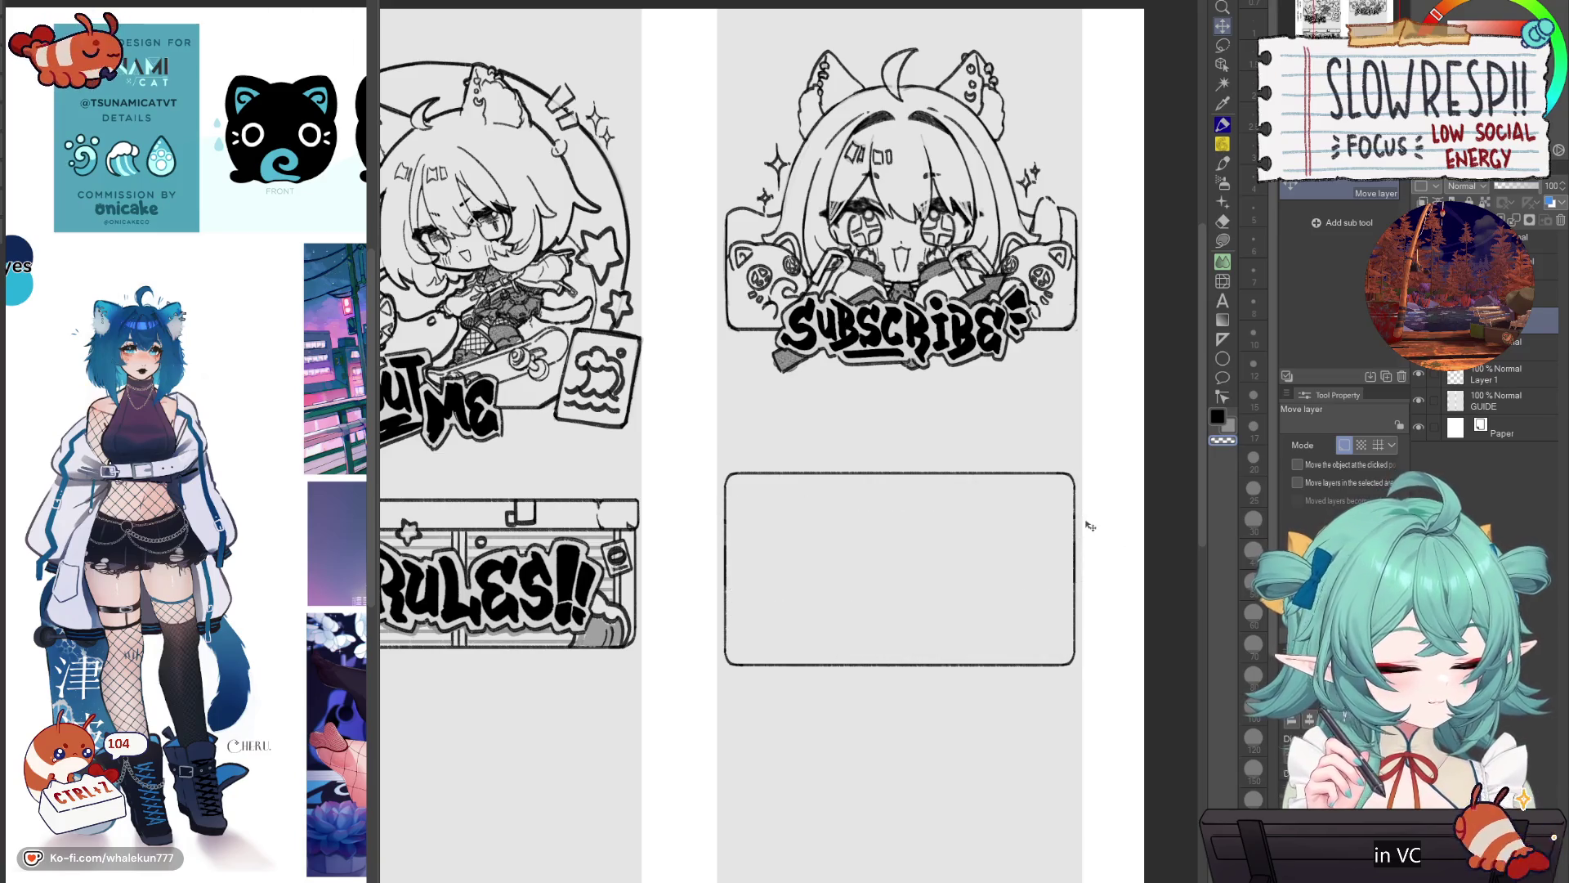
# Step: Mirror the view to check the layout, then lower the empty box about 23 px
pyautogui.press('h')
pyautogui.press('h')
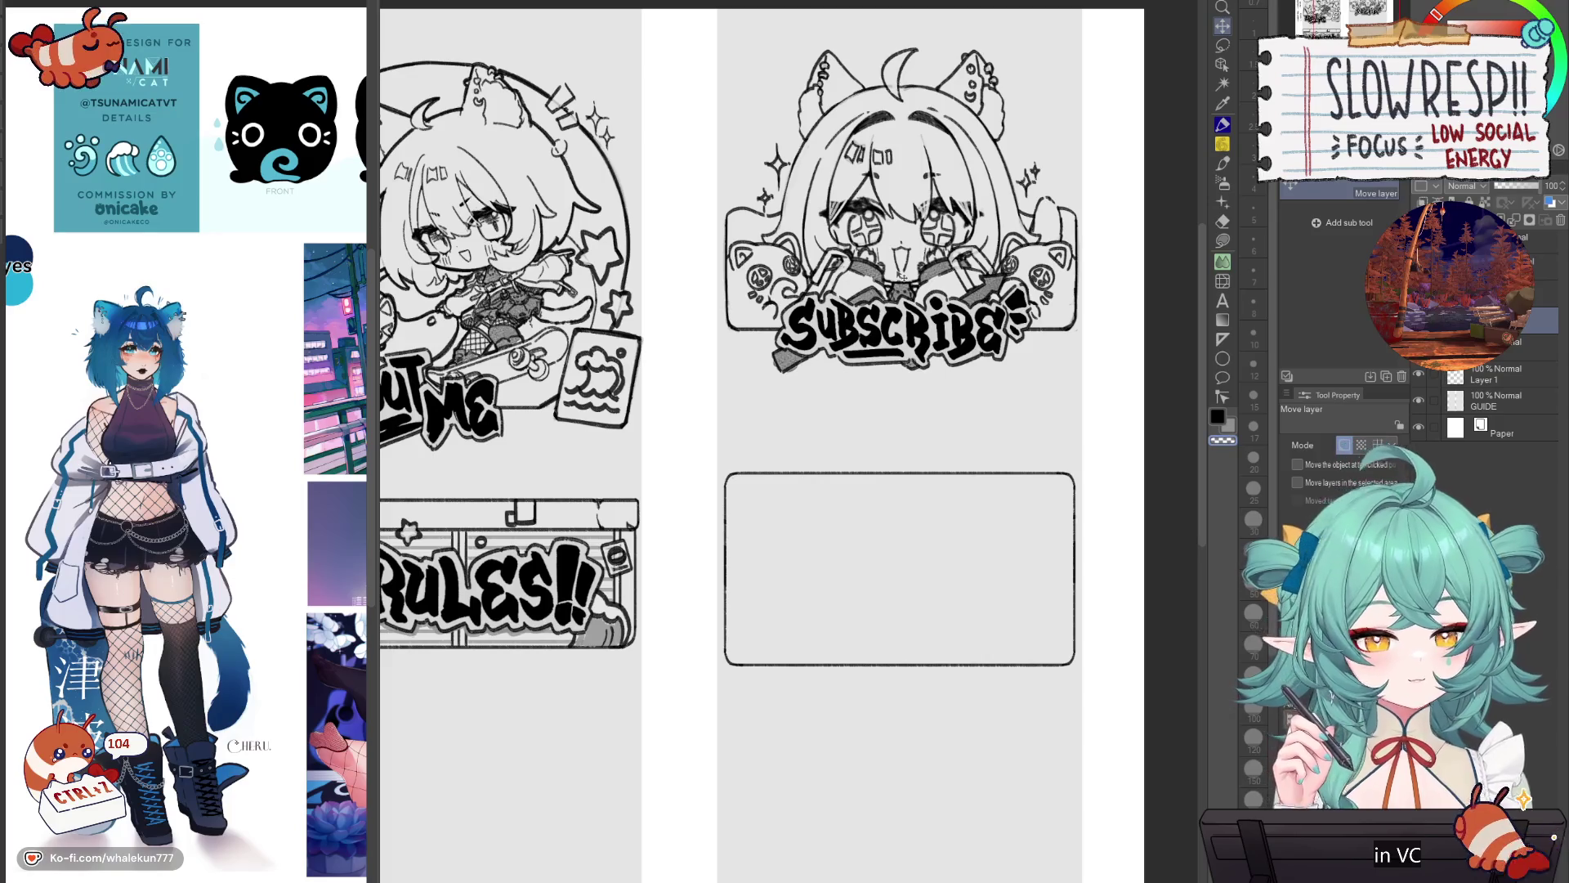
pyautogui.click(1223, 163)
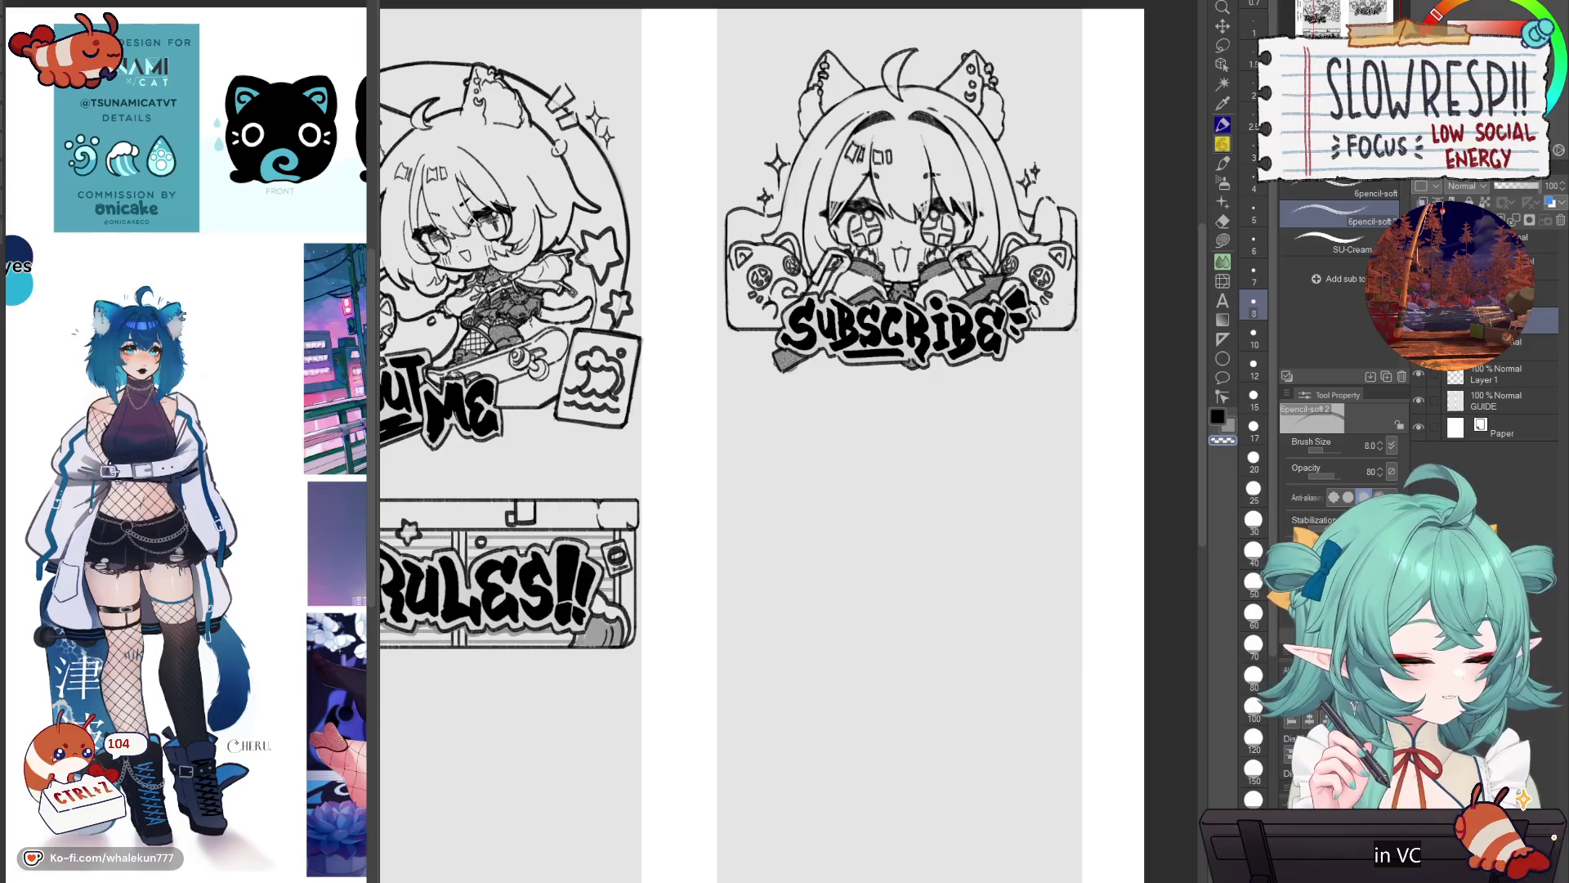
pyautogui.click(1225, 27)
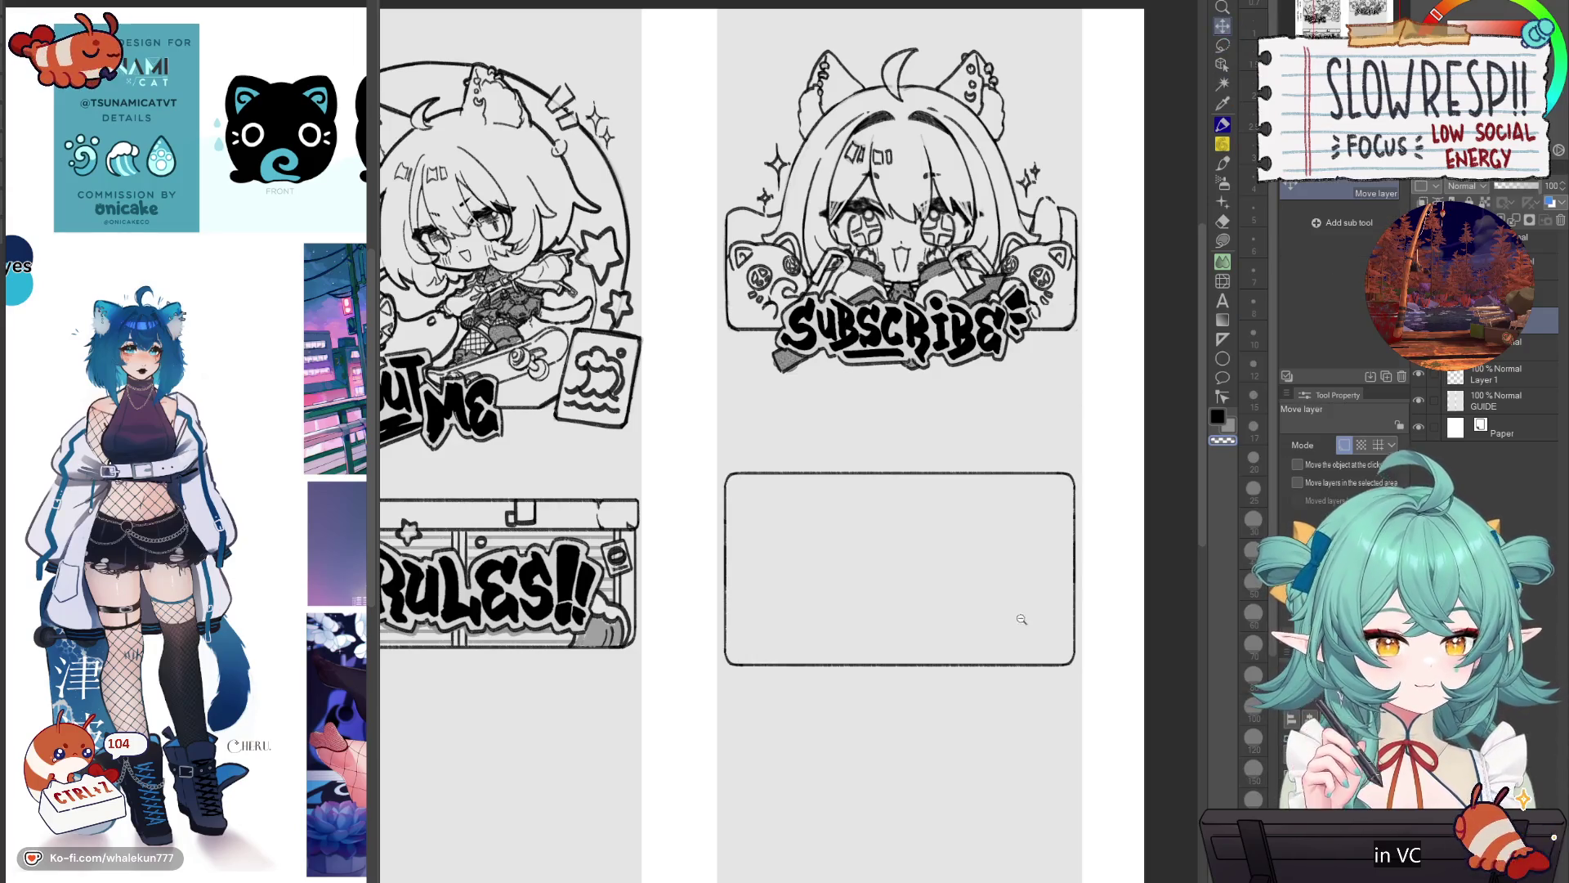
pyautogui.scroll(-3, 1019, 618)
pyautogui.scroll(2, 1001, 637)
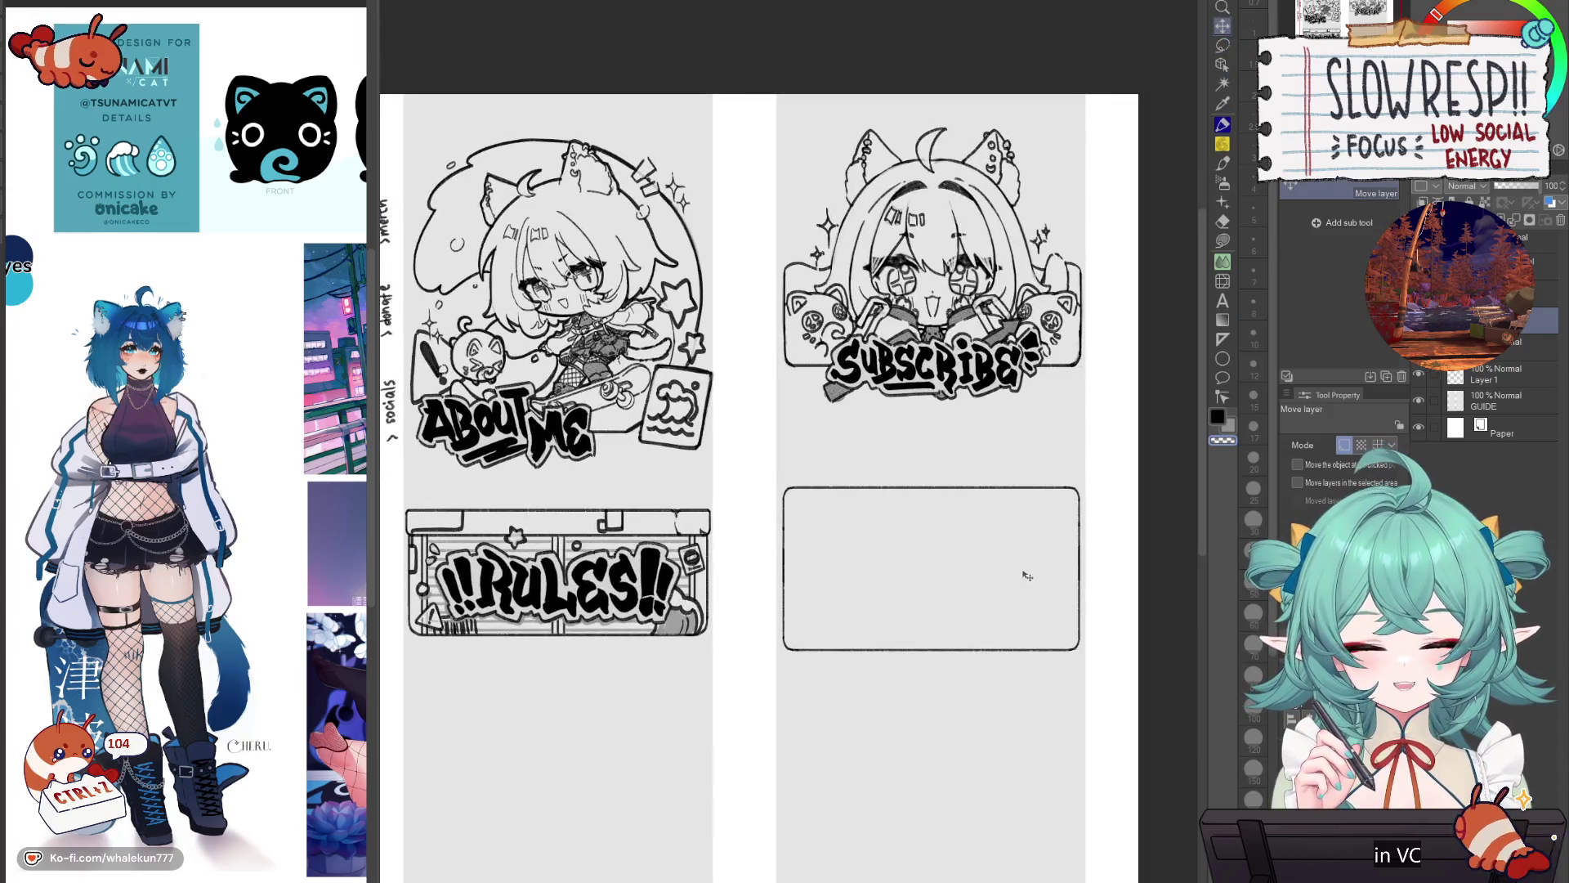
pyautogui.moveTo(1030, 635)
pyautogui.mouseDown()
pyautogui.moveTo(1034, 654)
pyautogui.moveTo(1058, 630)
pyautogui.mouseUp()
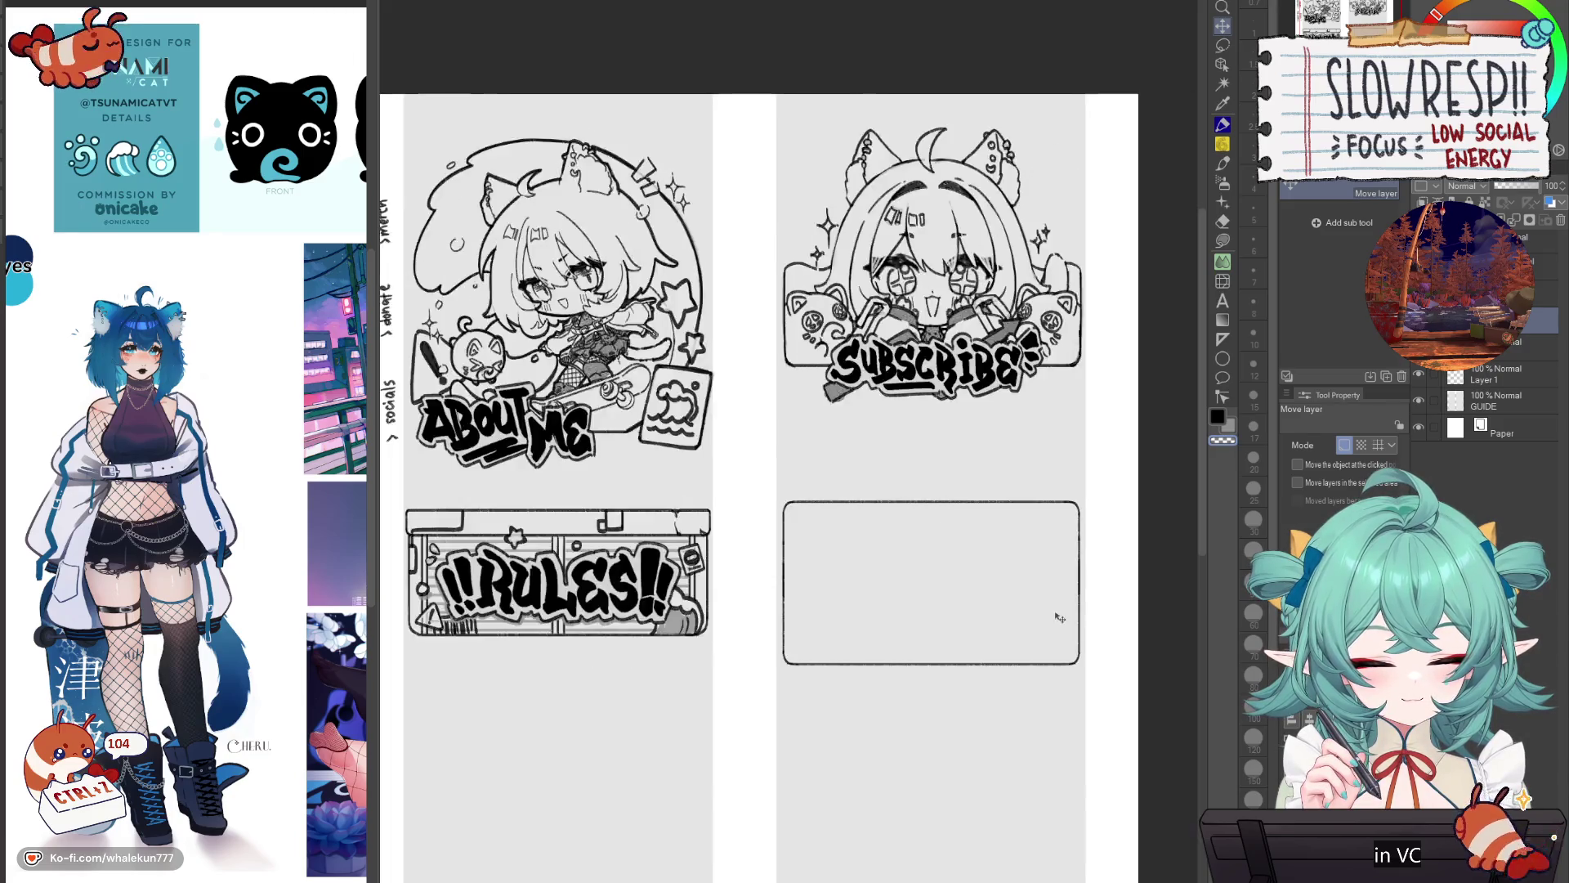
pyautogui.scroll(-3, 1057, 617)
pyautogui.scroll(4, 1053, 604)
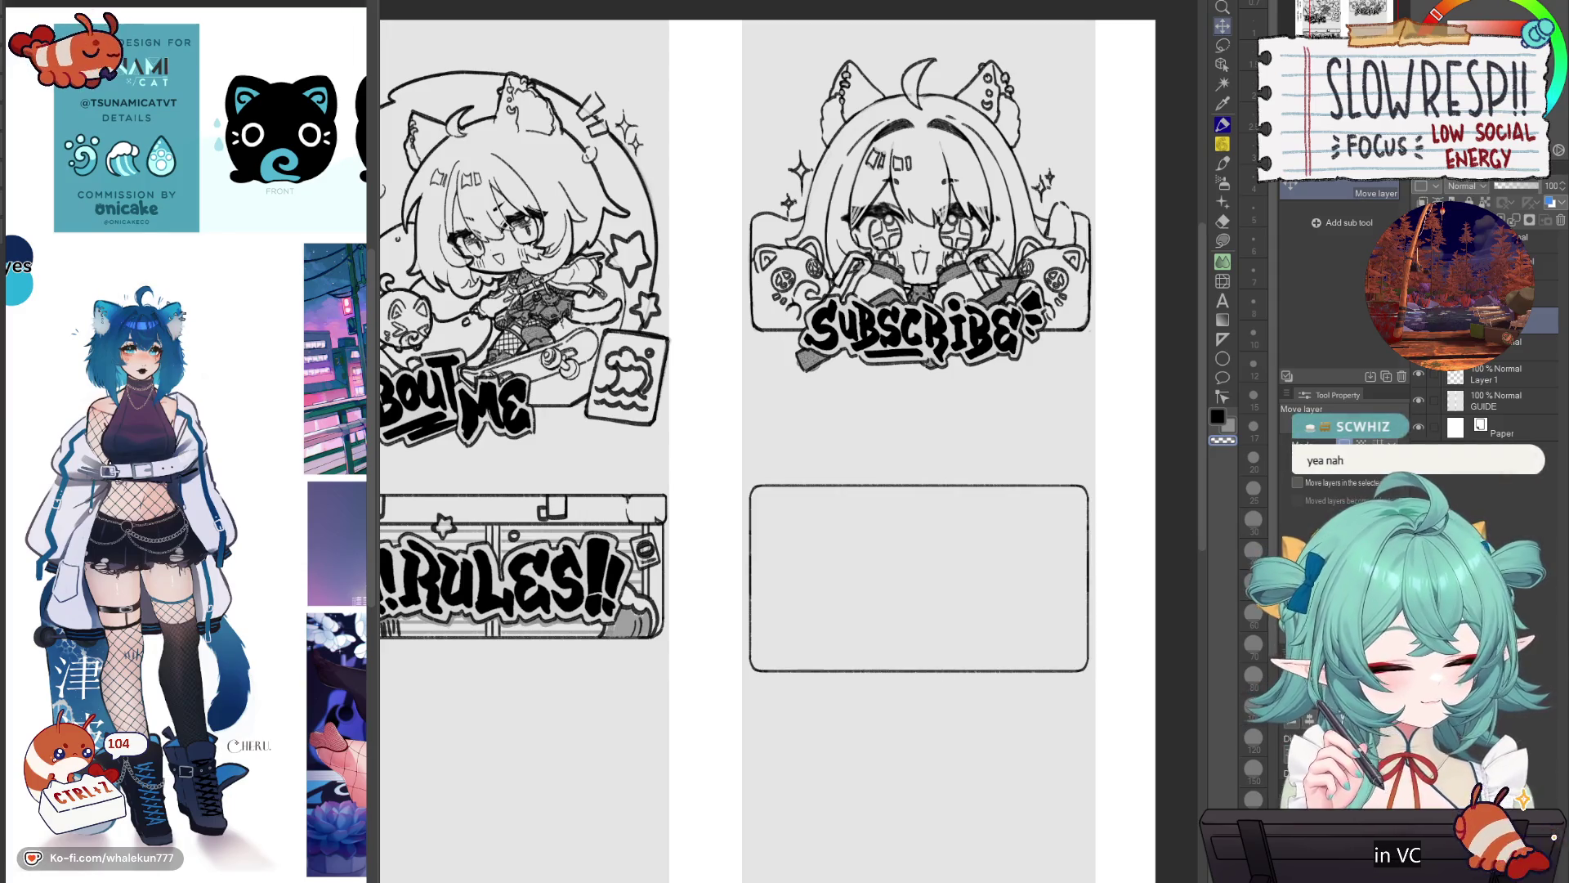
pyautogui.moveTo(1022, 708); pyautogui.dragTo(1103, 603)
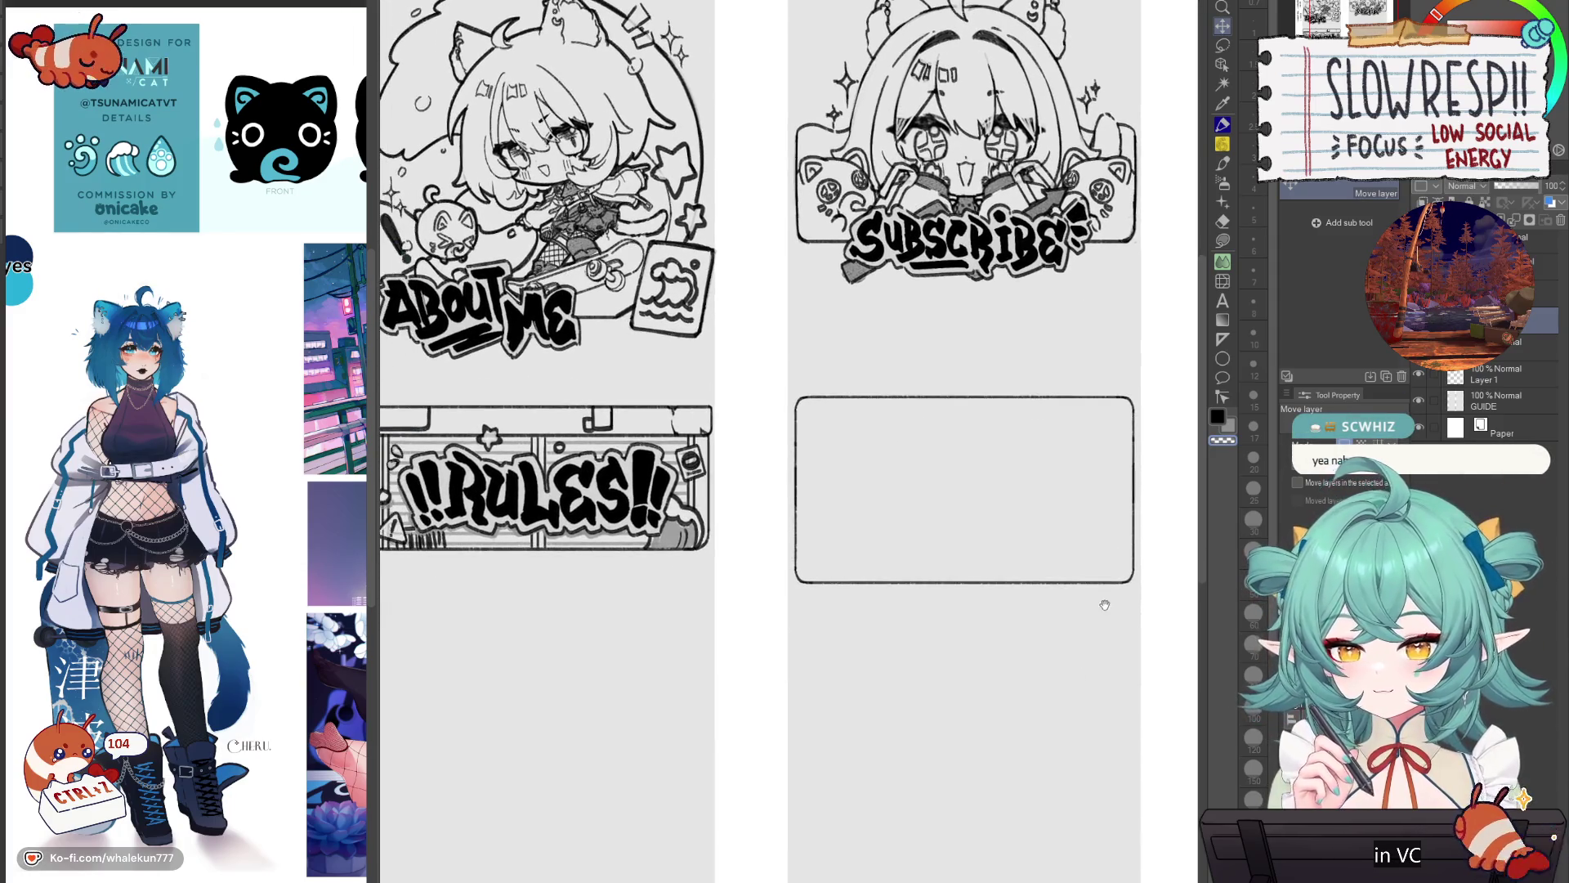
# Step: Sketch a loose head circle in the box with the soft pencil at size 10
pyautogui.click(1226, 147)
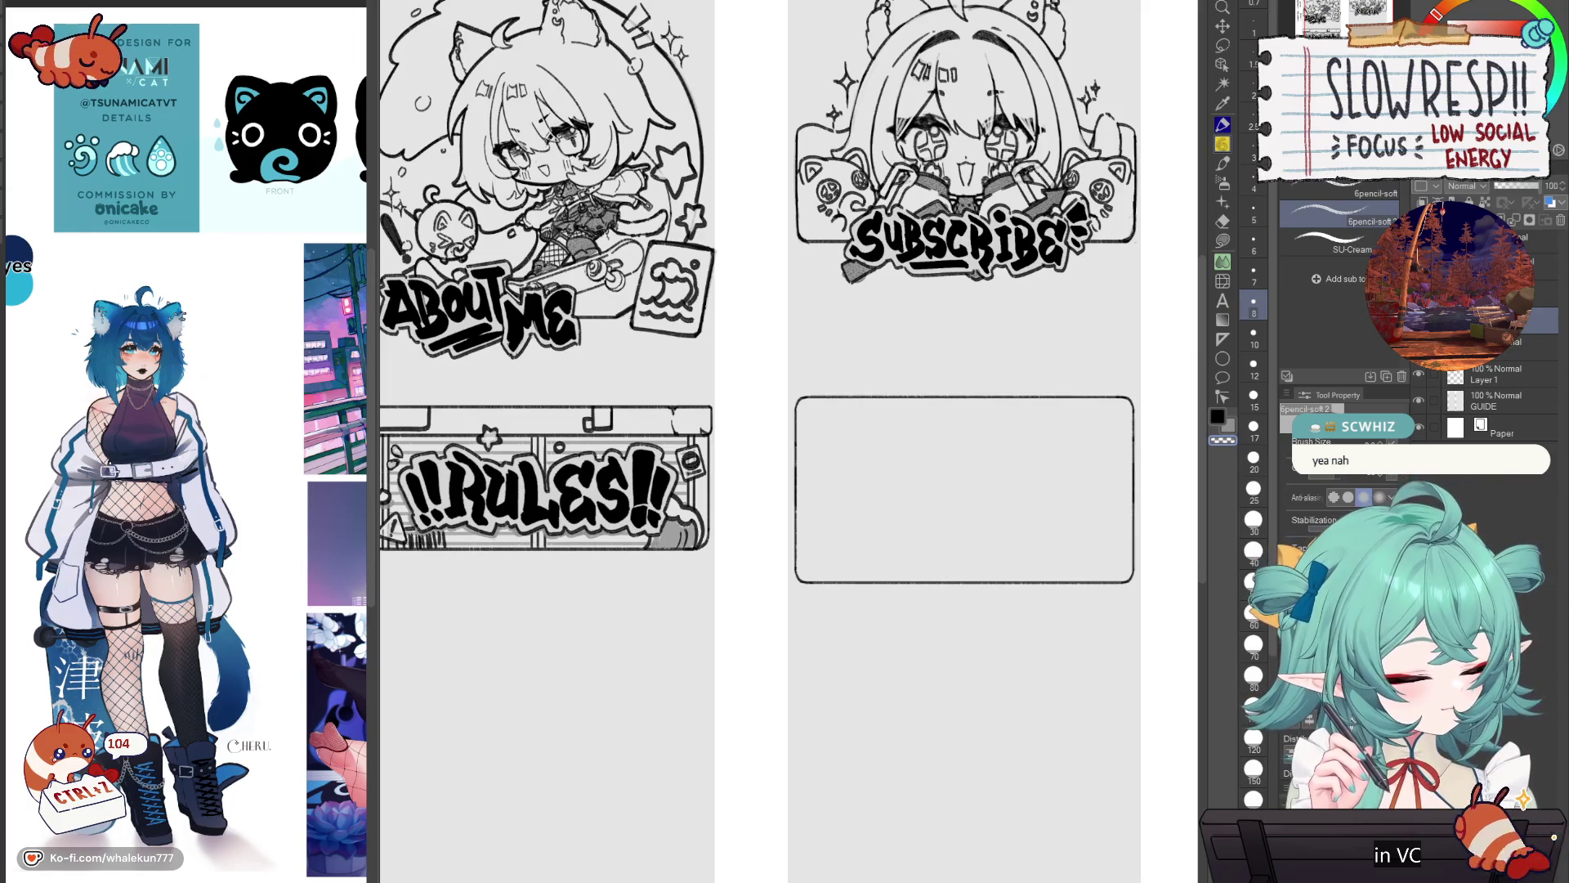
pyautogui.scroll(3, 887, 621)
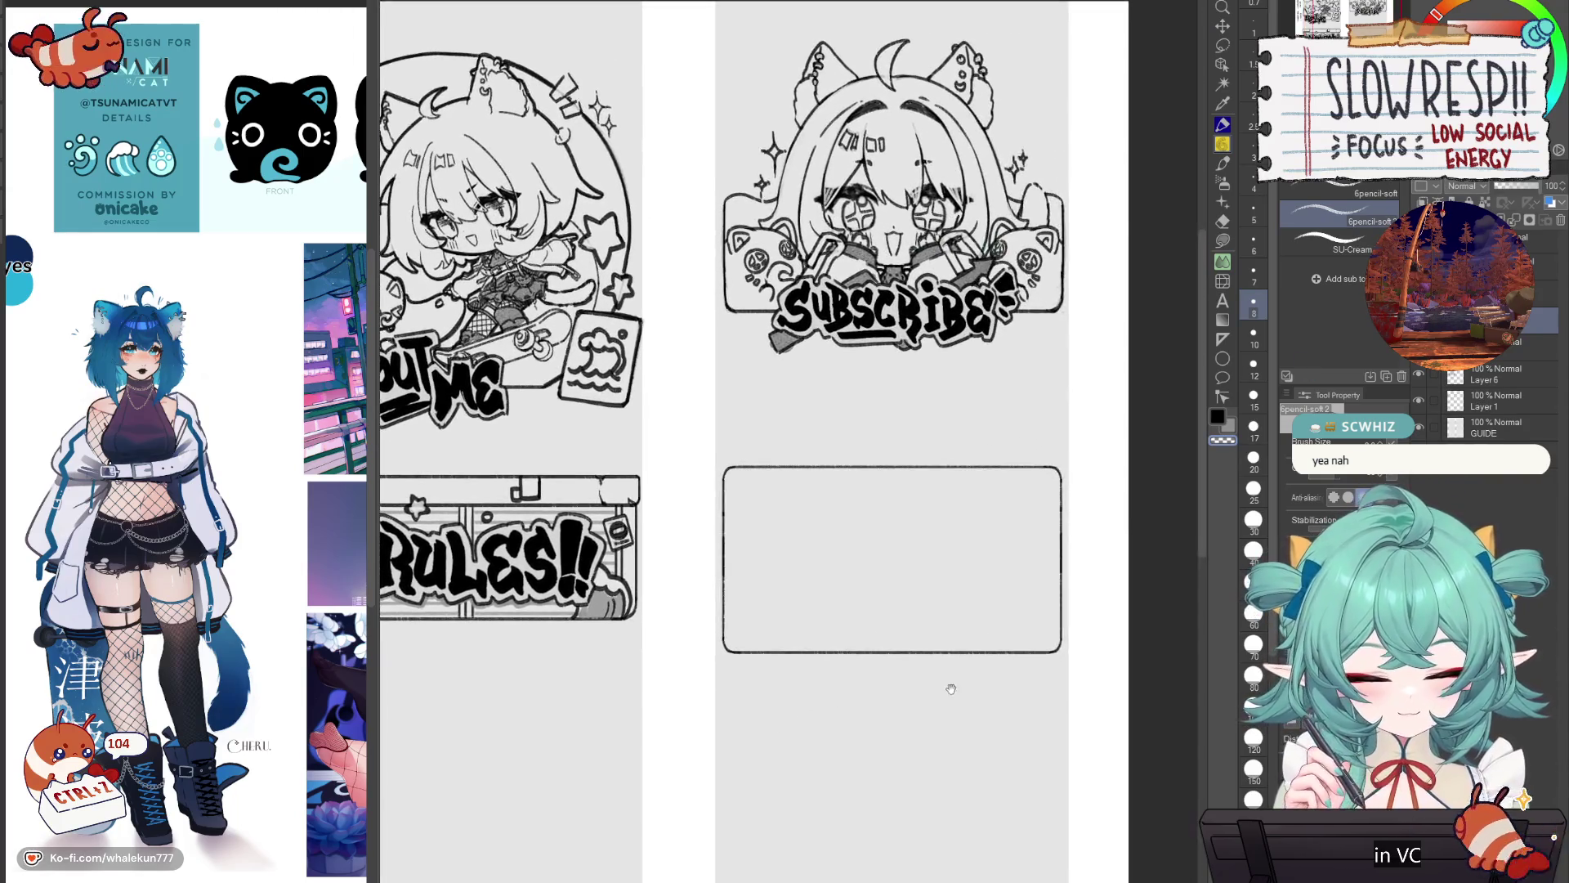
pyautogui.moveTo(950, 690); pyautogui.dragTo(1180, 701)
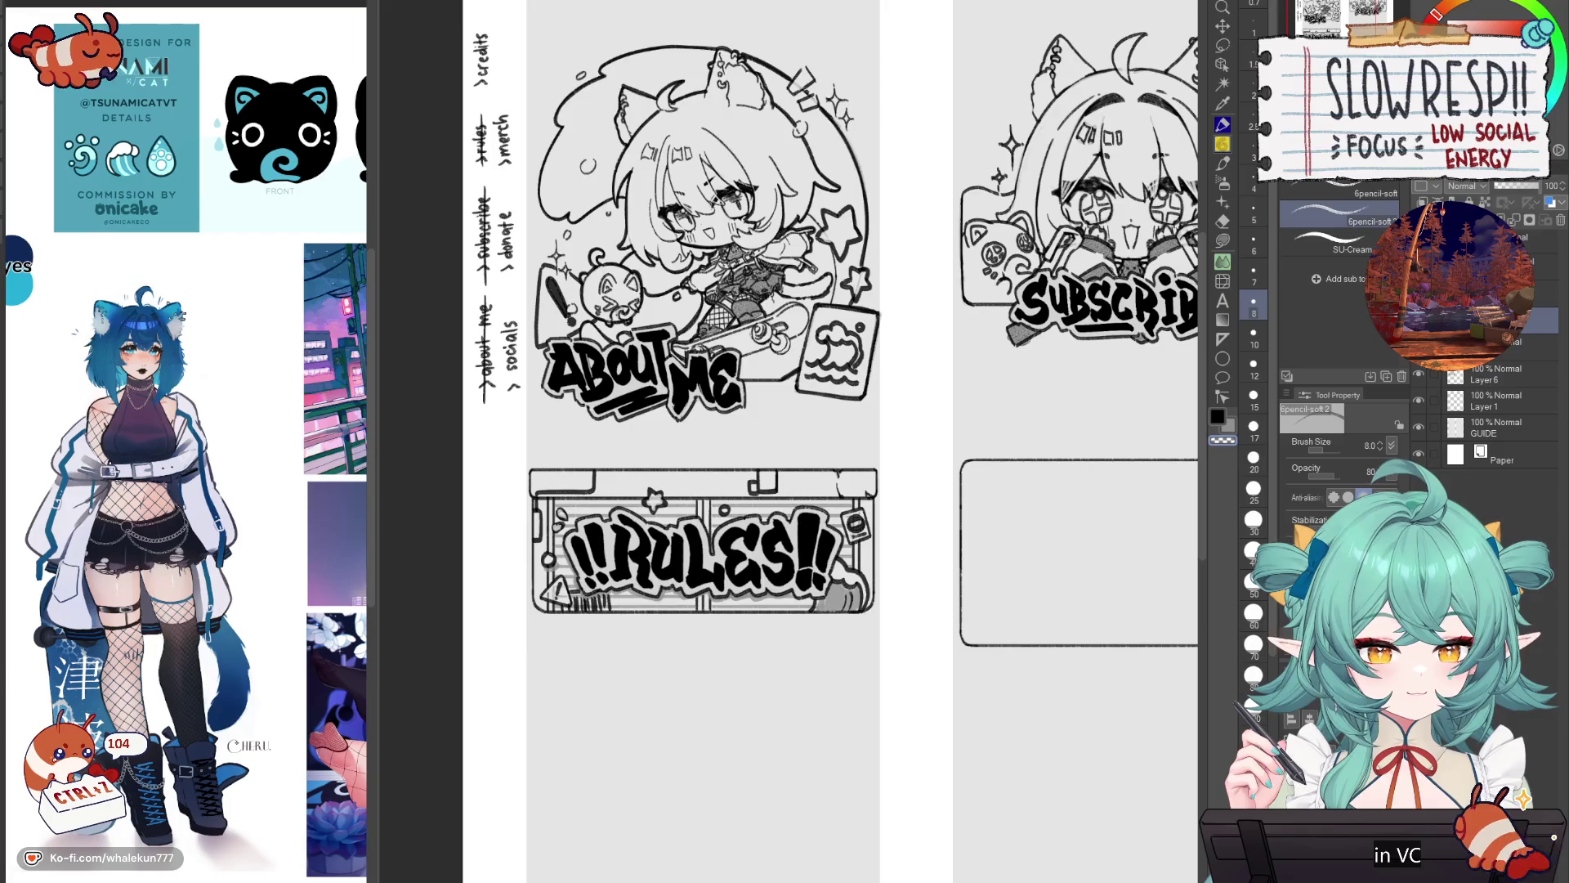
pyautogui.moveTo(1013, 602); pyautogui.dragTo(800, 535)
pyautogui.moveTo(970, 497)
pyautogui.mouseDown()
pyautogui.moveTo(978, 532)
pyautogui.moveTo(886, 585)
pyautogui.moveTo(903, 608)
pyautogui.moveTo(601, 599)
pyautogui.mouseUp()
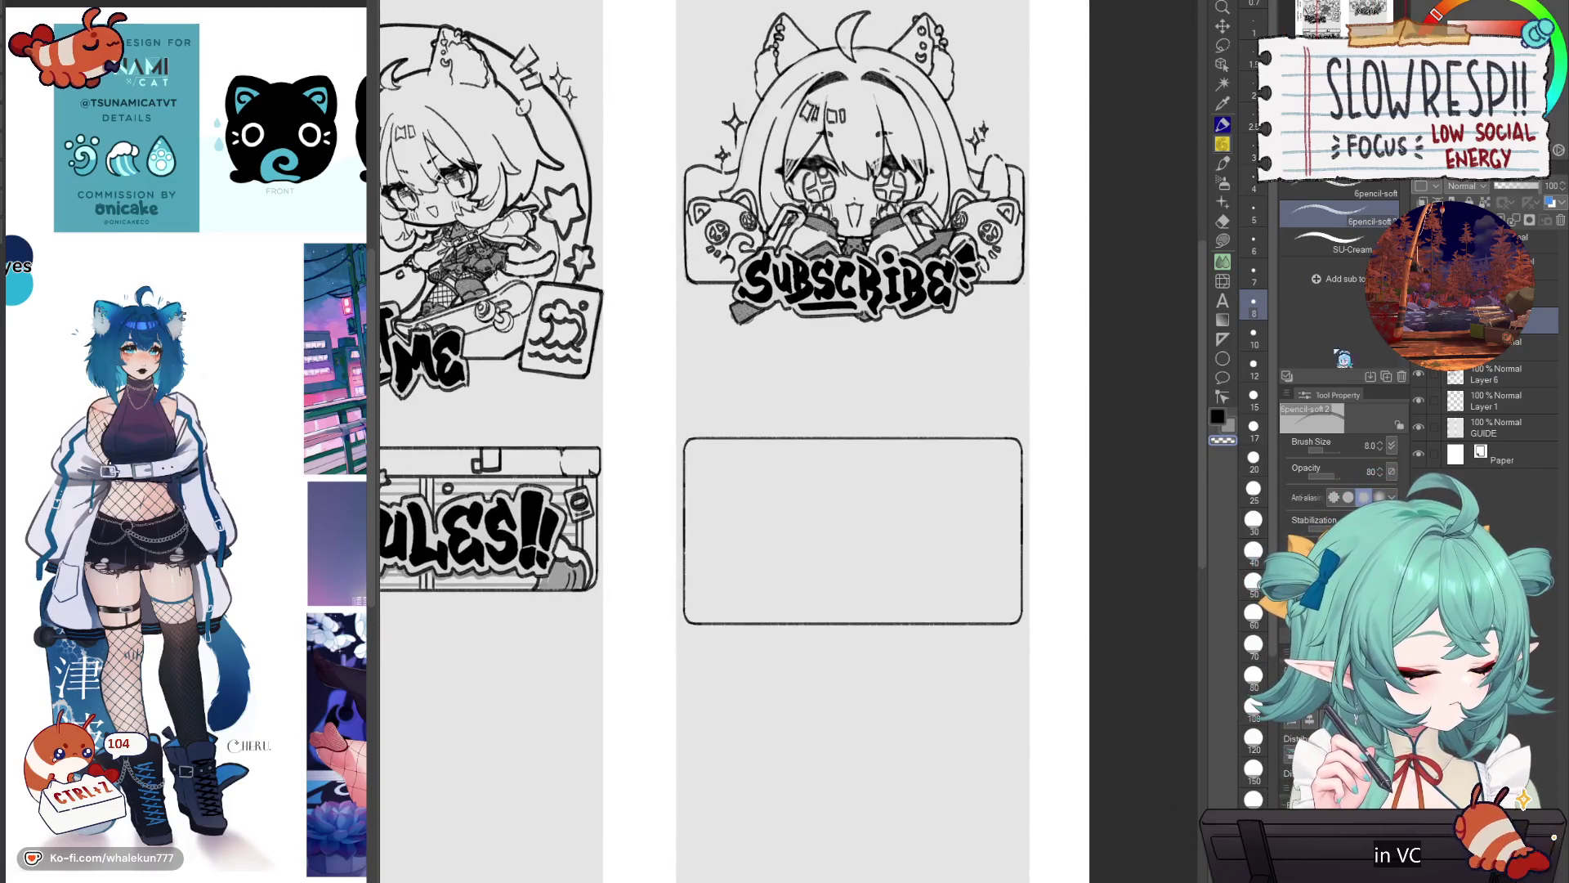
pyautogui.press(']')
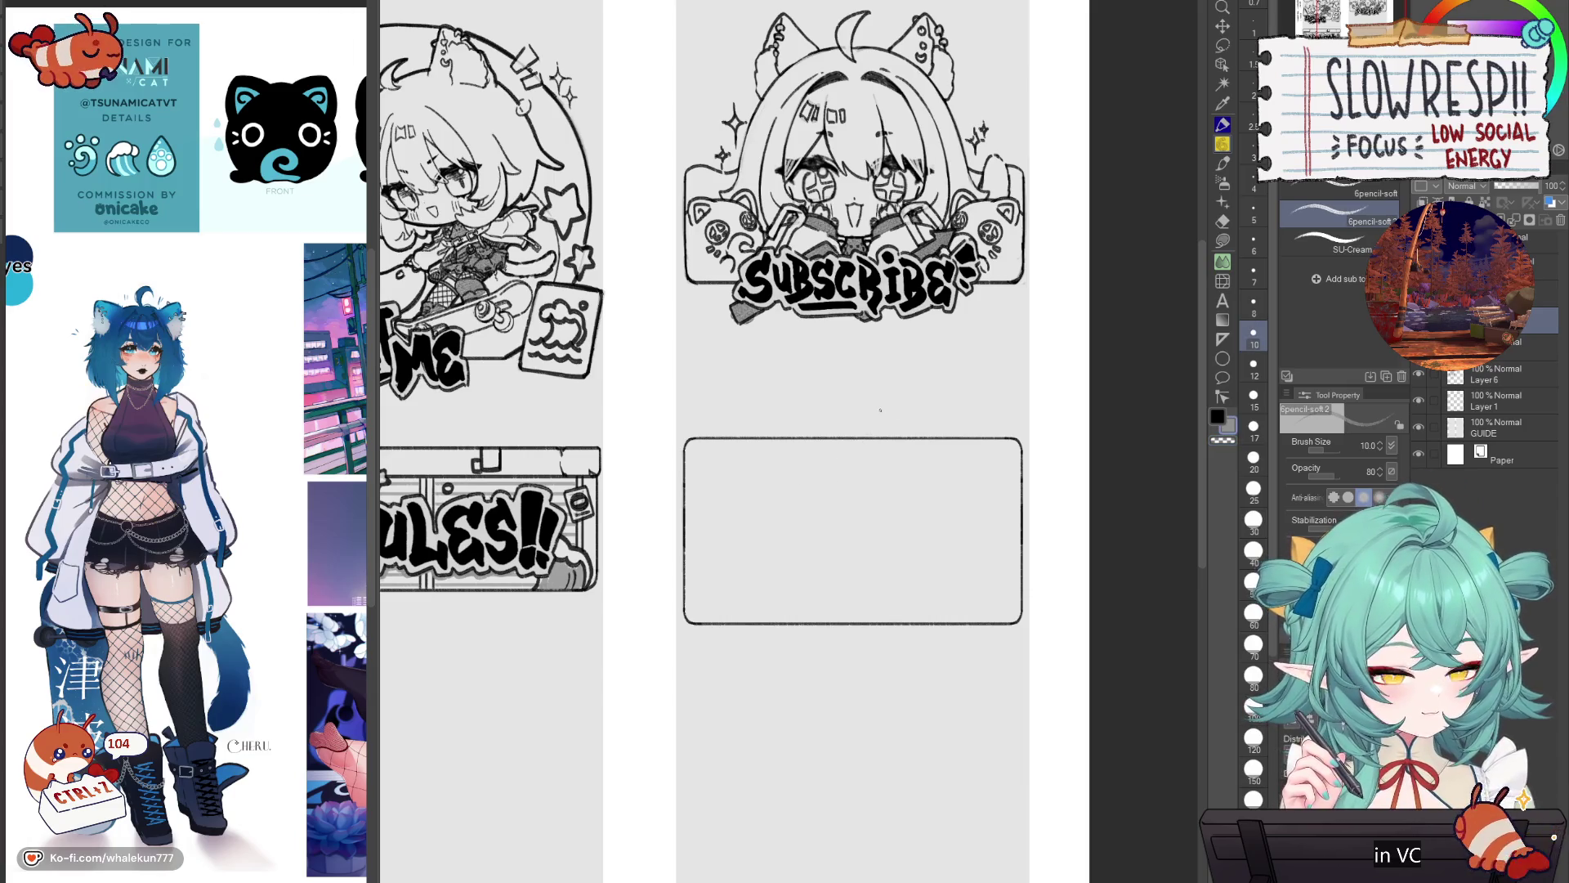
pyautogui.moveTo(848, 450)
pyautogui.mouseDown()
pyautogui.moveTo(876, 541)
pyautogui.moveTo(900, 544)
pyautogui.mouseUp()
pyautogui.moveTo(914, 392)
pyautogui.mouseDown()
pyautogui.moveTo(1005, 416)
pyautogui.moveTo(985, 546)
pyautogui.mouseUp()
pyautogui.hotkey('ctrl', 'z')
pyautogui.moveTo(922, 396)
pyautogui.mouseDown()
pyautogui.moveTo(1012, 466)
pyautogui.moveTo(949, 546)
pyautogui.mouseUp()
pyautogui.moveTo(987, 427); pyautogui.dragTo(997, 527)
pyautogui.moveTo(909, 401)
pyautogui.mouseDown()
pyautogui.moveTo(989, 432)
pyautogui.moveTo(977, 544)
pyautogui.mouseUp()
pyautogui.press(']')
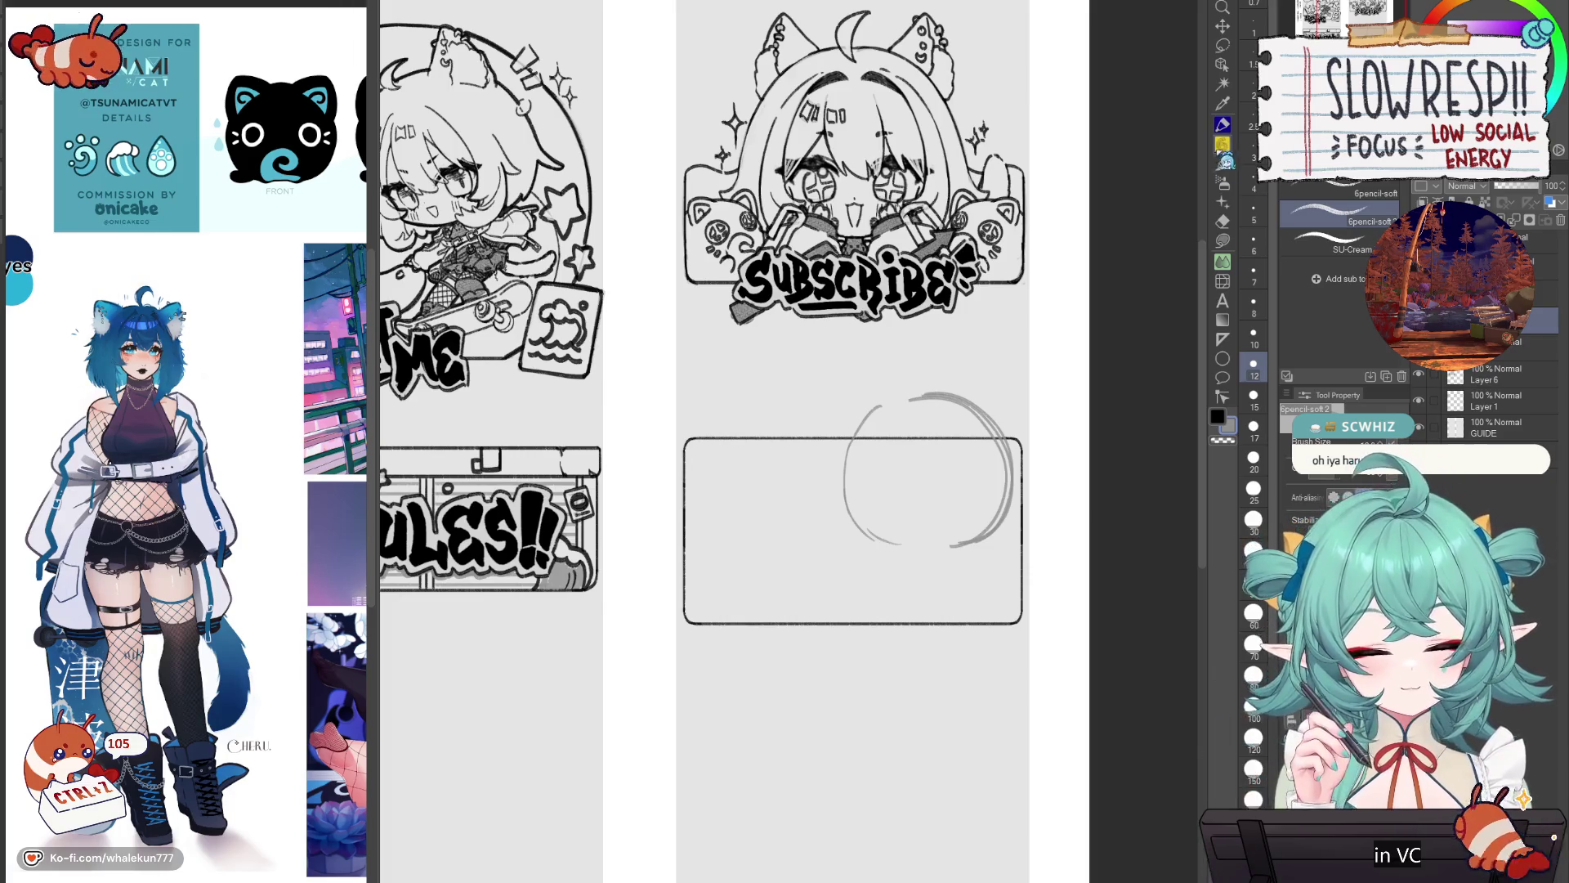
# Step: Draw a vertical and a curved horizontal face guideline across the head circle
pyautogui.moveTo(946, 667)
pyautogui.mouseDown()
pyautogui.moveTo(955, 628)
pyautogui.moveTo(904, 735)
pyautogui.moveTo(921, 753)
pyautogui.moveTo(935, 737)
pyautogui.mouseUp()
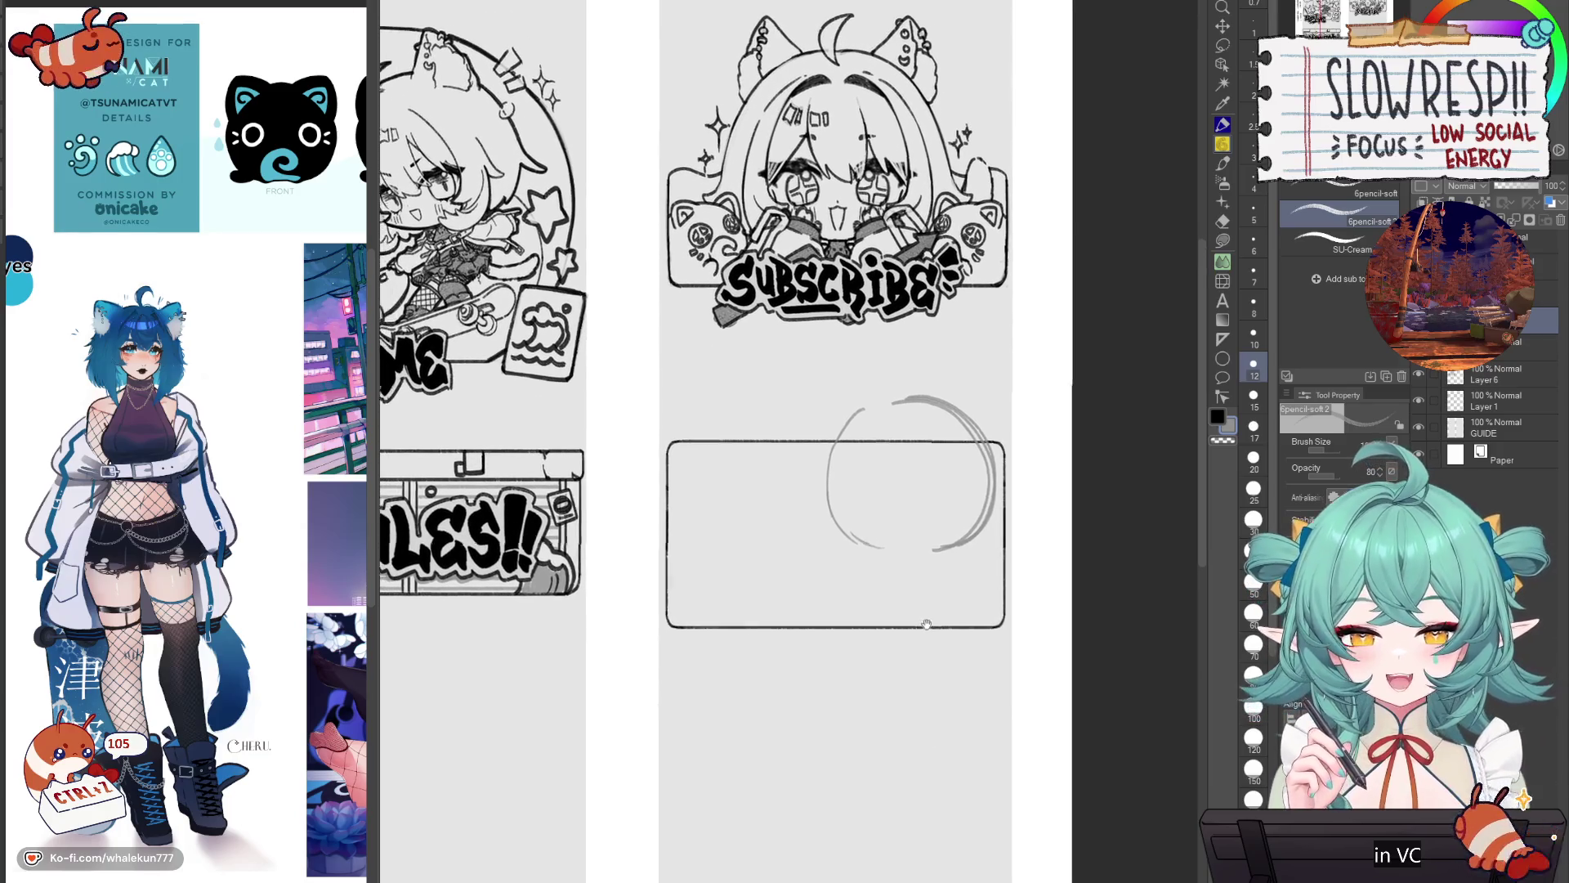
pyautogui.moveTo(923, 395); pyautogui.dragTo(878, 546)
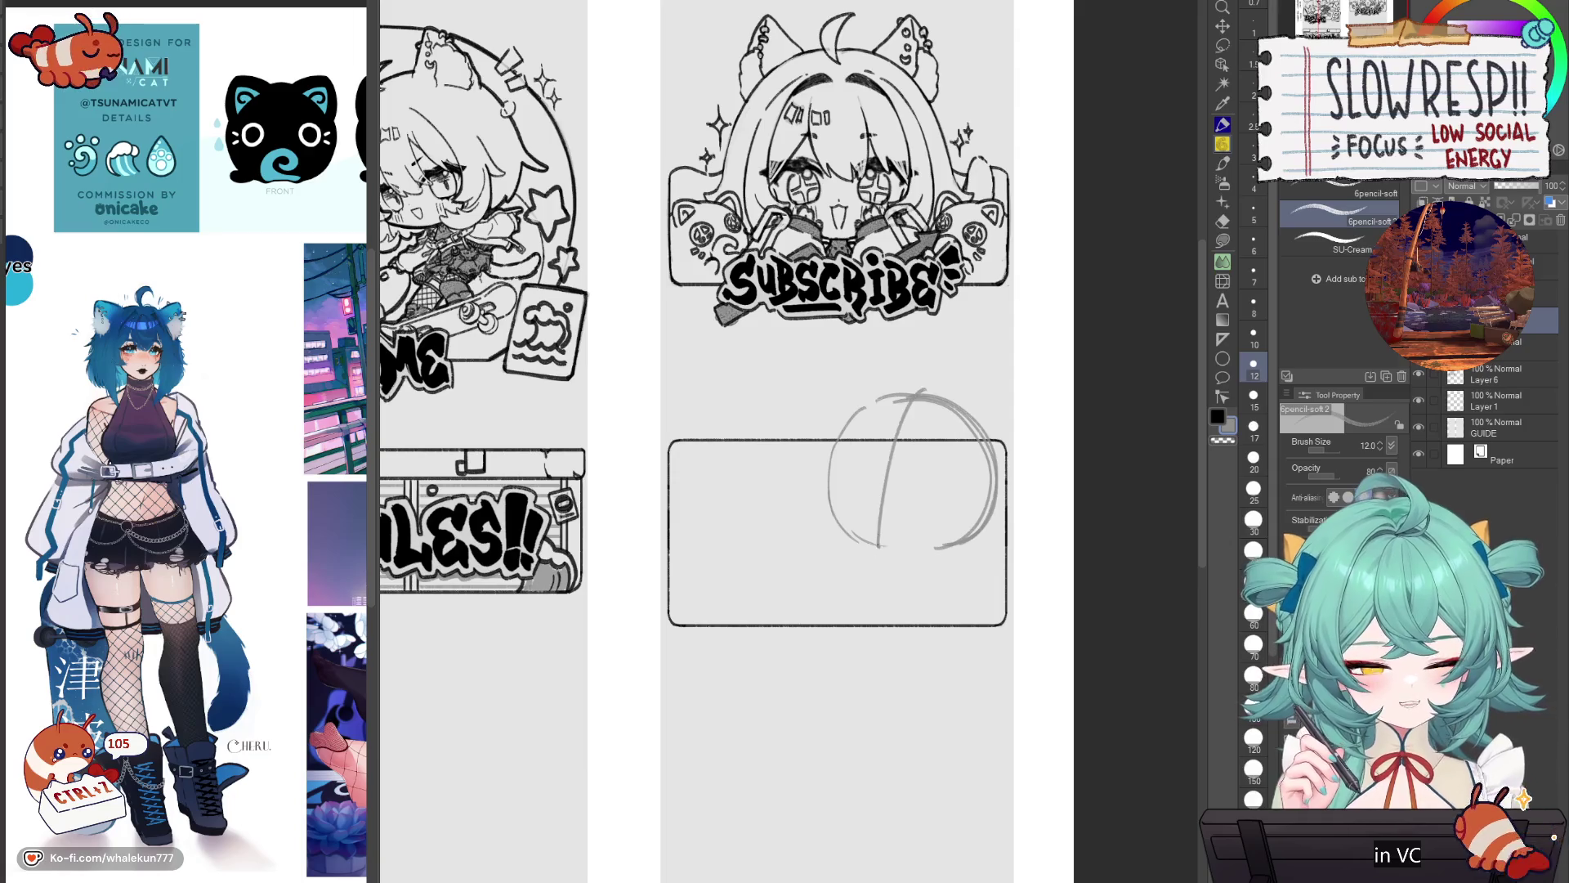
pyautogui.moveTo(816, 486); pyautogui.dragTo(973, 460)
pyautogui.hotkey('ctrl', 'z')
pyautogui.moveTo(863, 401); pyautogui.dragTo(832, 523)
pyautogui.hotkey('ctrl', 'z')
pyautogui.moveTo(915, 384); pyautogui.dragTo(881, 550)
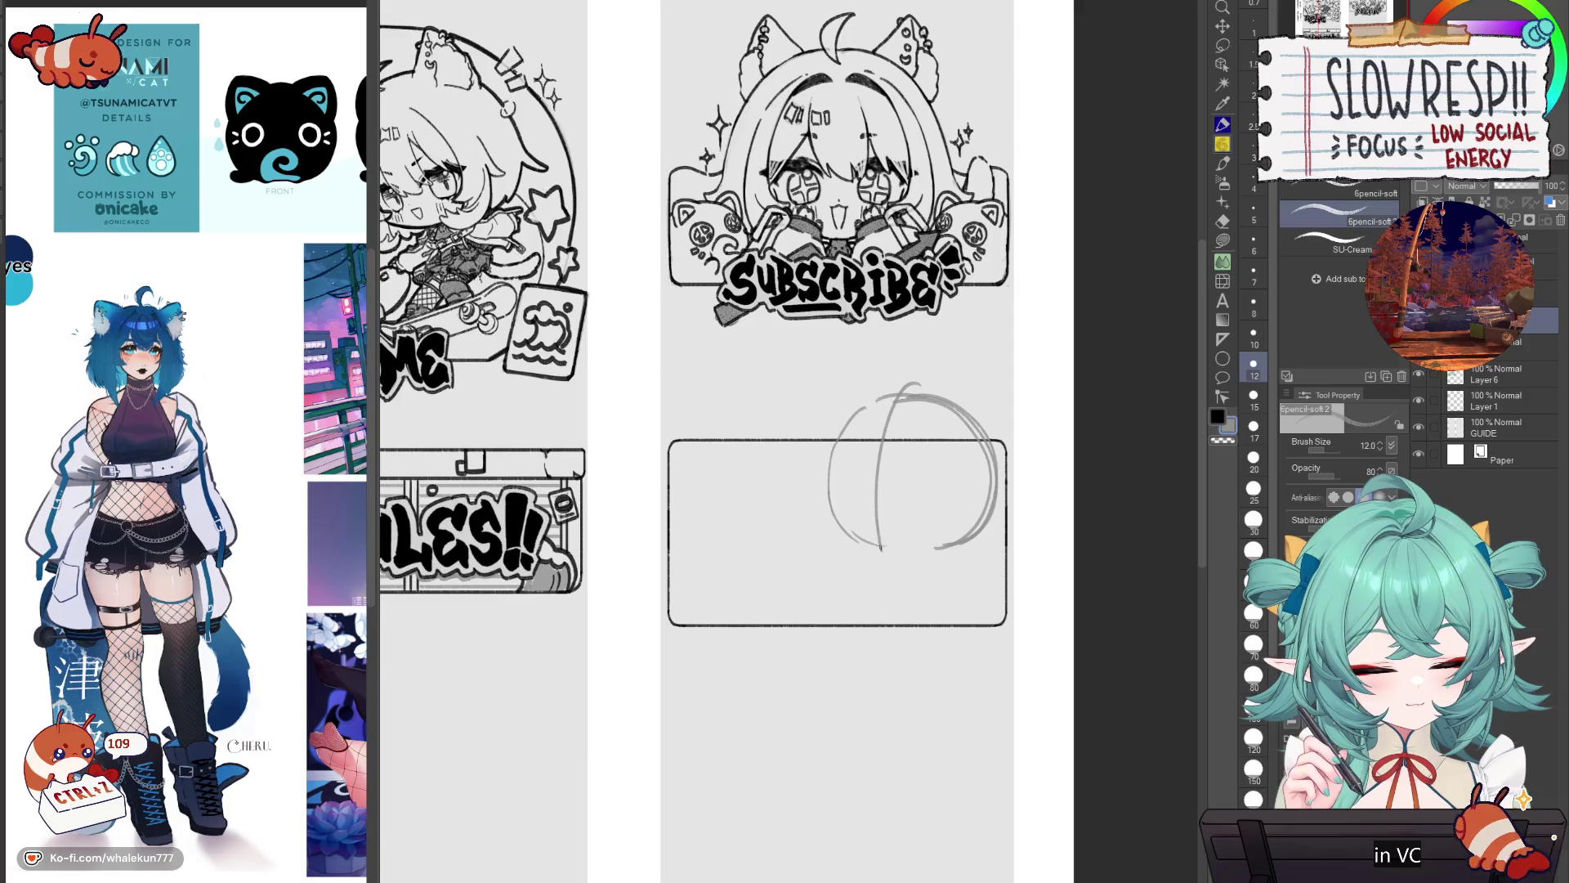
pyautogui.moveTo(817, 458); pyautogui.dragTo(981, 500)
pyautogui.hotkey('ctrl', 'z')
pyautogui.moveTo(815, 458); pyautogui.dragTo(983, 499)
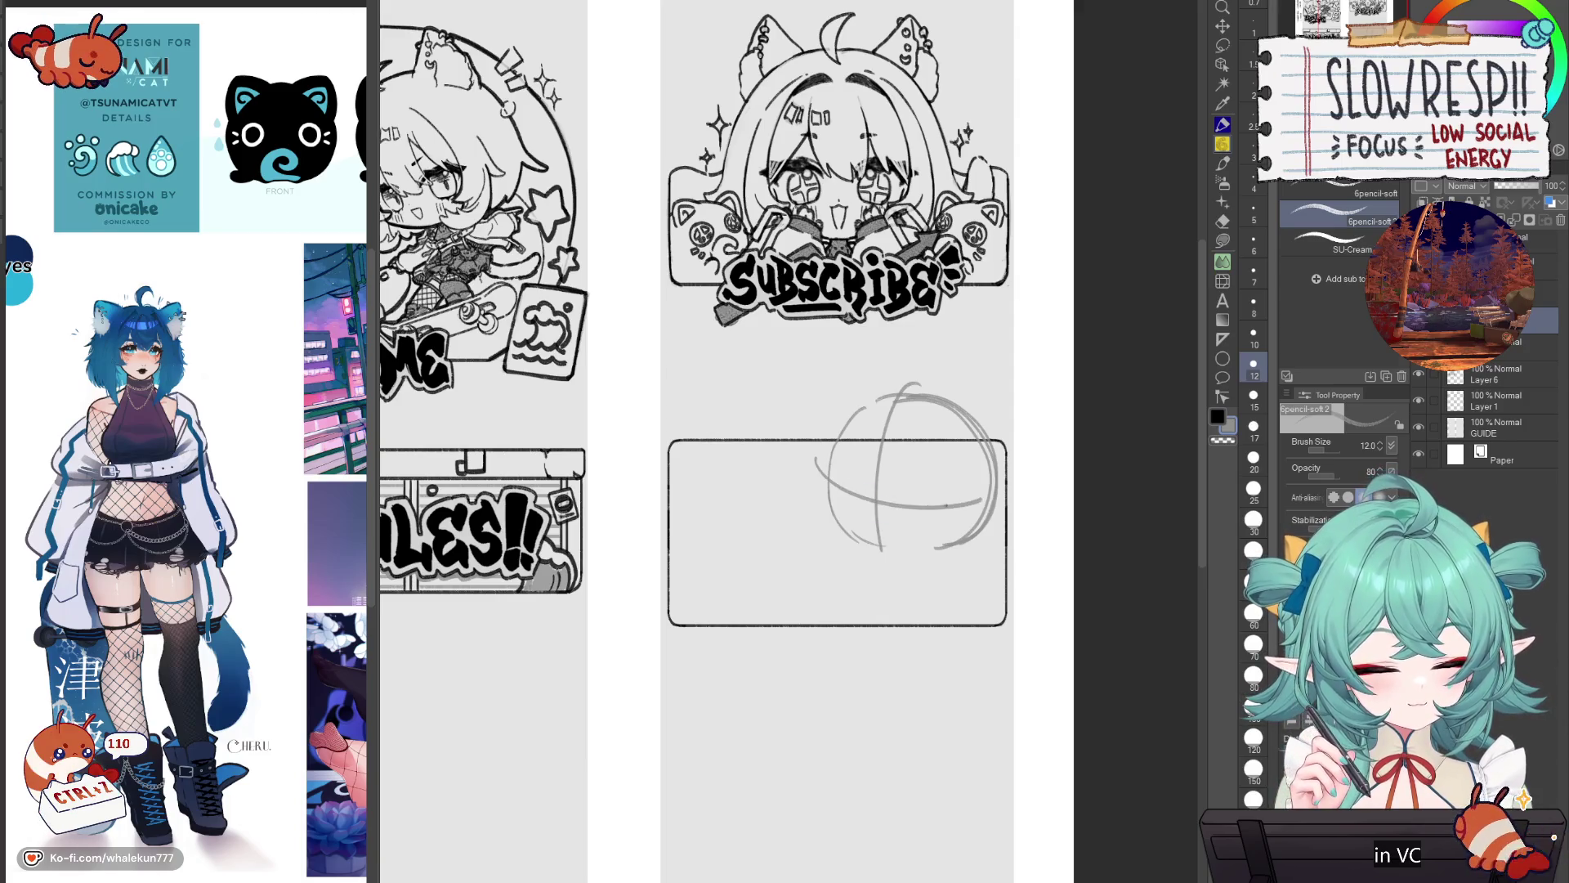
pyautogui.moveTo(783, 492)
pyautogui.mouseDown()
pyautogui.moveTo(822, 490)
pyautogui.moveTo(818, 507)
pyautogui.moveTo(741, 490)
pyautogui.moveTo(812, 519)
pyautogui.moveTo(745, 532)
pyautogui.moveTo(813, 535)
pyautogui.mouseUp()
pyautogui.hotkey('ctrl', 'z')
pyautogui.hotkey('ctrl', 'z')
pyautogui.hotkey('ctrl', 'z')
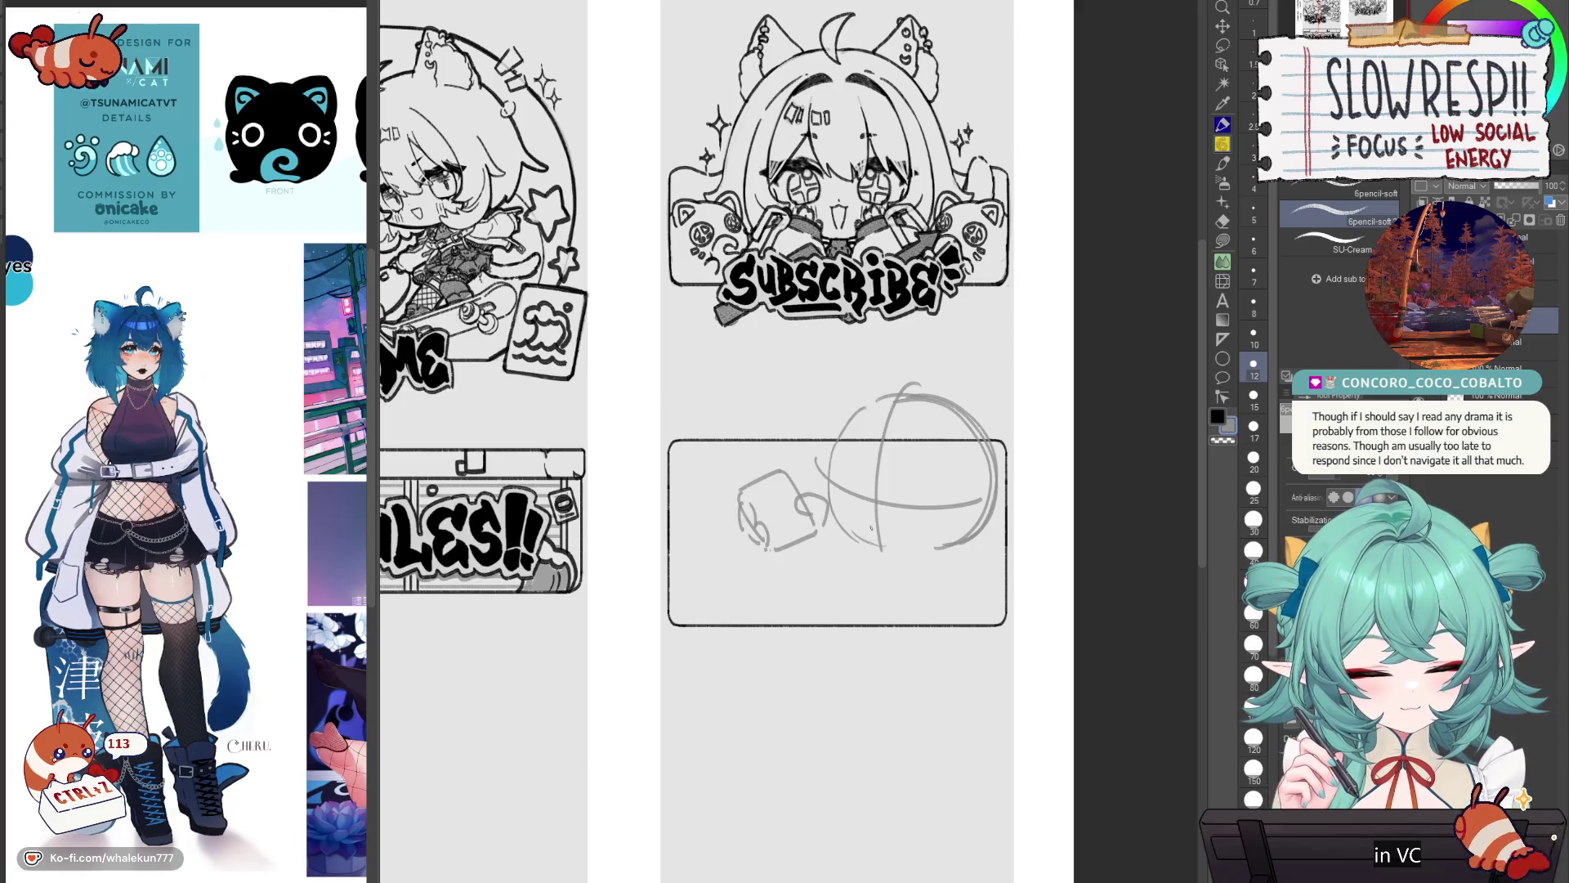
# Step: Move the small left sketch down and rough in a small figure beside the head
pyautogui.click(1223, 45)
pyautogui.moveTo(834, 468)
pyautogui.mouseDown()
pyautogui.moveTo(740, 570)
pyautogui.moveTo(815, 458)
pyautogui.mouseUp()
pyautogui.press('k')
pyautogui.moveTo(808, 540)
pyautogui.mouseDown()
pyautogui.moveTo(814, 559)
pyautogui.moveTo(824, 538)
pyautogui.moveTo(727, 587)
pyautogui.mouseUp()
pyautogui.hotkey('ctrl', 'd')
pyautogui.press('p')
pyautogui.hotkey('ctrl', 'z')
pyautogui.hotkey('ctrl', 'z')
pyautogui.moveTo(737, 515)
pyautogui.mouseDown()
pyautogui.moveTo(724, 535)
pyautogui.moveTo(768, 613)
pyautogui.mouseUp()
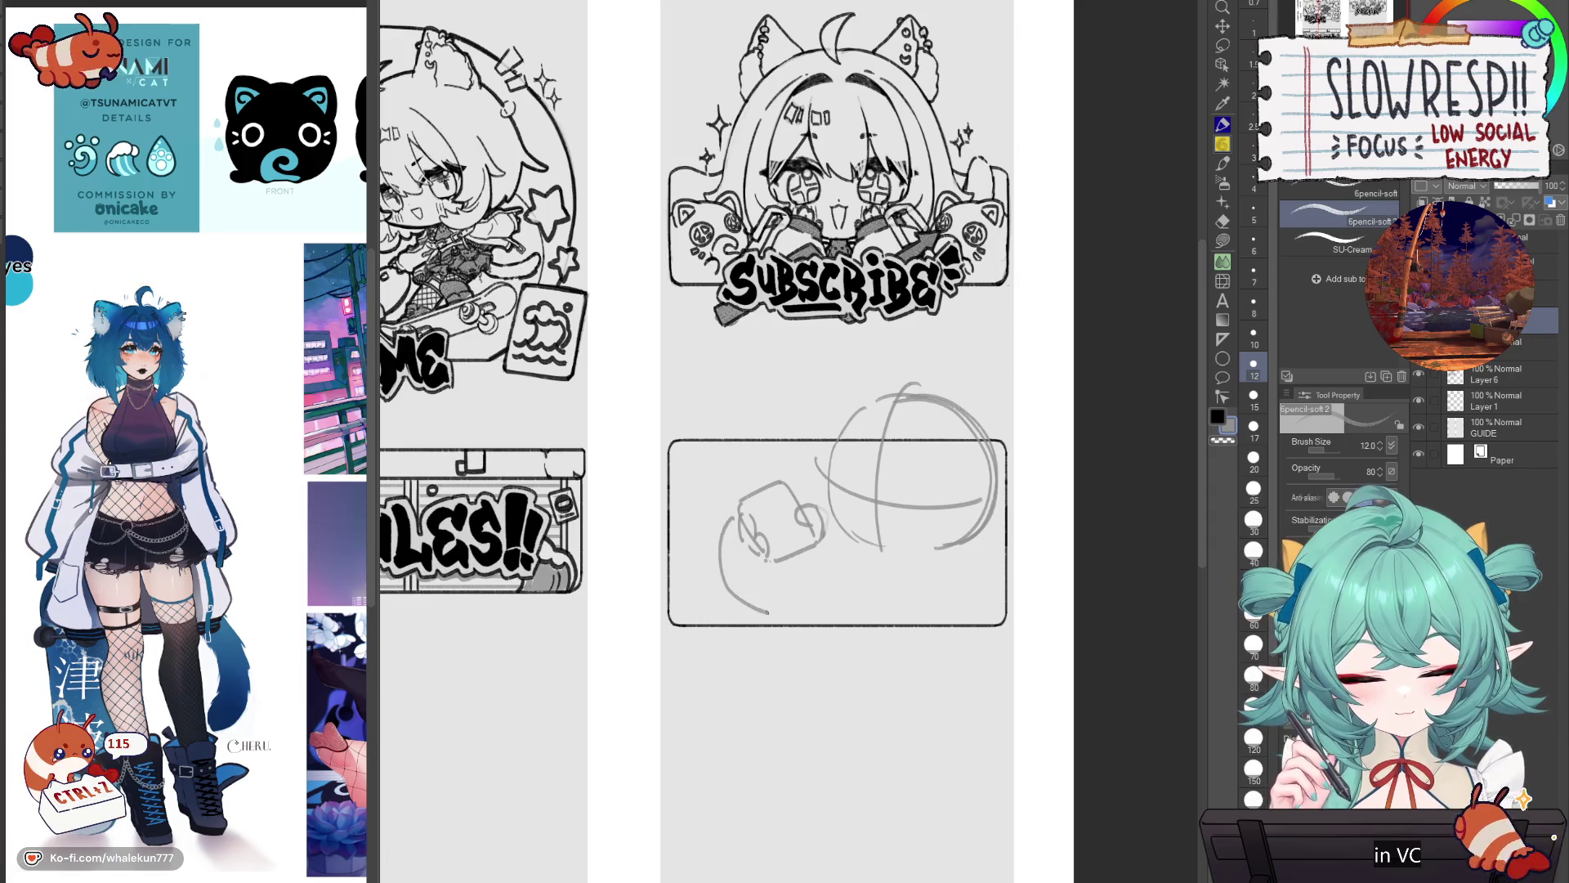
pyautogui.moveTo(829, 556); pyautogui.dragTo(799, 612)
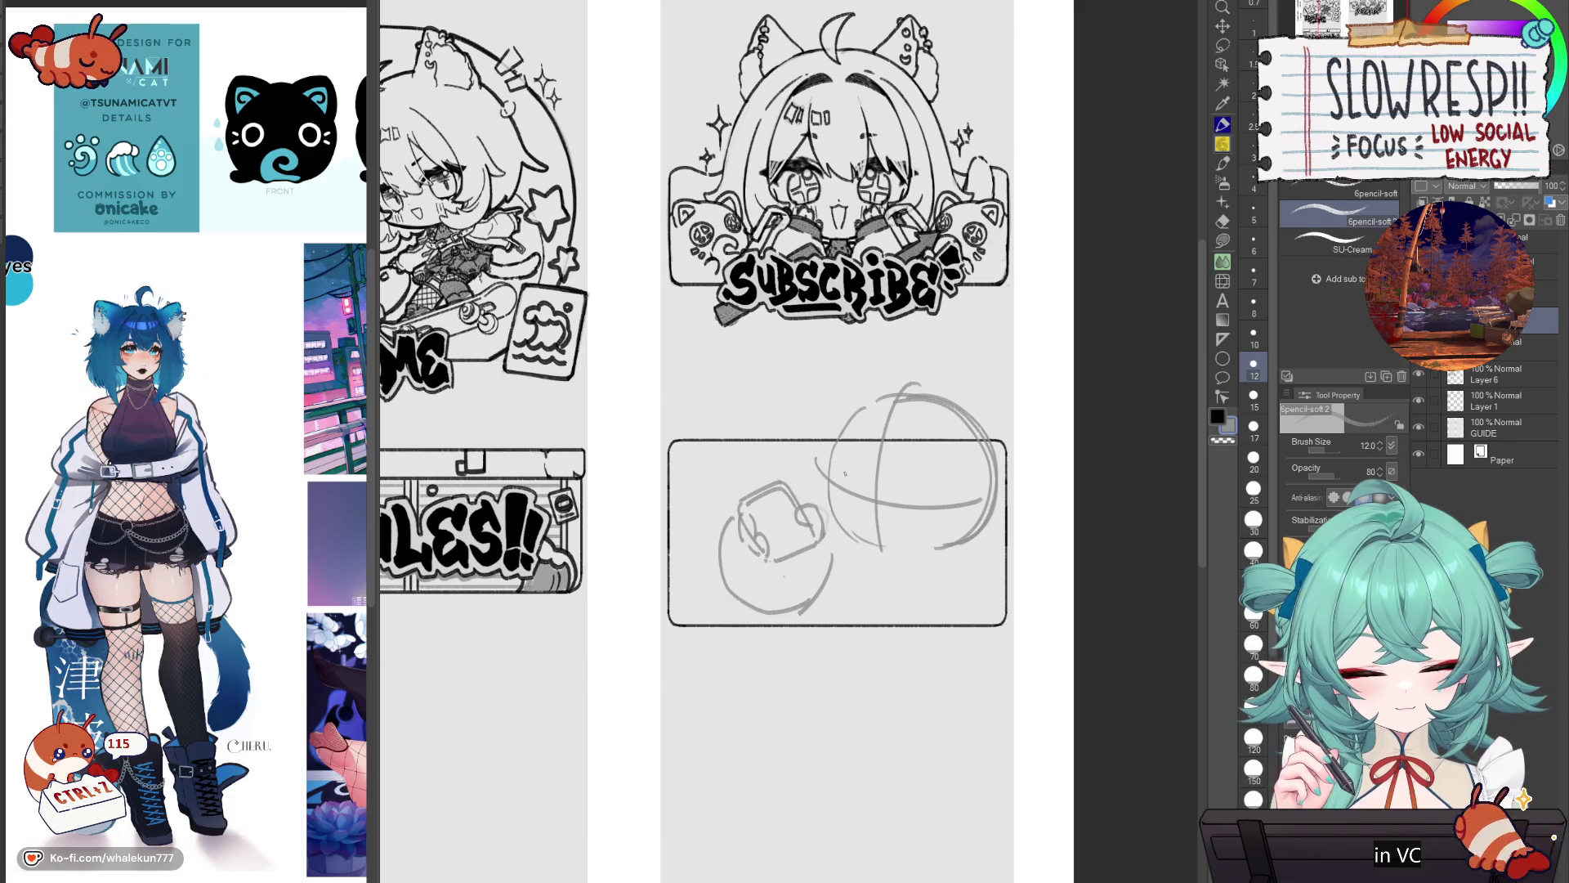
pyautogui.hotkey('ctrl', 'z')
pyautogui.hotkey('ctrl', 'z')
pyautogui.hotkey('ctrl', 'z')
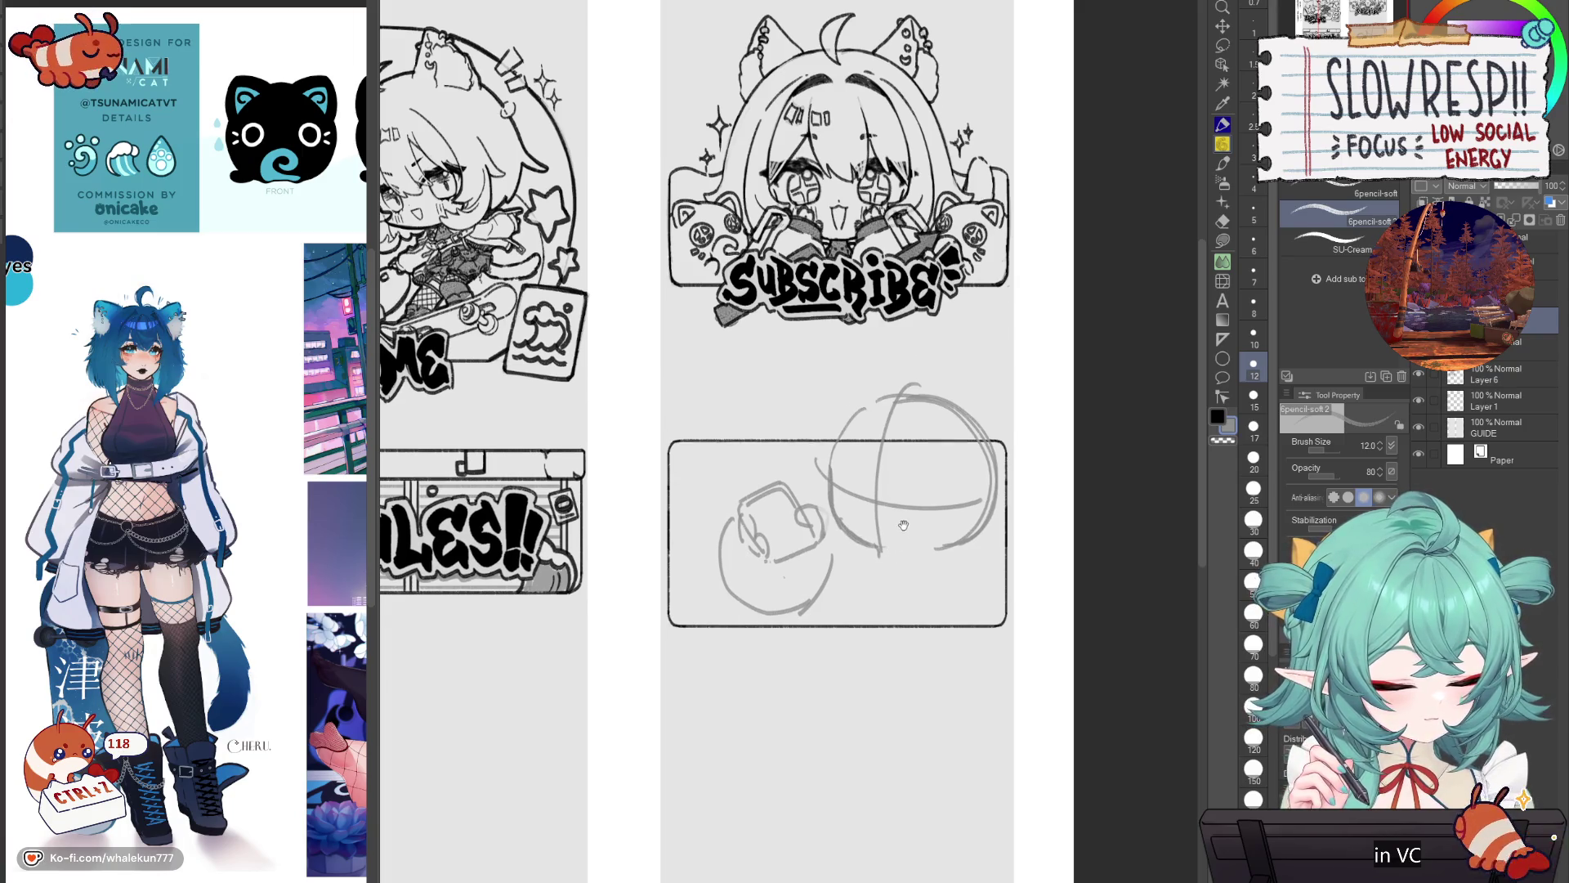
# Step: Sketch a cat ear on the head and rotate the sketch slightly
pyautogui.scroll(1, 867, 419)
pyautogui.moveTo(850, 437)
pyautogui.mouseDown()
pyautogui.moveTo(855, 414)
pyautogui.moveTo(903, 393)
pyautogui.mouseUp()
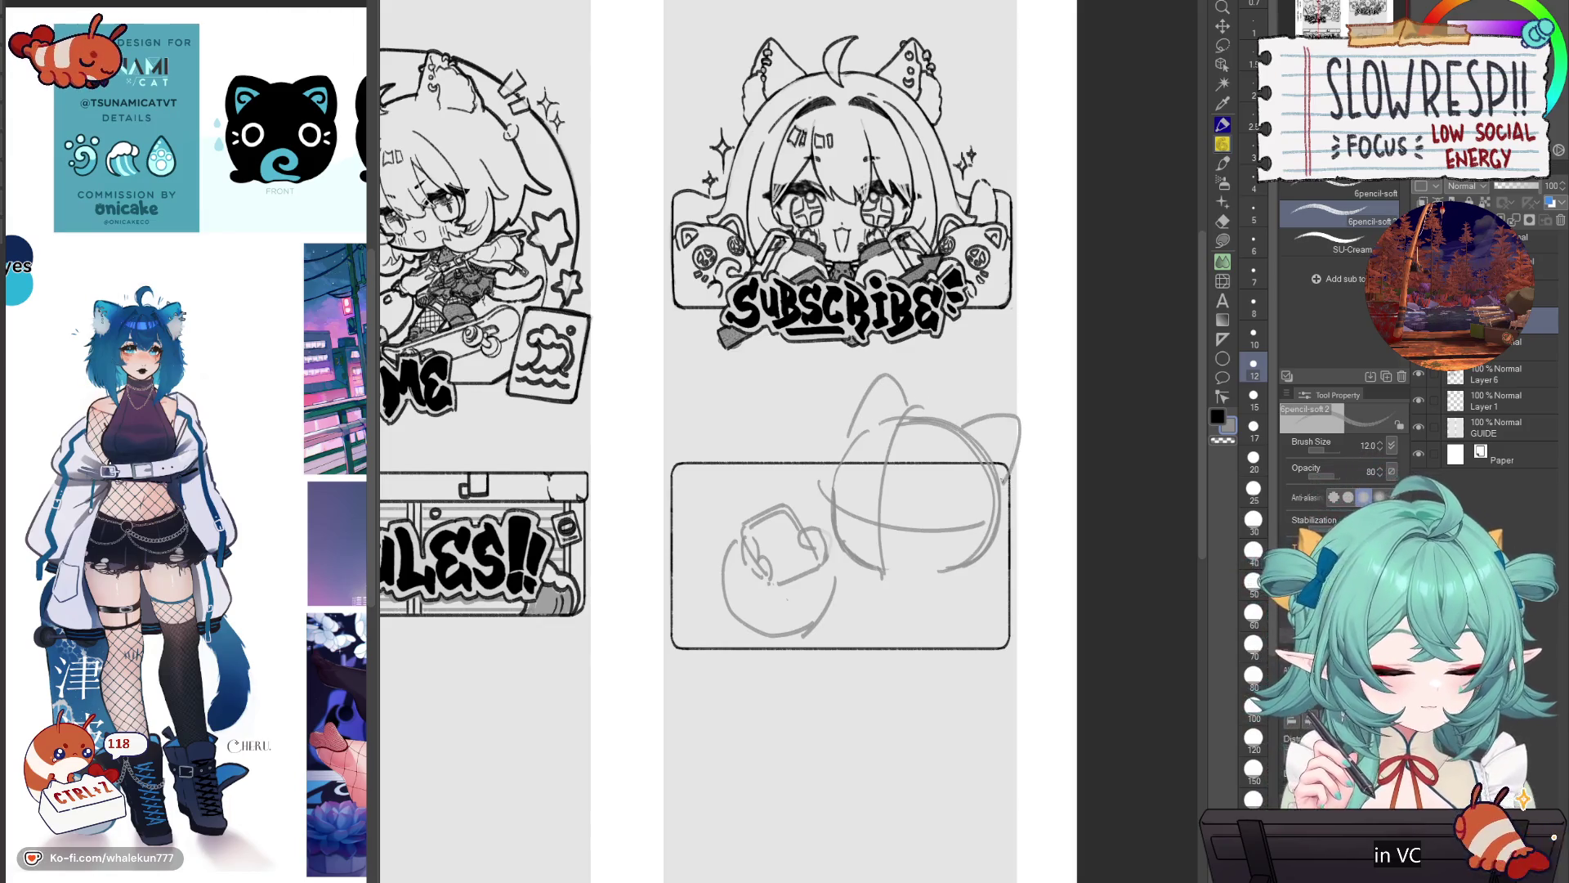
pyautogui.hotkey('ctrl', 't')
pyautogui.moveTo(1021, 522); pyautogui.dragTo(991, 540)
pyautogui.click(817, 656)
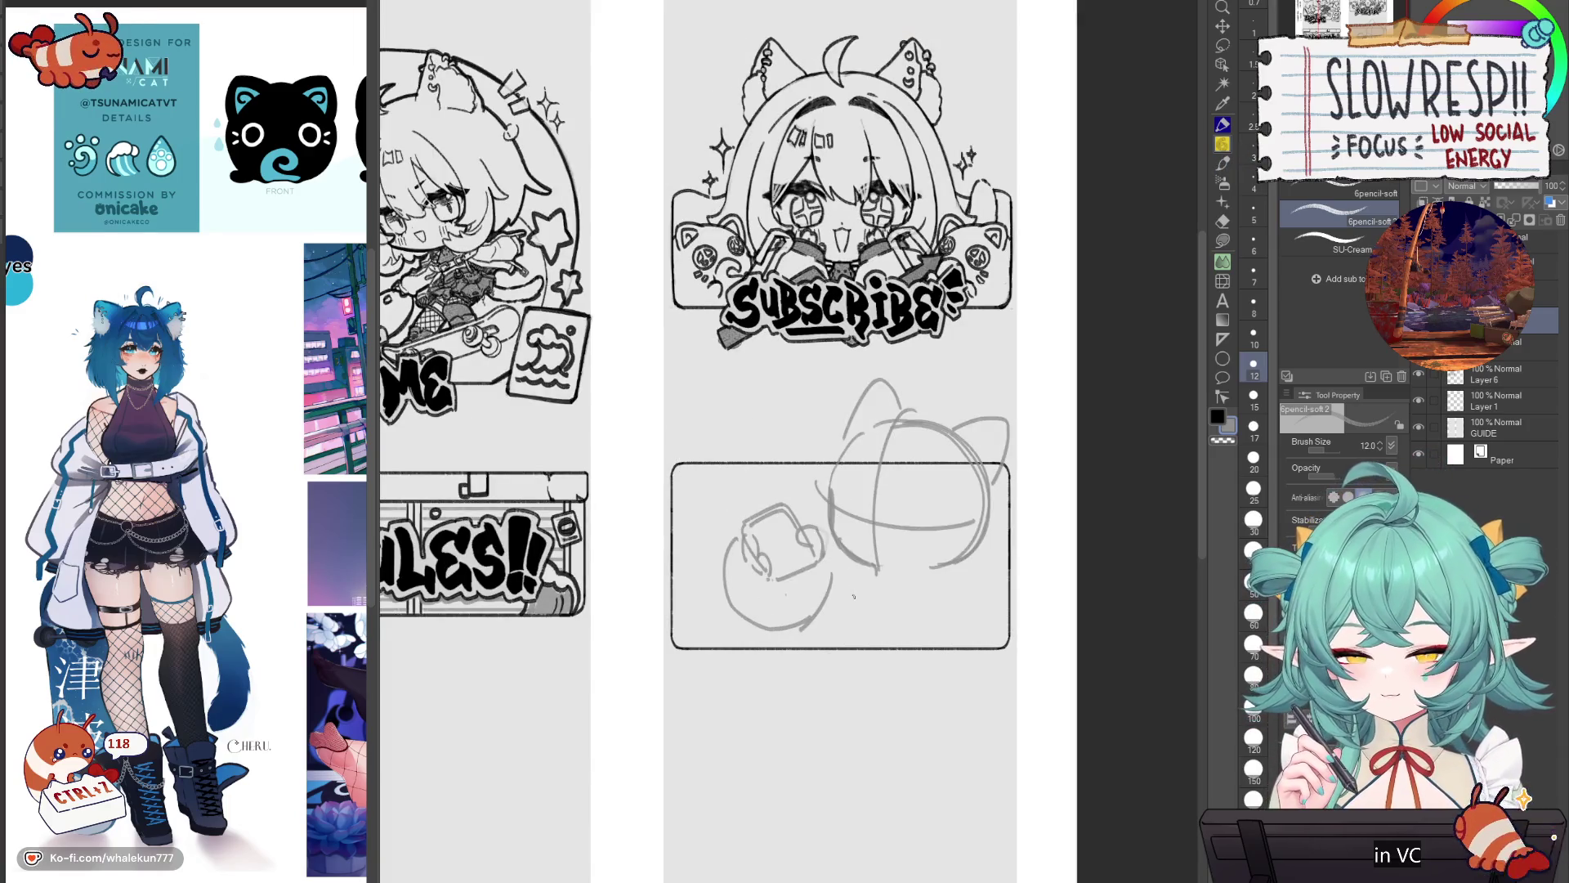
pyautogui.press('h')
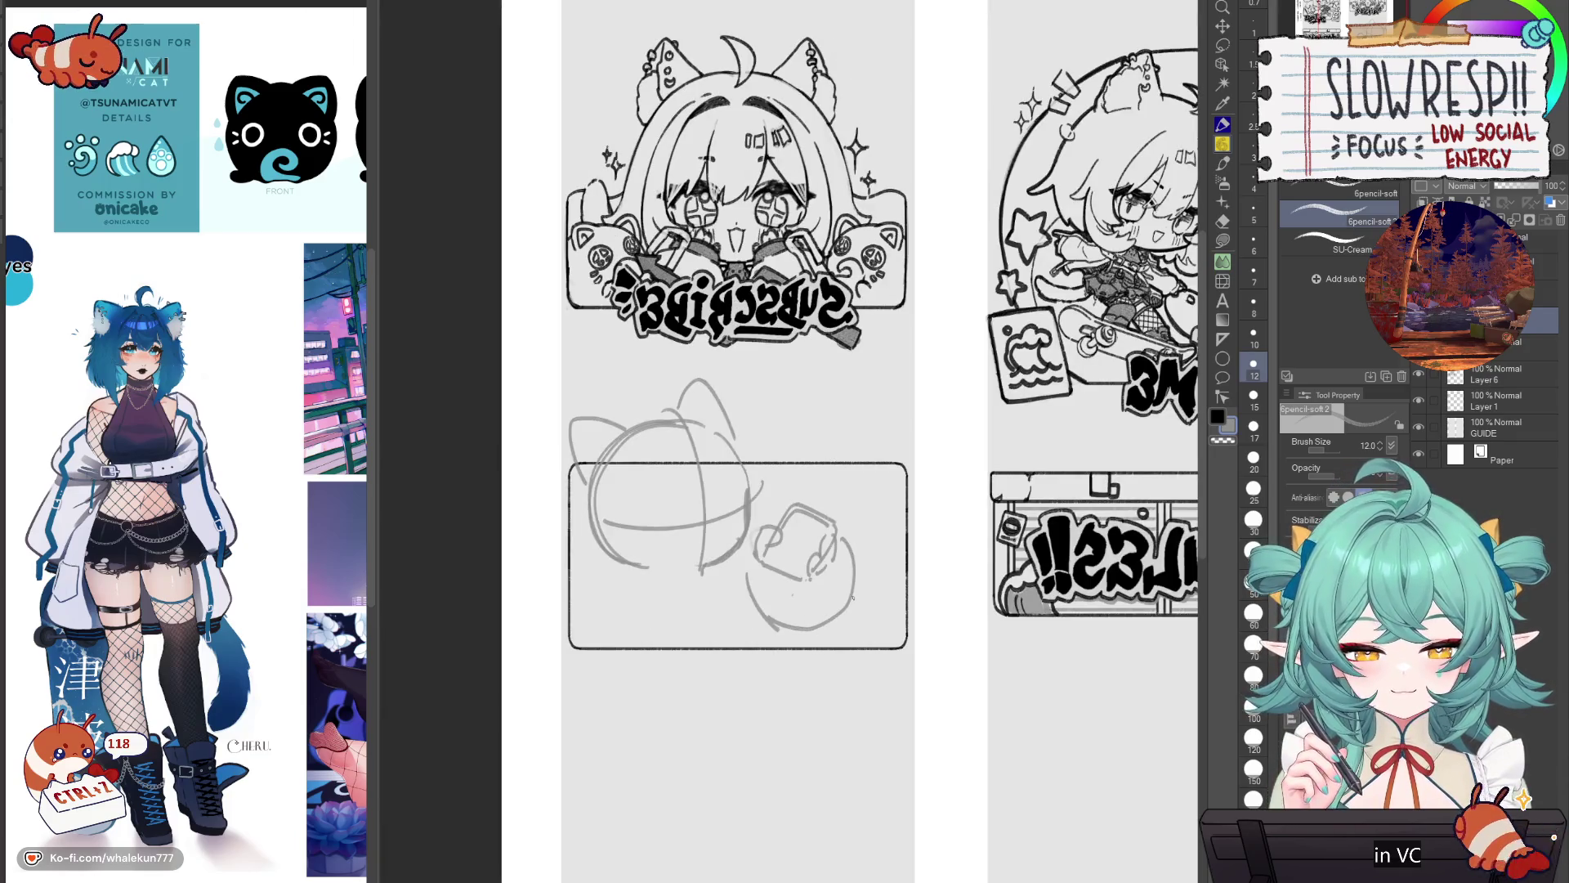
pyautogui.press('h')
pyautogui.moveTo(913, 559); pyautogui.dragTo(896, 586)
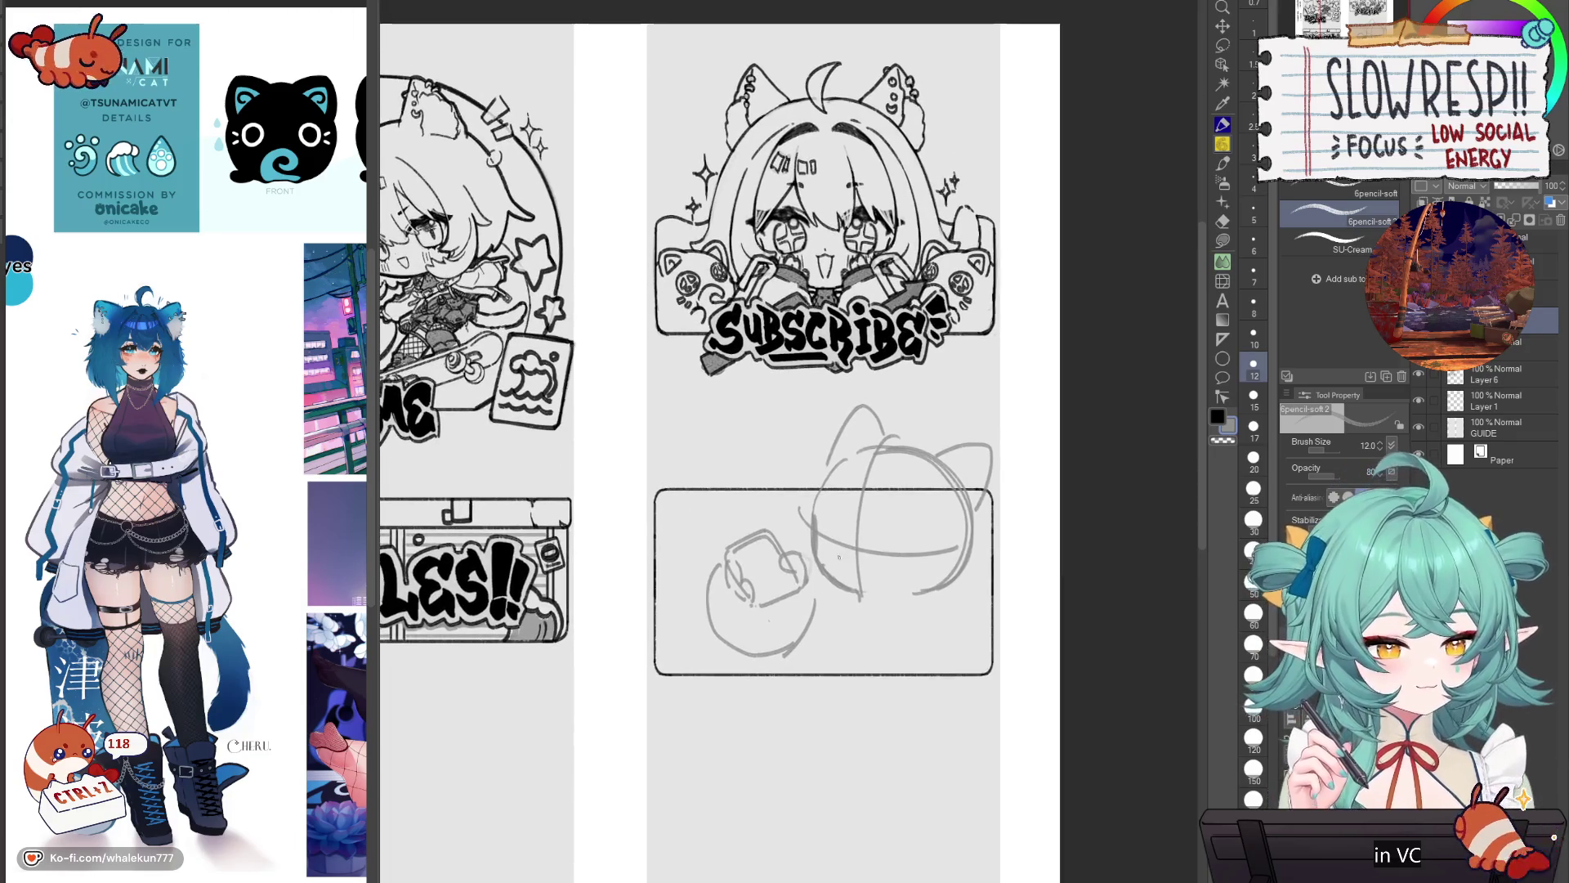
pyautogui.press('x')
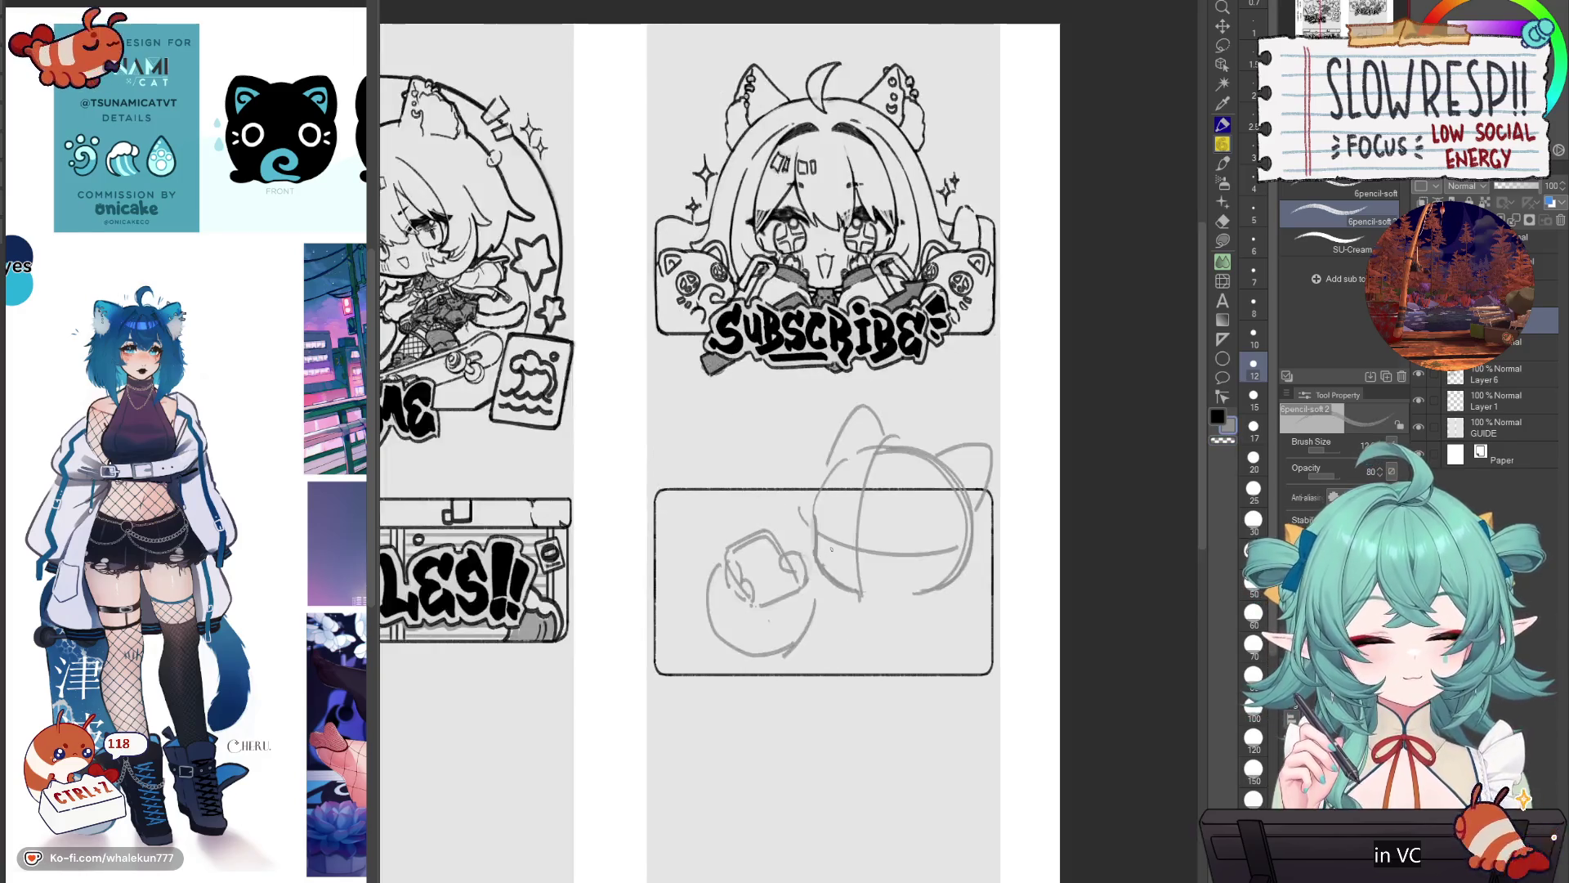
pyautogui.press(']')
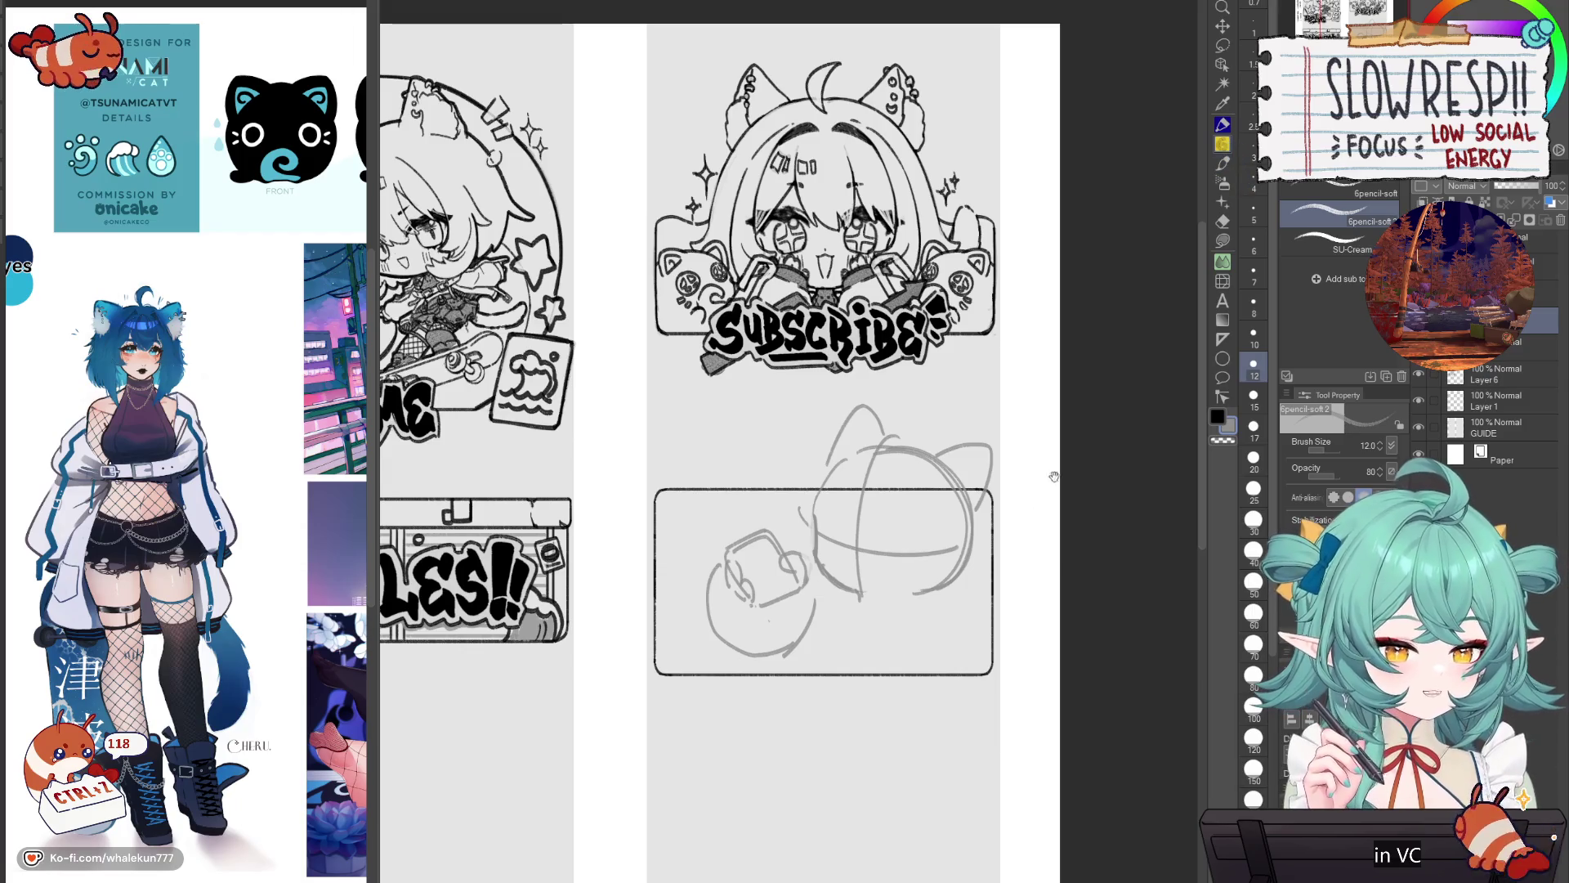
pyautogui.moveTo(956, 637); pyautogui.dragTo(975, 555)
pyautogui.moveTo(888, 444); pyautogui.dragTo(900, 447)
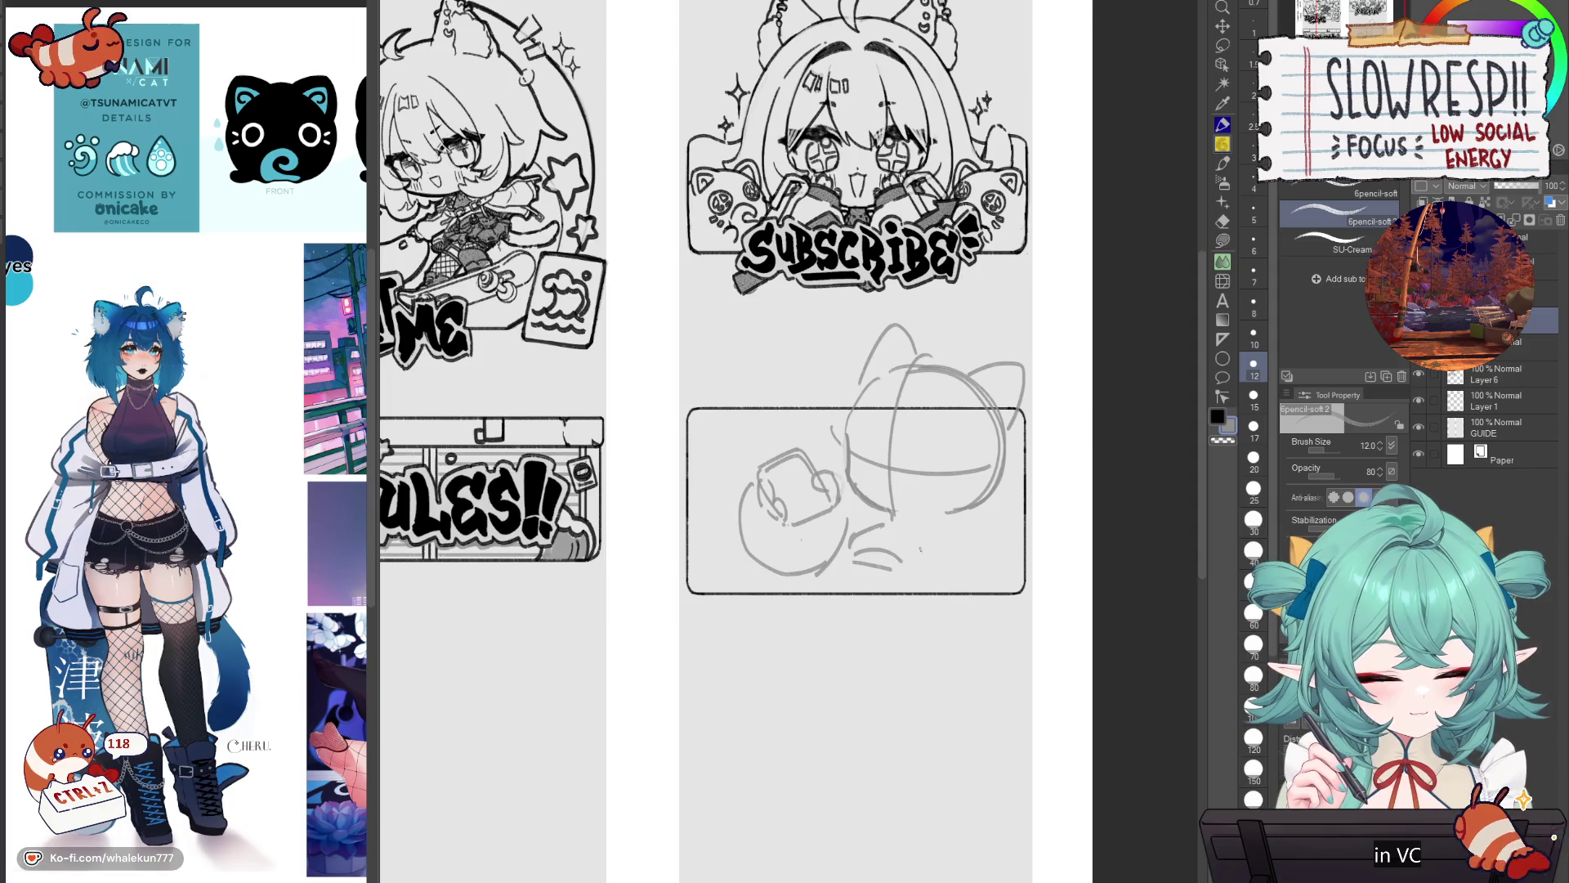
pyautogui.hotkey('ctrl', 'z')
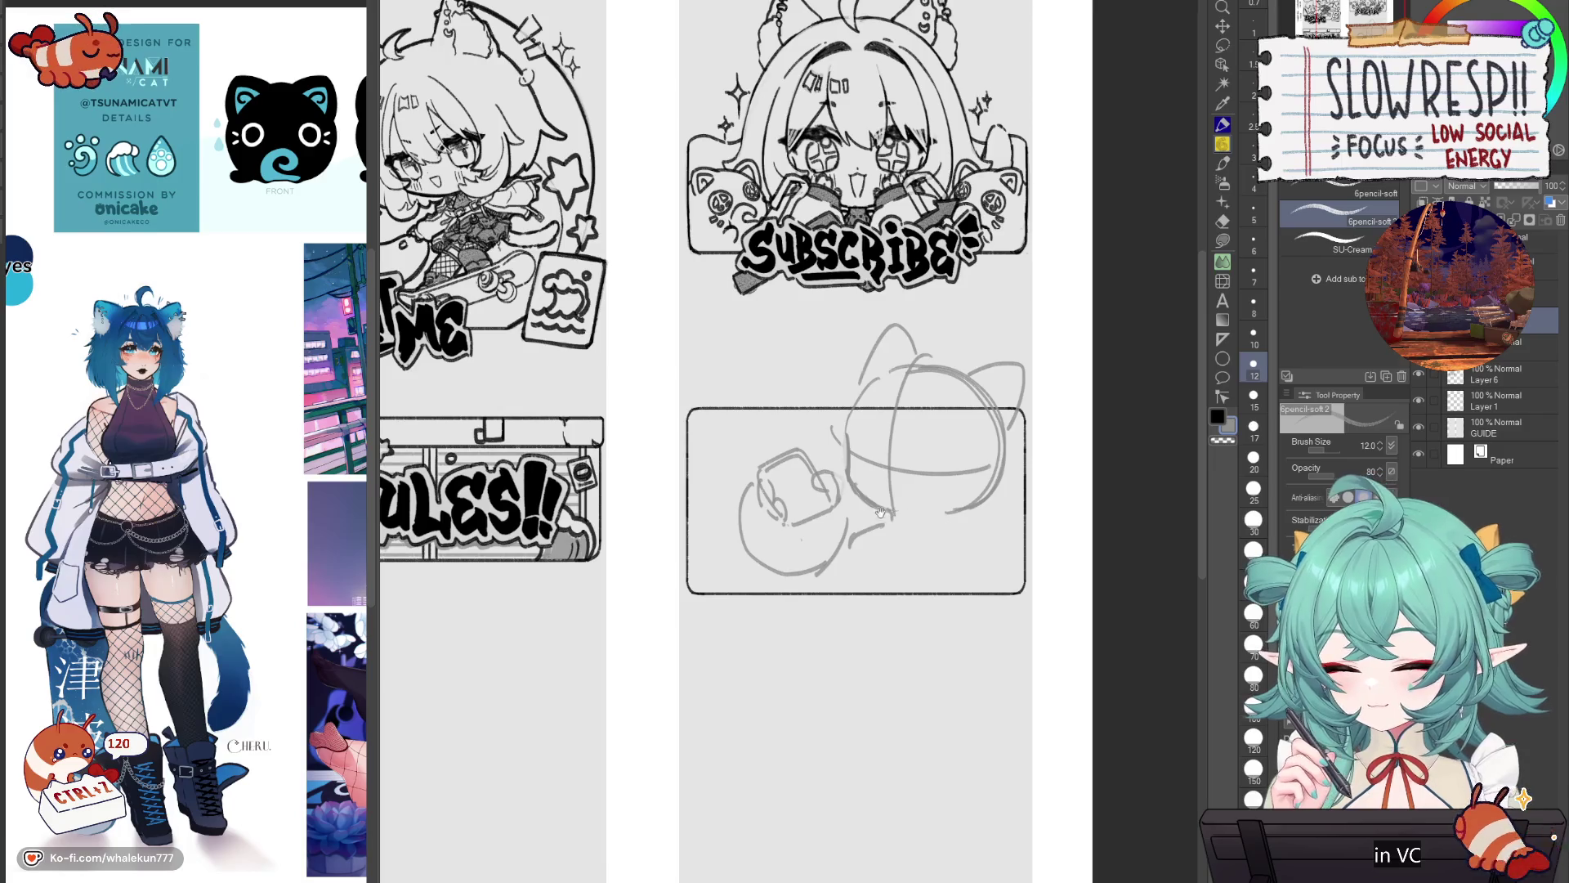
pyautogui.scroll(-2, 950, 519)
pyautogui.scroll(2, 891, 510)
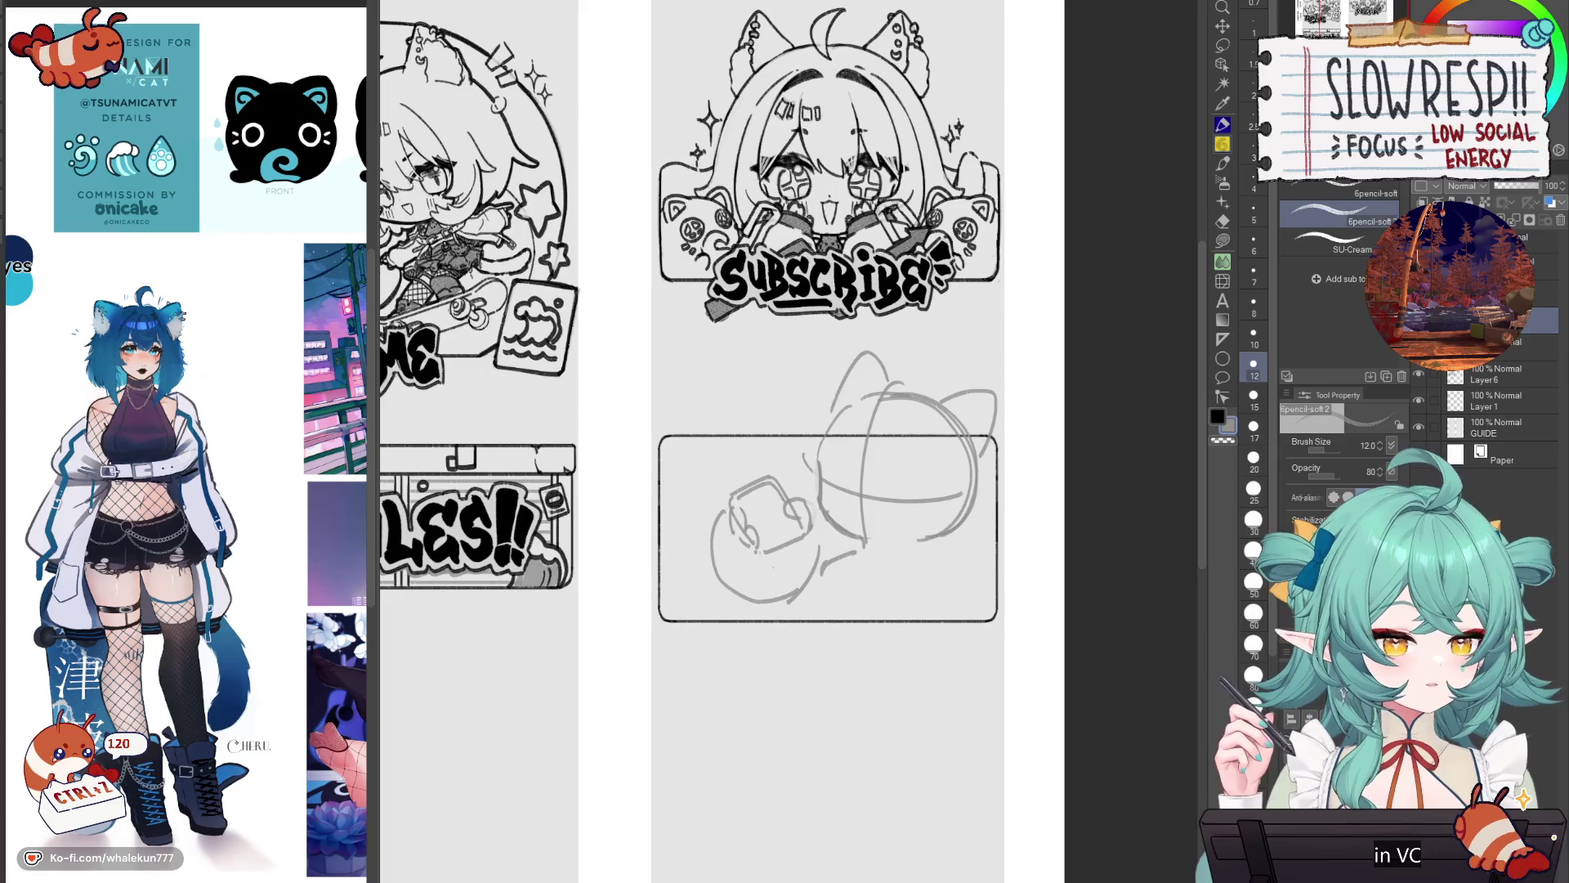
pyautogui.hotkey('ctrl', 'z')
pyautogui.hotkey('ctrl', 'z')
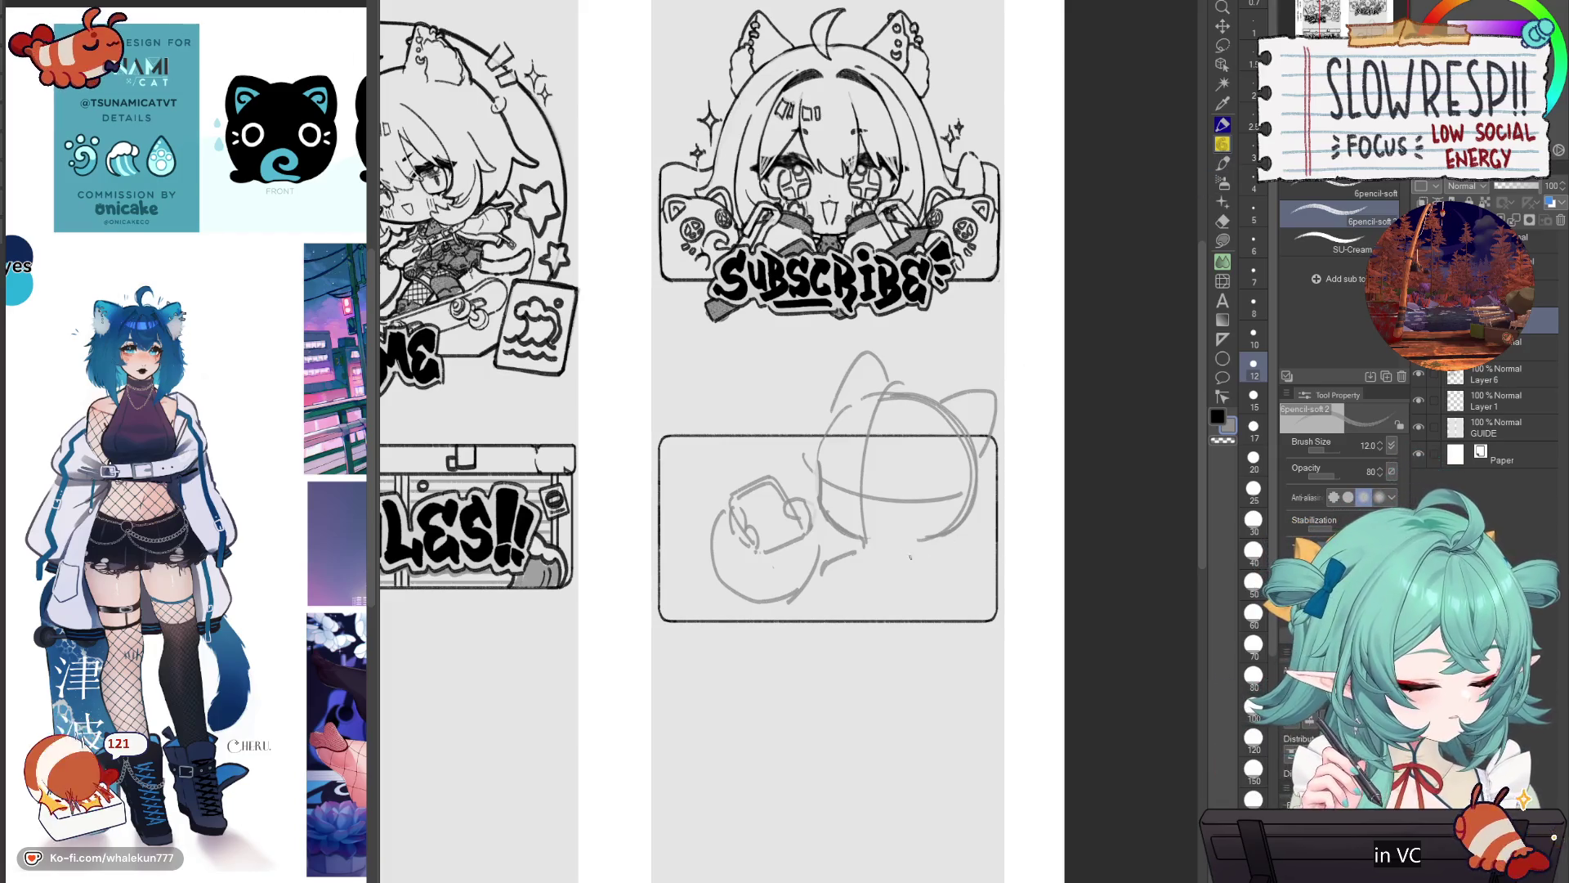
pyautogui.moveTo(891, 548); pyautogui.dragTo(987, 546)
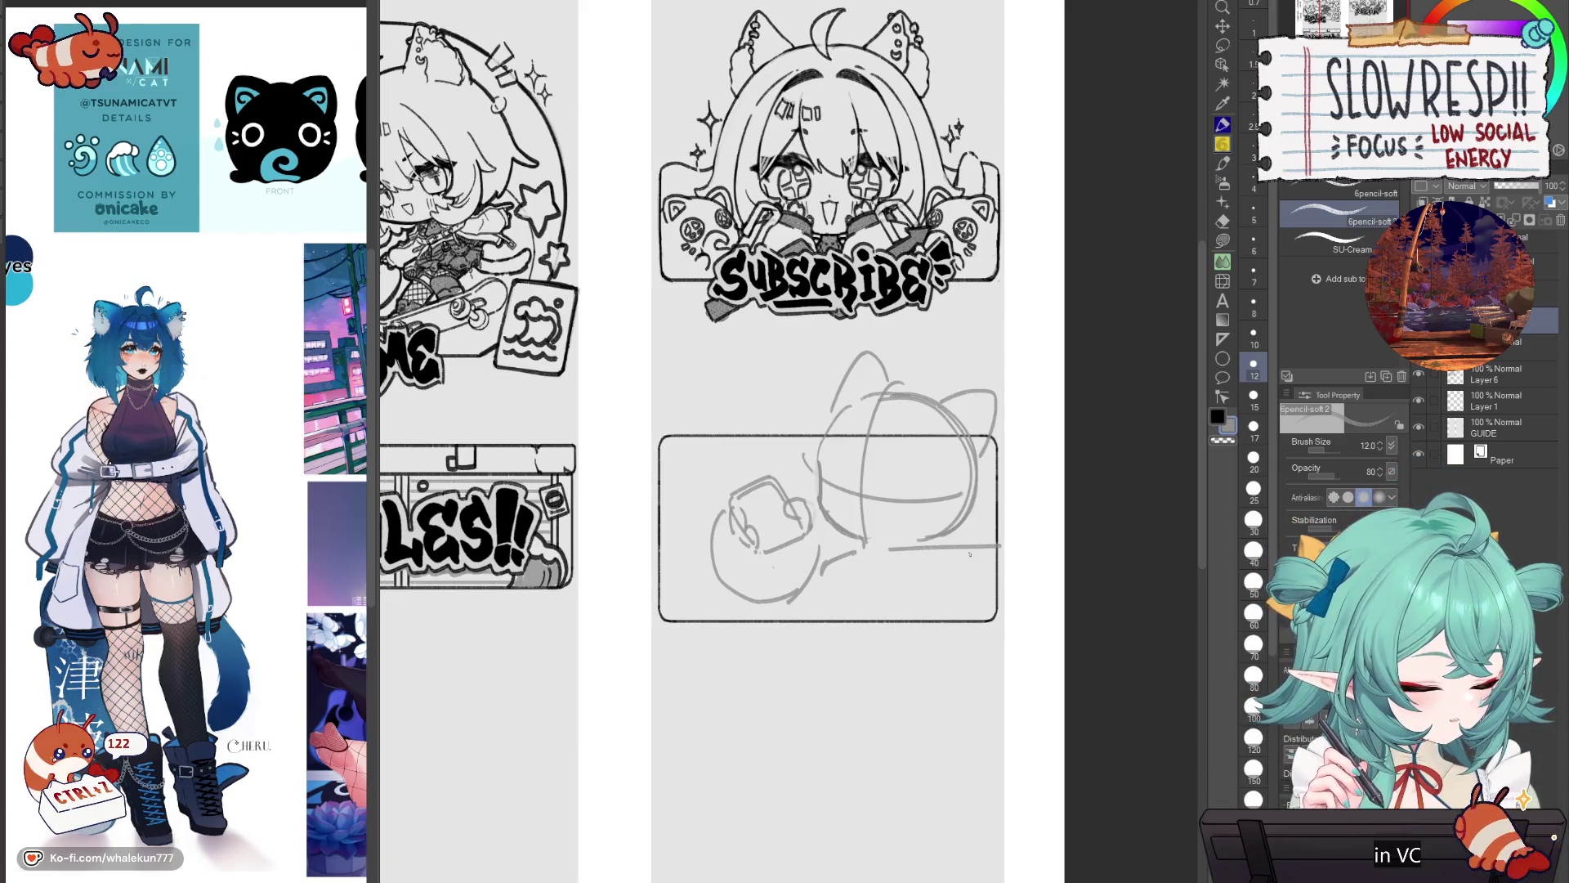
pyautogui.hotkey('ctrl', 'z')
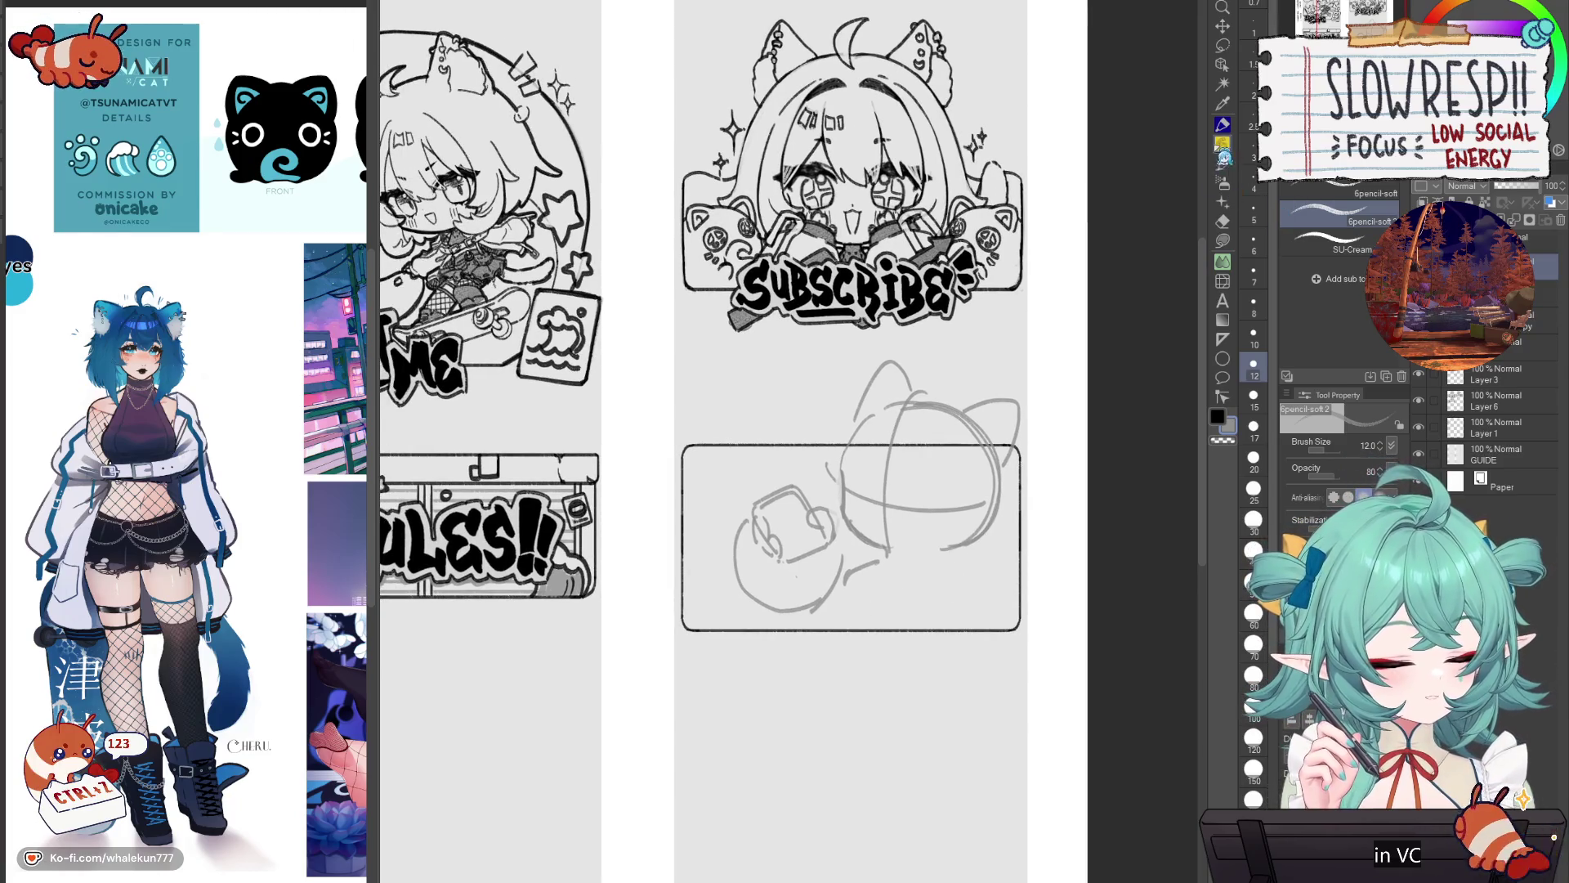
# Step: On a new layer, set the Brush pen to size 30 and test lettering strokes below SUBSCRIBE
pyautogui.click(1222, 125)
pyautogui.click(1223, 163)
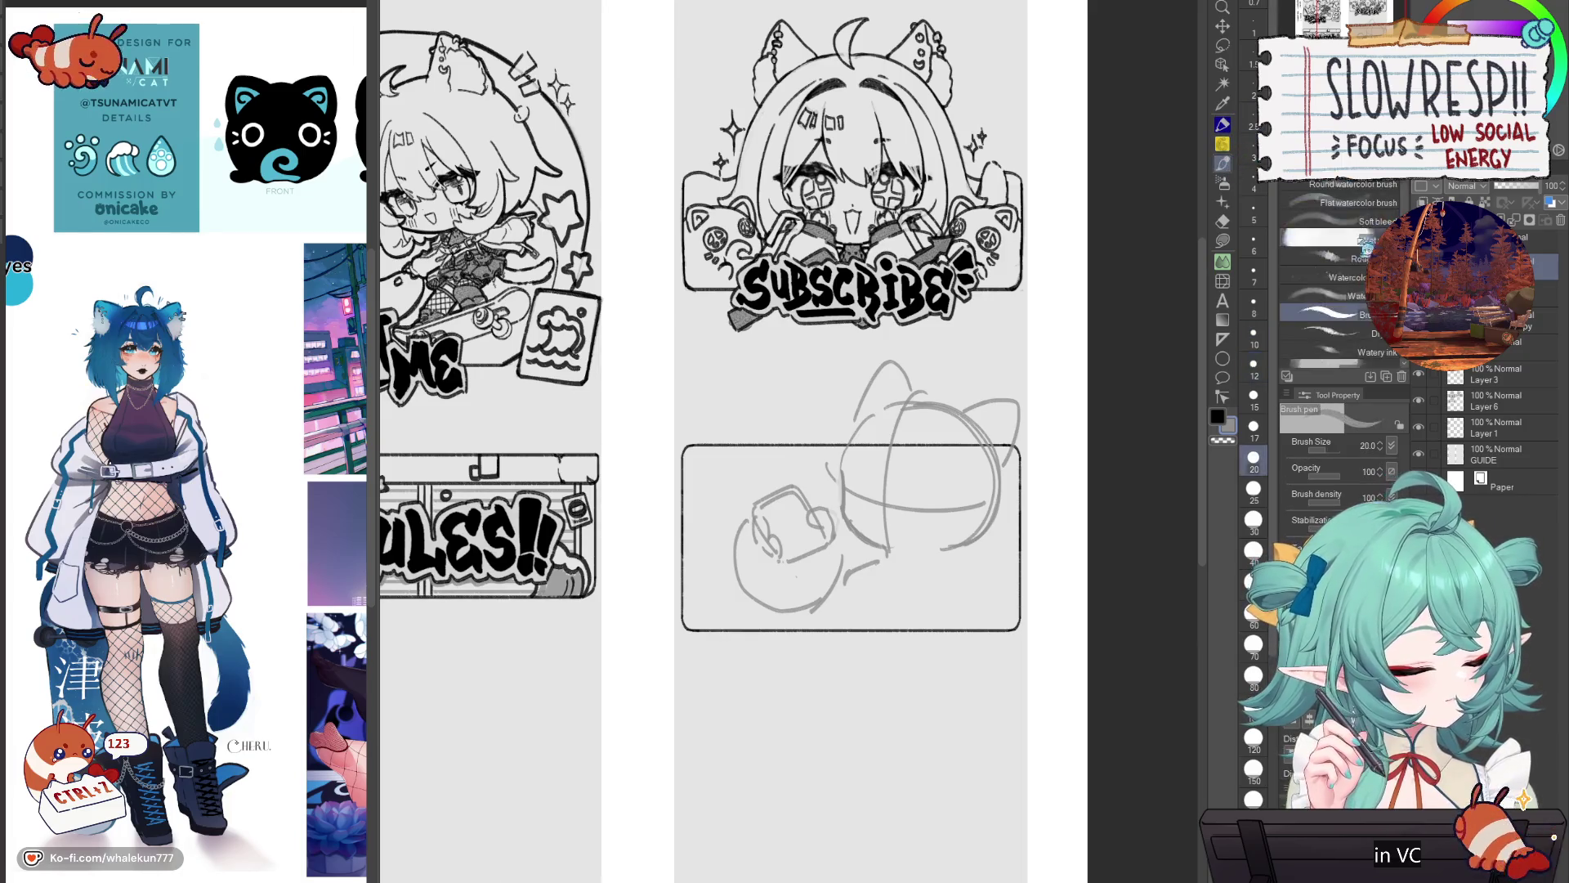
pyautogui.moveTo(864, 659)
pyautogui.mouseDown()
pyautogui.moveTo(834, 719)
pyautogui.moveTo(846, 703)
pyautogui.mouseUp()
pyautogui.hotkey('ctrl', 'z')
pyautogui.scroll(2, 750, 414)
pyautogui.click(1253, 519)
pyautogui.moveTo(804, 462)
pyautogui.mouseDown()
pyautogui.moveTo(784, 445)
pyautogui.moveTo(740, 532)
pyautogui.mouseUp()
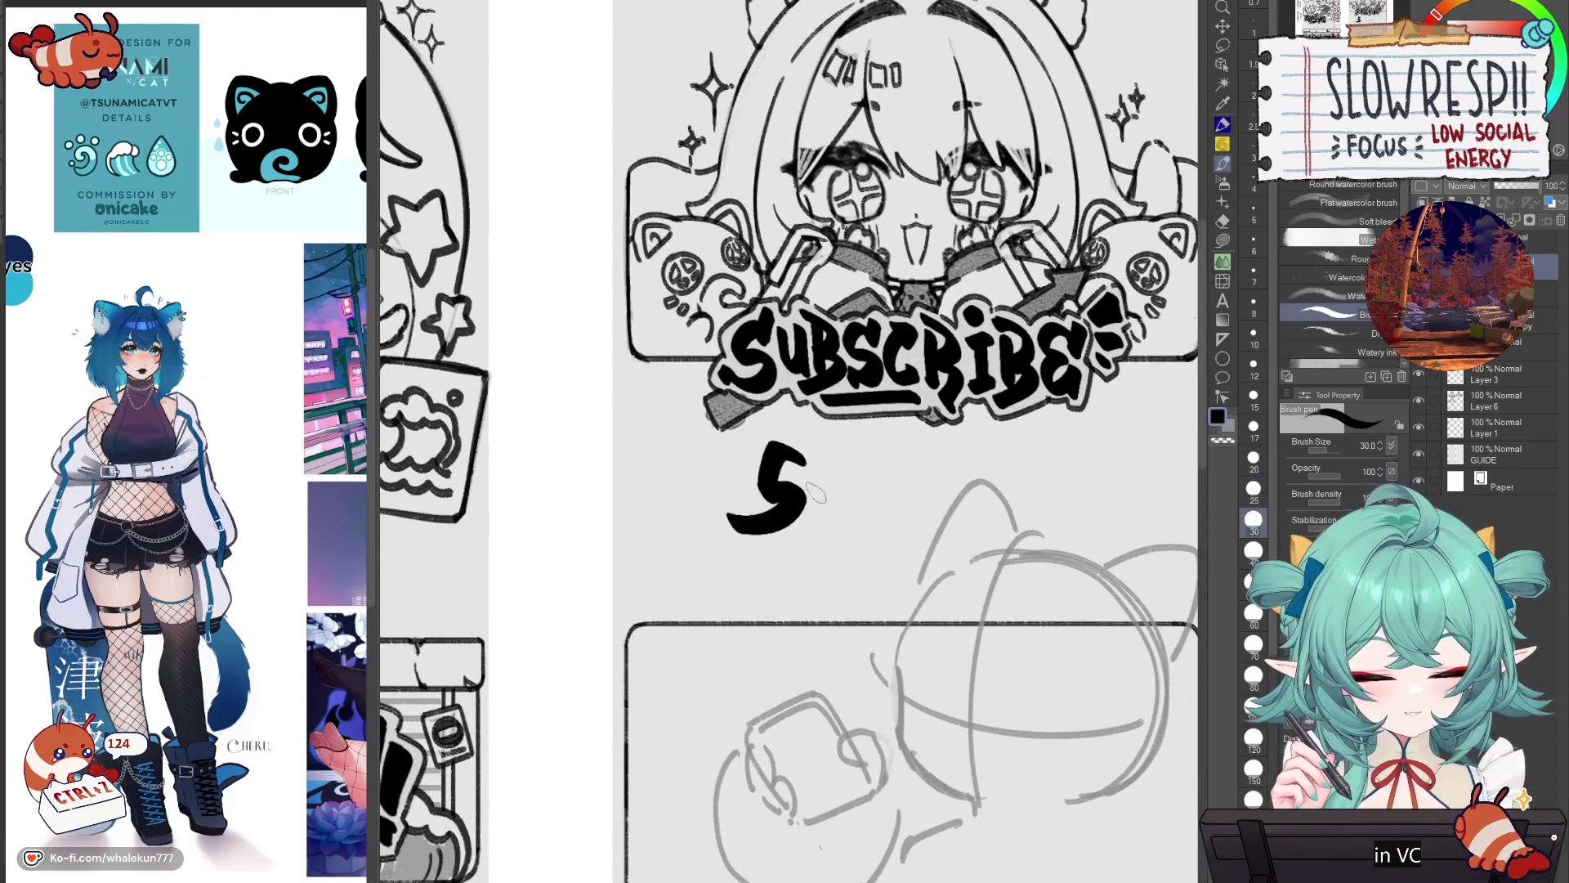
pyautogui.scroll(-3, 810, 529)
pyautogui.scroll(3, 810, 528)
pyautogui.scroll(-3, 817, 515)
pyautogui.scroll(3, 875, 502)
pyautogui.hotkey('ctrl', 'z')
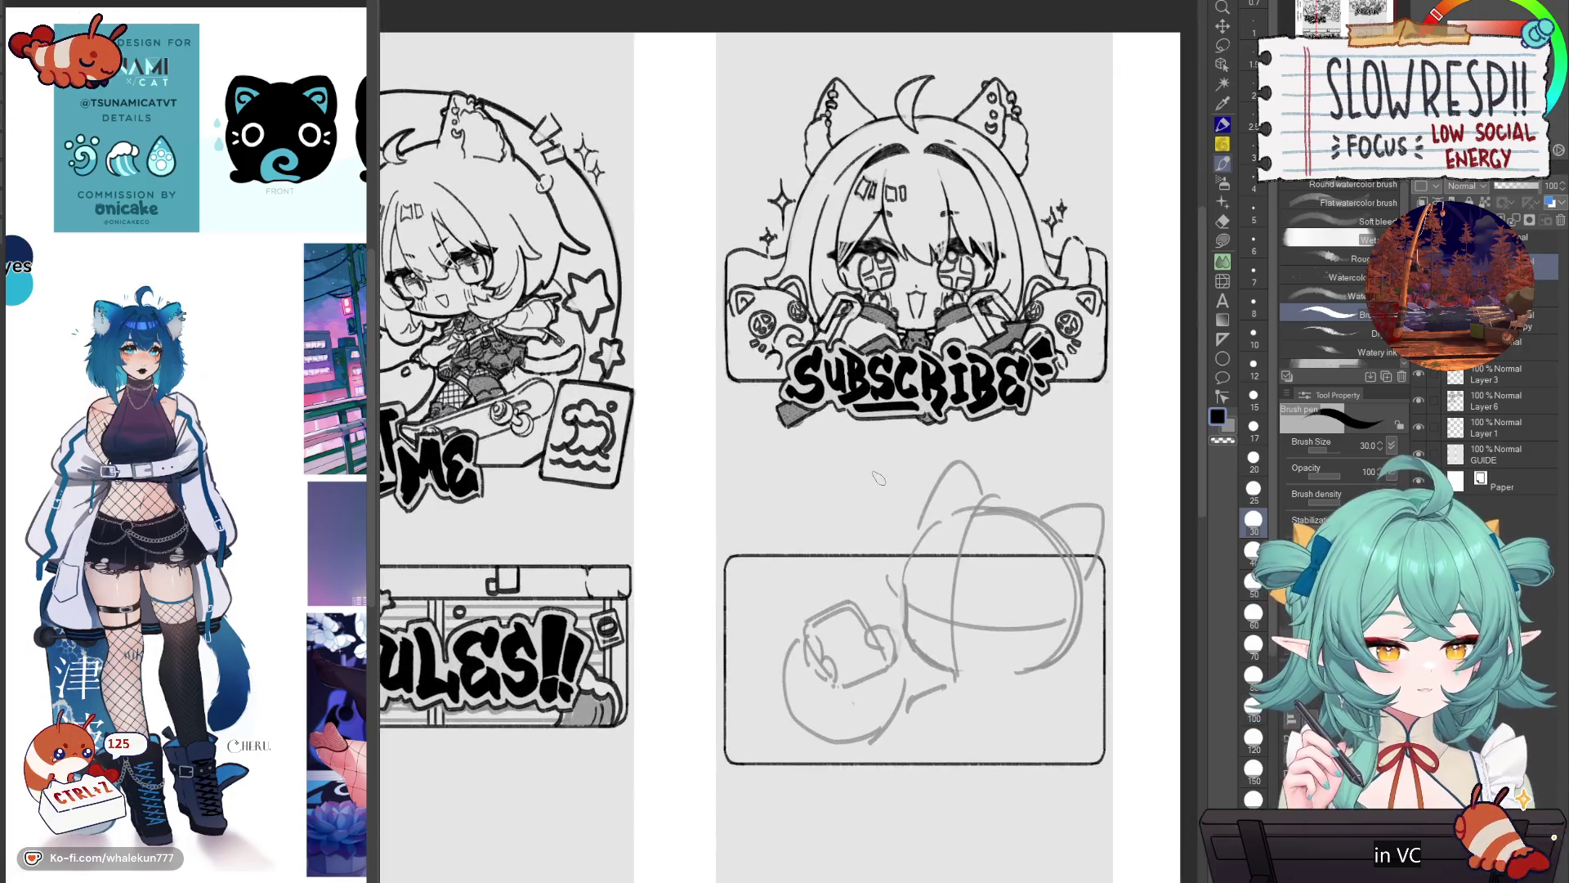
# Step: Draw a bold S below SUBSCRIBE and scale it down with Ctrl+T
pyautogui.moveTo(855, 441)
pyautogui.mouseDown()
pyautogui.moveTo(850, 491)
pyautogui.moveTo(818, 527)
pyautogui.mouseUp()
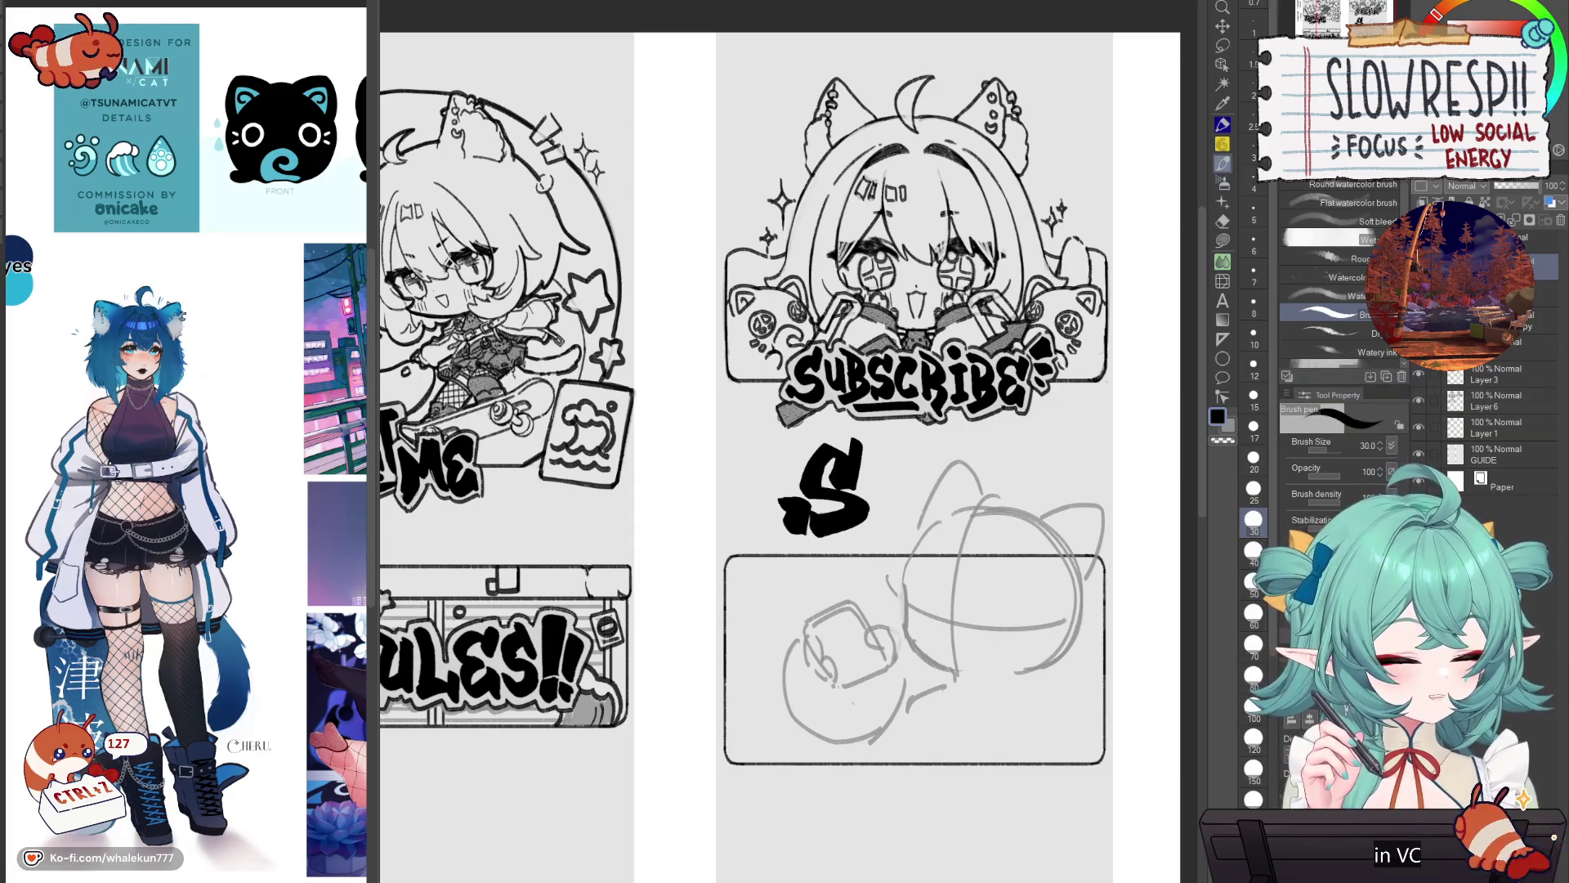
pyautogui.moveTo(886, 495)
pyautogui.mouseDown()
pyautogui.moveTo(861, 528)
pyautogui.moveTo(813, 512)
pyautogui.mouseUp()
pyautogui.hotkey('ctrl', 't')
pyautogui.press('Return')
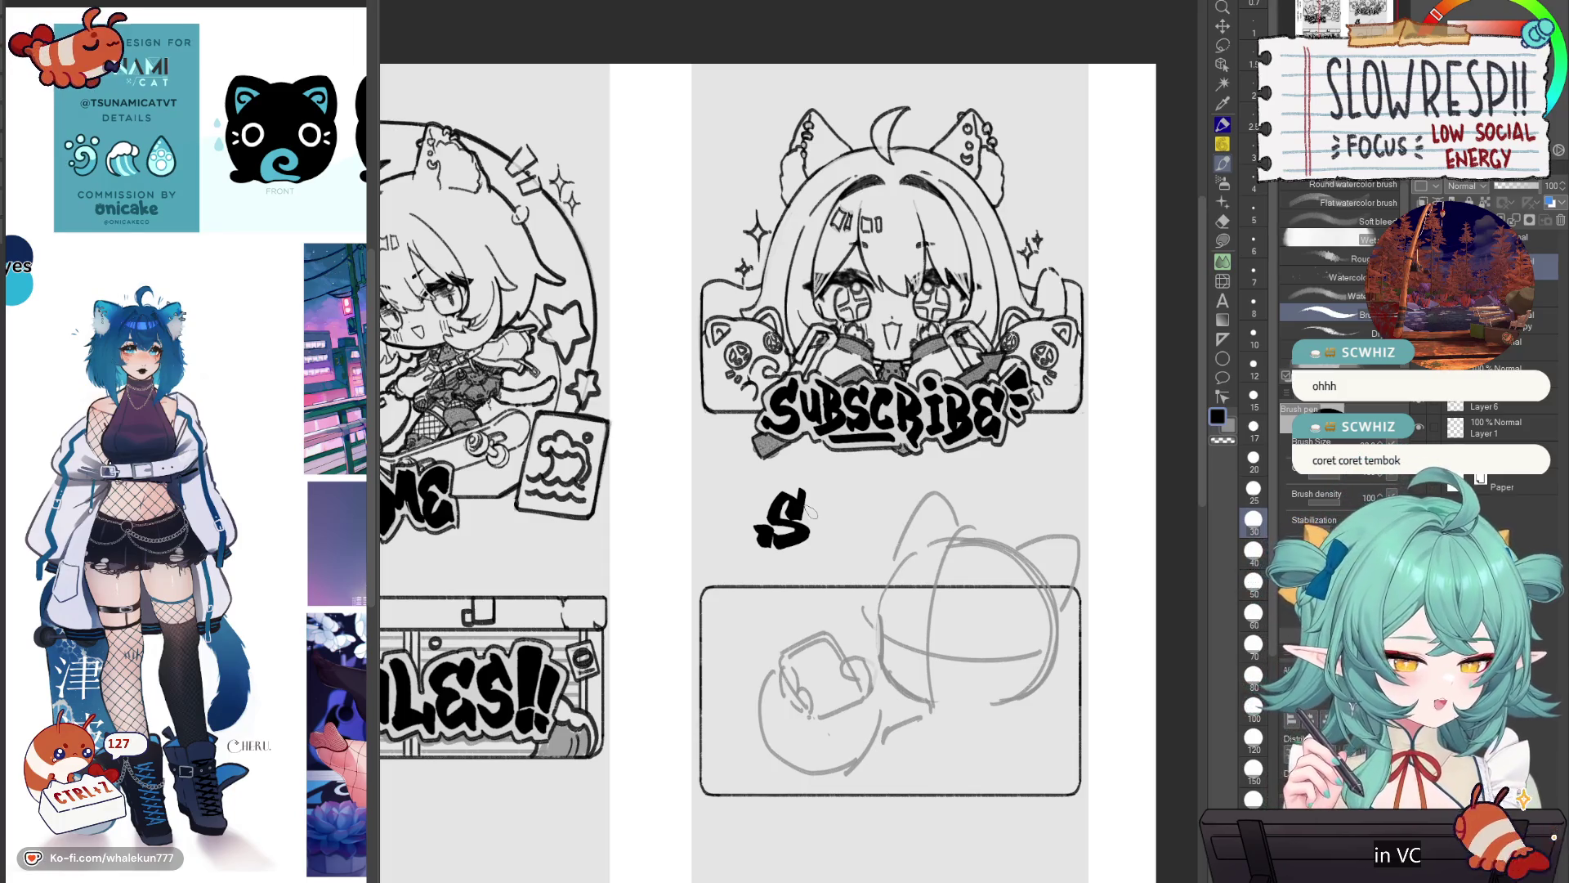
# Step: Letter O, C, I and A after the S, redrawing strokes that go wrong
pyautogui.moveTo(857, 489)
pyautogui.mouseDown()
pyautogui.moveTo(820, 519)
pyautogui.moveTo(846, 546)
pyautogui.moveTo(849, 524)
pyautogui.moveTo(833, 545)
pyautogui.moveTo(941, 455)
pyautogui.moveTo(924, 485)
pyautogui.moveTo(940, 445)
pyautogui.mouseUp()
pyautogui.hotkey('ctrl', 'z')
pyautogui.hotkey('ctrl', 'z')
pyautogui.hotkey('ctrl', 'z')
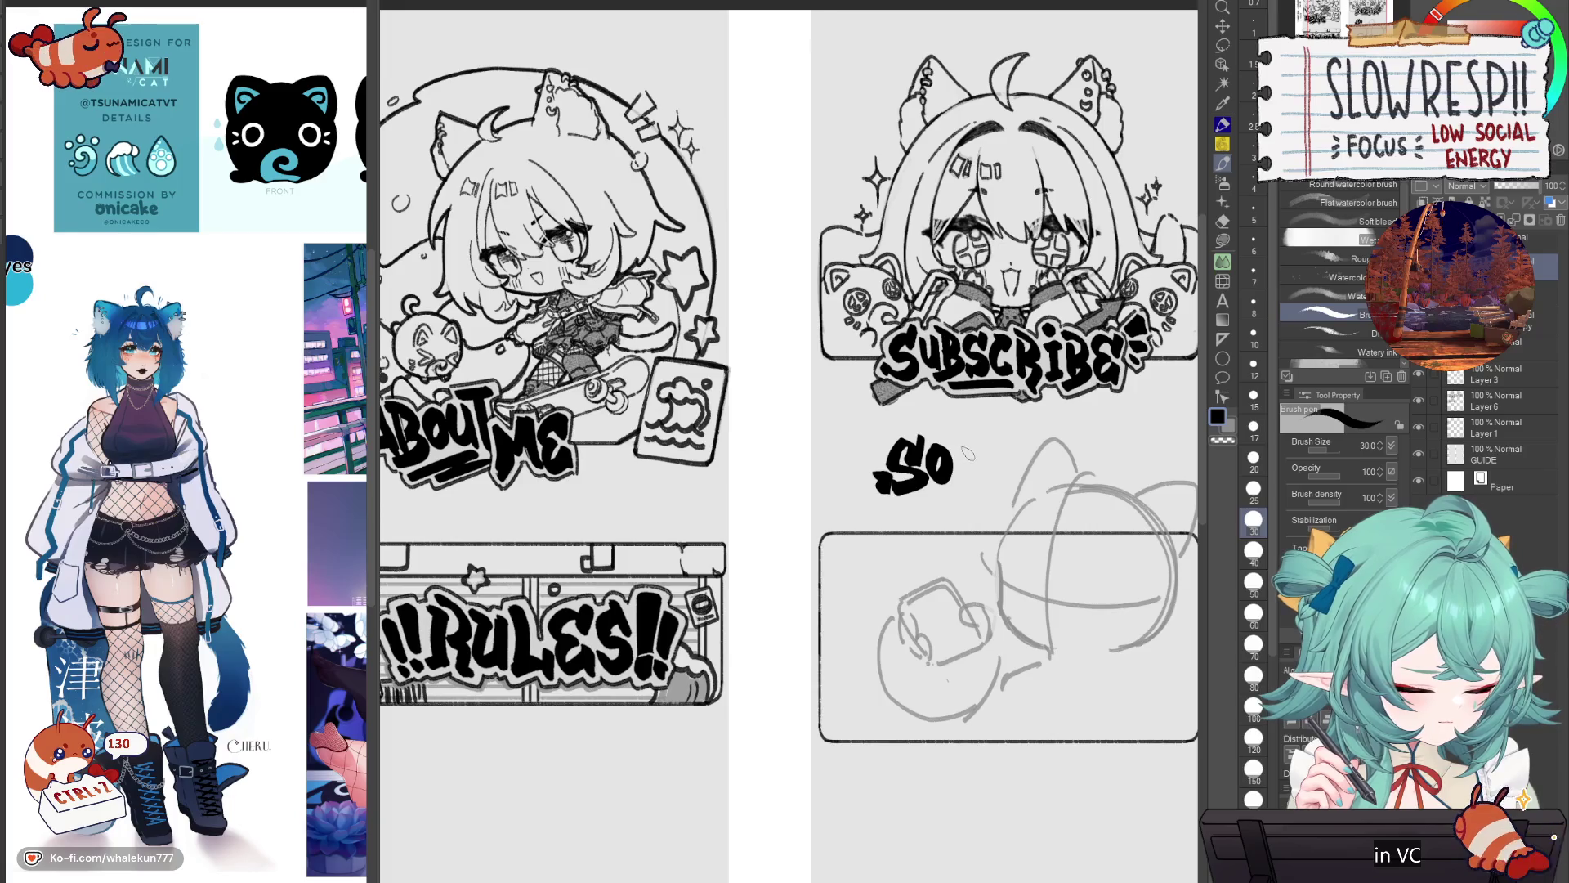
pyautogui.moveTo(983, 451)
pyautogui.mouseDown()
pyautogui.moveTo(977, 492)
pyautogui.moveTo(987, 448)
pyautogui.moveTo(1003, 500)
pyautogui.moveTo(1010, 441)
pyautogui.moveTo(1059, 443)
pyautogui.moveTo(1032, 441)
pyautogui.moveTo(1032, 487)
pyautogui.moveTo(1060, 495)
pyautogui.mouseUp()
pyautogui.hotkey('ctrl', 'z')
pyautogui.hotkey('ctrl', 'z')
pyautogui.hotkey('ctrl', 'z')
pyautogui.hotkey('ctrl', 'z')
pyautogui.hotkey('ctrl', 'z')
pyautogui.hotkey('ctrl', 'z')
pyautogui.hotkey('ctrl', 'z')
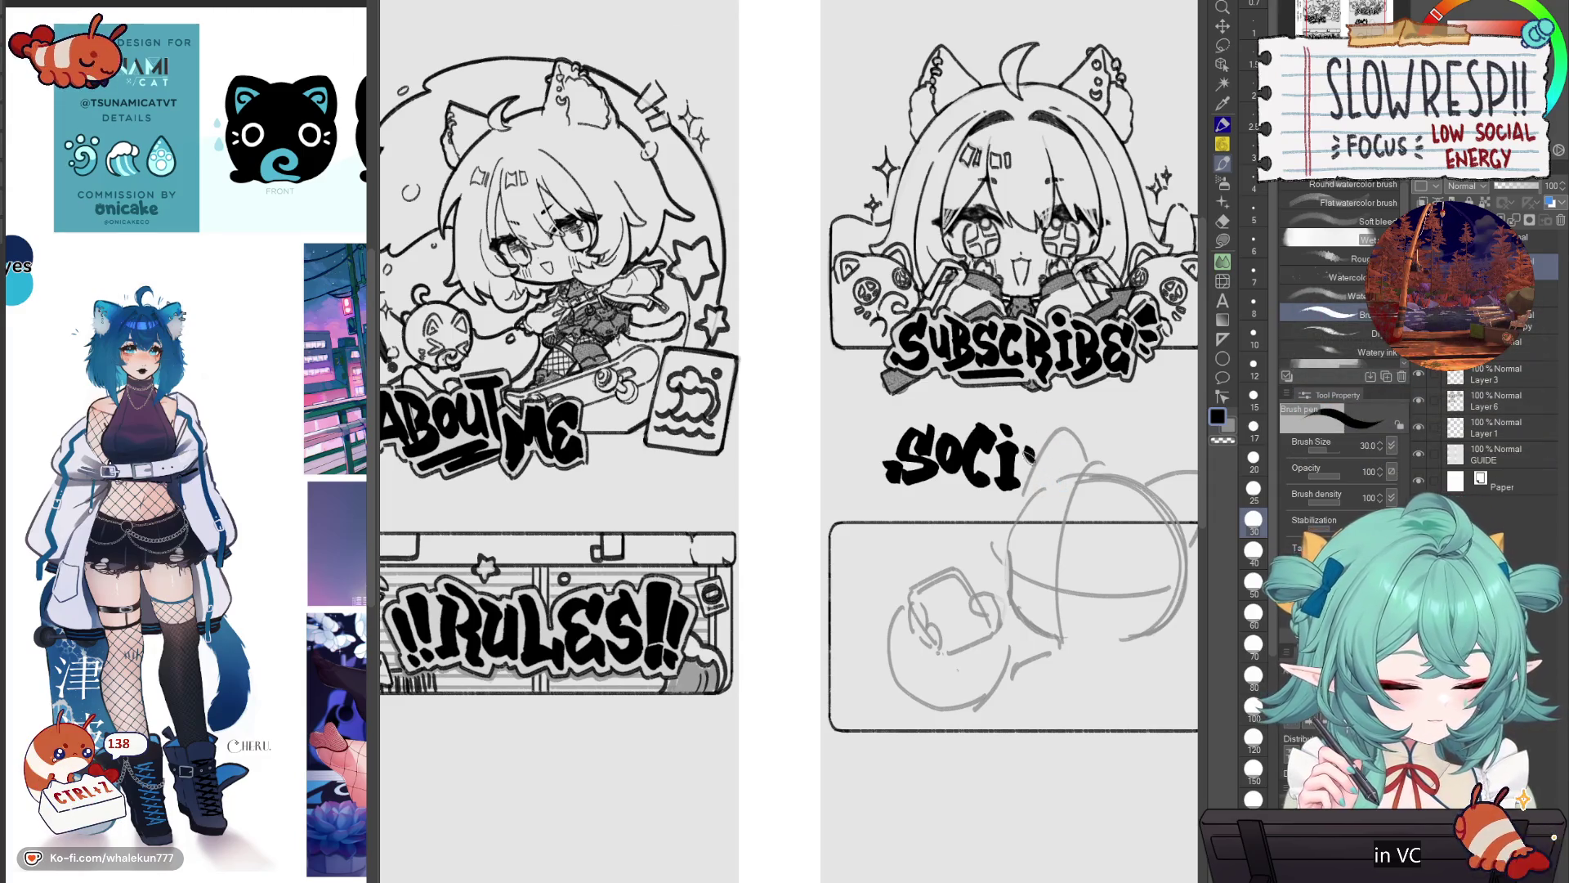
pyautogui.moveTo(1028, 427)
pyautogui.mouseDown()
pyautogui.moveTo(1050, 493)
pyautogui.moveTo(1075, 474)
pyautogui.moveTo(1056, 495)
pyautogui.mouseUp()
pyautogui.hotkey('ctrl', 'z')
pyautogui.hotkey('ctrl', 'z')
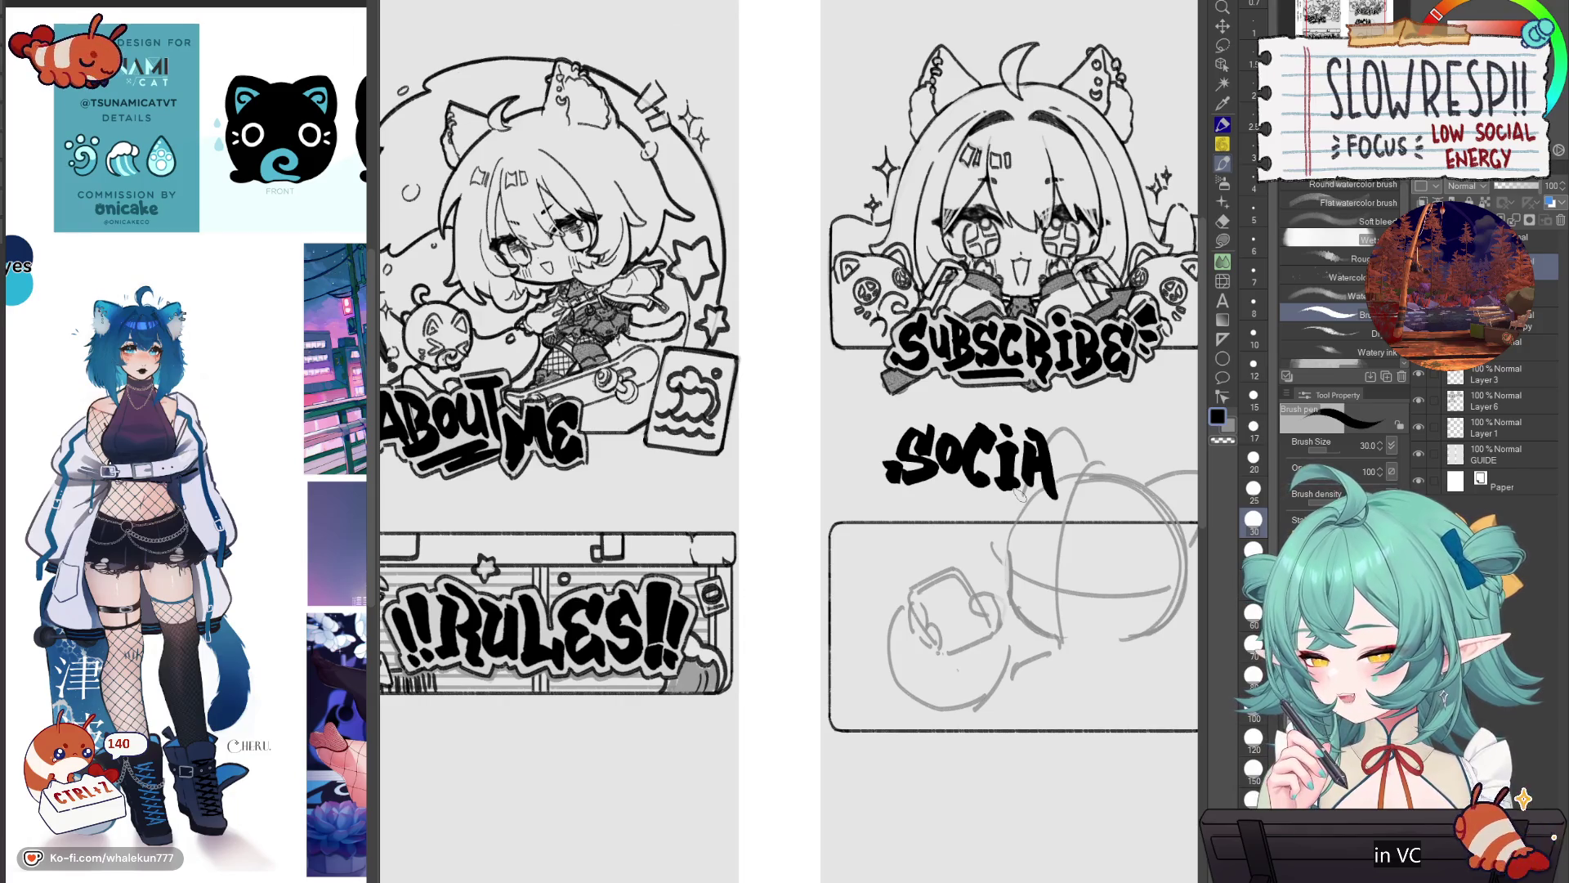
pyautogui.moveTo(1043, 565); pyautogui.dragTo(989, 581)
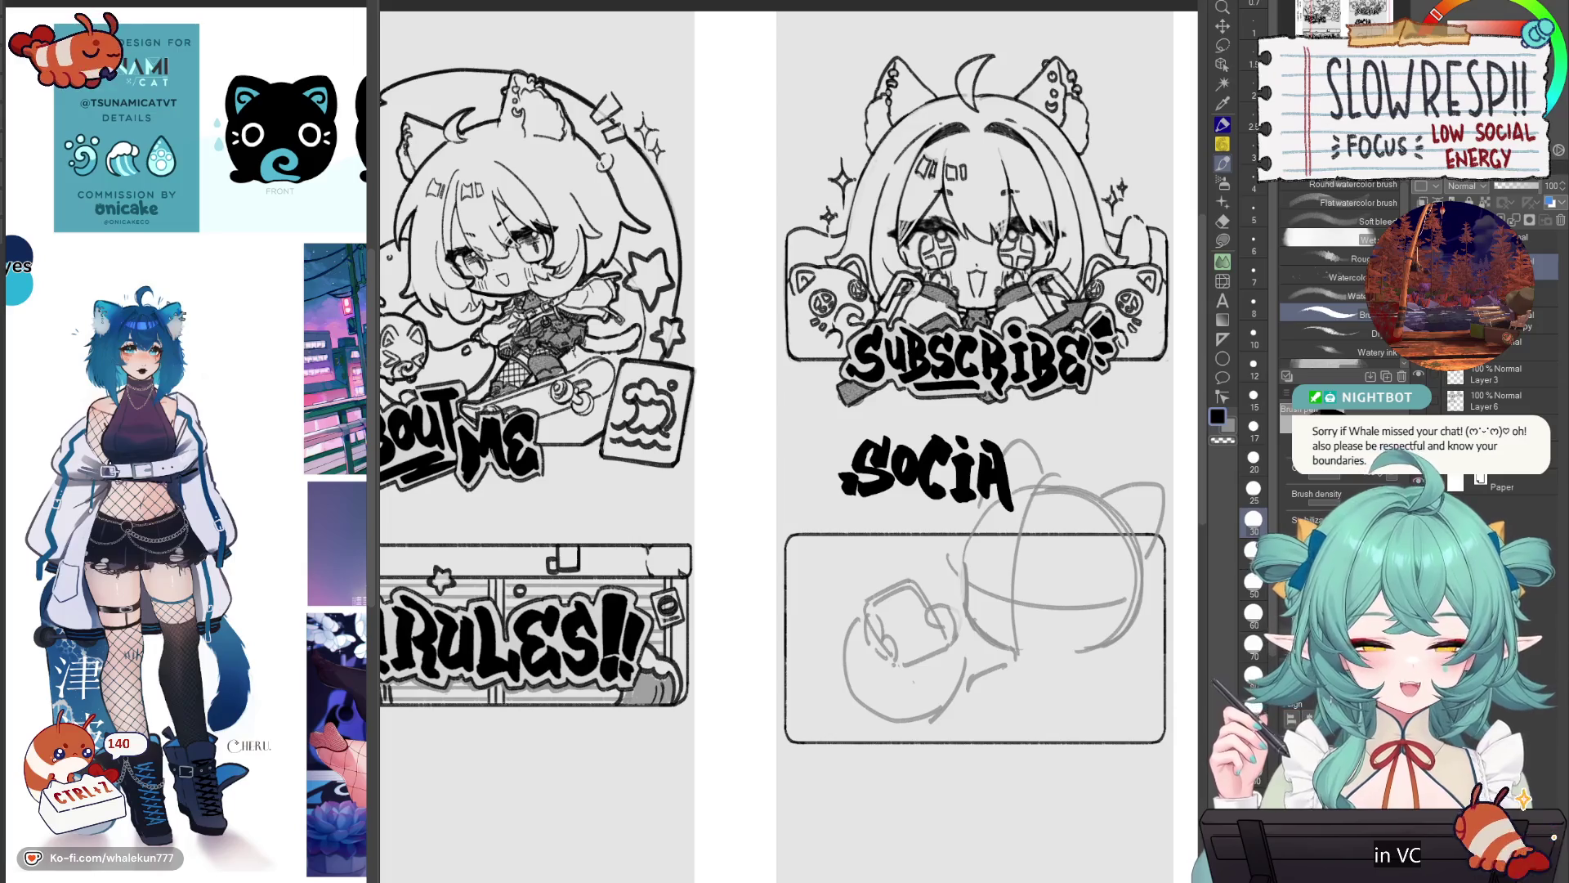
pyautogui.moveTo(1058, 581); pyautogui.dragTo(979, 605)
# Step: Redraw the closing L and S so the lettering reads SOCIALS, undoing stray strokes
pyautogui.hotkey('ctrl', 'z')
pyautogui.hotkey('ctrl', 'z')
pyautogui.hotkey('ctrl', 'z')
pyautogui.moveTo(907, 470)
pyautogui.mouseDown()
pyautogui.moveTo(899, 519)
pyautogui.moveTo(927, 512)
pyautogui.moveTo(924, 532)
pyautogui.moveTo(925, 465)
pyautogui.moveTo(928, 505)
pyautogui.moveTo(905, 508)
pyautogui.moveTo(936, 527)
pyautogui.moveTo(1052, 450)
pyautogui.moveTo(966, 478)
pyautogui.moveTo(991, 495)
pyautogui.mouseUp()
pyautogui.hotkey('ctrl', 'z')
pyautogui.hotkey('ctrl', 'z')
pyautogui.hotkey('ctrl', 'z')
pyautogui.moveTo(994, 430)
pyautogui.mouseDown()
pyautogui.moveTo(997, 494)
pyautogui.moveTo(1028, 467)
pyautogui.mouseUp()
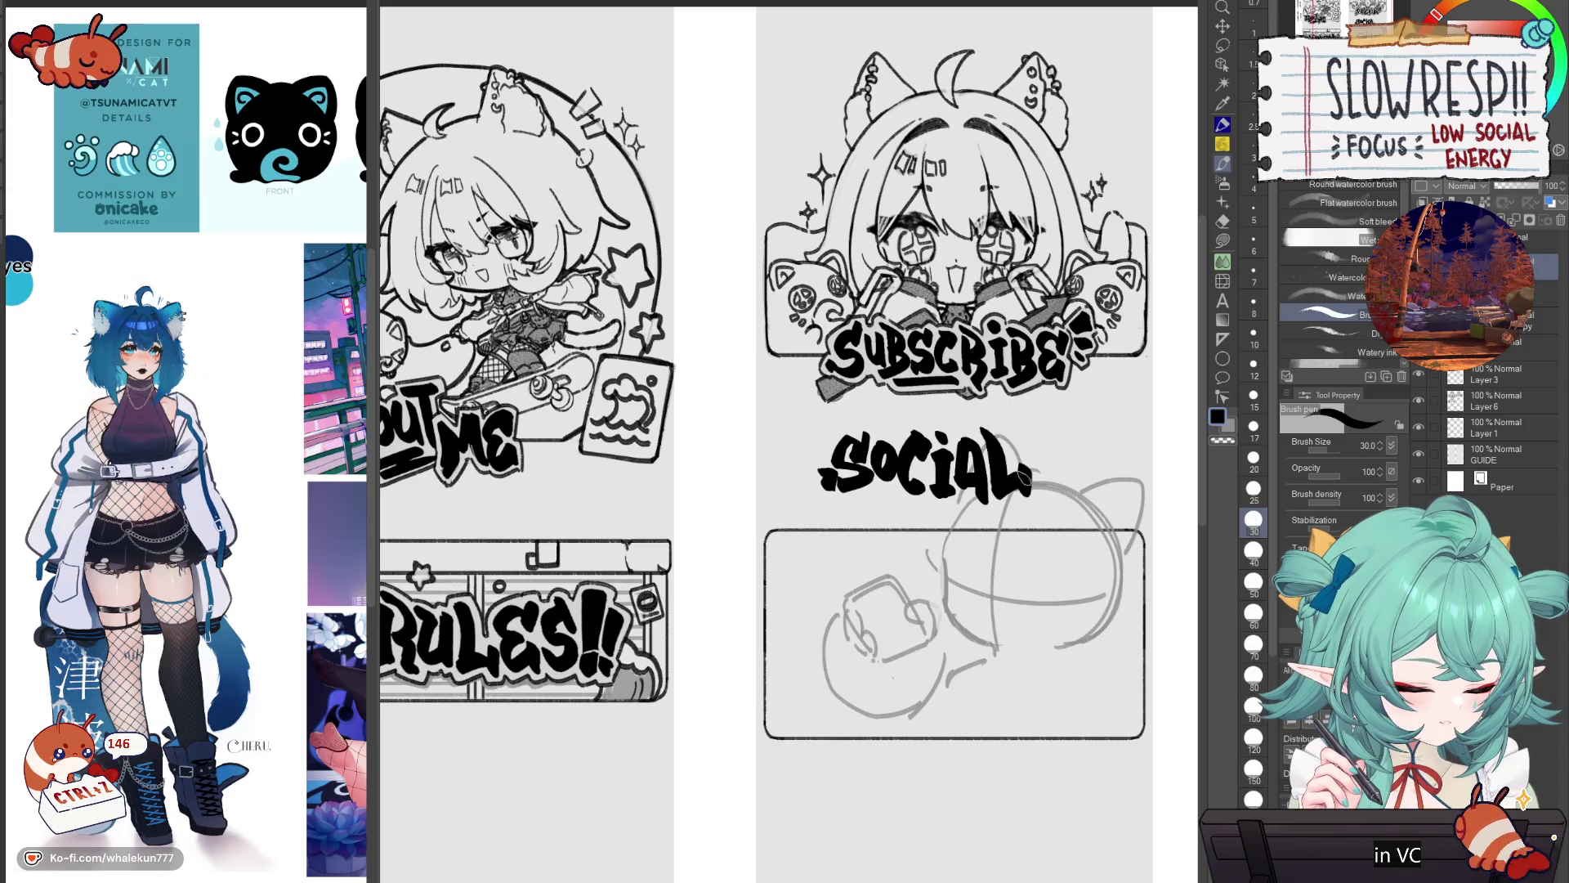
pyautogui.moveTo(1015, 458)
pyautogui.mouseDown()
pyautogui.moveTo(1047, 445)
pyautogui.moveTo(1051, 489)
pyautogui.mouseUp()
pyautogui.hotkey('ctrl', 'z')
pyautogui.hotkey('ctrl', 'z')
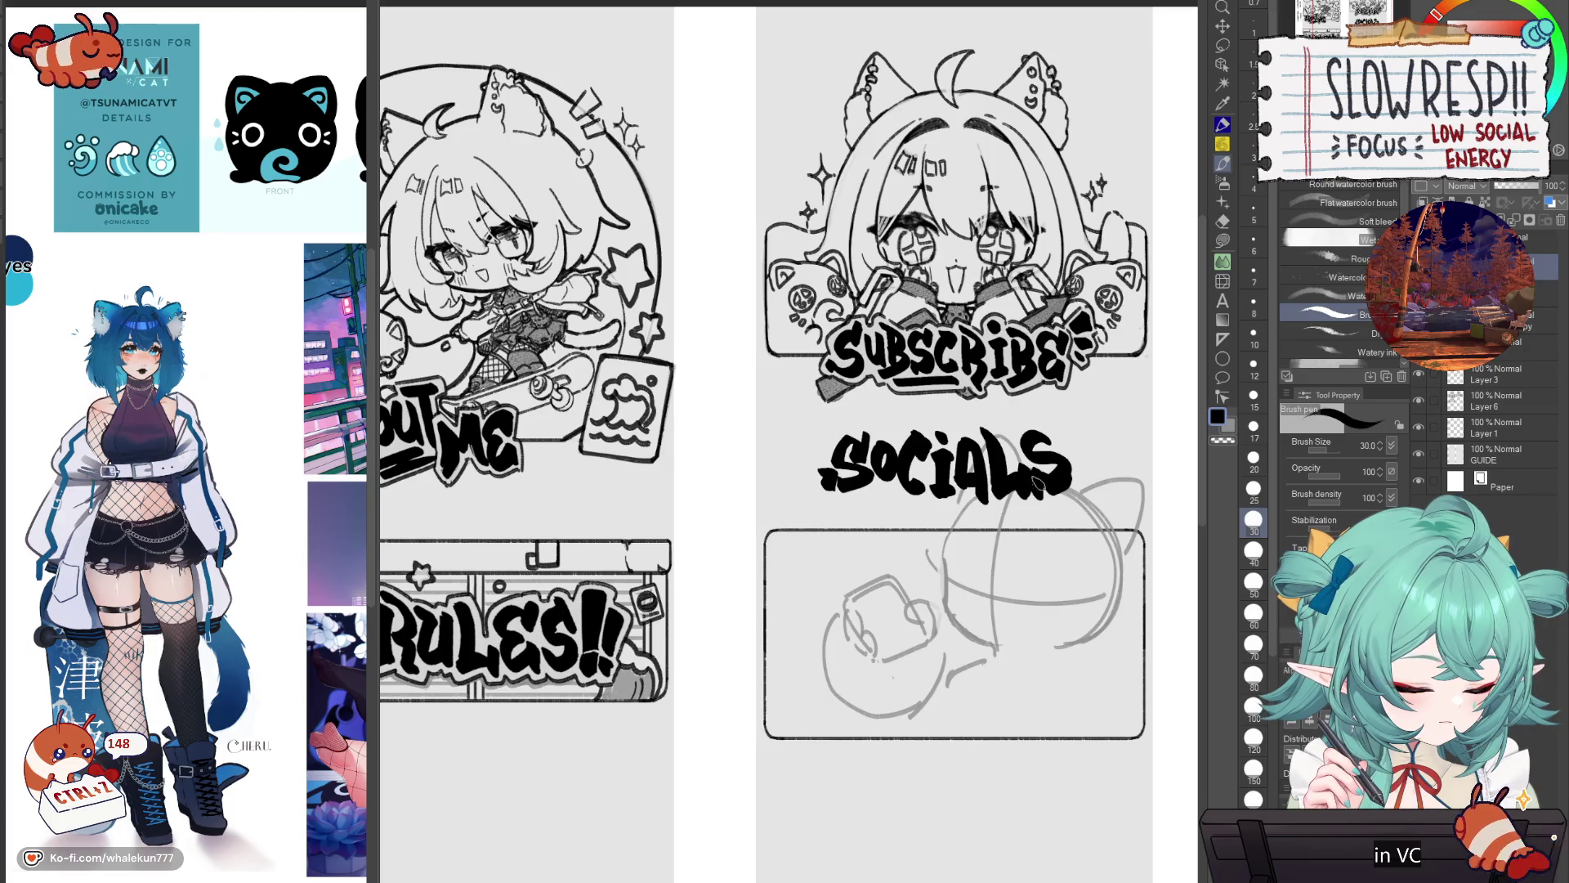
pyautogui.hotkey('ctrl', 'z')
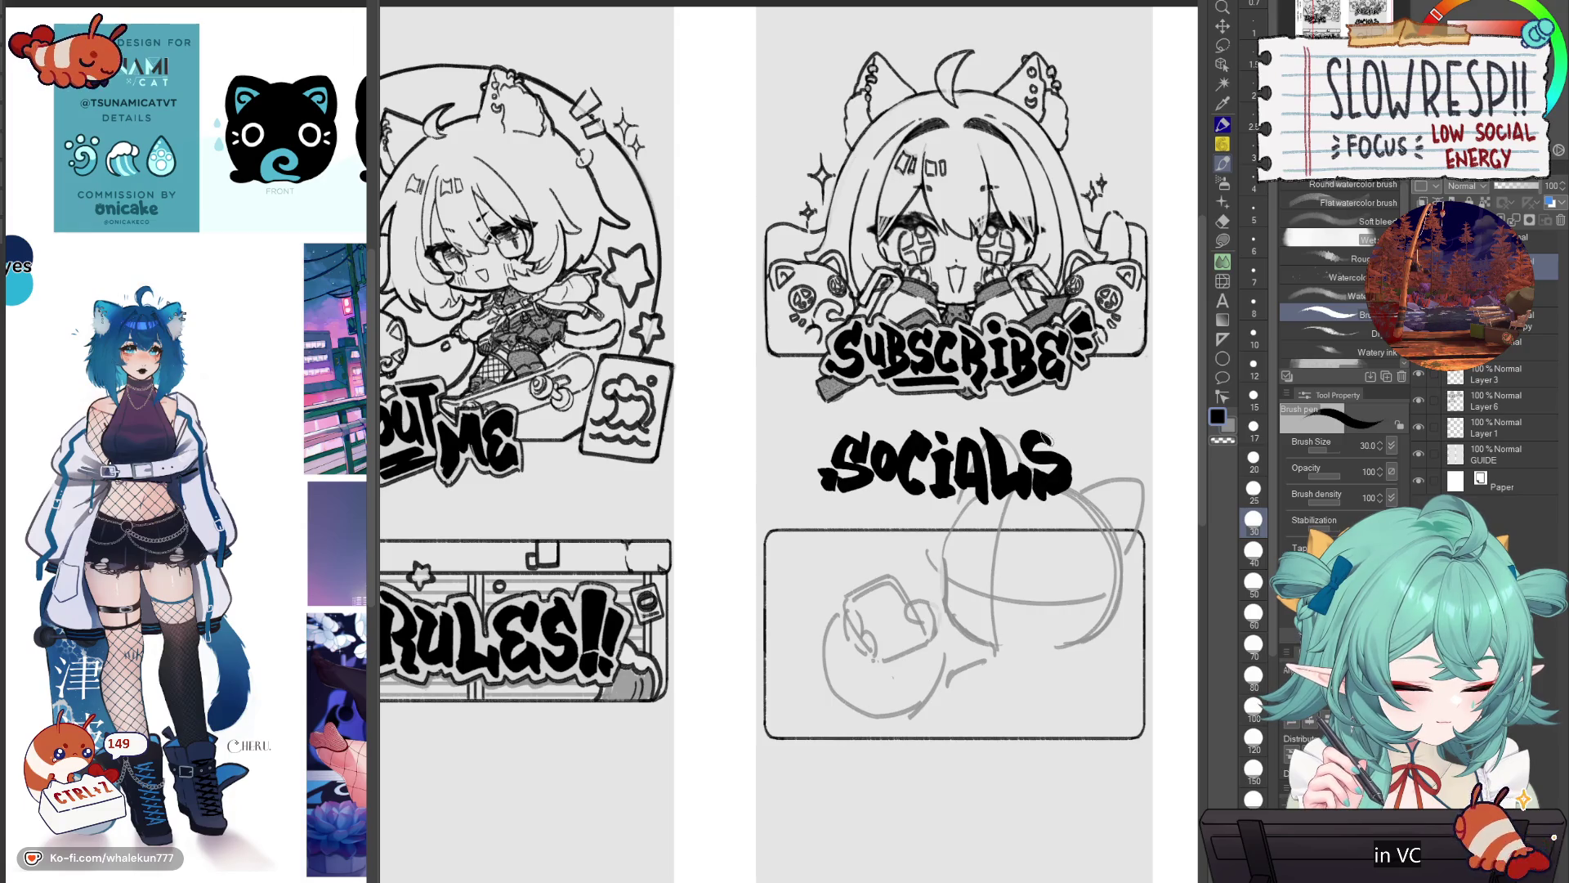
pyautogui.hotkey('ctrl', 'z')
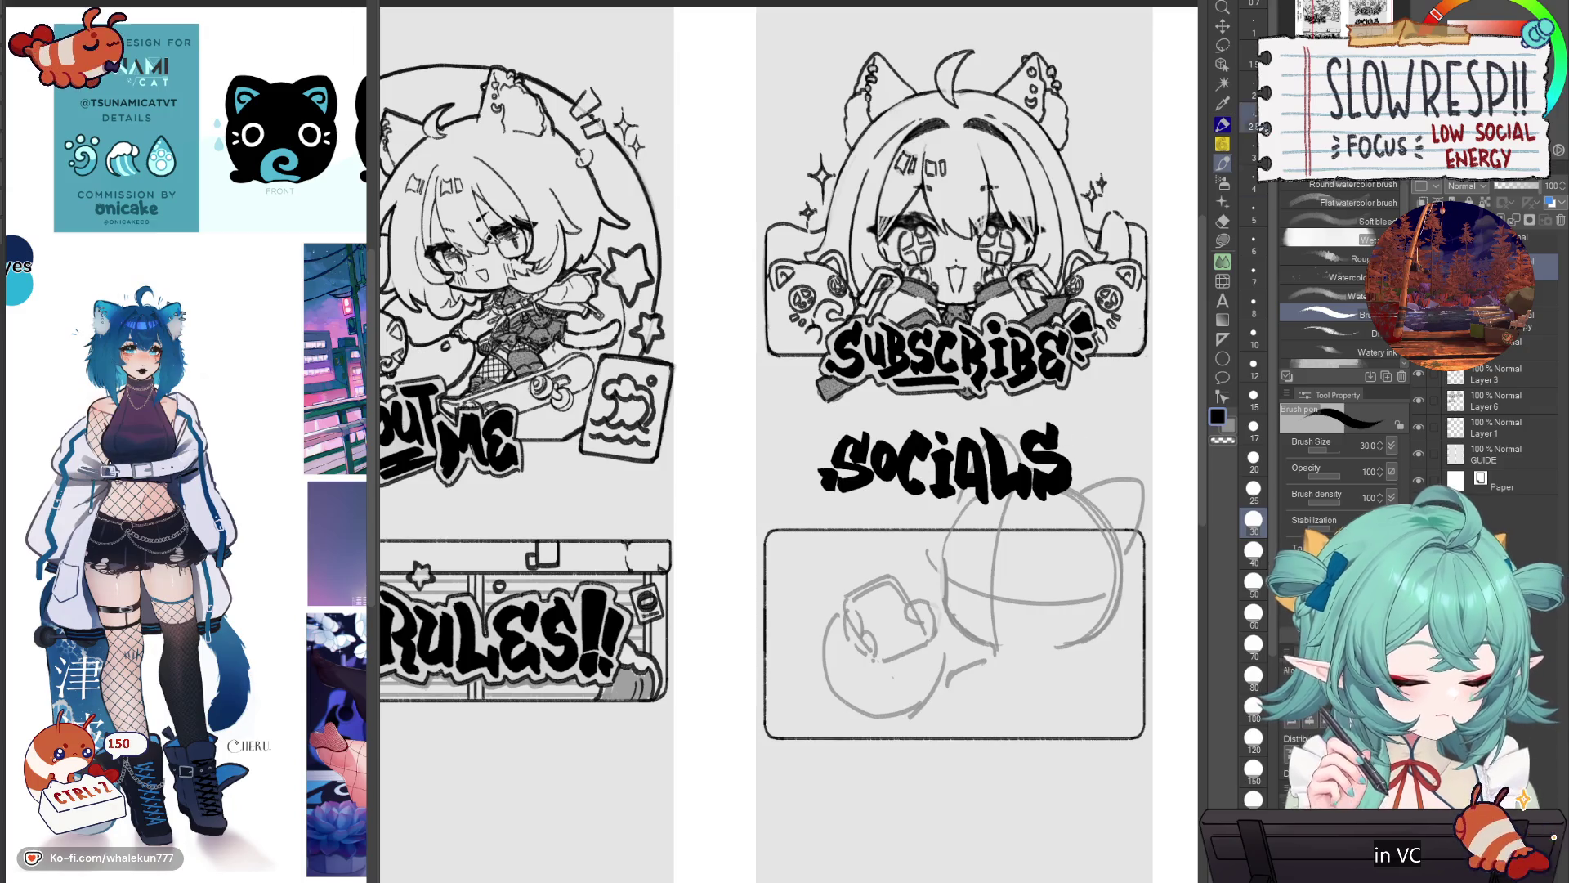
# Step: Lasso the first S, shrink it and nudge it left and up, then deselect
pyautogui.click(1223, 60)
pyautogui.click(1223, 46)
pyautogui.moveTo(906, 442)
pyautogui.mouseDown()
pyautogui.moveTo(846, 533)
pyautogui.moveTo(891, 407)
pyautogui.mouseUp()
pyautogui.hotkey('ctrl', 't')
pyautogui.moveTo(836, 556); pyautogui.dragTo(824, 546)
pyautogui.click(809, 572)
pyautogui.hotkey('ctrl', 'd')
pyautogui.press('b')
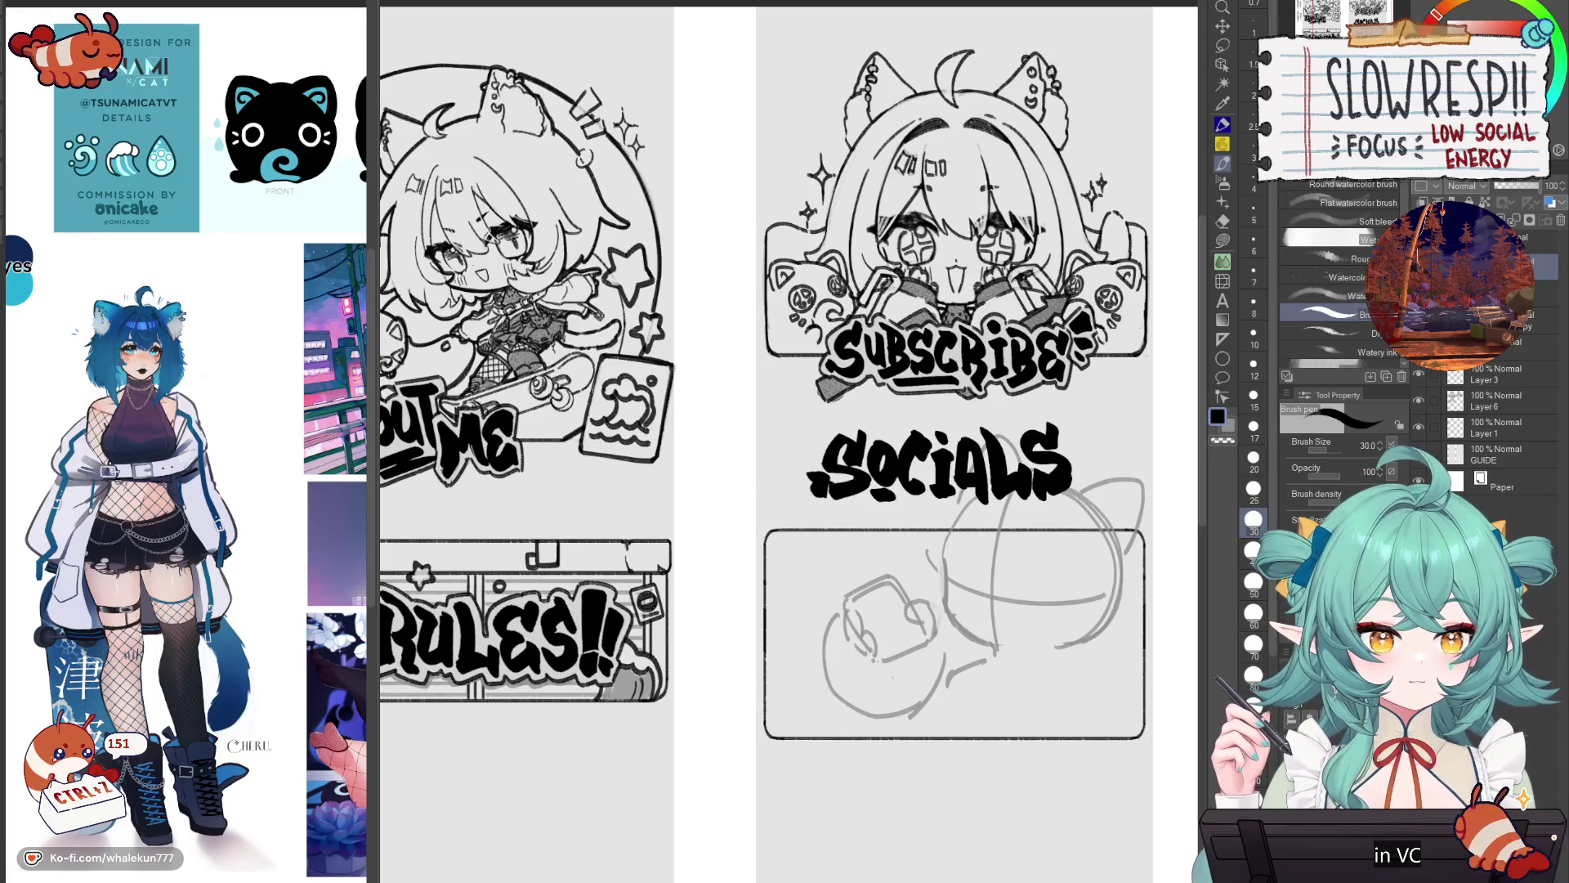
# Step: Scale SOCIALS down with Ctrl+T and drag it over the lower frame's bottom-right corner
pyautogui.press('p')
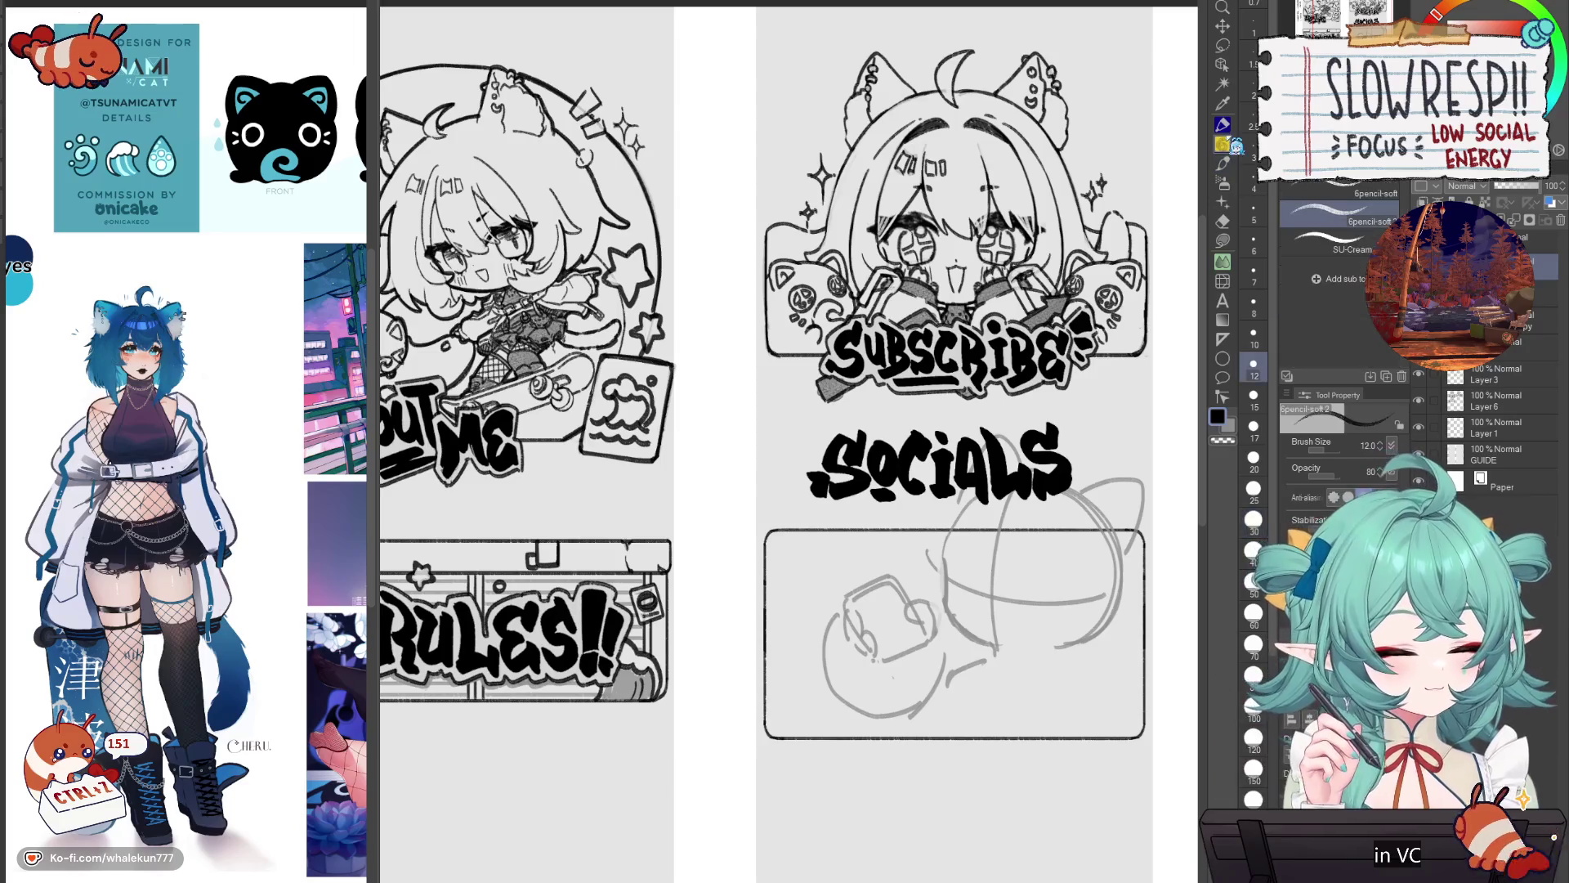
pyautogui.hotkey('ctrl', 't')
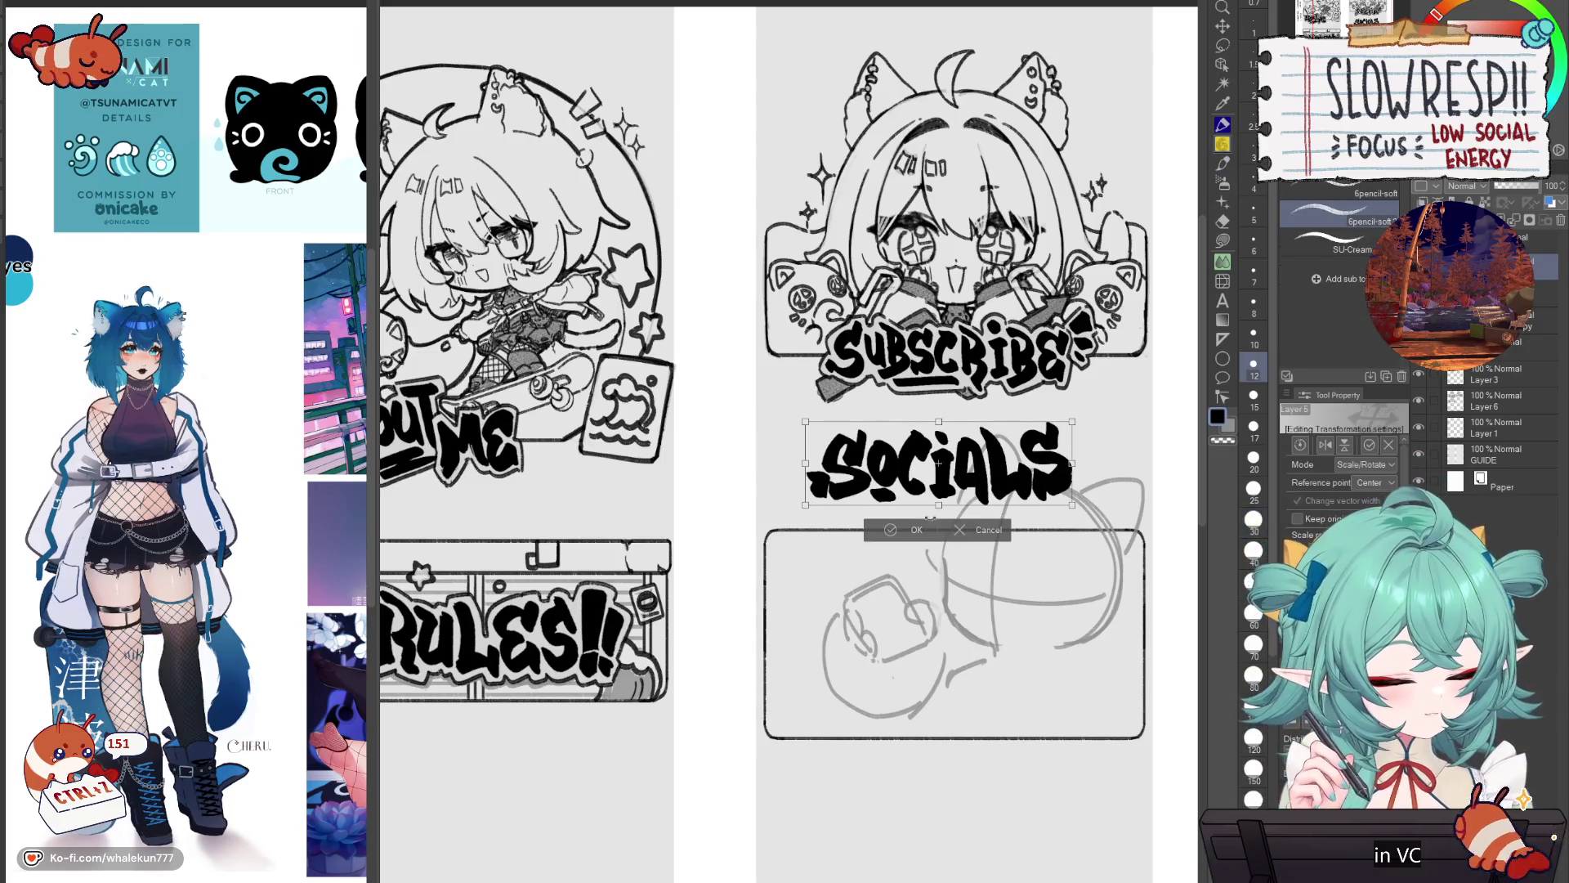
pyautogui.moveTo(1005, 483)
pyautogui.mouseDown()
pyautogui.moveTo(1022, 735)
pyautogui.moveTo(1063, 735)
pyautogui.moveTo(1125, 694)
pyautogui.mouseUp()
pyautogui.press('Return')
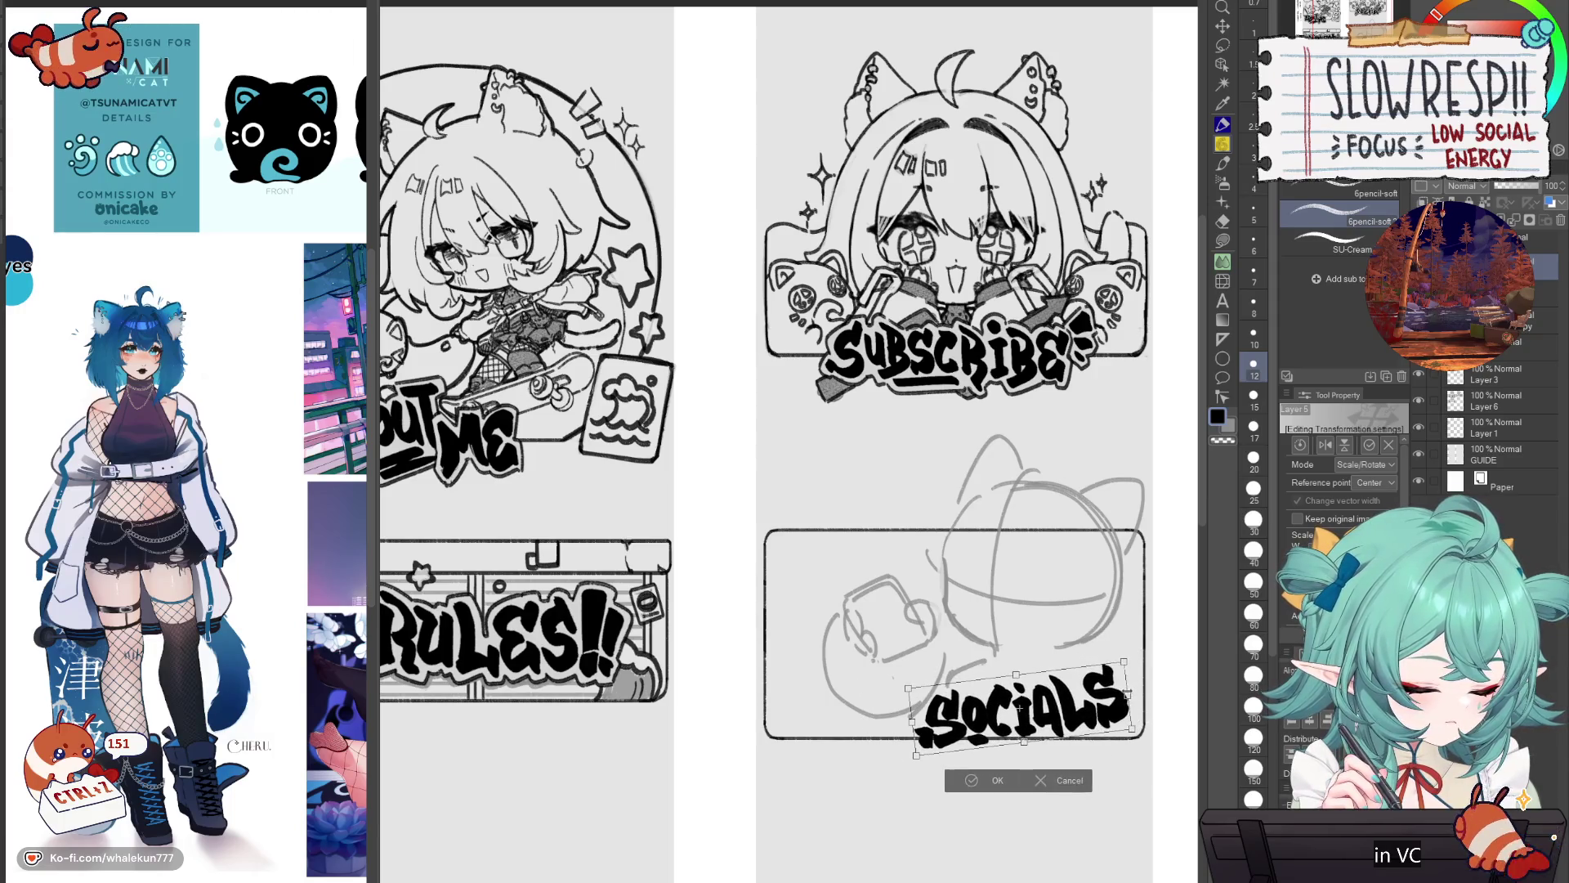
pyautogui.moveTo(957, 684)
pyautogui.mouseDown()
pyautogui.moveTo(892, 525)
pyautogui.moveTo(817, 601)
pyautogui.moveTo(854, 651)
pyautogui.moveTo(915, 623)
pyautogui.mouseUp()
pyautogui.click(893, 525)
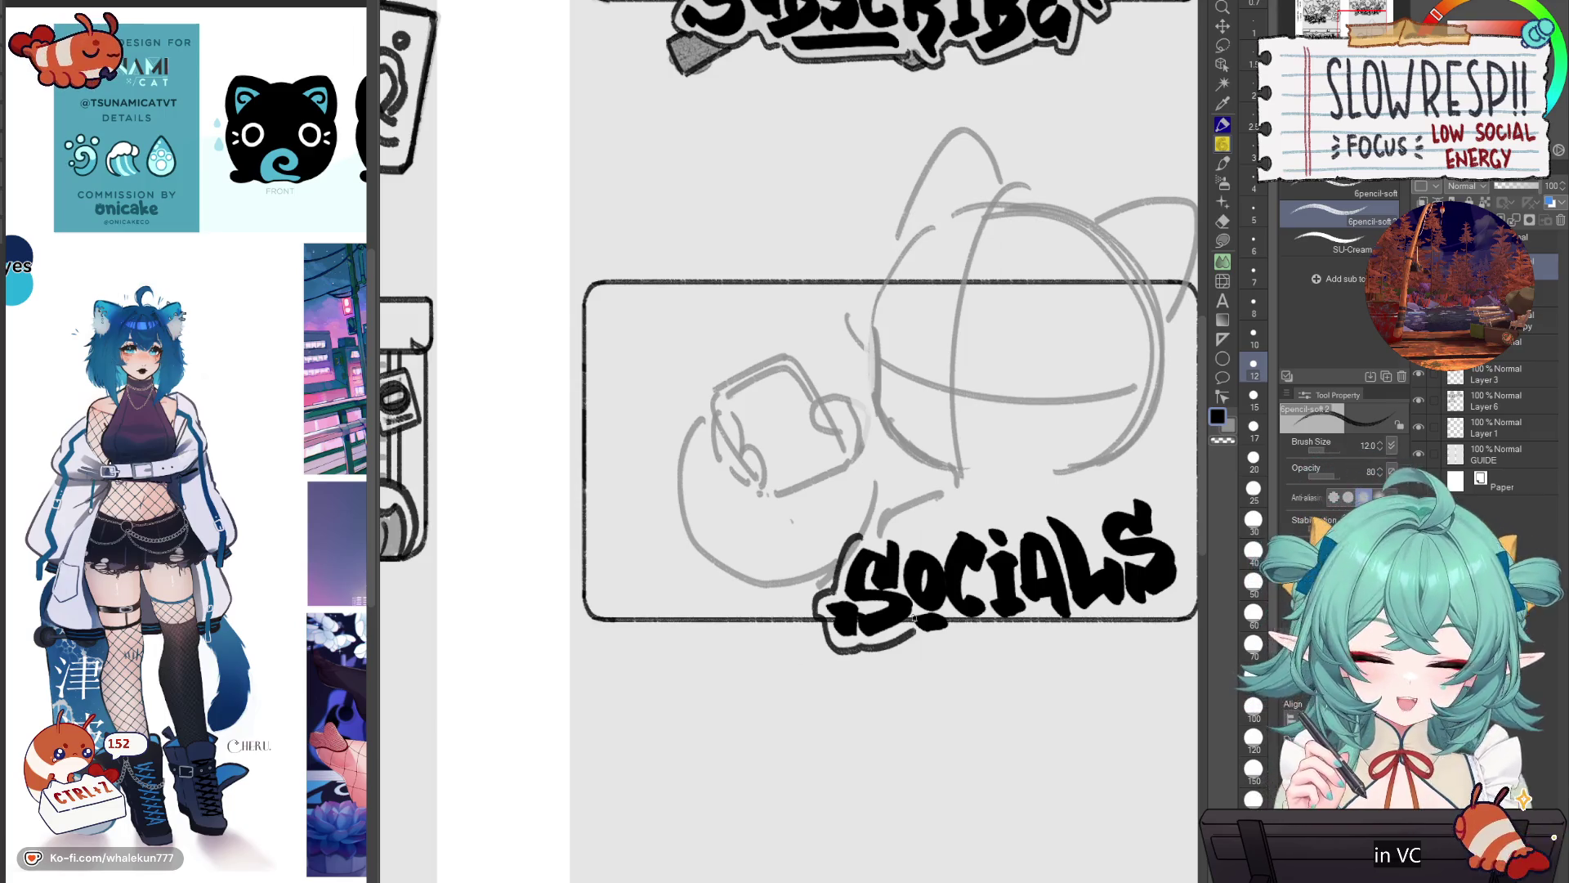
# Step: Undo stray marks near SOCIALS, erase with transparent colour, and add a short stroke above the S
pyautogui.hotkey('ctrl', 'z')
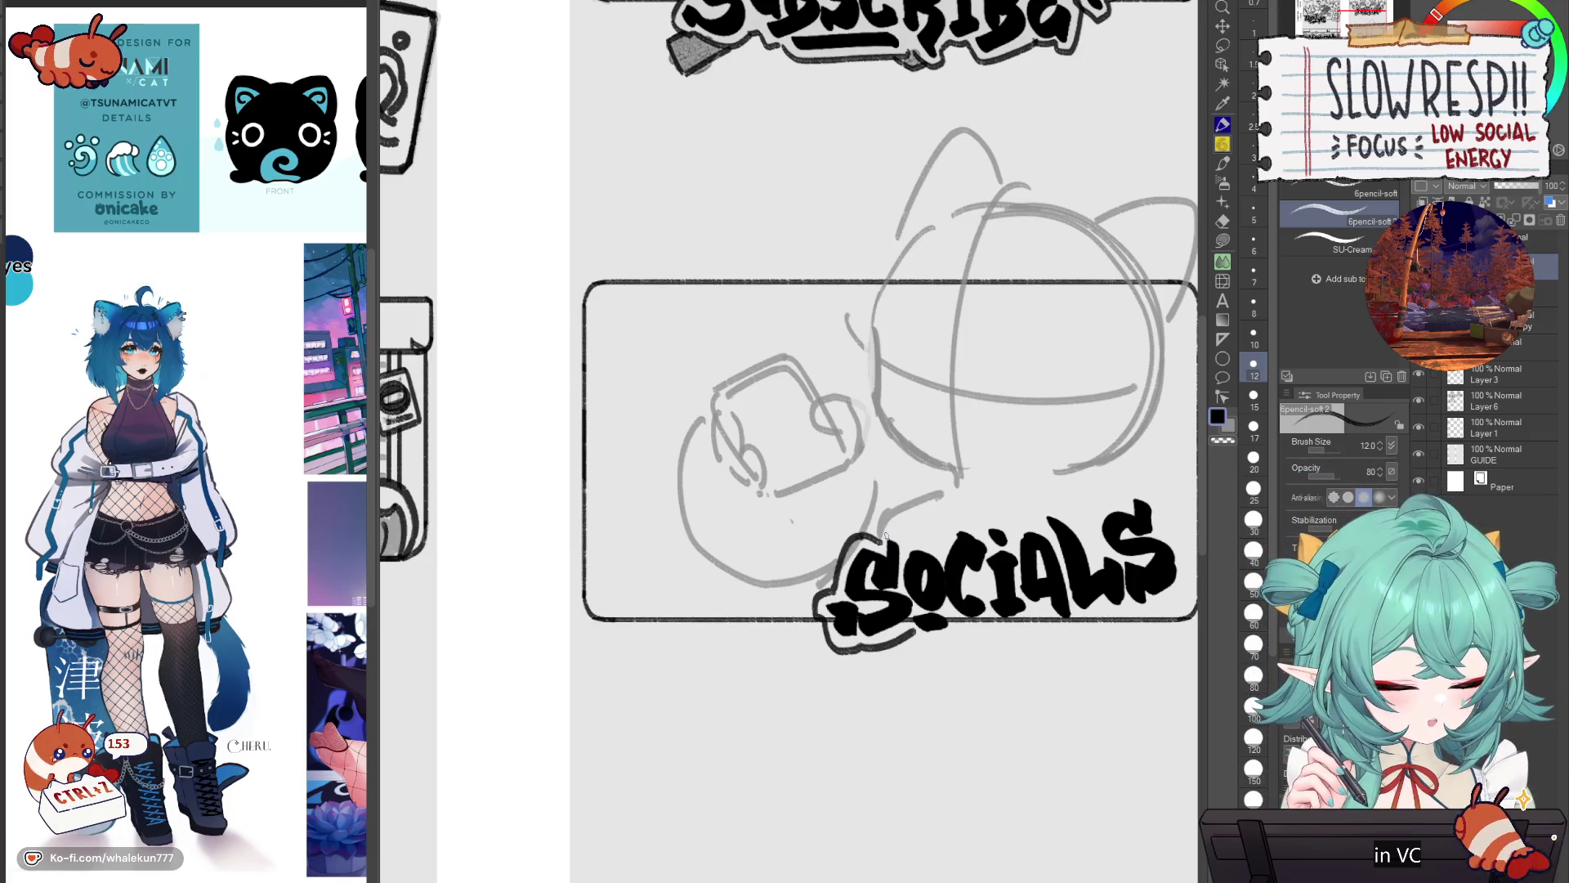
pyautogui.hotkey('ctrl', 'z')
pyautogui.hotkey('ctrl', 'z')
pyautogui.hotkey('ctrl', 'z')
pyautogui.moveTo(871, 531)
pyautogui.mouseDown()
pyautogui.moveTo(862, 541)
pyautogui.moveTo(944, 519)
pyautogui.mouseUp()
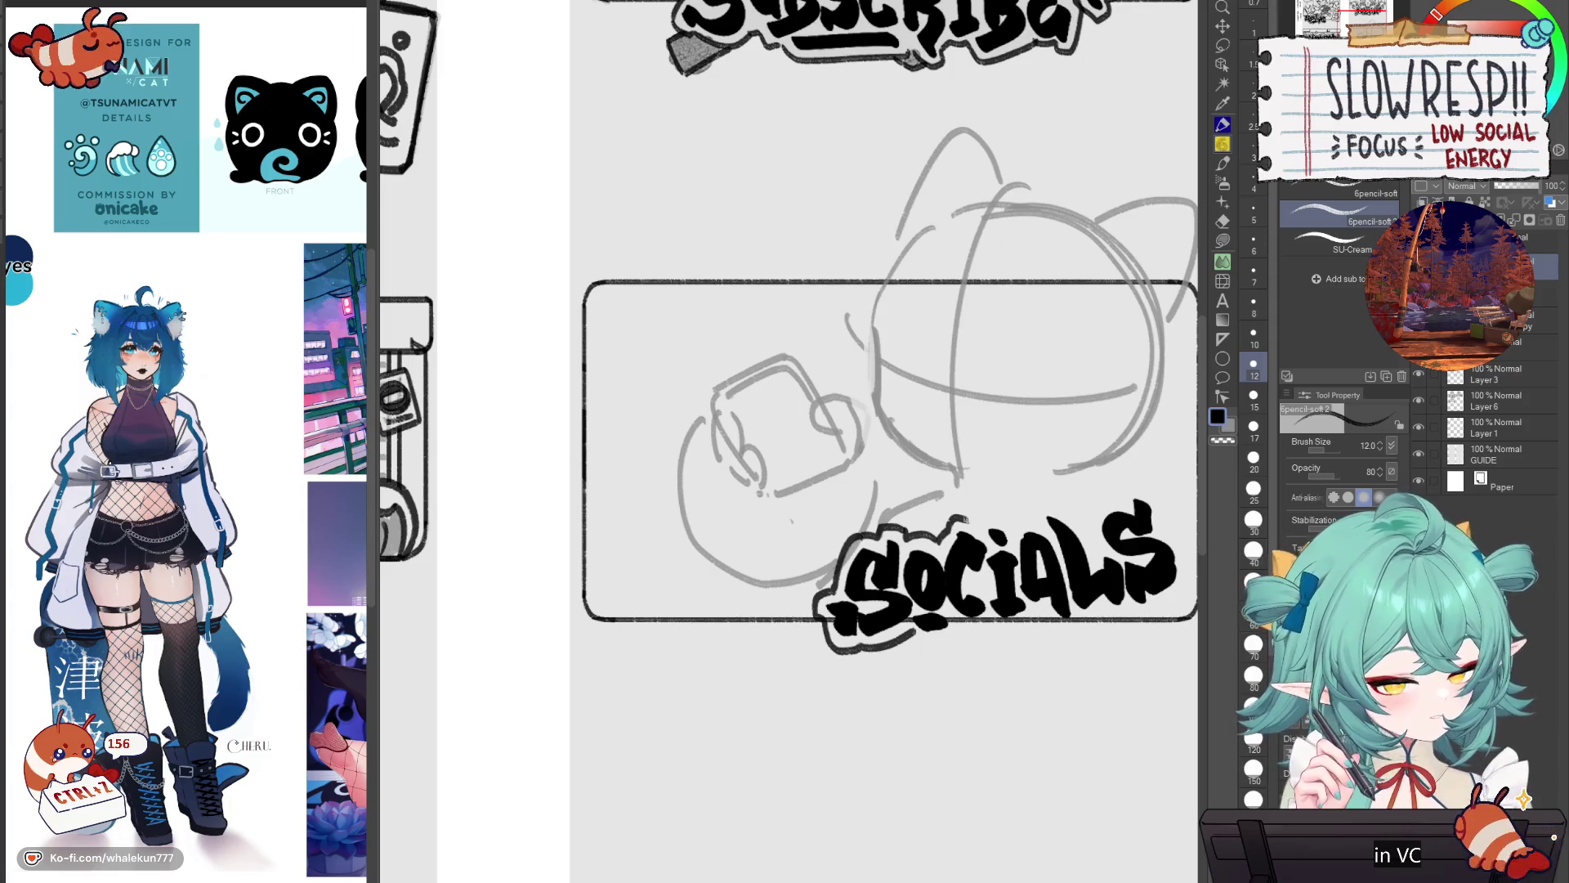
pyautogui.press('c')
pyautogui.press('c')
pyautogui.moveTo(914, 629)
pyautogui.mouseDown()
pyautogui.moveTo(924, 643)
pyautogui.moveTo(989, 629)
pyautogui.moveTo(973, 631)
pyautogui.mouseUp()
pyautogui.hotkey('ctrl', 'z')
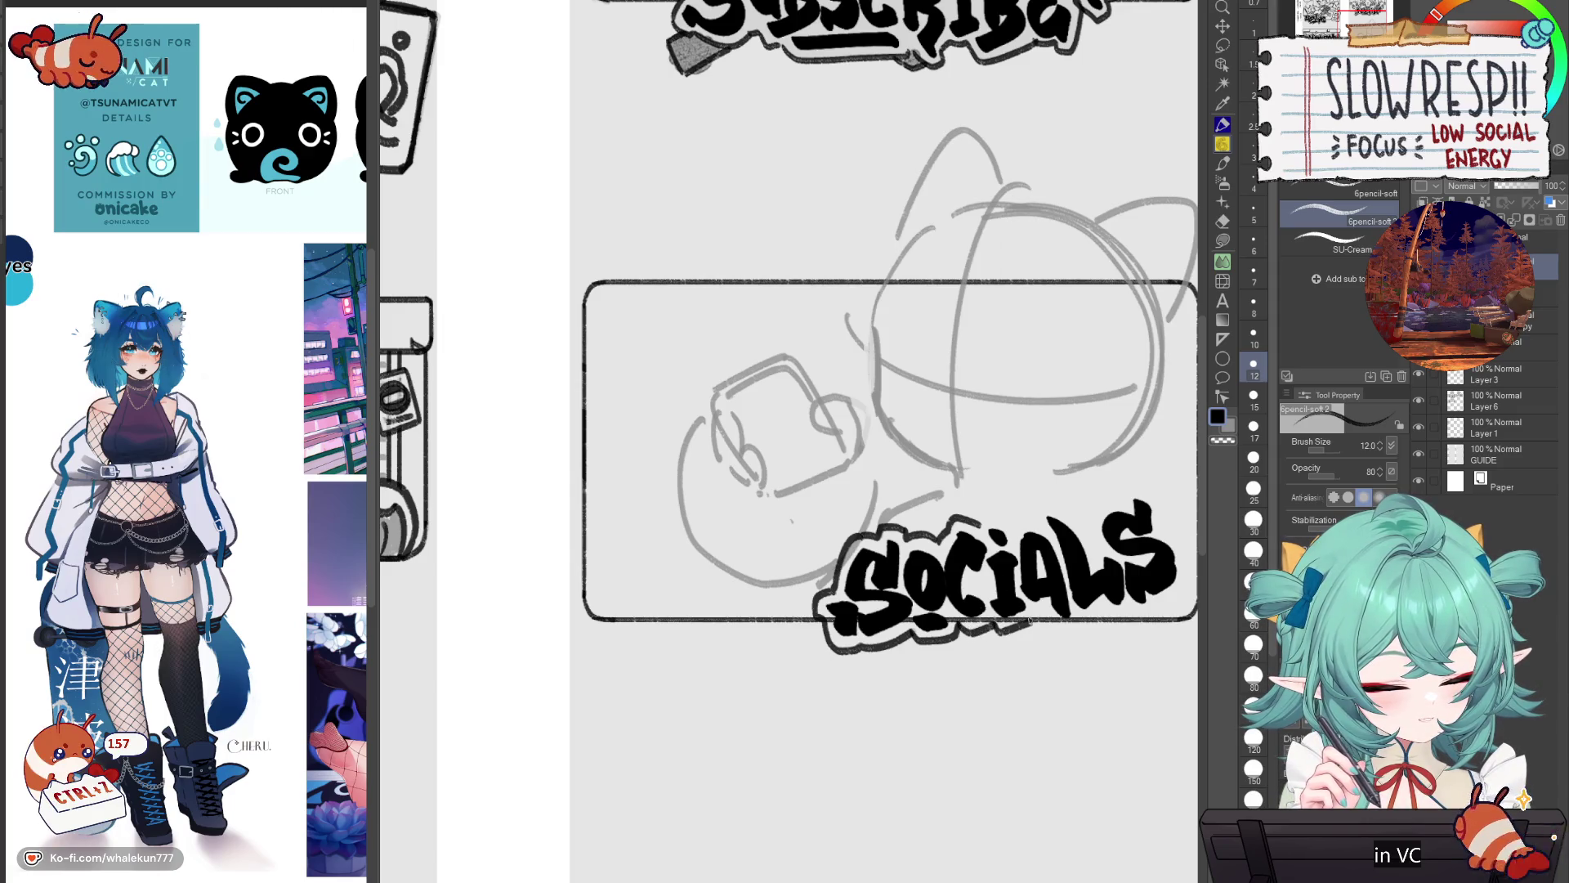
pyautogui.hotkey('ctrl', 'z')
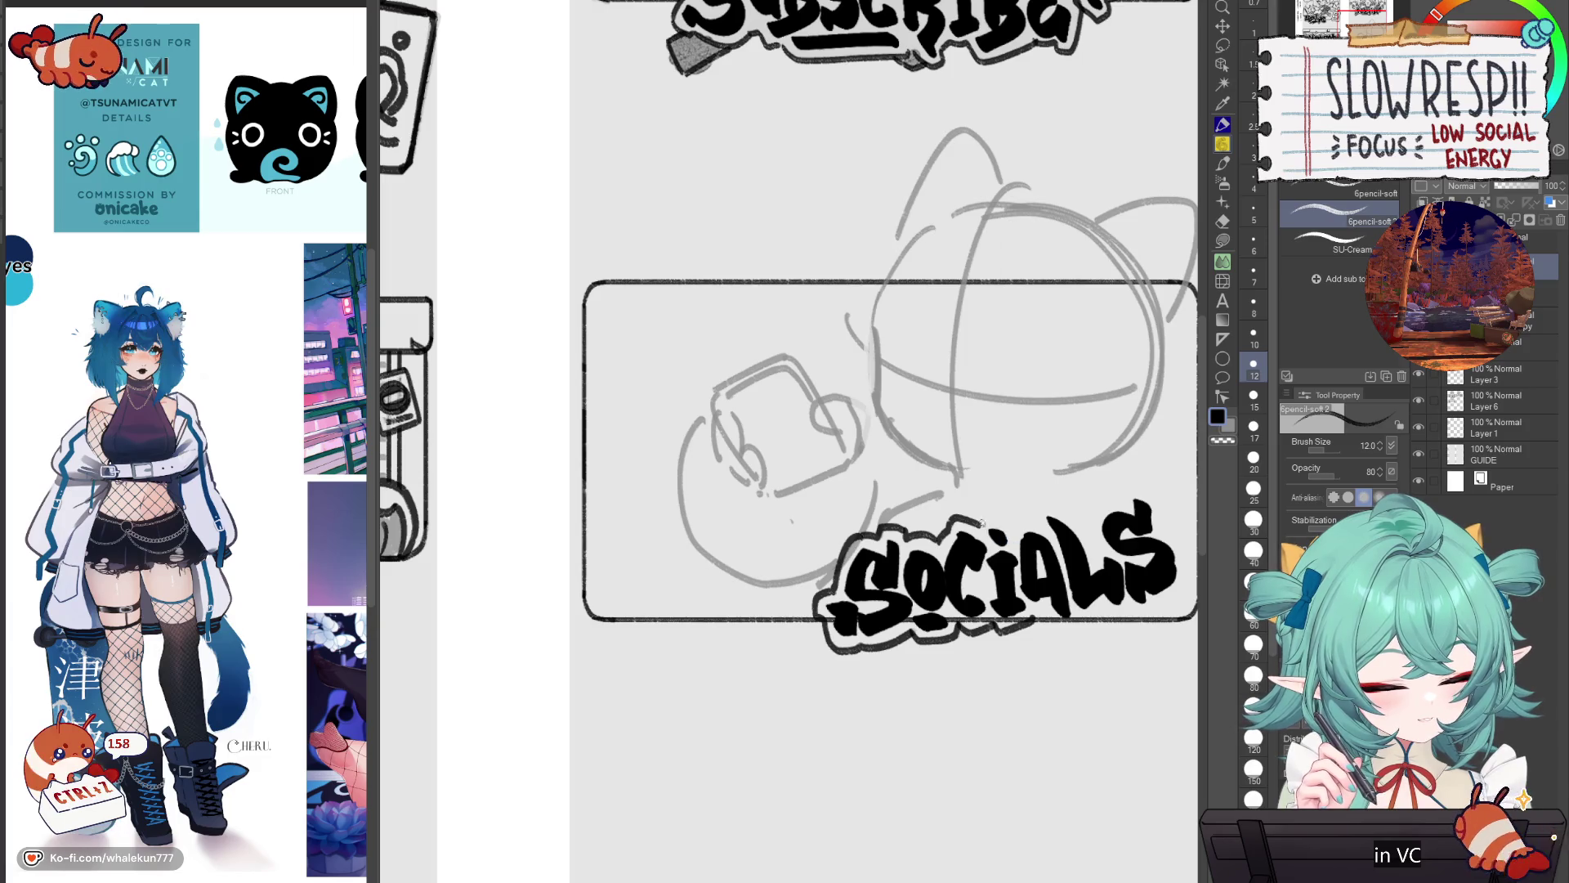
pyautogui.moveTo(1019, 520); pyautogui.dragTo(950, 513)
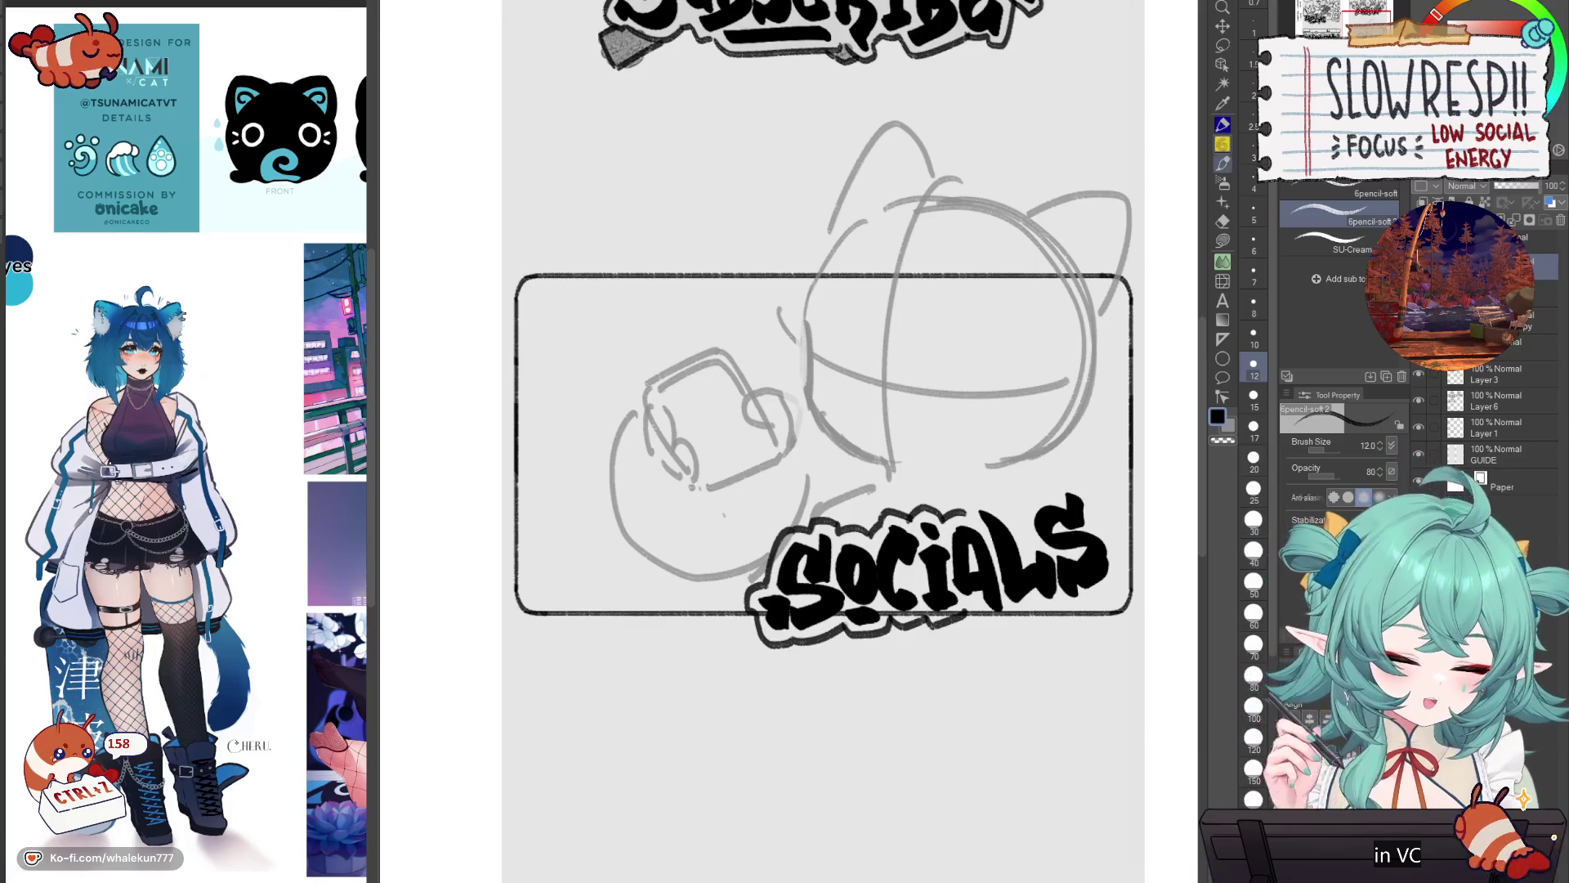
pyautogui.moveTo(1082, 406); pyautogui.dragTo(1023, 443)
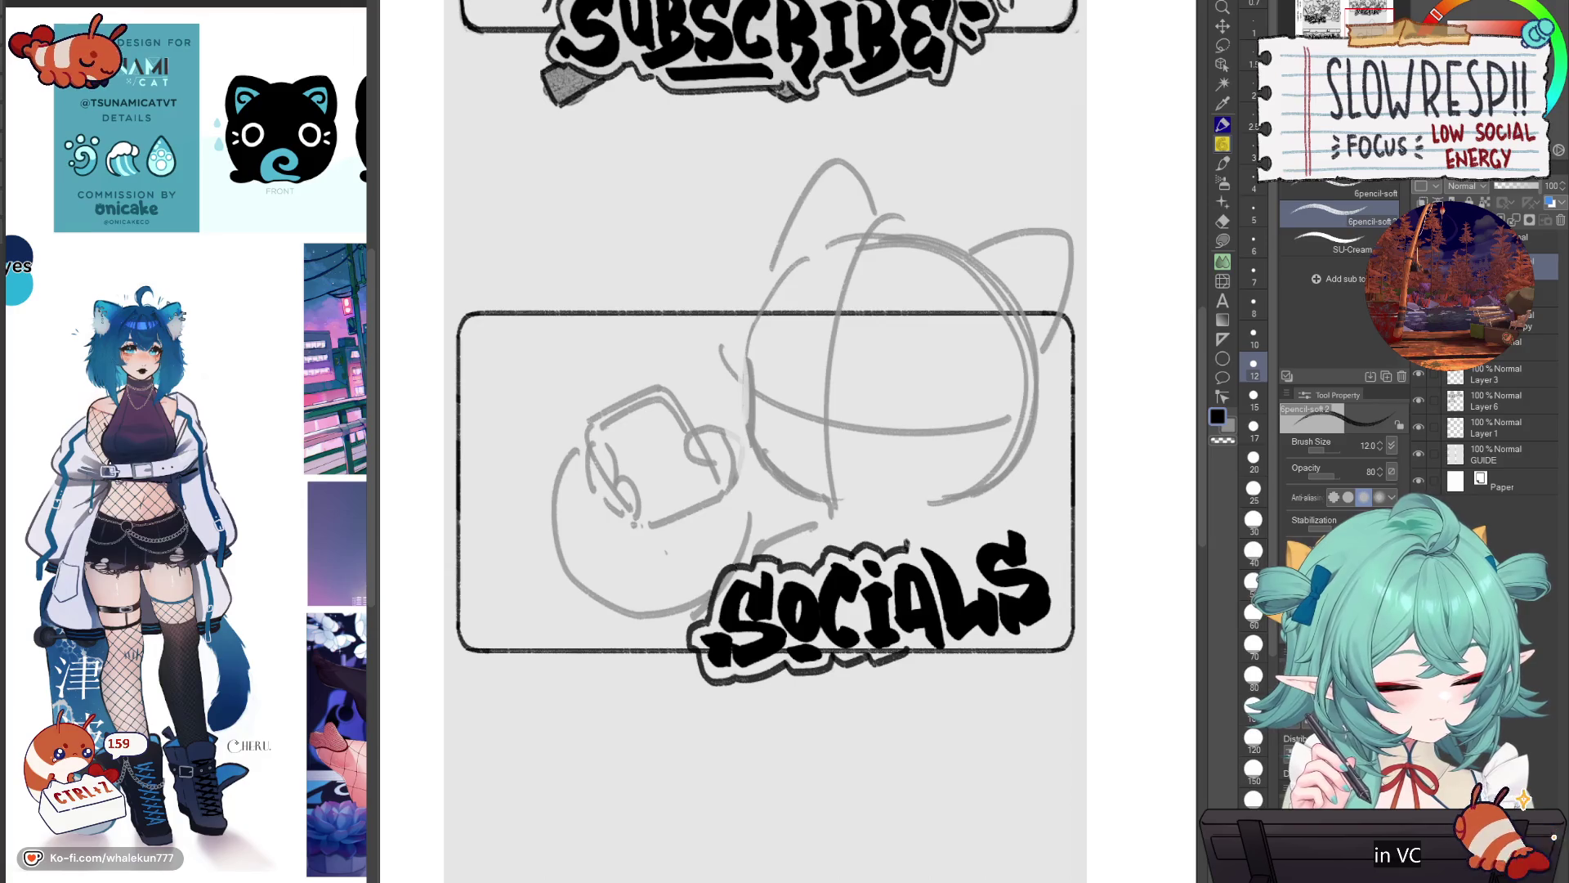
pyautogui.moveTo(967, 546); pyautogui.dragTo(992, 529)
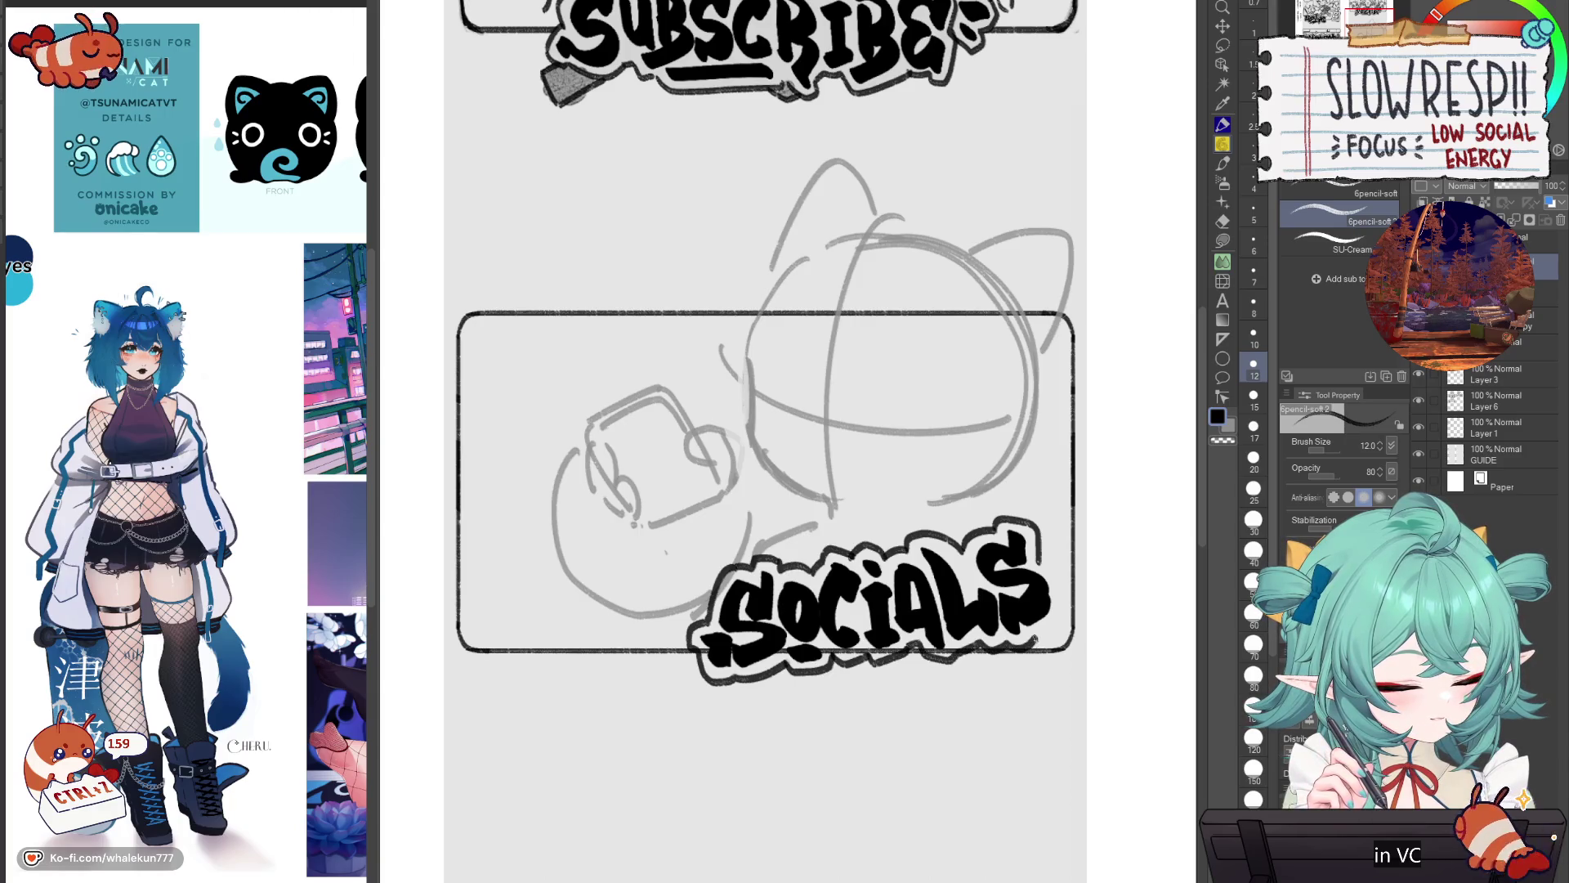
pyautogui.scroll(-5, 1081, 576)
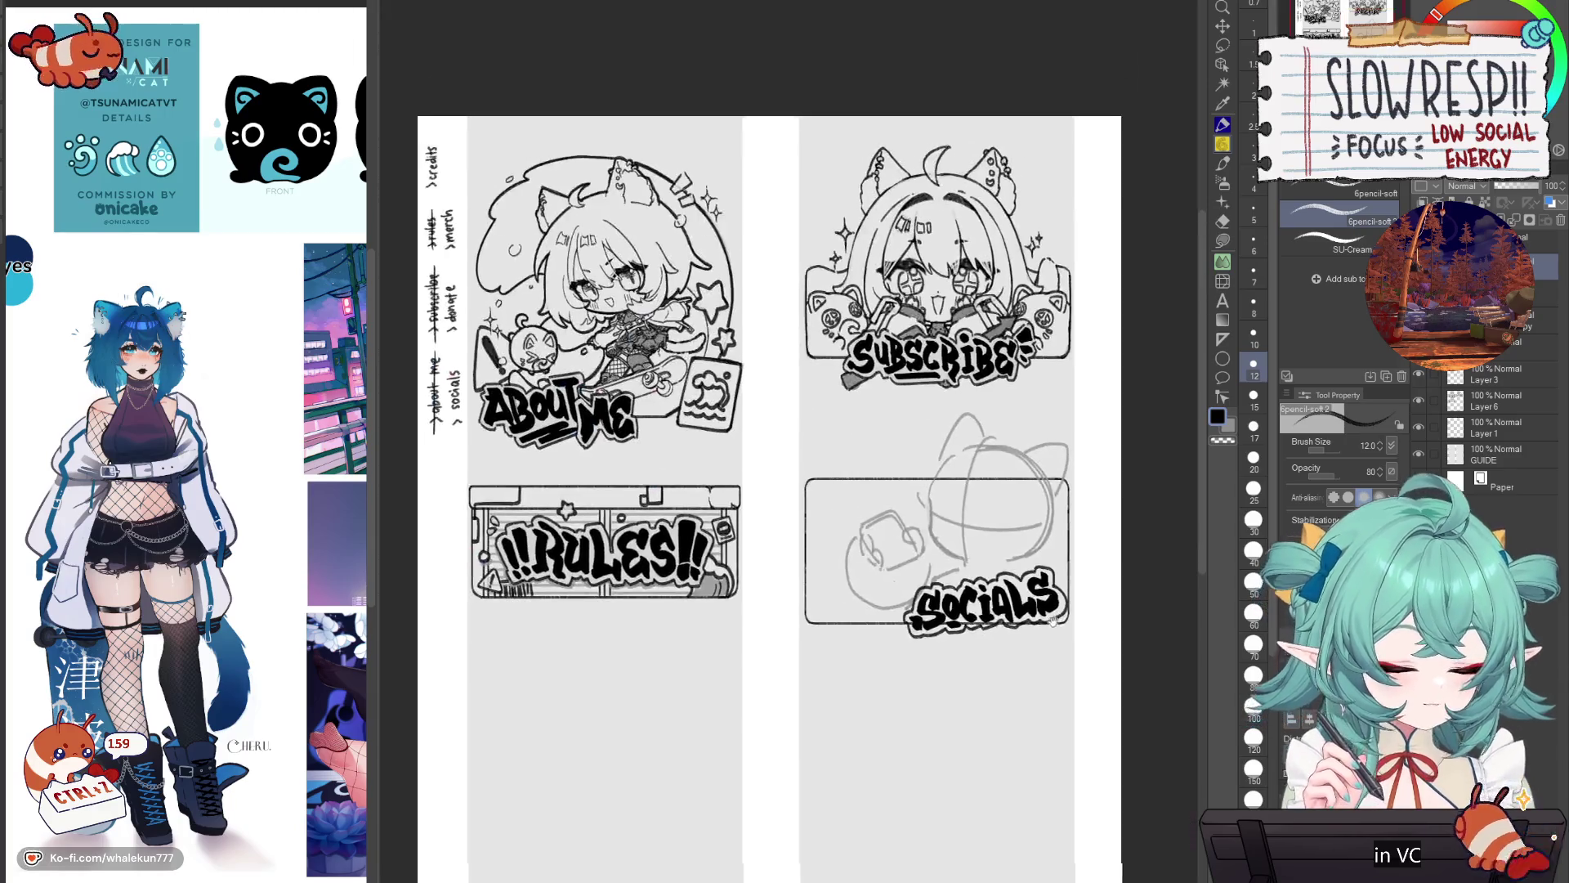
# Step: Nudge the SOCIALS lettering slightly up and right with Ctrl+T
pyautogui.scroll(5, 1029, 612)
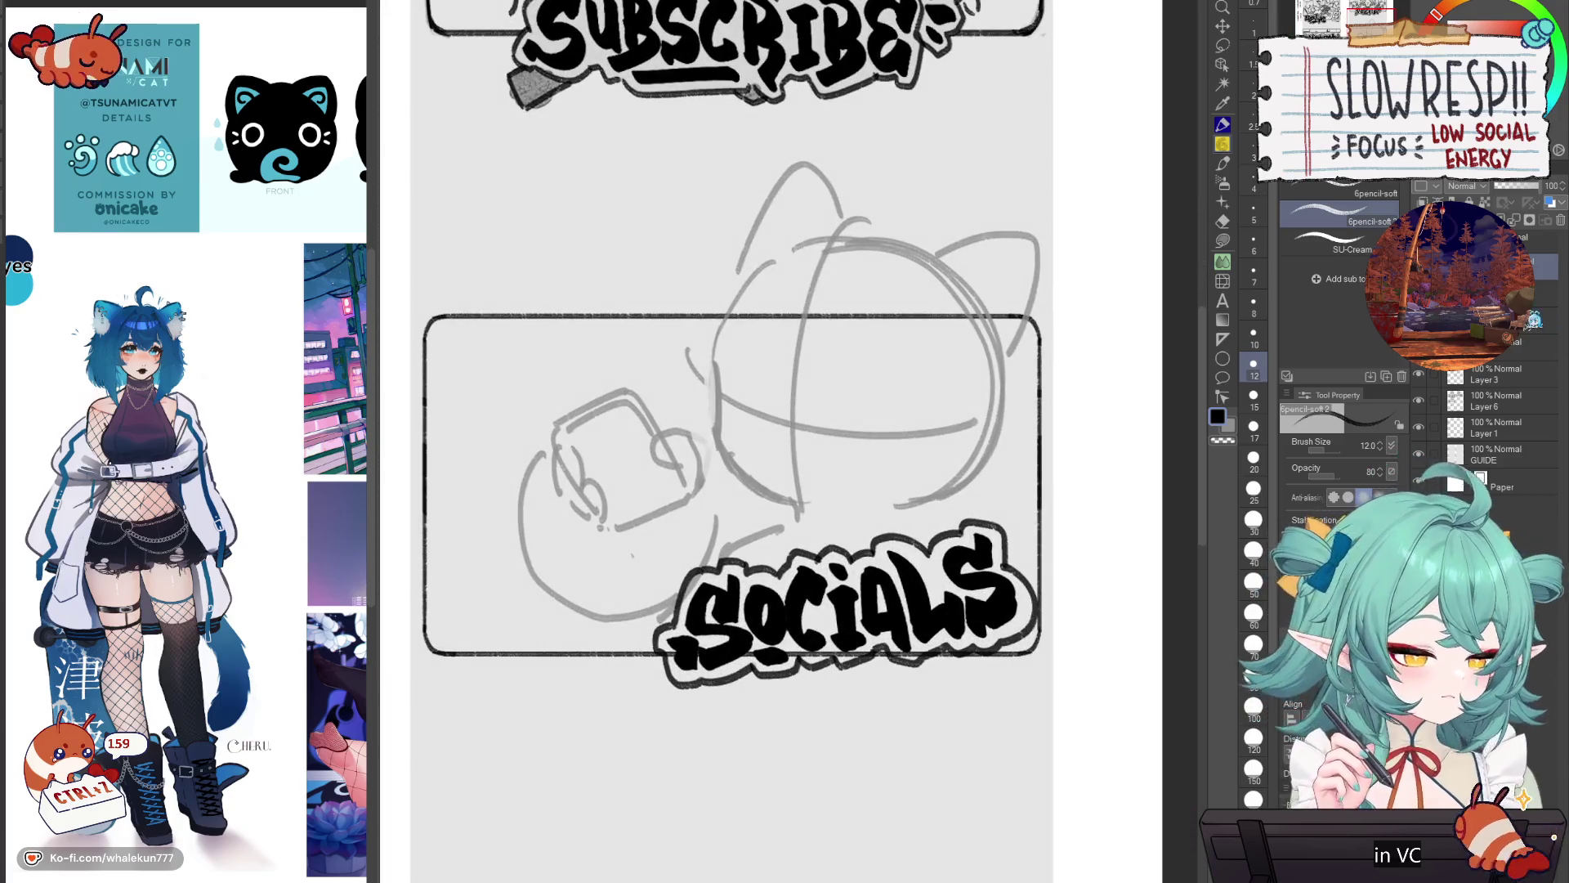
pyautogui.press('k')
pyautogui.scroll(-5, 976, 575)
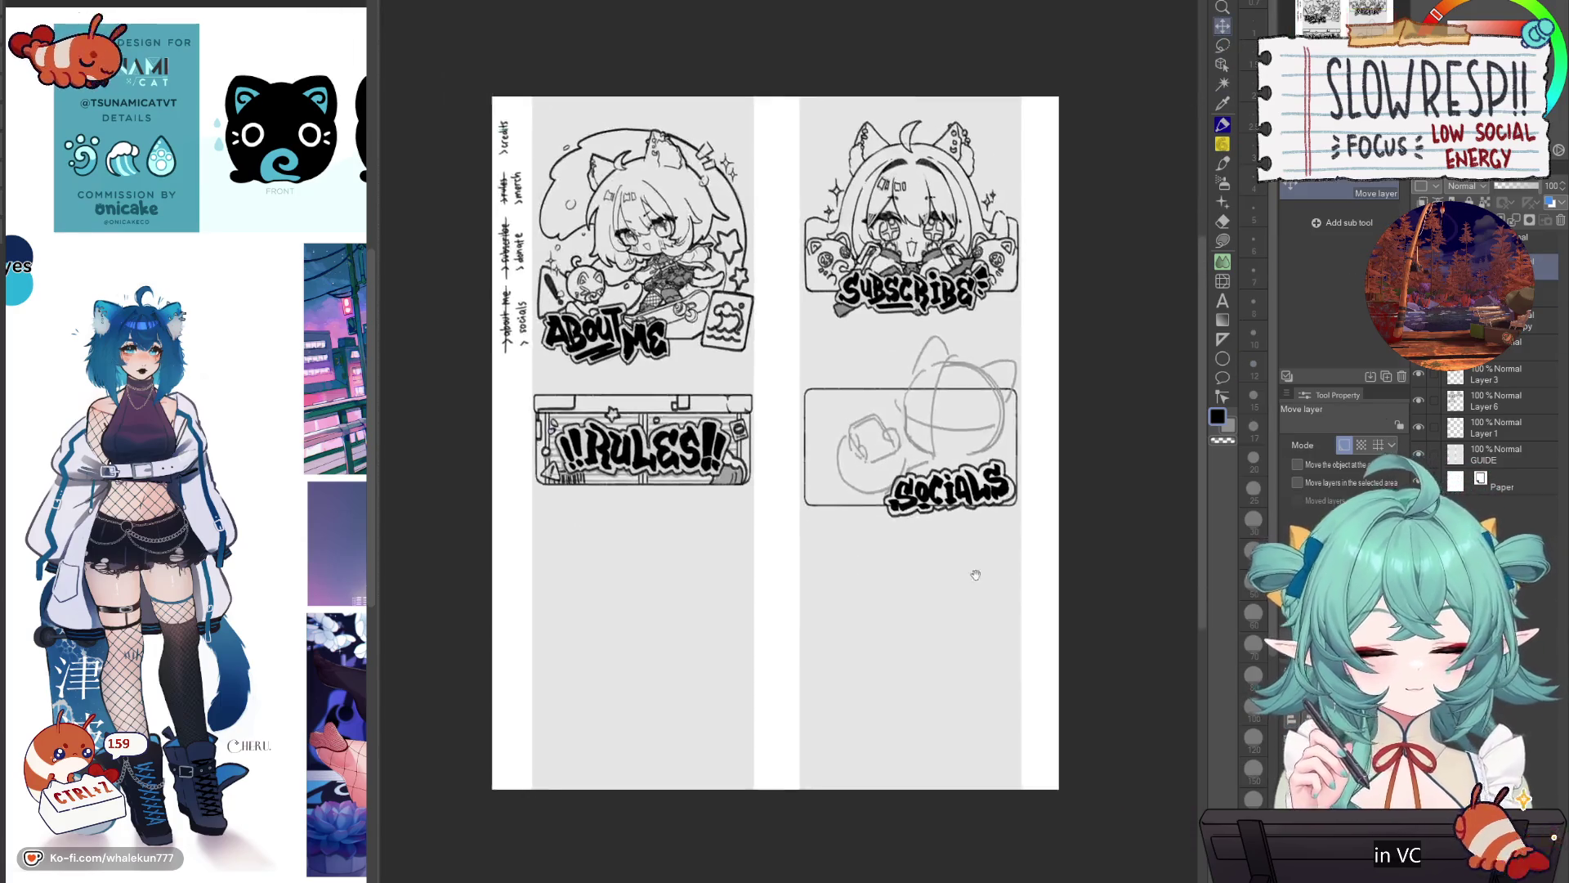
pyautogui.moveTo(976, 574); pyautogui.dragTo(934, 640)
pyautogui.hotkey('ctrl', 't')
pyautogui.moveTo(899, 566); pyautogui.dragTo(905, 556)
pyautogui.click(874, 620)
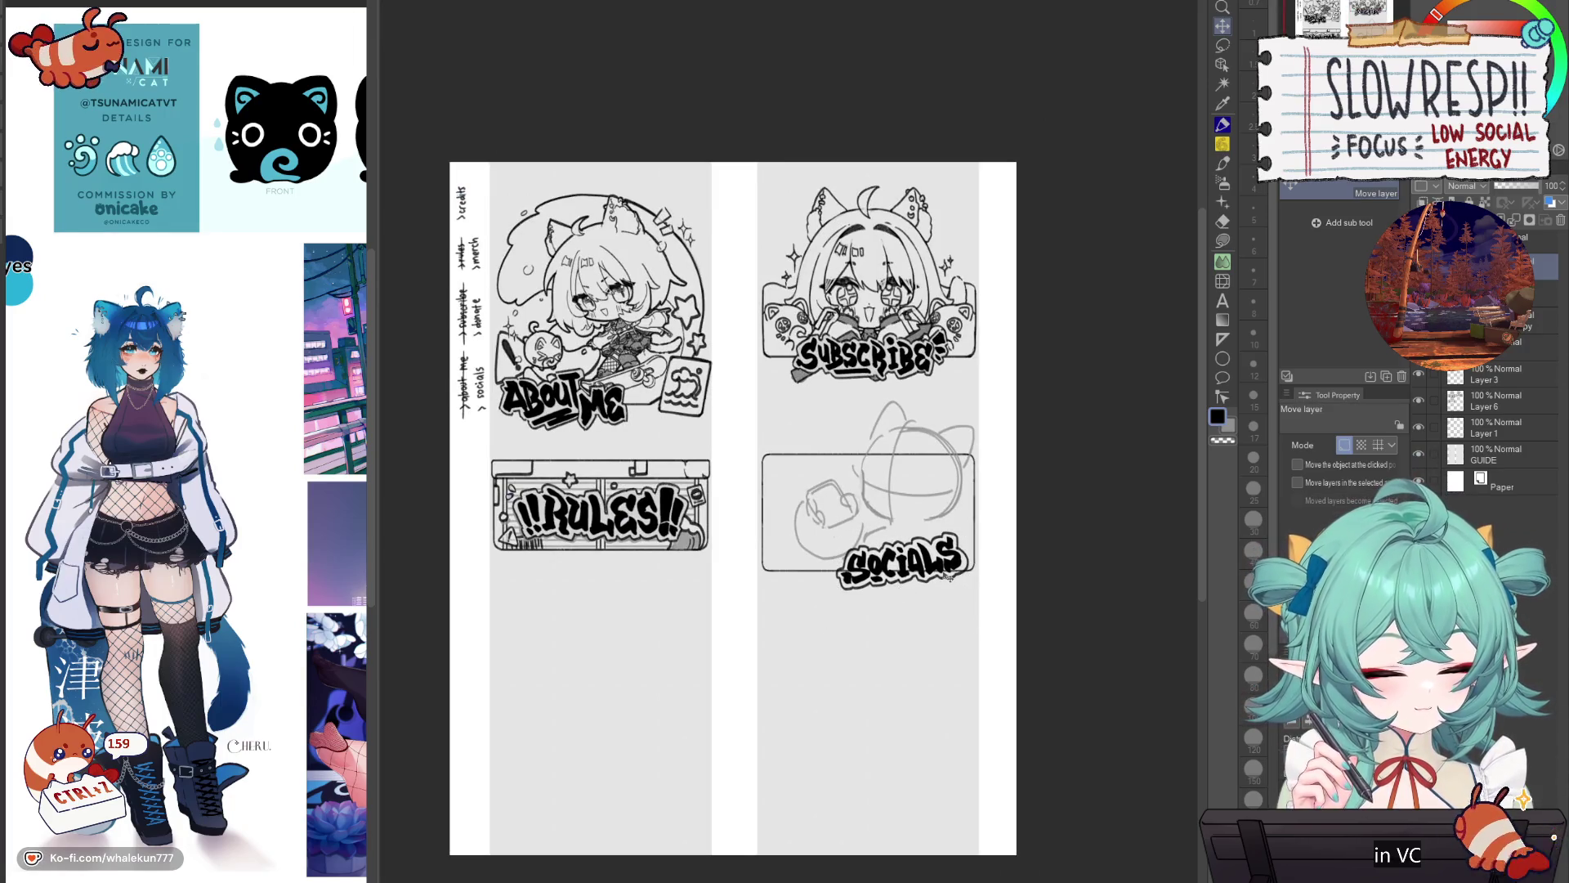
# Step: Lasso-fill the gaps around the first S, CIA, A and L with grey
pyautogui.press('g')
pyautogui.scroll(5, 948, 572)
pyautogui.moveTo(970, 562)
pyautogui.mouseDown()
pyautogui.moveTo(902, 745)
pyautogui.moveTo(916, 784)
pyautogui.mouseUp()
pyautogui.moveTo(684, 743)
pyautogui.mouseDown()
pyautogui.moveTo(759, 493)
pyautogui.moveTo(678, 608)
pyautogui.mouseUp()
pyautogui.scroll(3, 760, 493)
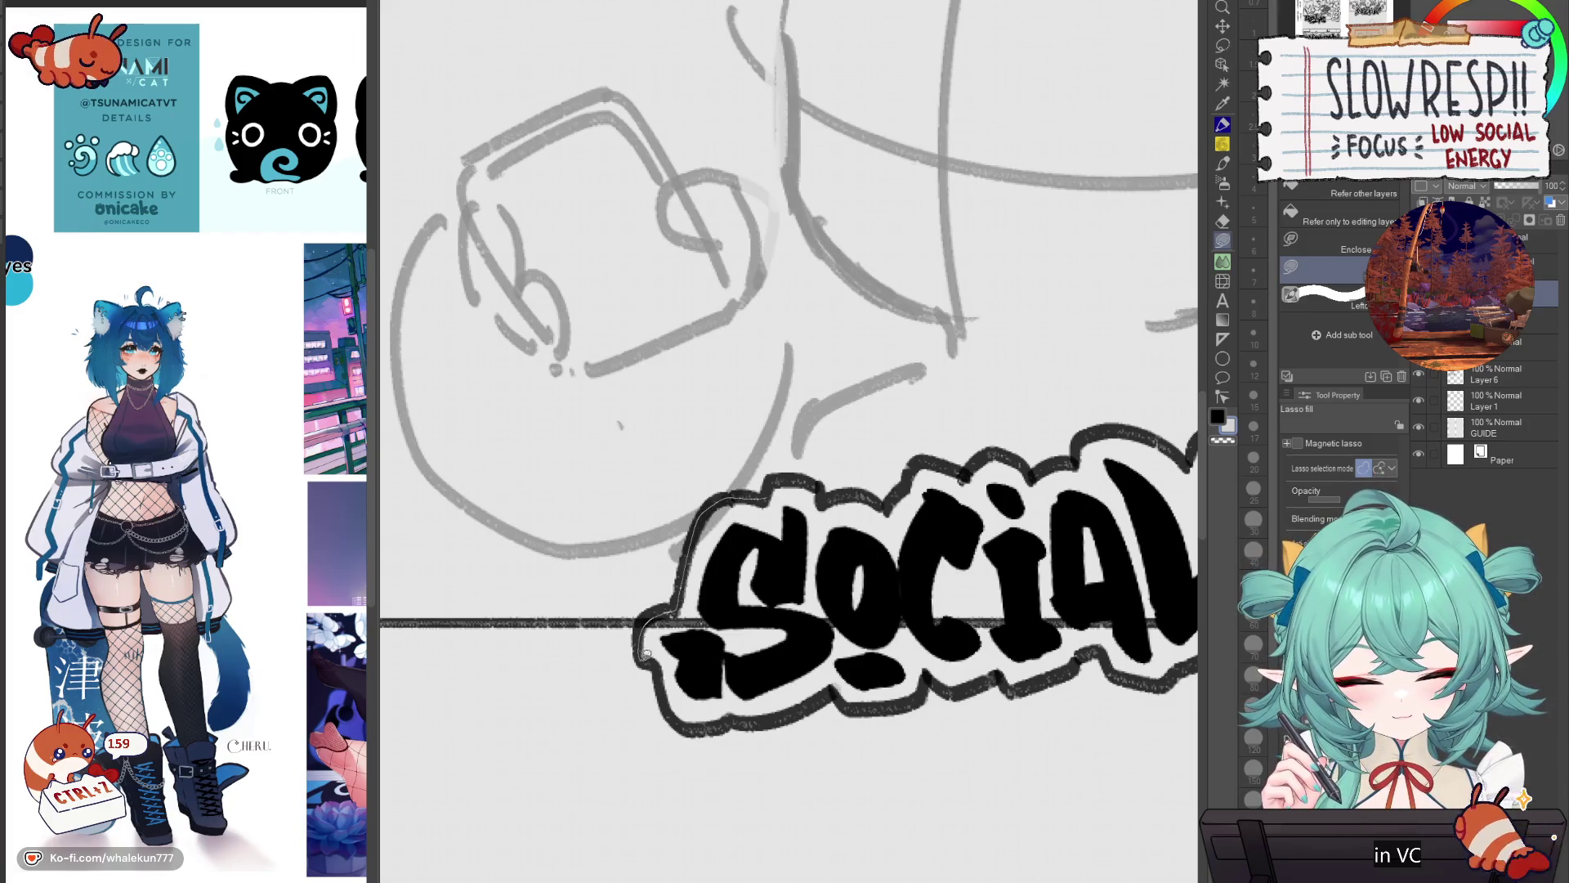
pyautogui.moveTo(689, 719)
pyautogui.mouseDown()
pyautogui.moveTo(817, 574)
pyautogui.moveTo(819, 481)
pyautogui.moveTo(814, 502)
pyautogui.moveTo(940, 456)
pyautogui.moveTo(1034, 467)
pyautogui.moveTo(1026, 654)
pyautogui.moveTo(928, 673)
pyautogui.mouseUp()
pyautogui.moveTo(757, 714); pyautogui.dragTo(760, 703)
pyautogui.moveTo(1065, 569); pyautogui.dragTo(885, 569)
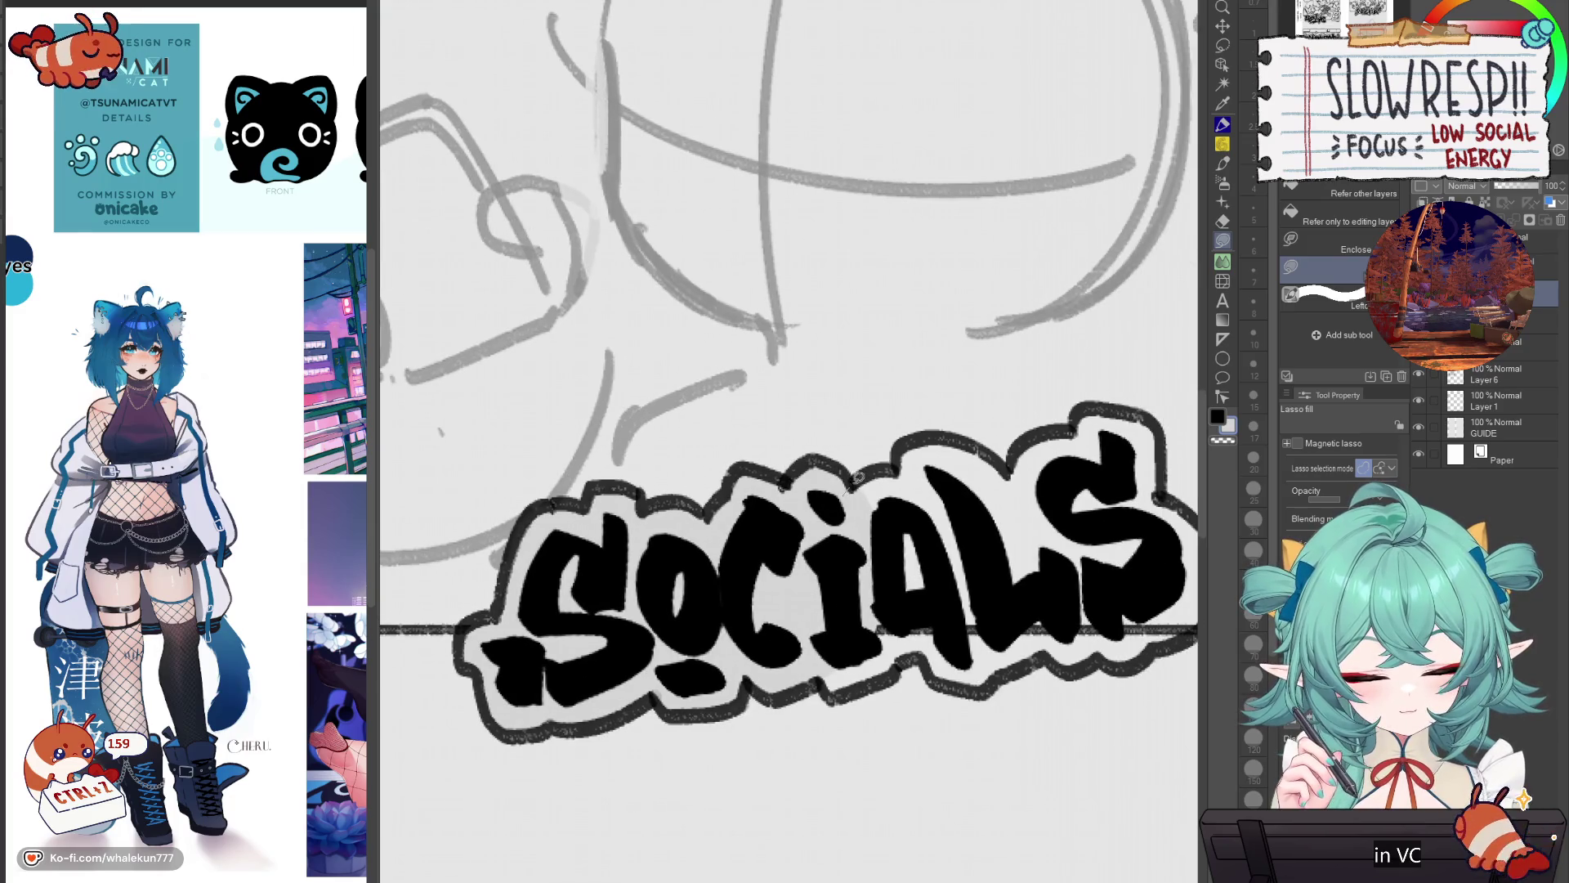
pyautogui.moveTo(934, 435)
pyautogui.mouseDown()
pyautogui.moveTo(1020, 511)
pyautogui.moveTo(1026, 654)
pyautogui.moveTo(952, 680)
pyautogui.mouseUp()
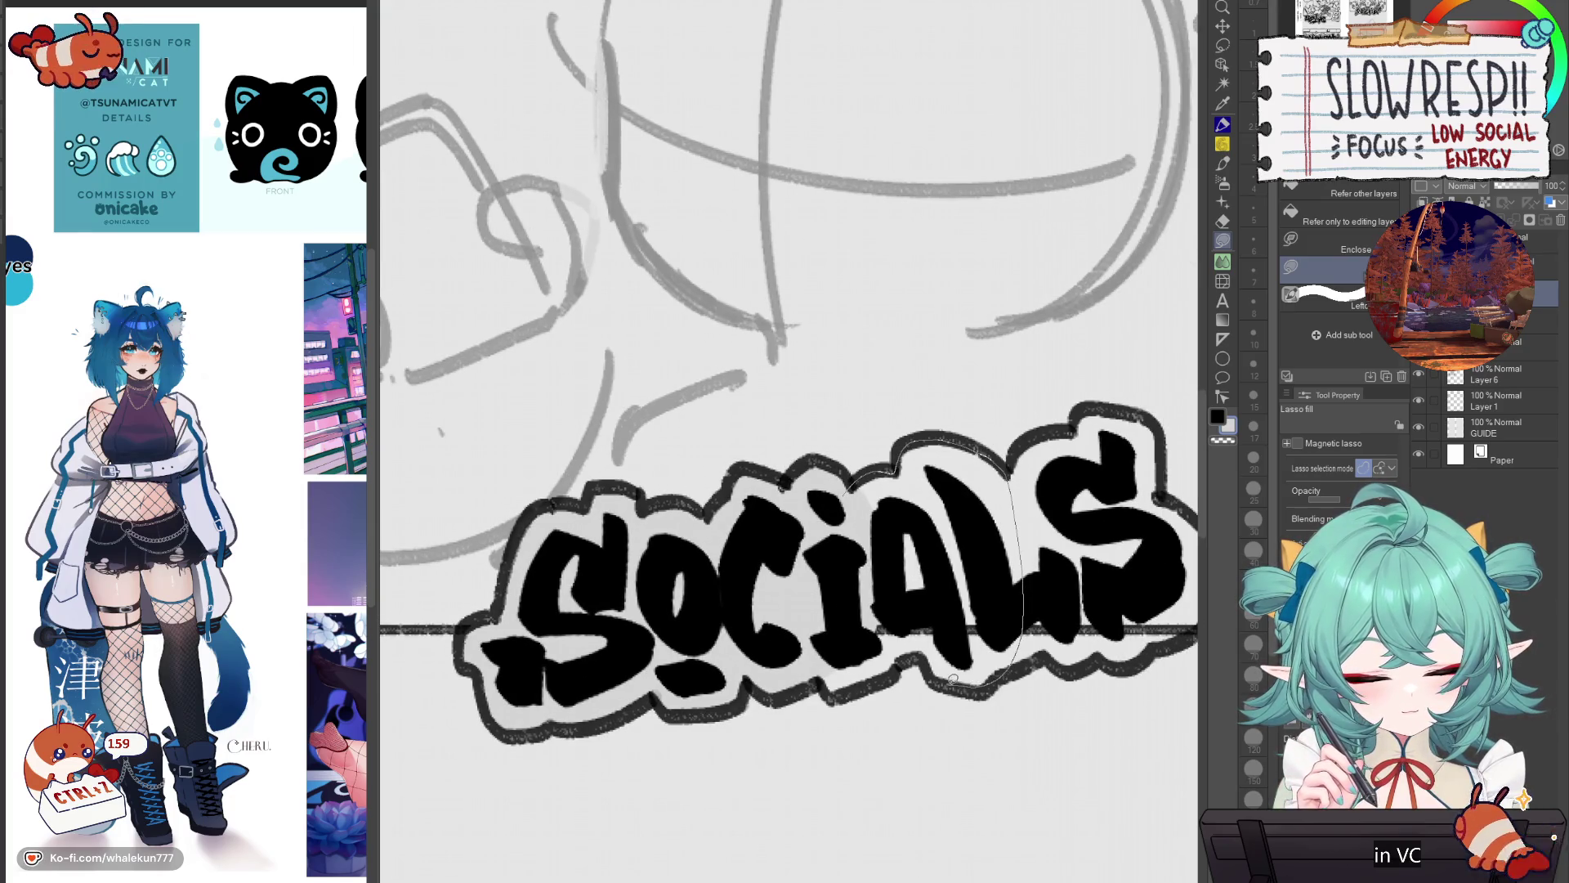
pyautogui.moveTo(831, 689); pyautogui.dragTo(817, 686)
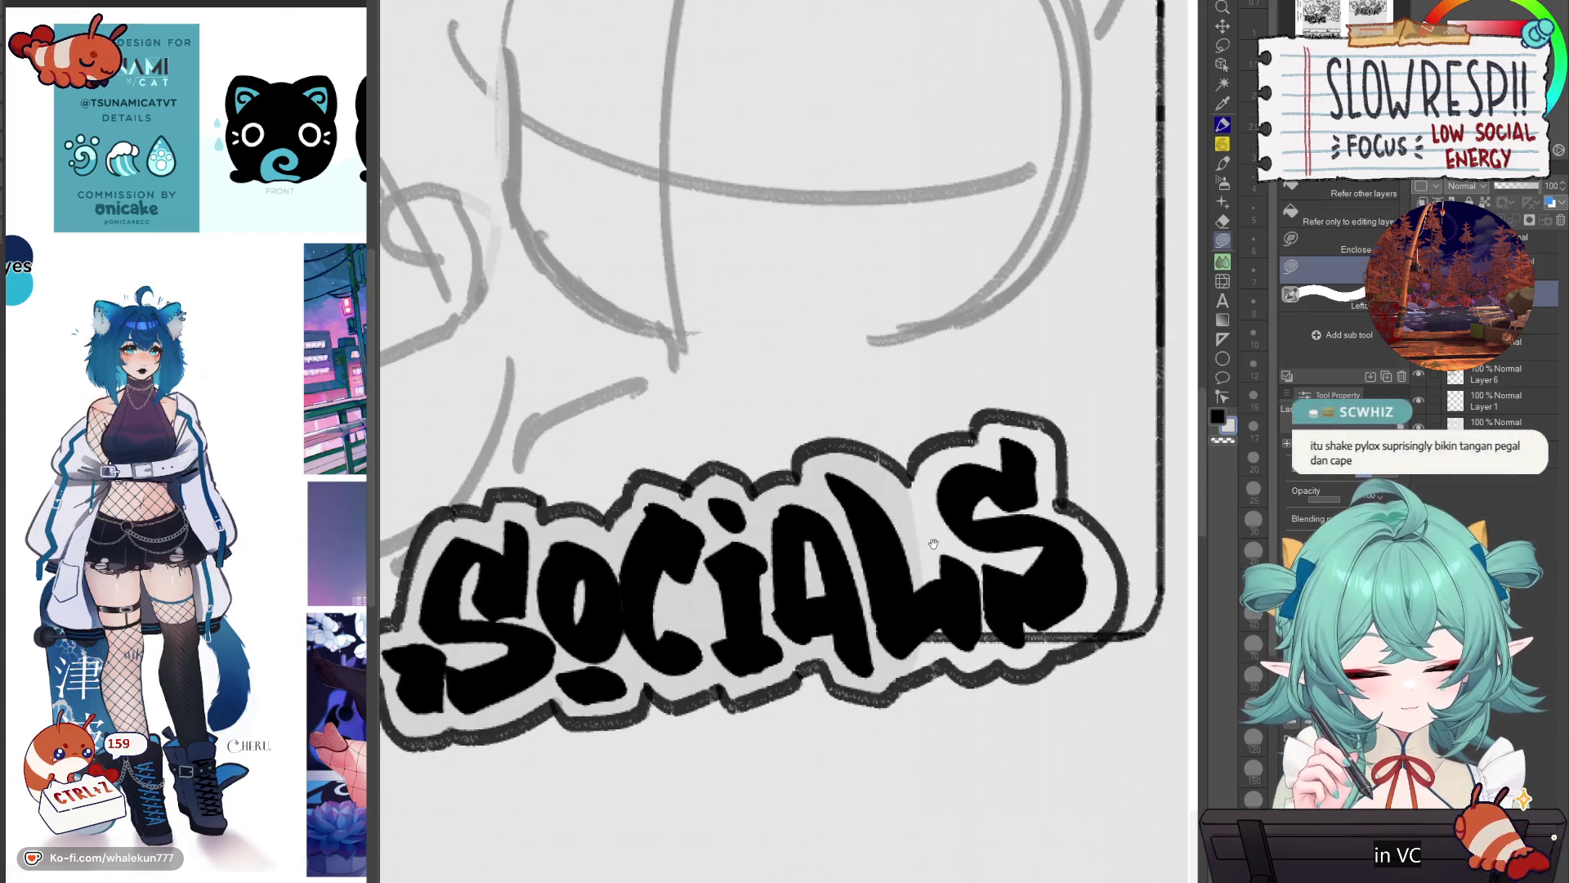
# Step: Fill the gaps around the final LS and along the letters' left edge with grey
pyautogui.moveTo(1012, 520); pyautogui.dragTo(942, 529)
pyautogui.press('h')
pyautogui.press('h')
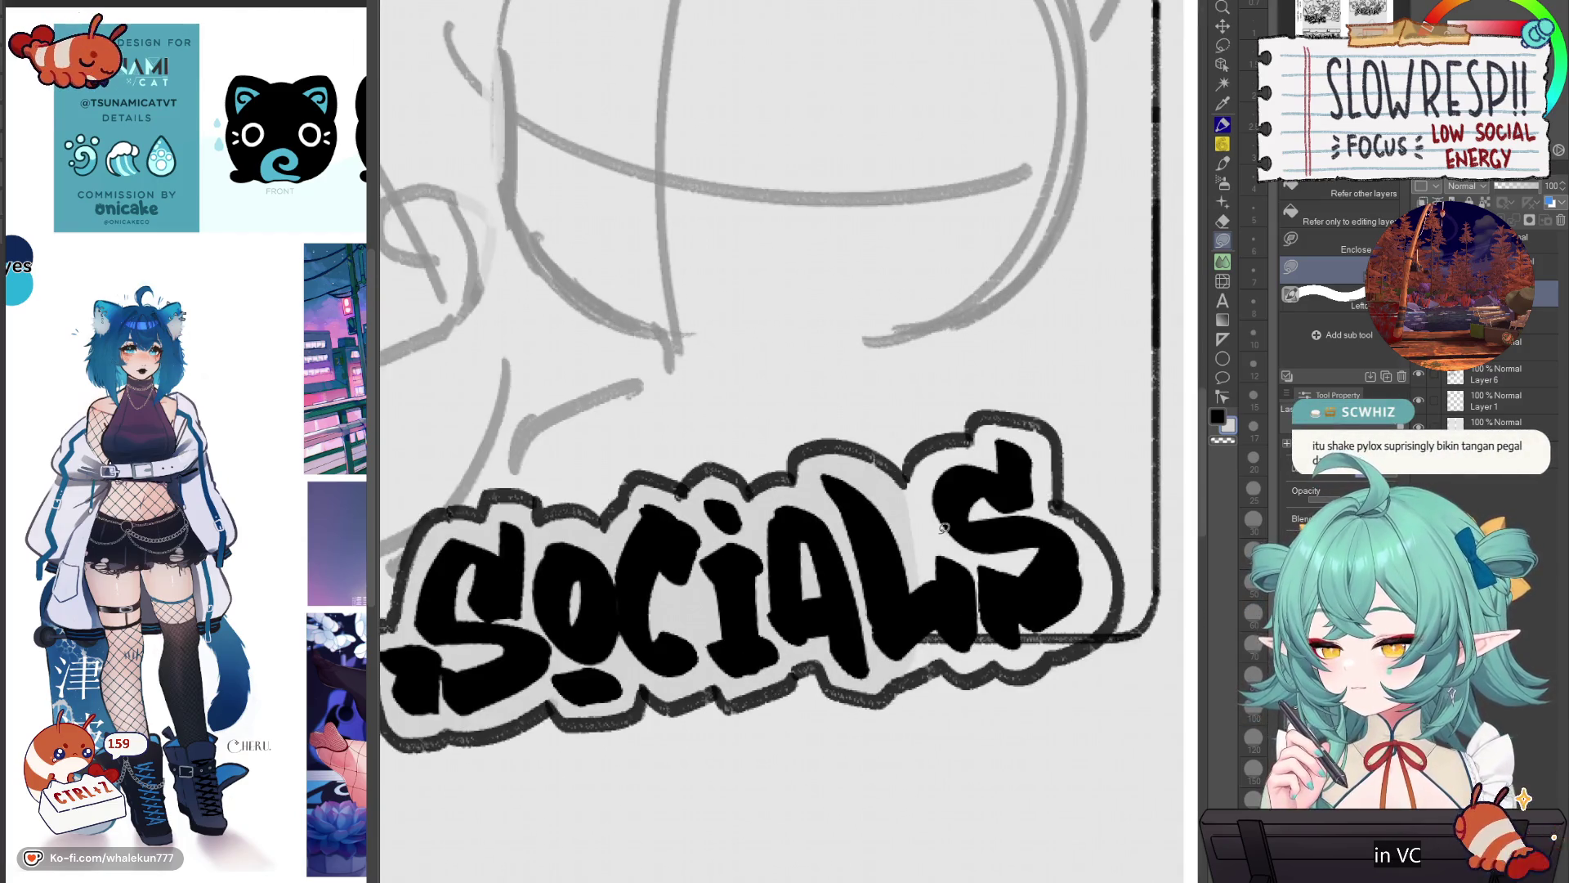
pyautogui.moveTo(942, 528); pyautogui.dragTo(881, 569)
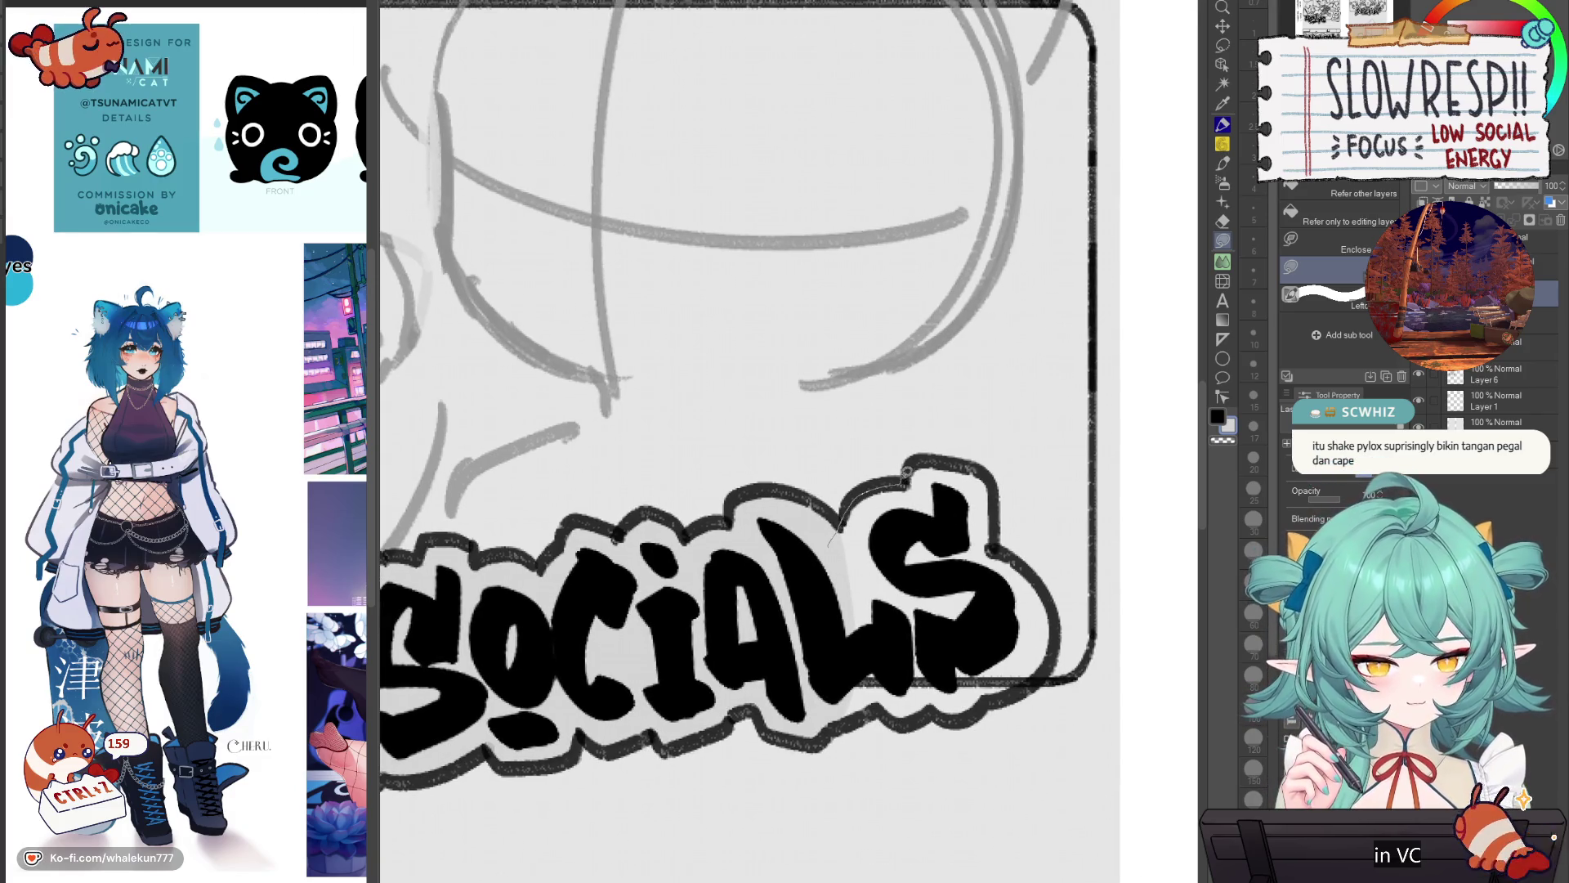
pyautogui.moveTo(1002, 488)
pyautogui.mouseDown()
pyautogui.moveTo(998, 603)
pyautogui.moveTo(850, 453)
pyautogui.mouseUp()
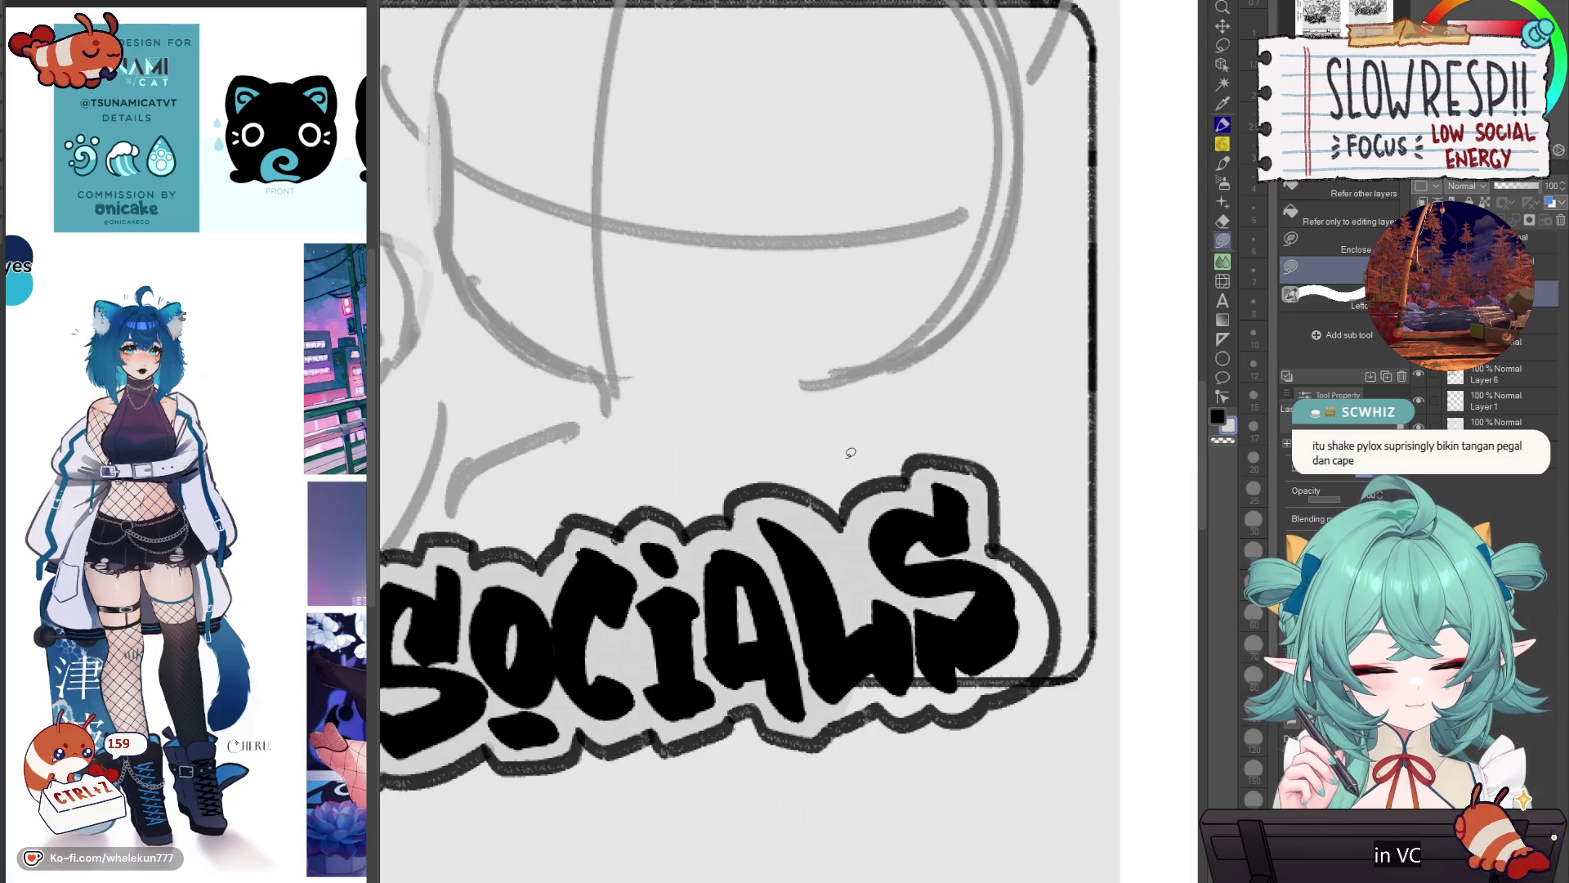
pyautogui.scroll(-4, 850, 453)
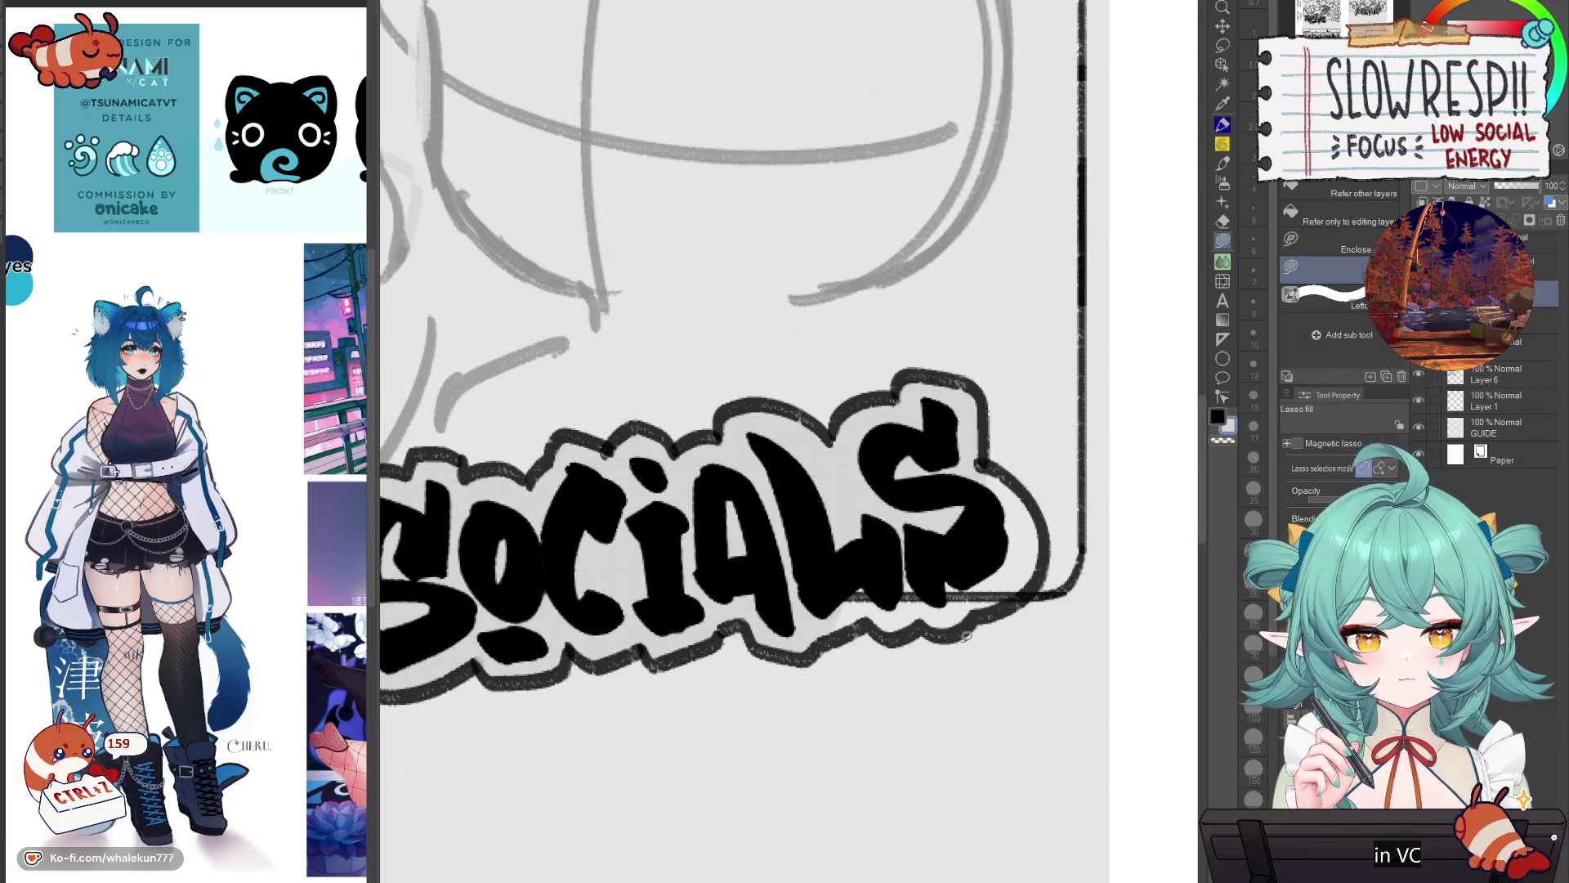
pyautogui.press('h')
pyautogui.scroll(3, 1065, 700)
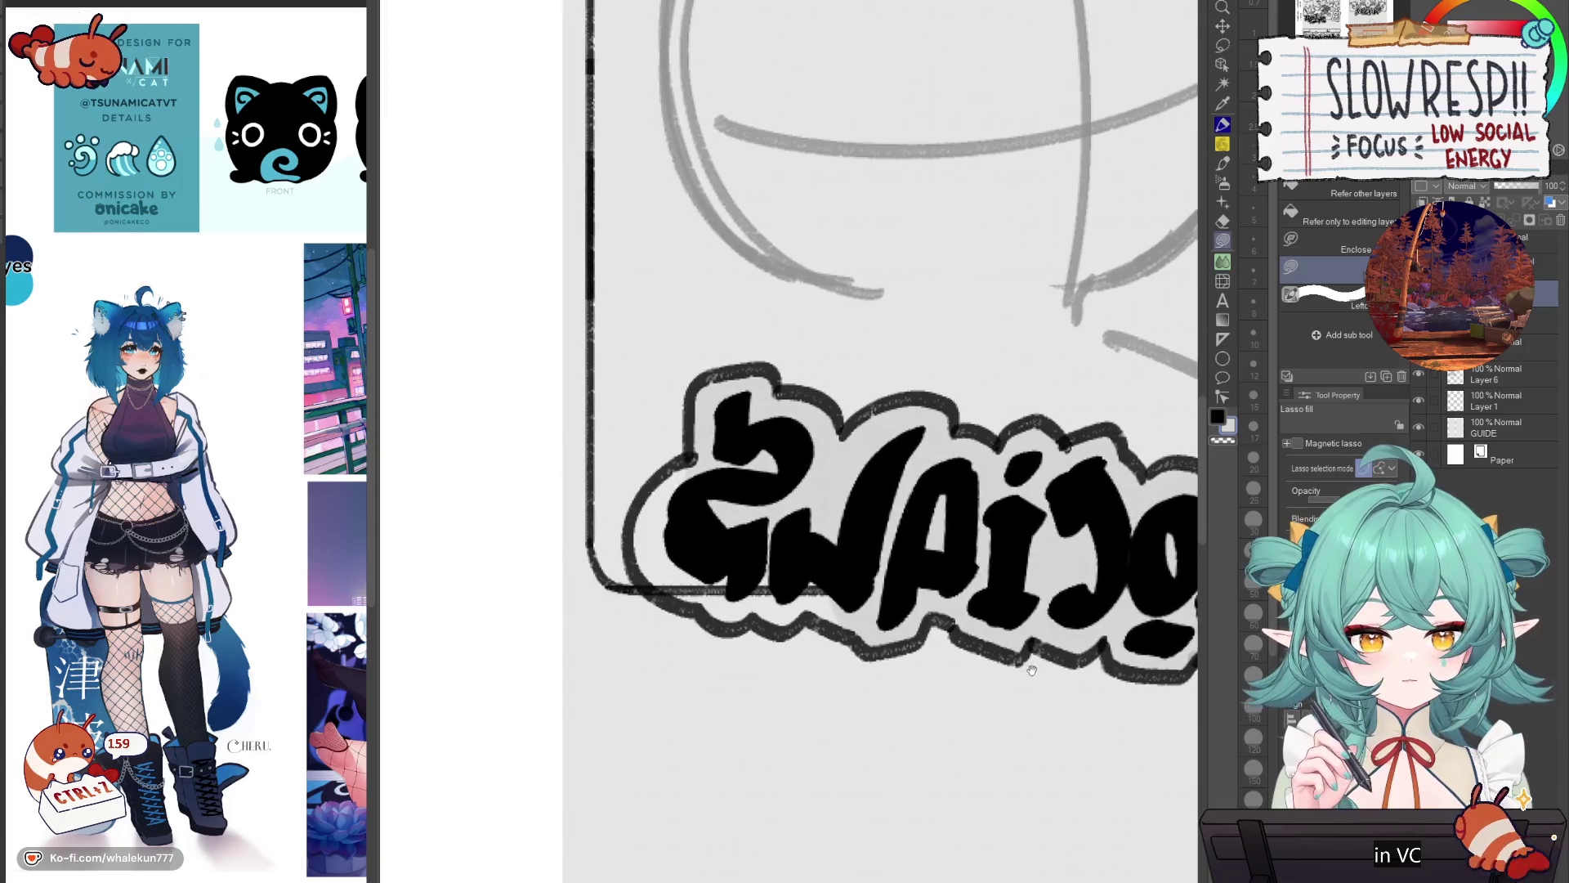
pyautogui.moveTo(643, 504)
pyautogui.mouseDown()
pyautogui.moveTo(648, 585)
pyautogui.moveTo(725, 610)
pyautogui.moveTo(858, 490)
pyautogui.moveTo(784, 645)
pyautogui.moveTo(881, 588)
pyautogui.moveTo(817, 637)
pyautogui.mouseUp()
pyautogui.press('h')
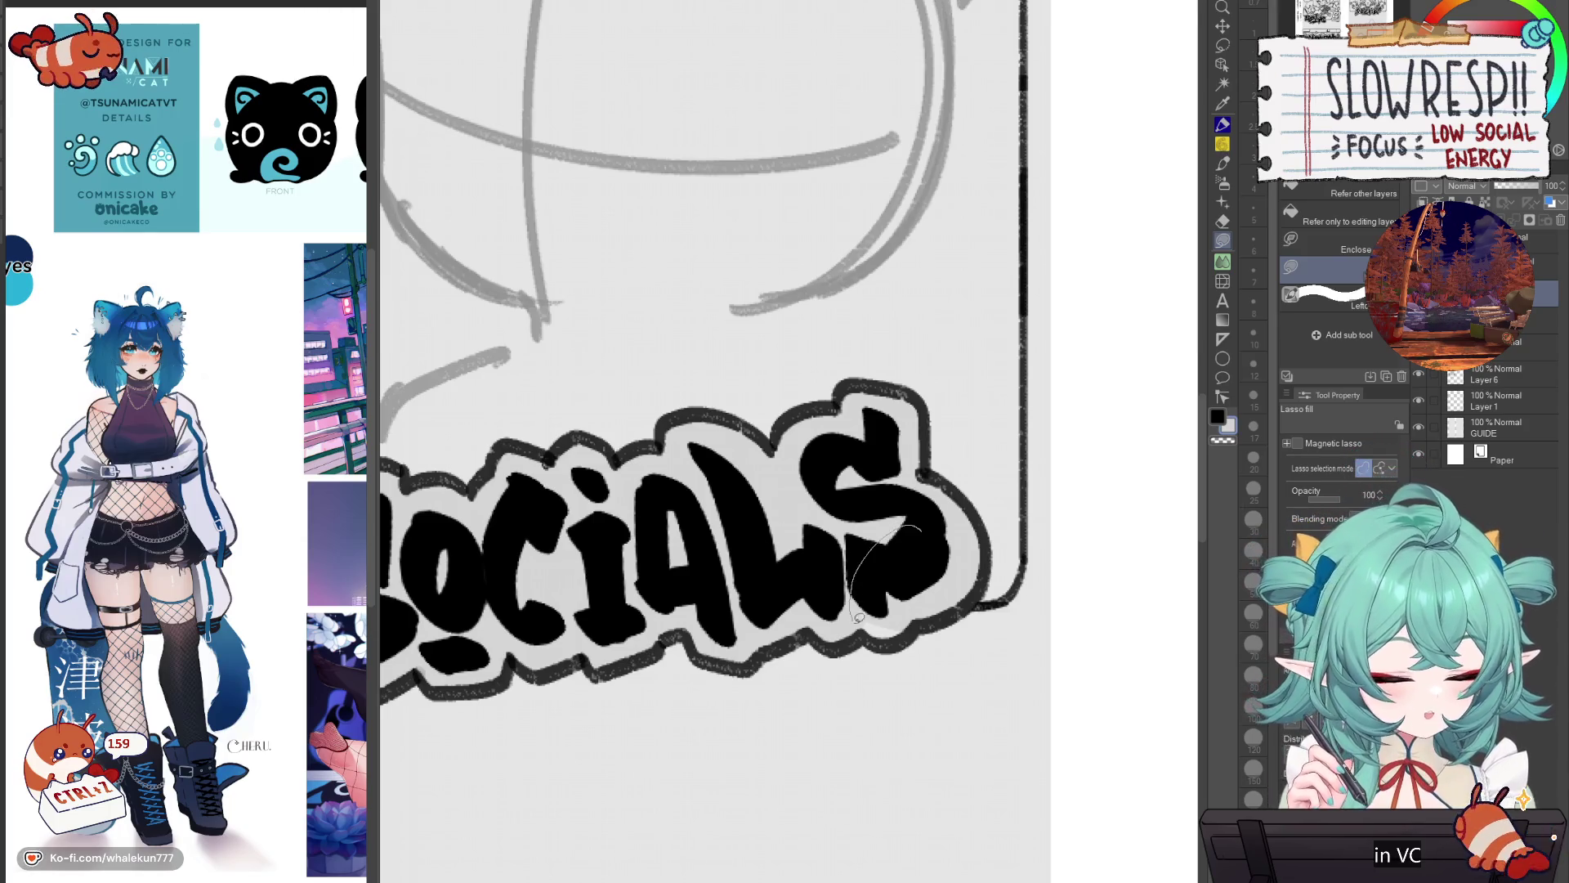
pyautogui.scroll(-3, 967, 531)
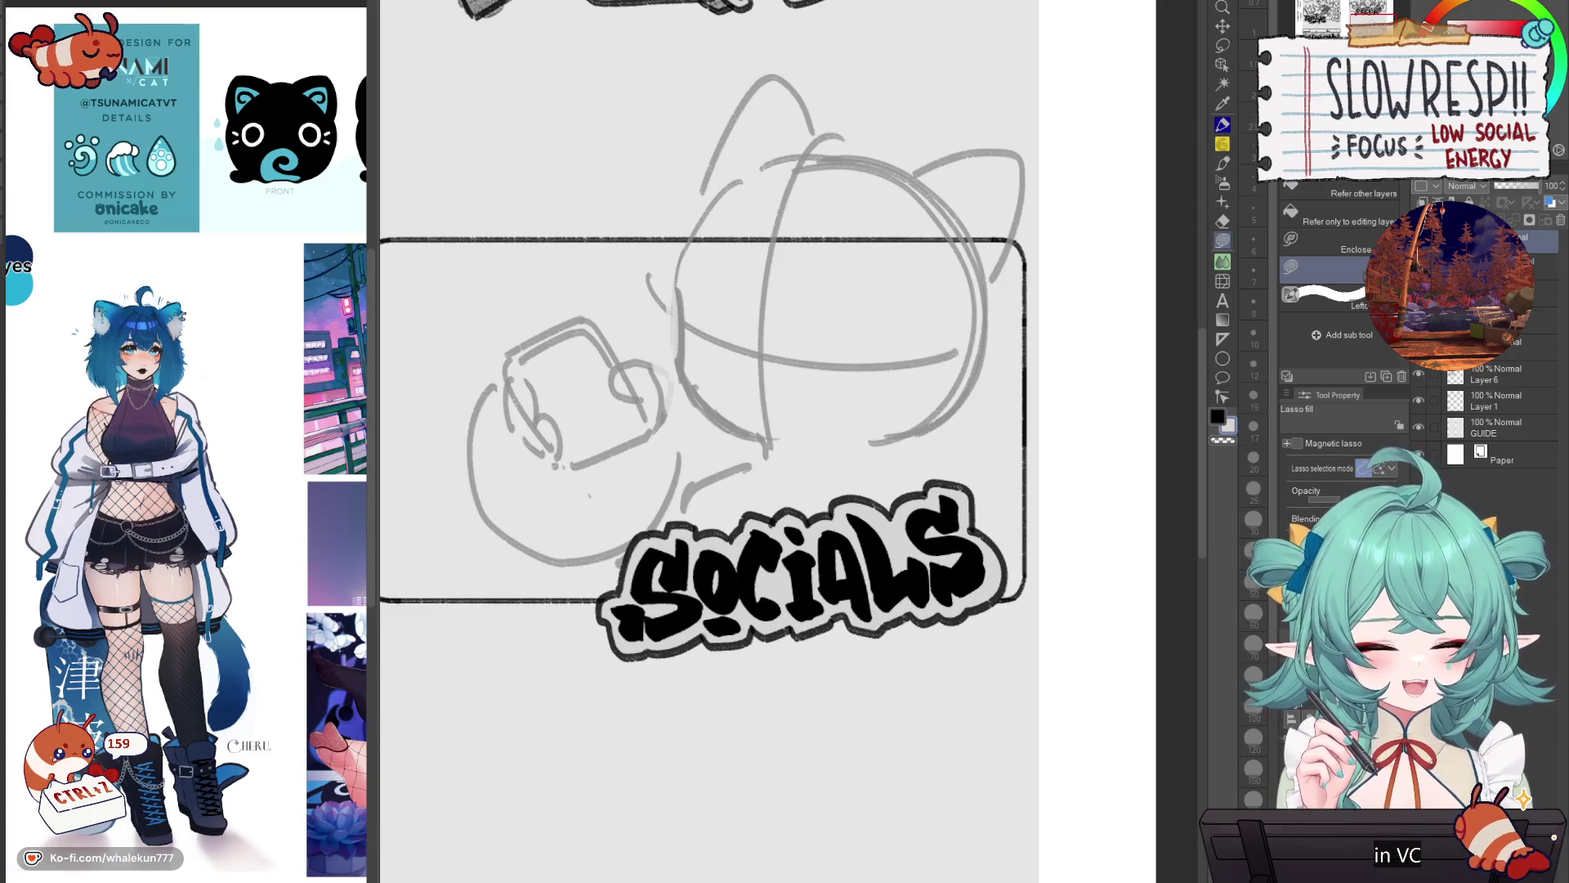
pyautogui.click(1223, 45)
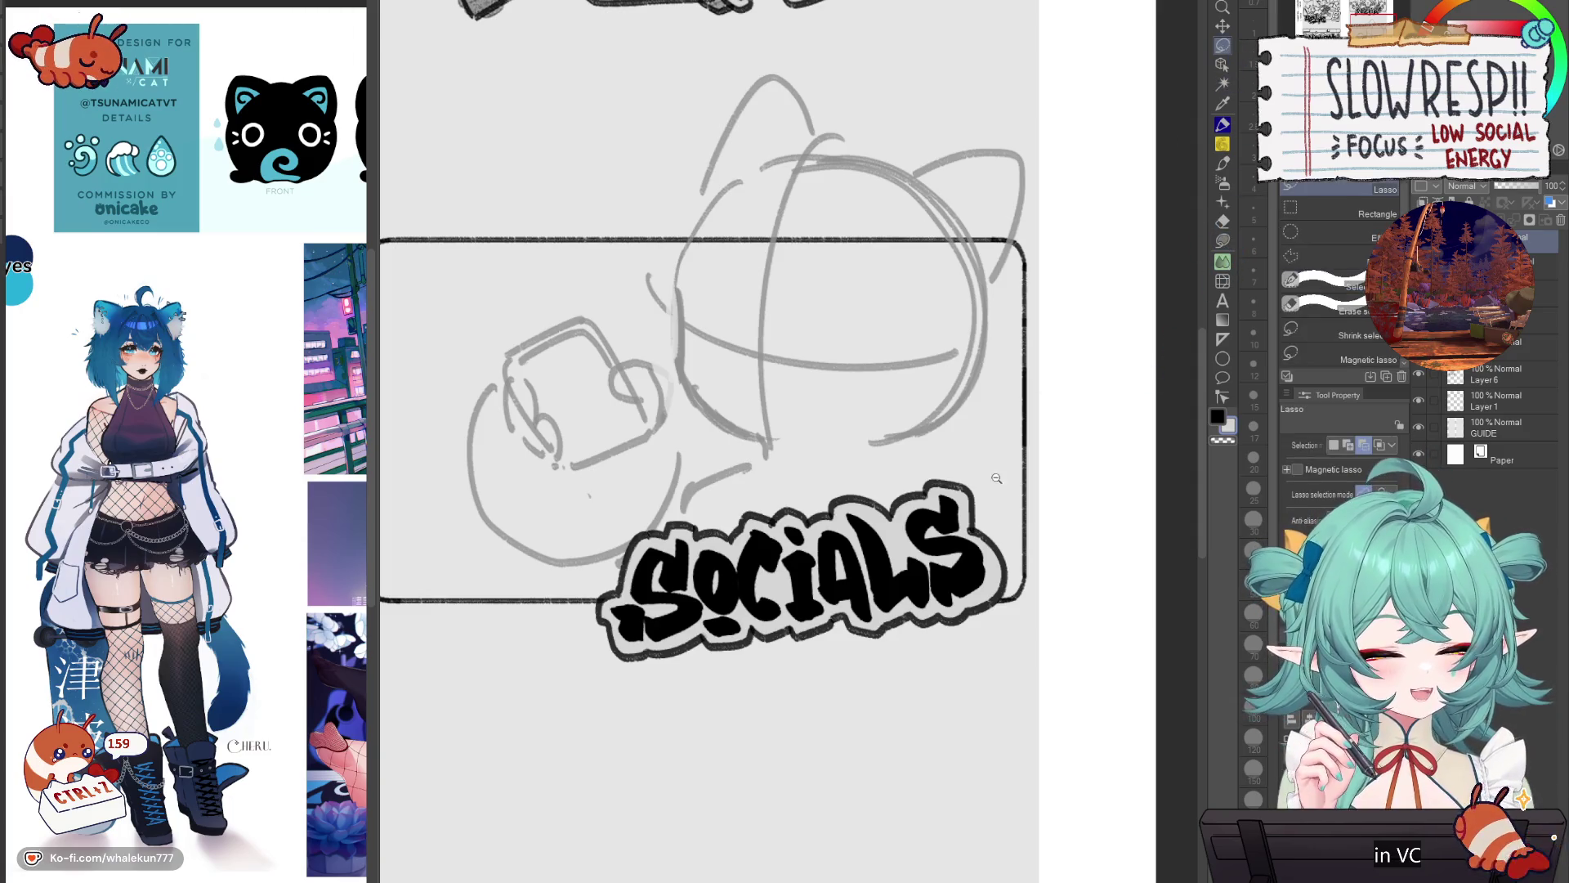
# Step: Lasso the SOCIALS lettering, rotate it nearly level and shrink it slightly
pyautogui.scroll(-3, 985, 490)
pyautogui.scroll(3, 981, 572)
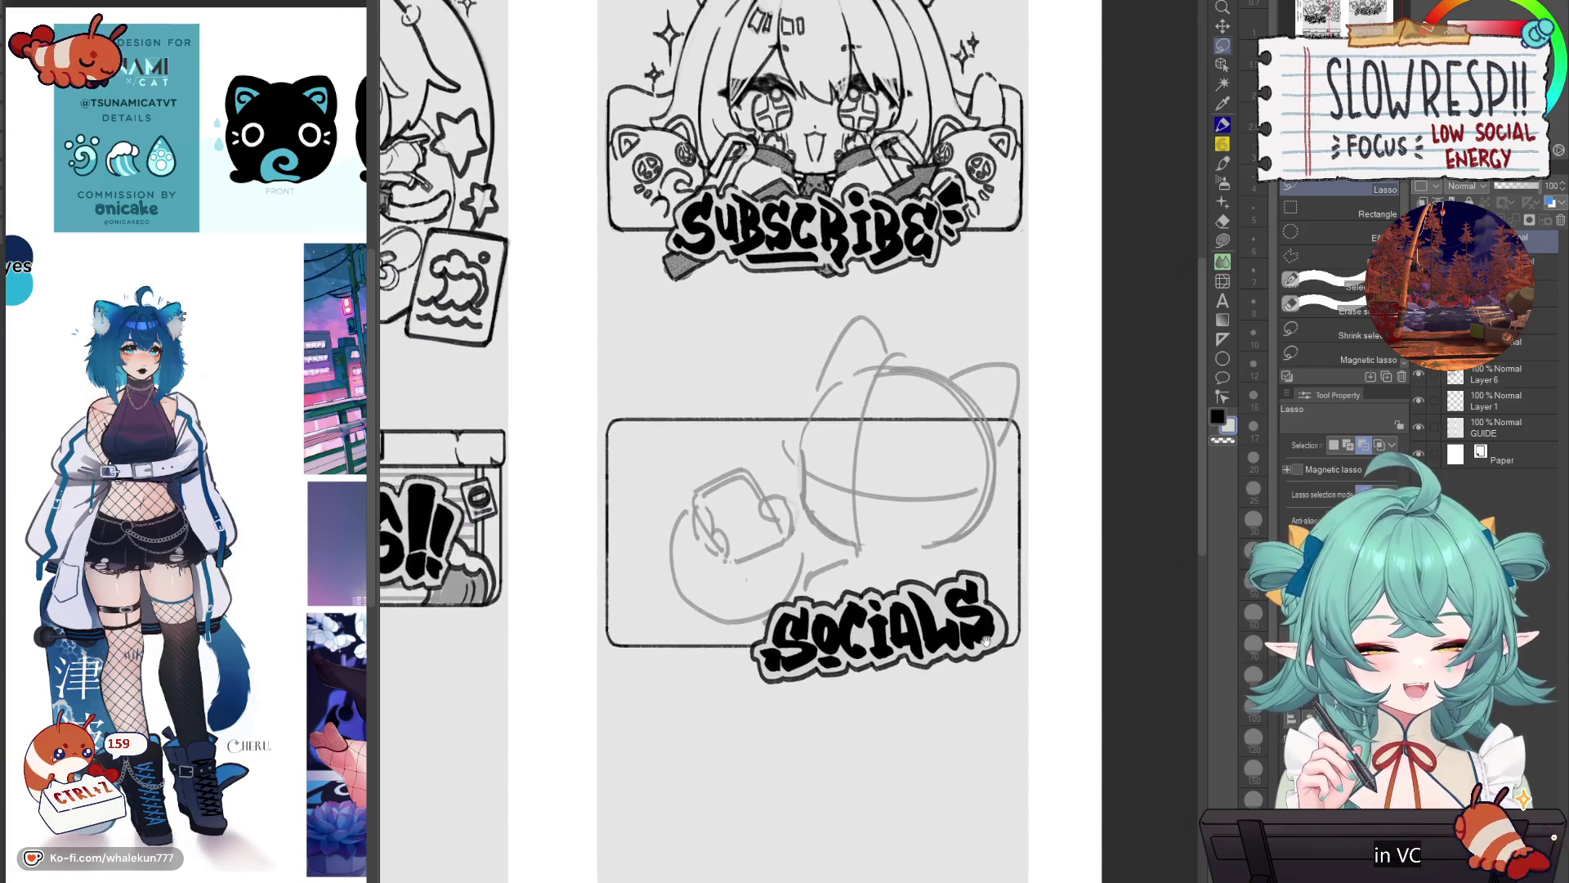
pyautogui.moveTo(1002, 654)
pyautogui.mouseDown()
pyautogui.moveTo(971, 523)
pyautogui.moveTo(994, 572)
pyautogui.mouseUp()
pyautogui.hotkey('ctrl', 't')
pyautogui.scroll(-3, 994, 572)
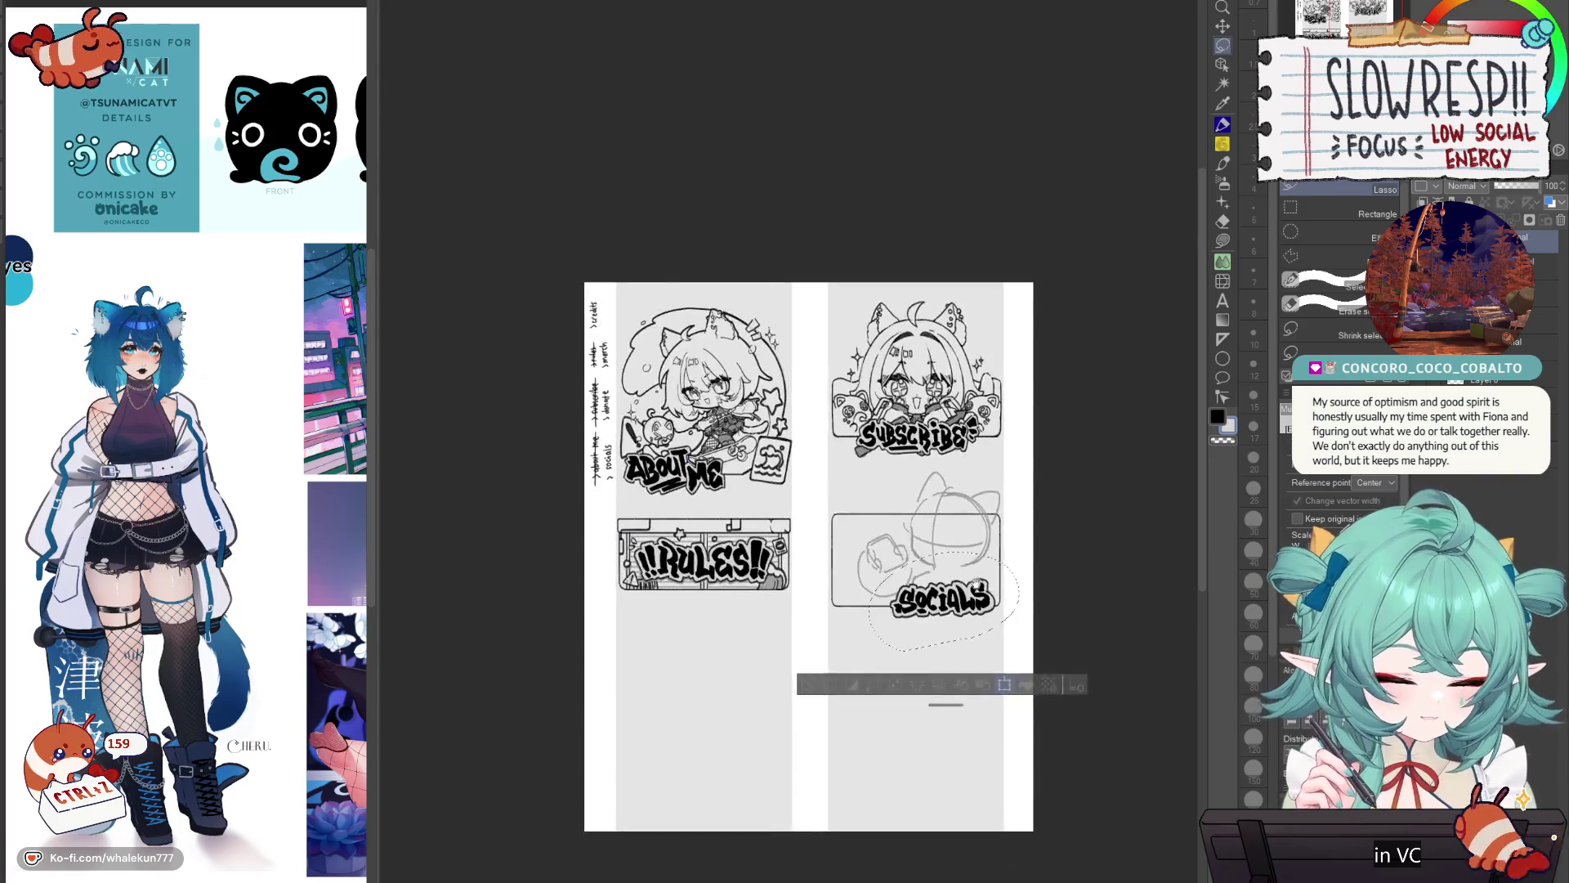
pyautogui.moveTo(1039, 526); pyautogui.dragTo(1036, 513)
pyautogui.moveTo(1008, 666); pyautogui.dragTo(1008, 658)
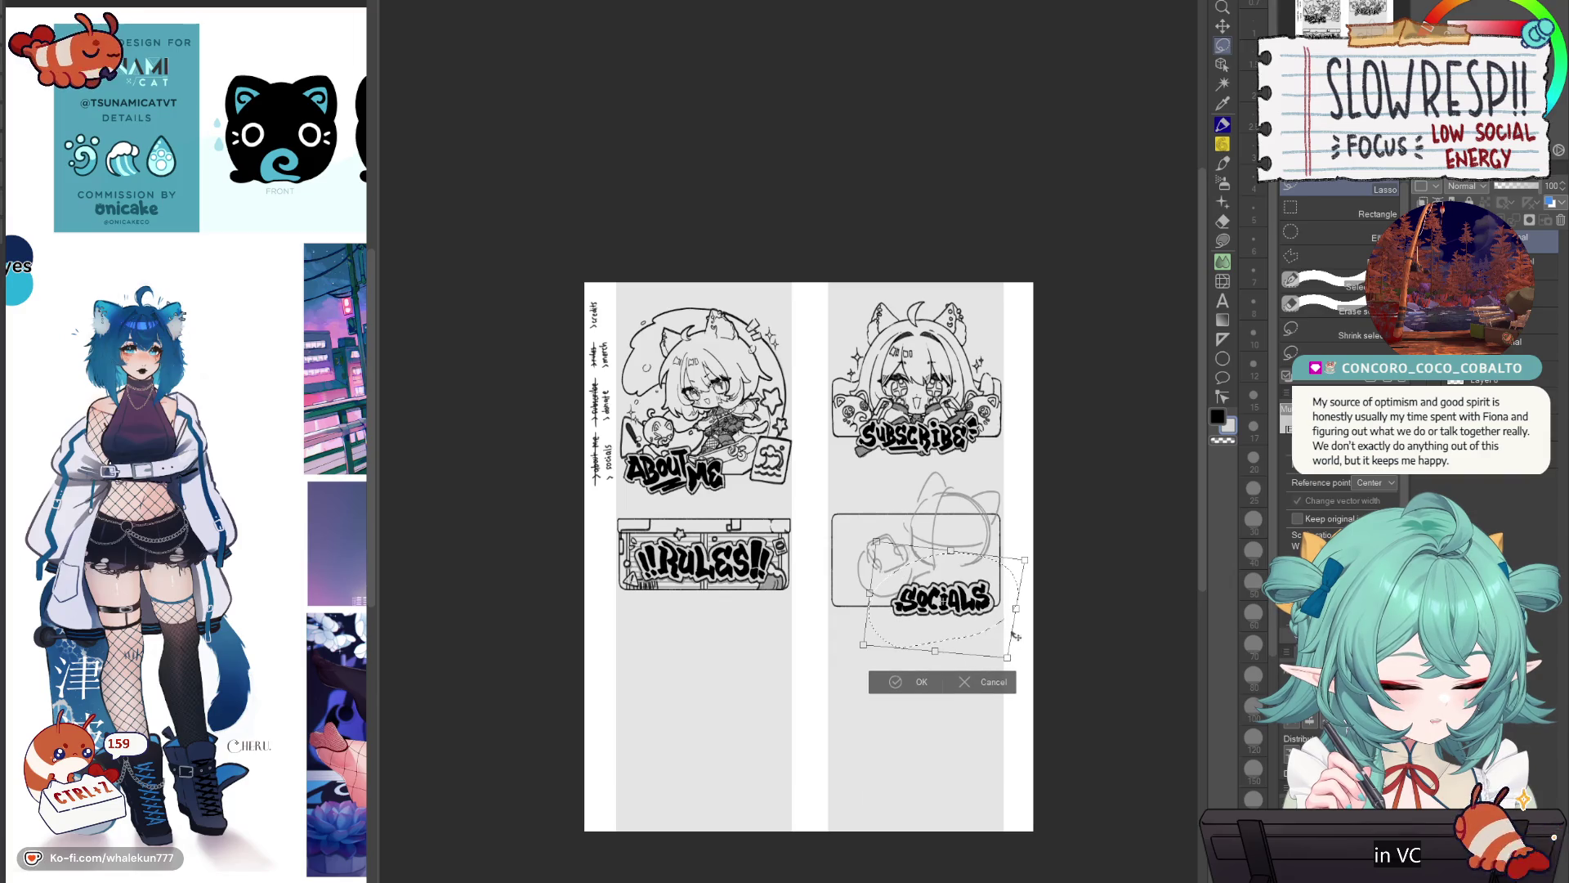
pyautogui.scroll(2, 944, 601)
pyautogui.moveTo(1058, 523)
pyautogui.mouseDown()
pyautogui.moveTo(1067, 483)
pyautogui.moveTo(1081, 533)
pyautogui.mouseUp()
pyautogui.press('Return')
pyautogui.scroll(-3, 1005, 588)
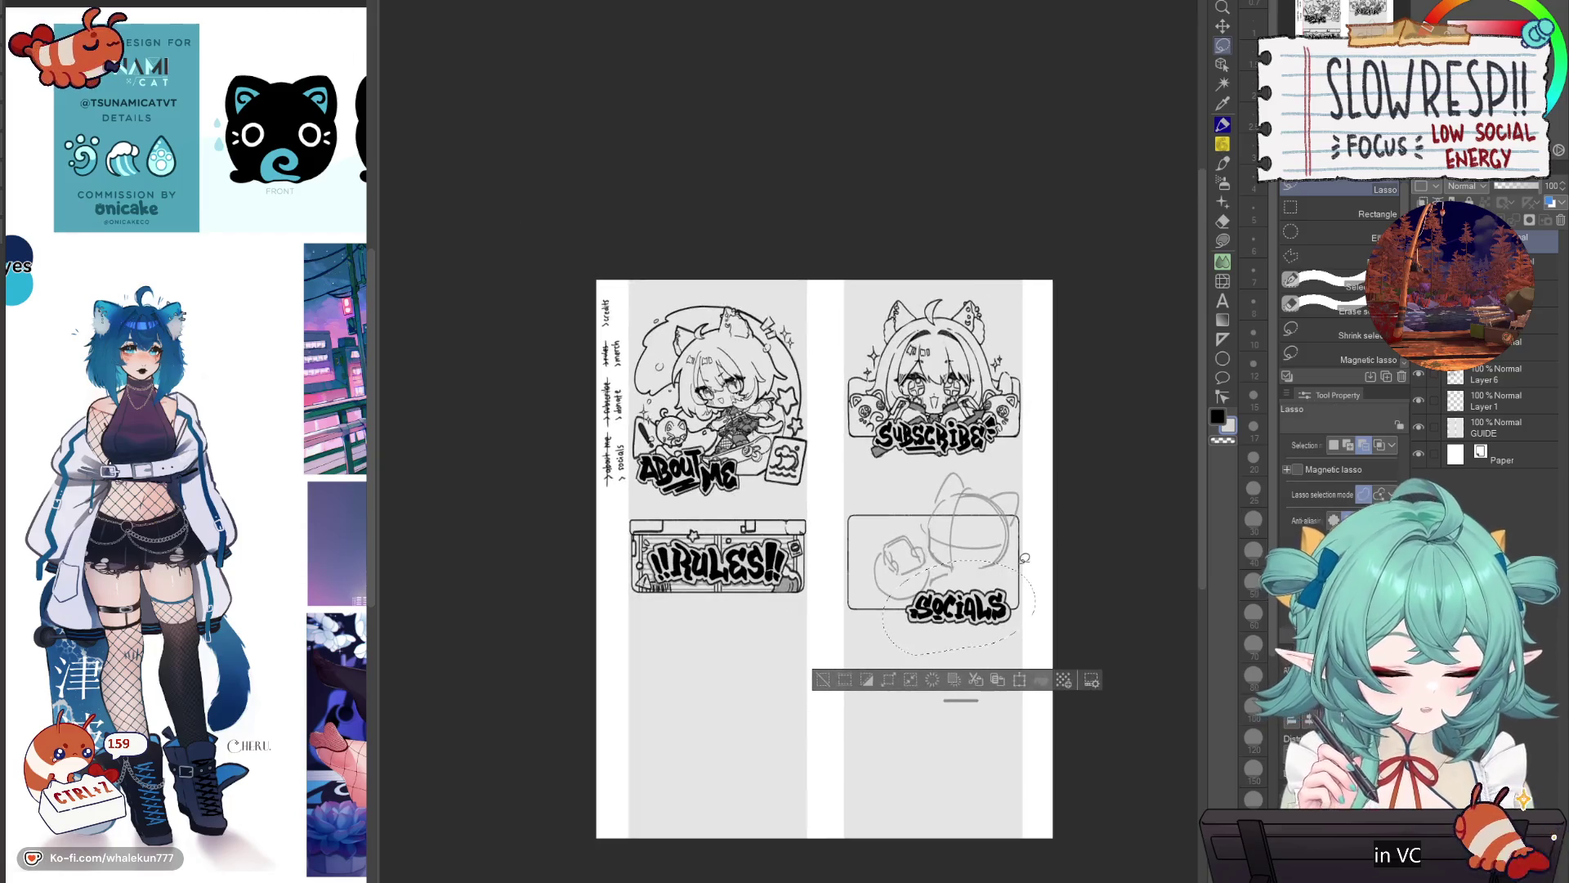
# Step: Fine-tune the lettering's size and position, moving it to the box's lower-left corner
pyautogui.click(1223, 26)
pyautogui.scroll(3, 973, 588)
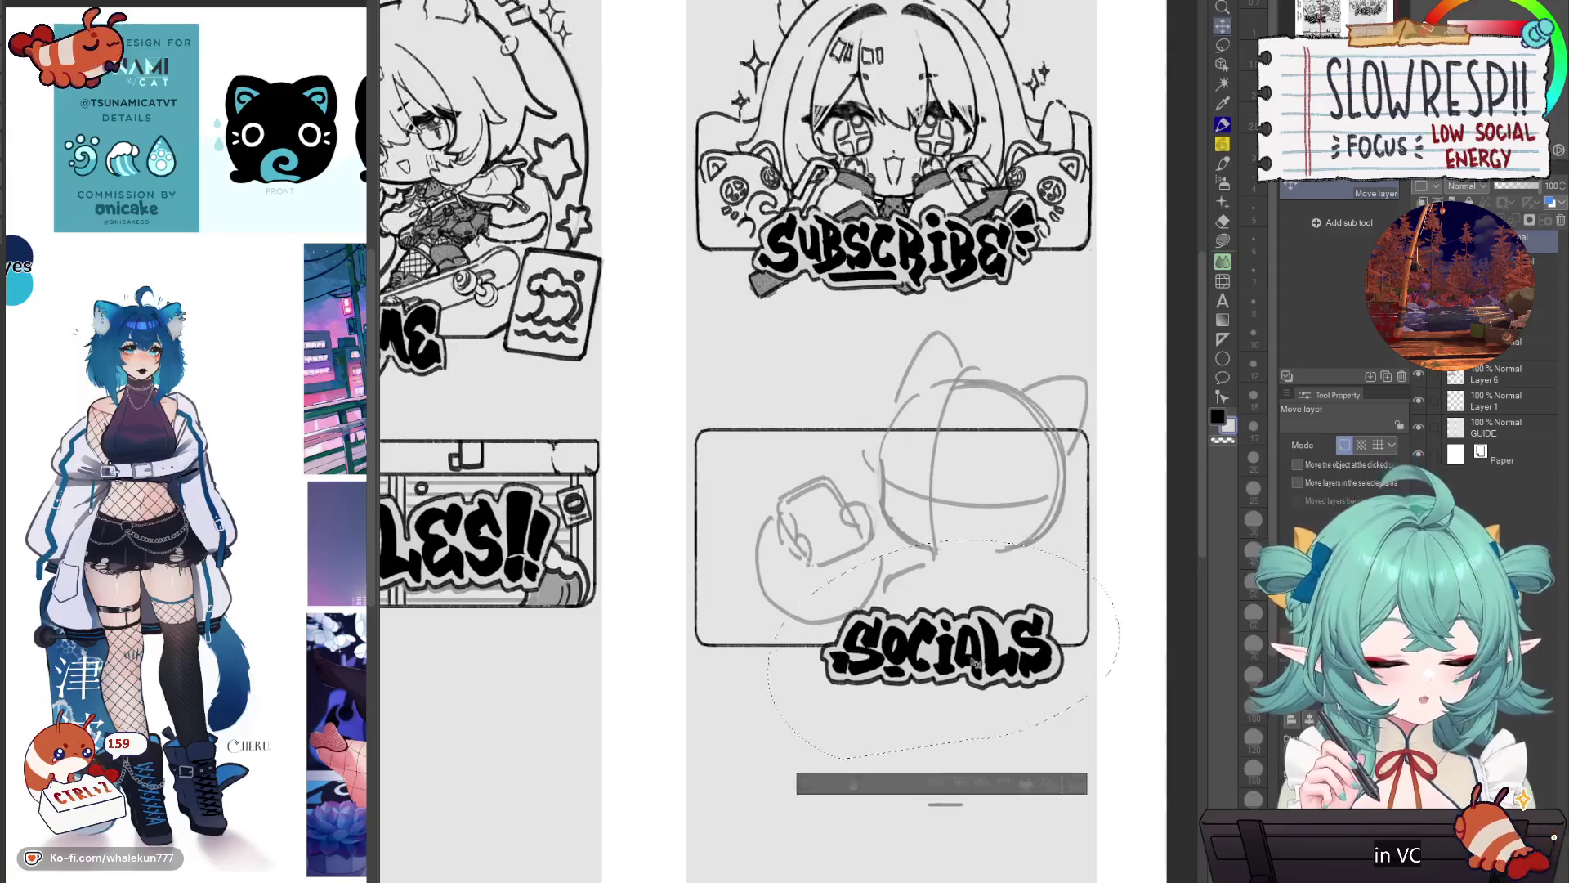
pyautogui.moveTo(987, 651); pyautogui.dragTo(999, 646)
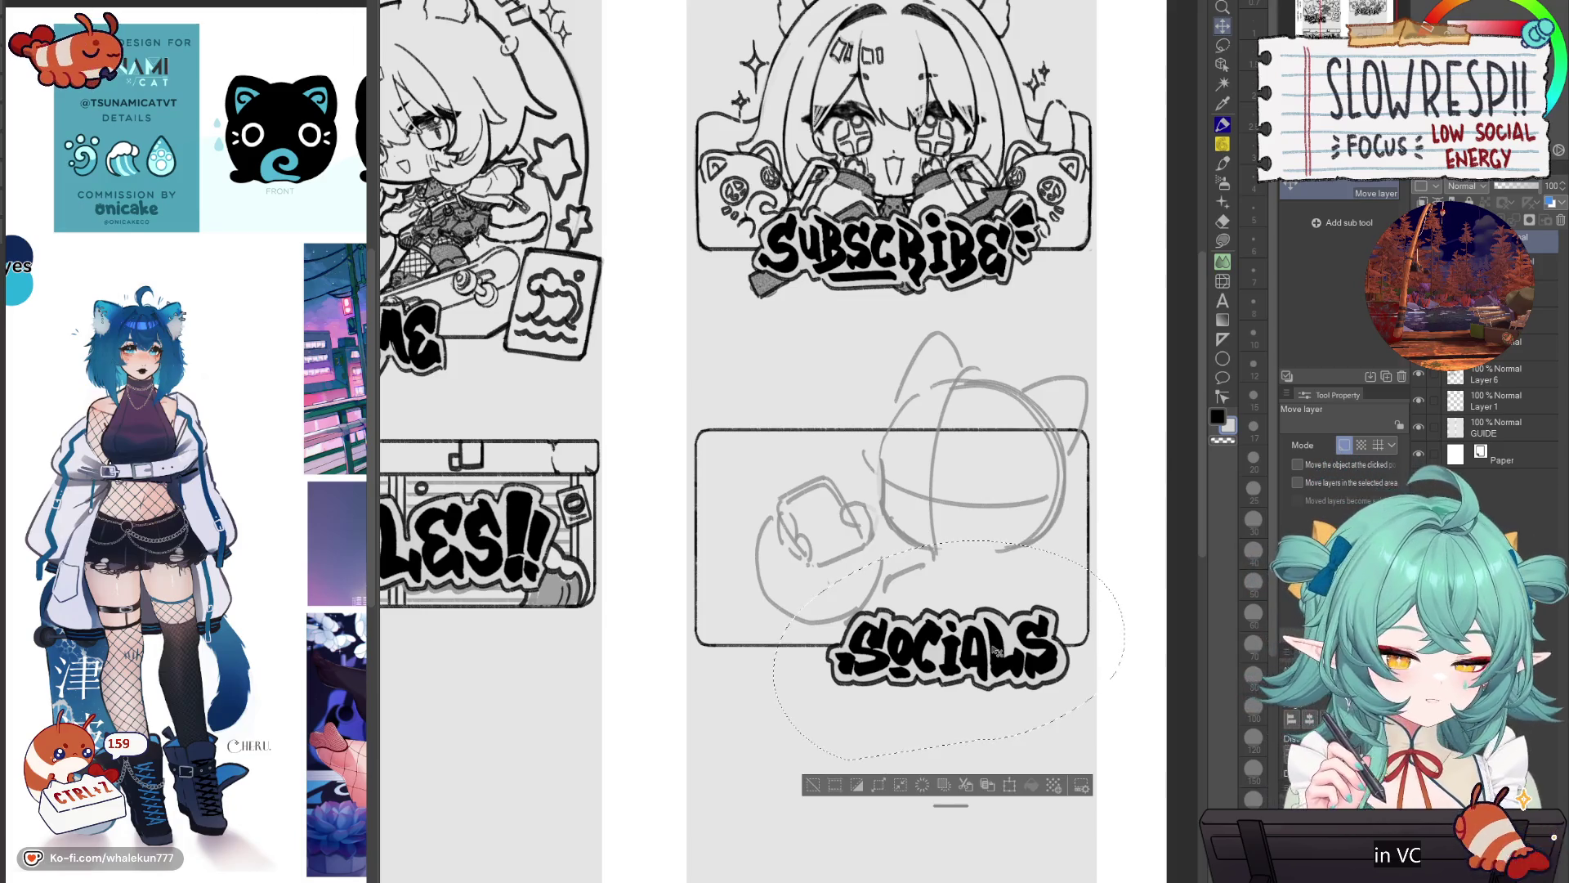
pyautogui.moveTo(991, 646); pyautogui.dragTo(964, 630)
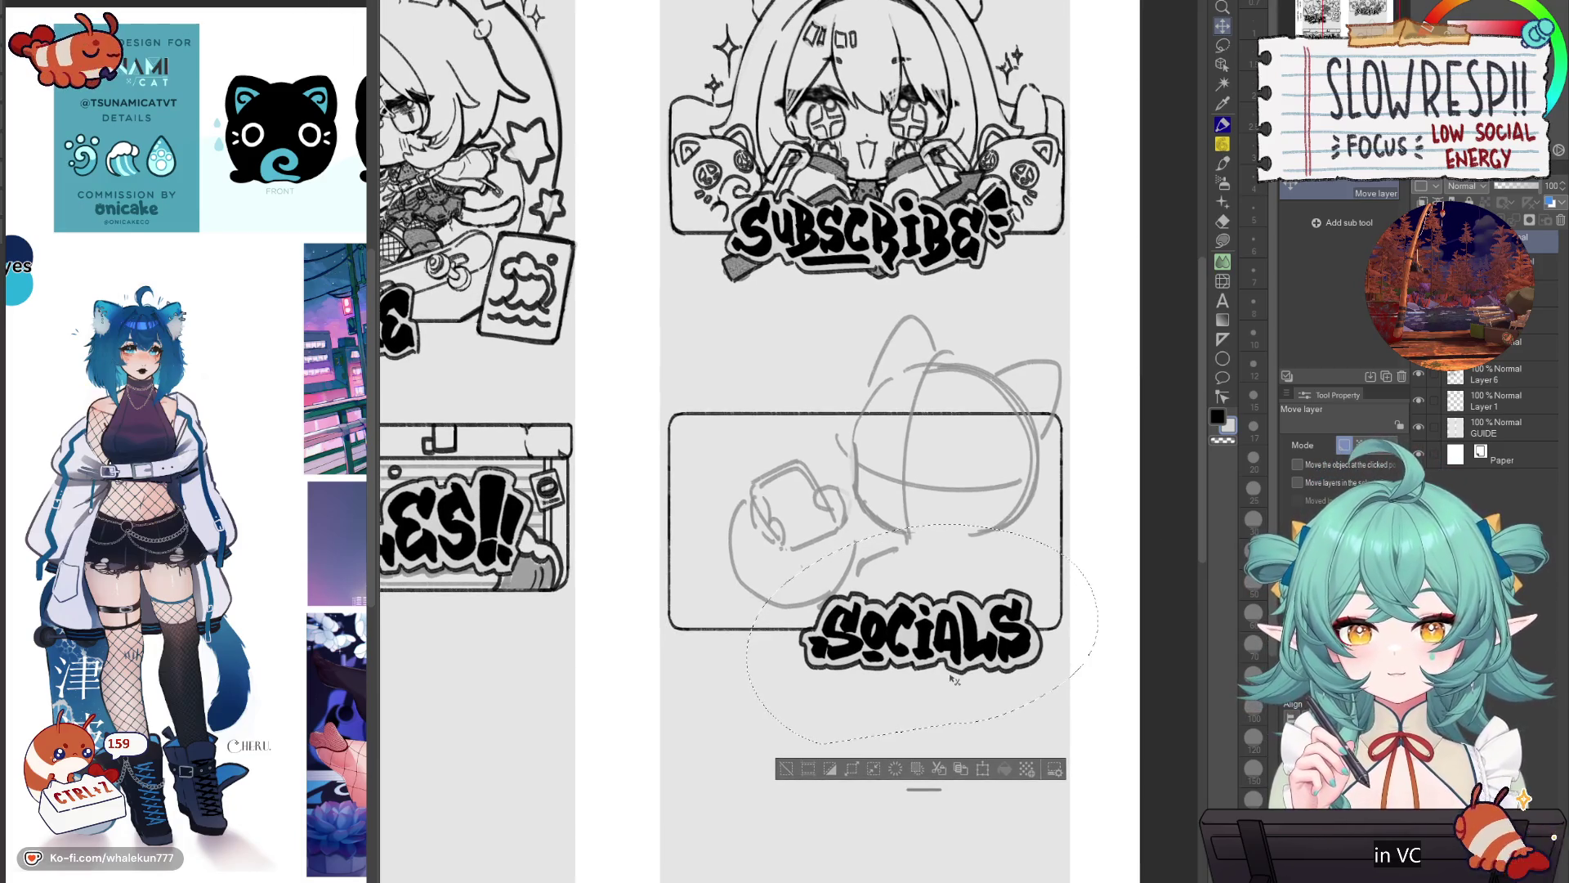
pyautogui.hotkey('ctrl', 't')
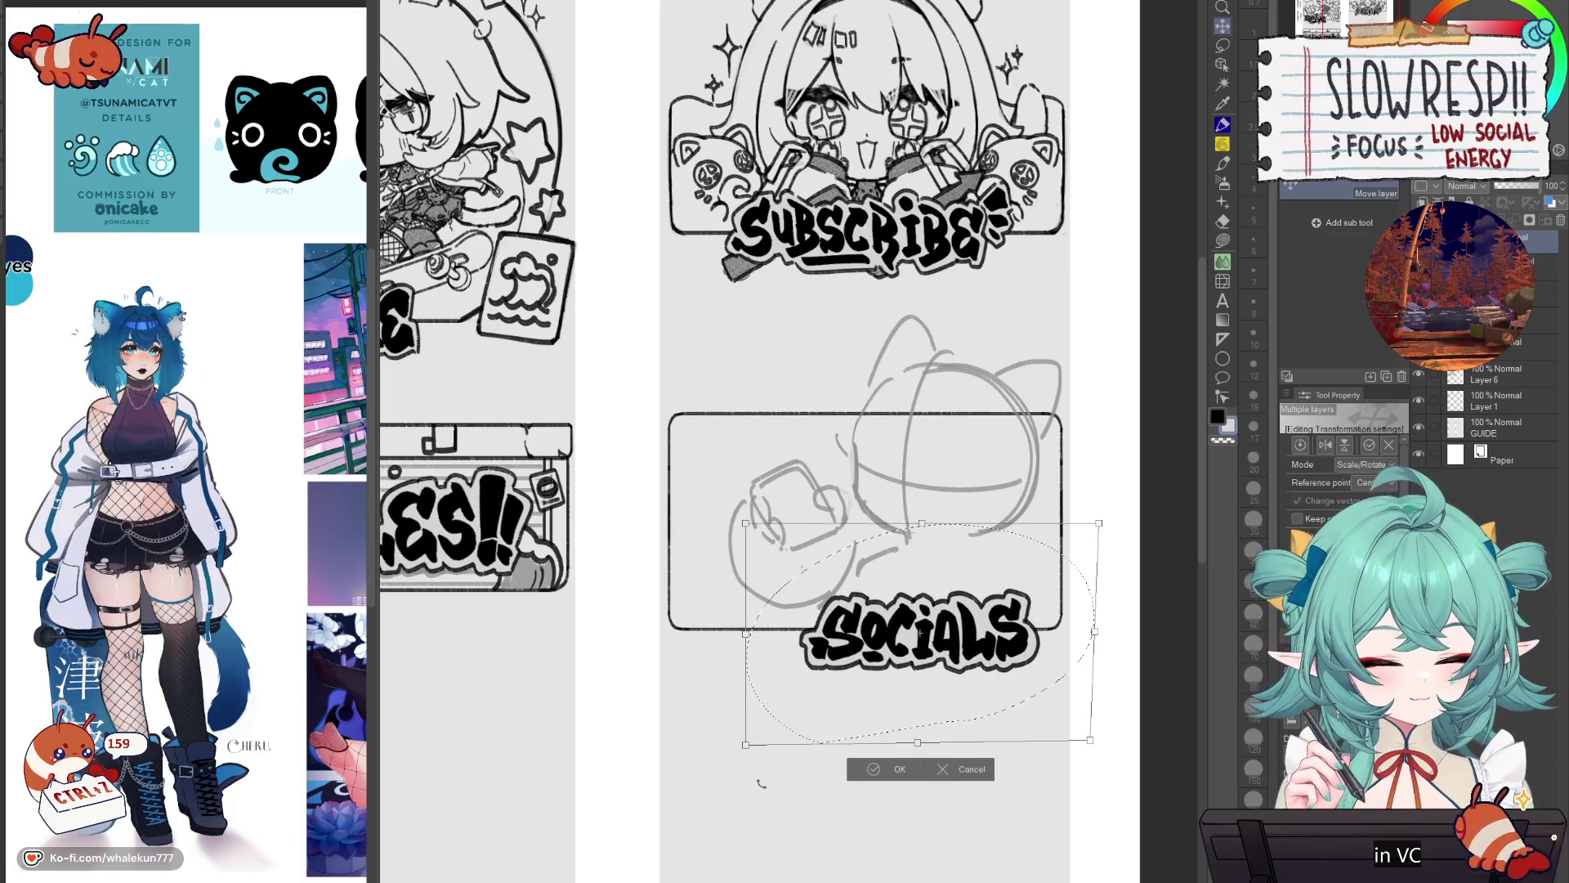
pyautogui.moveTo(756, 741); pyautogui.dragTo(748, 748)
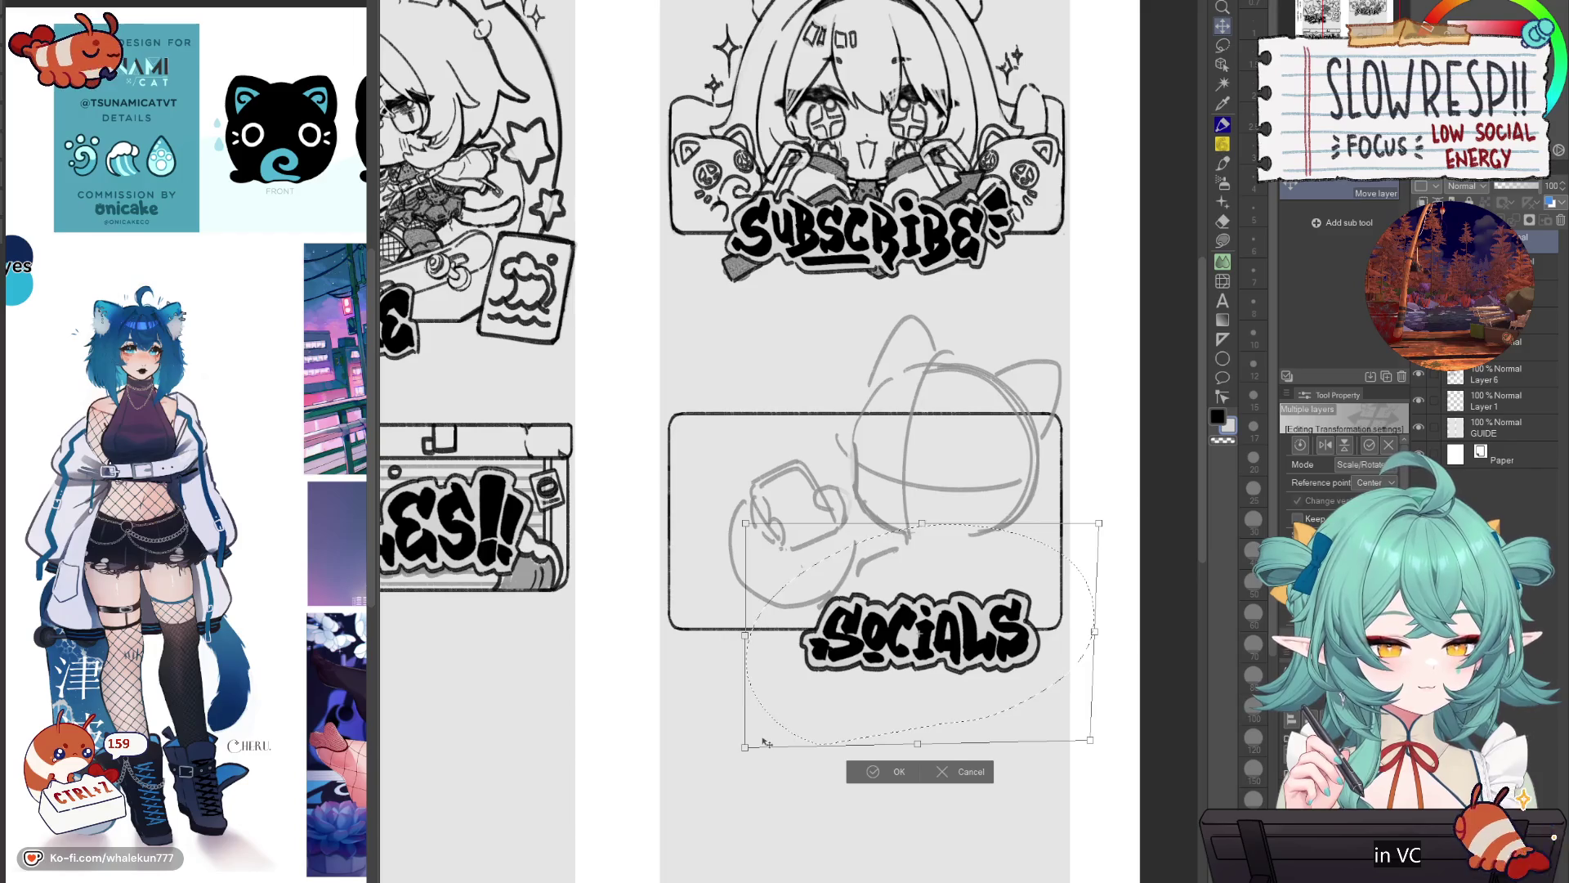
pyautogui.moveTo(767, 742); pyautogui.dragTo(752, 745)
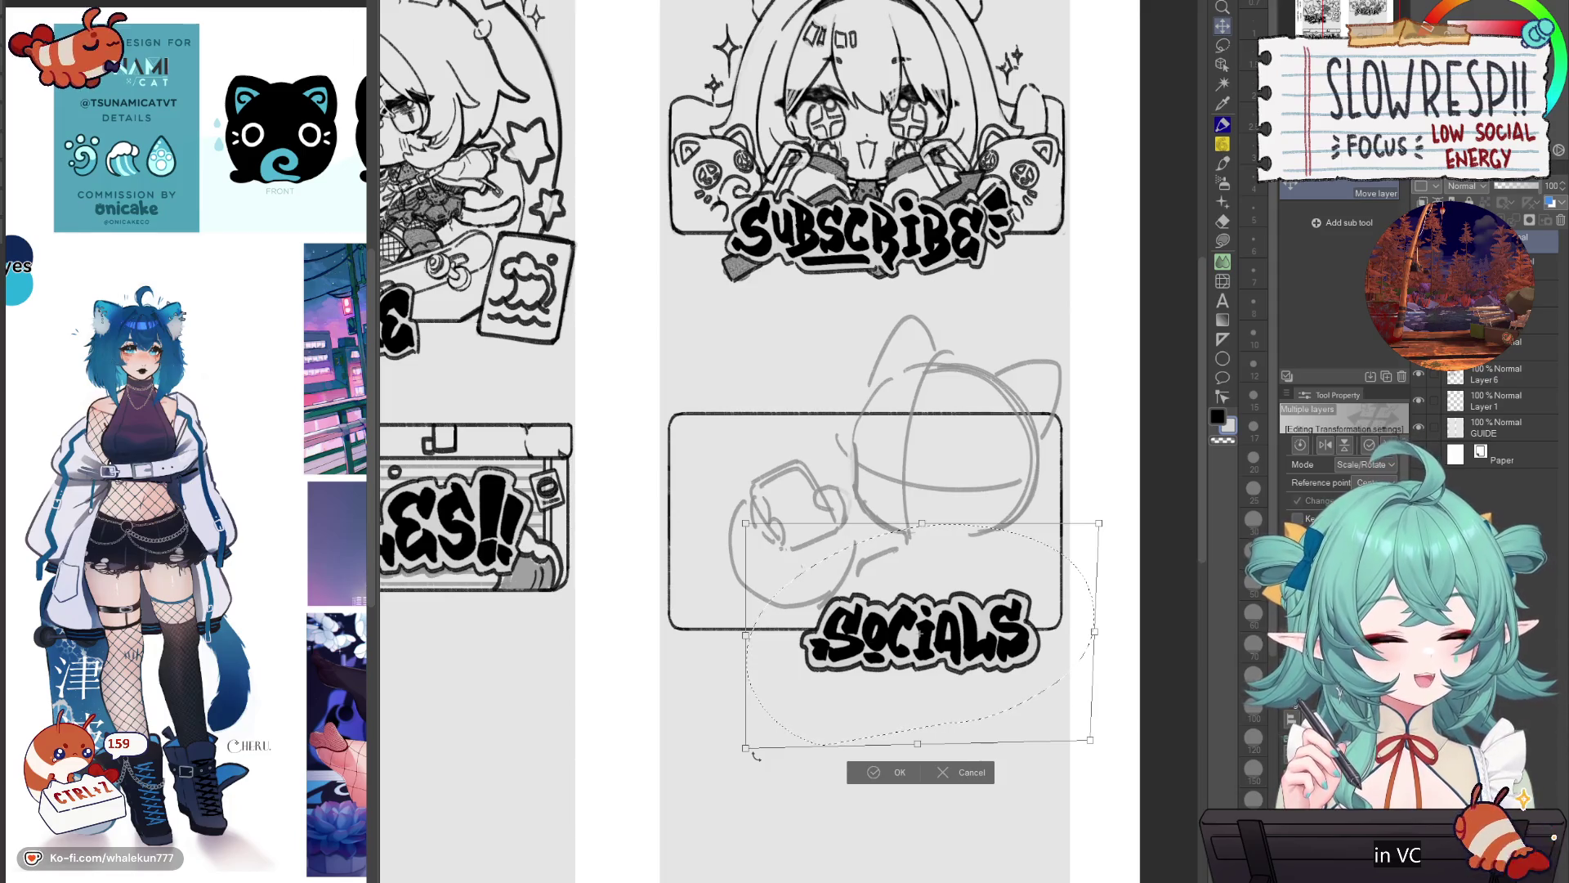
pyautogui.click(892, 775)
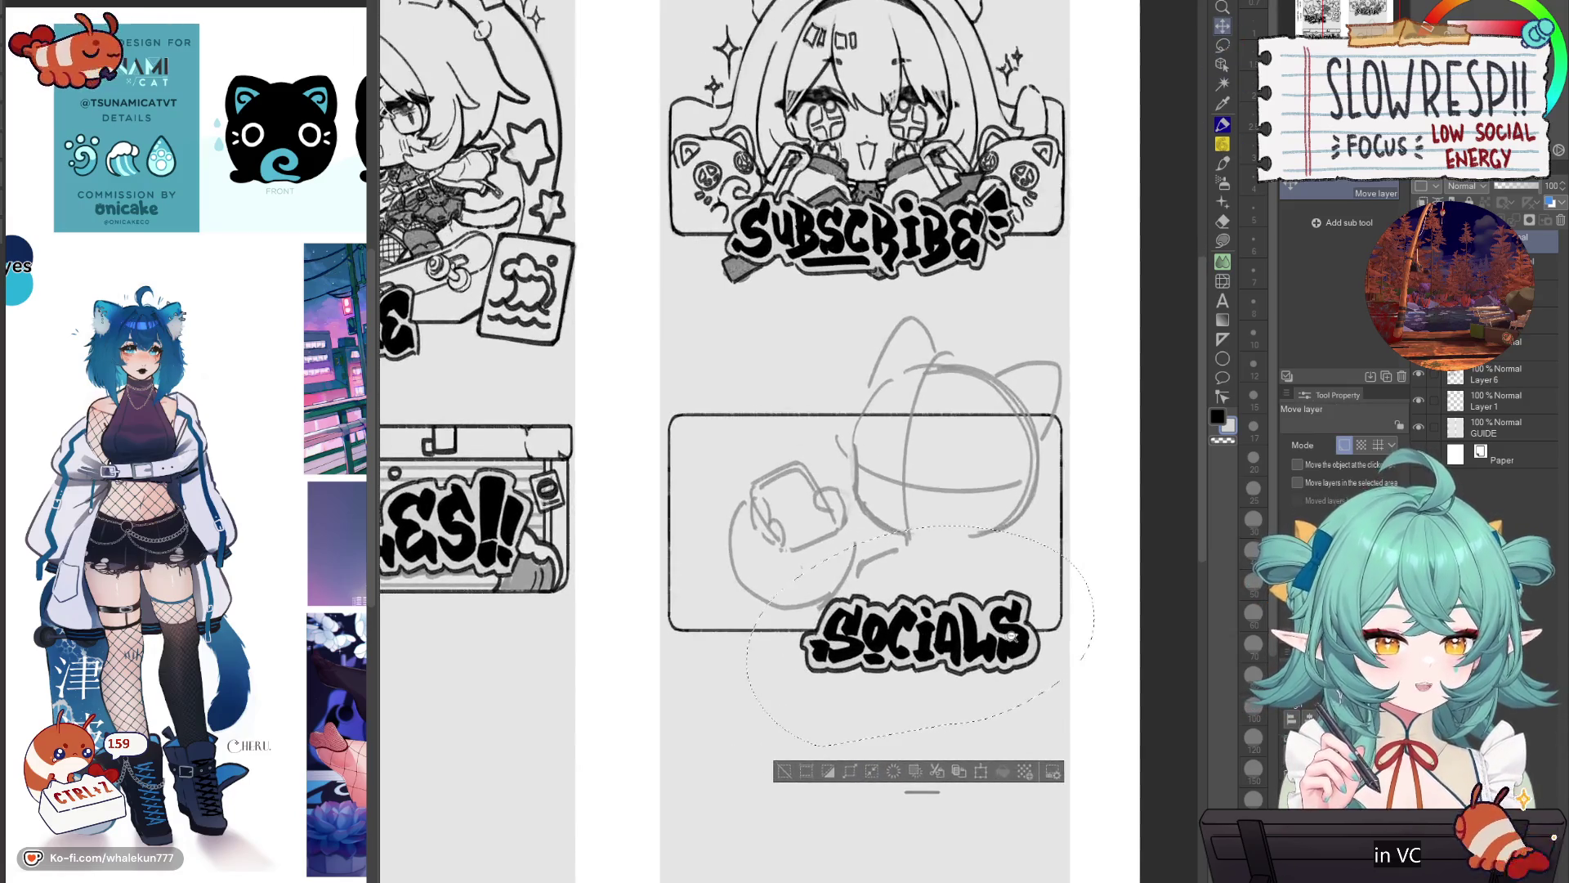
pyautogui.press('Up')
pyautogui.press('Up')
pyautogui.press('Up')
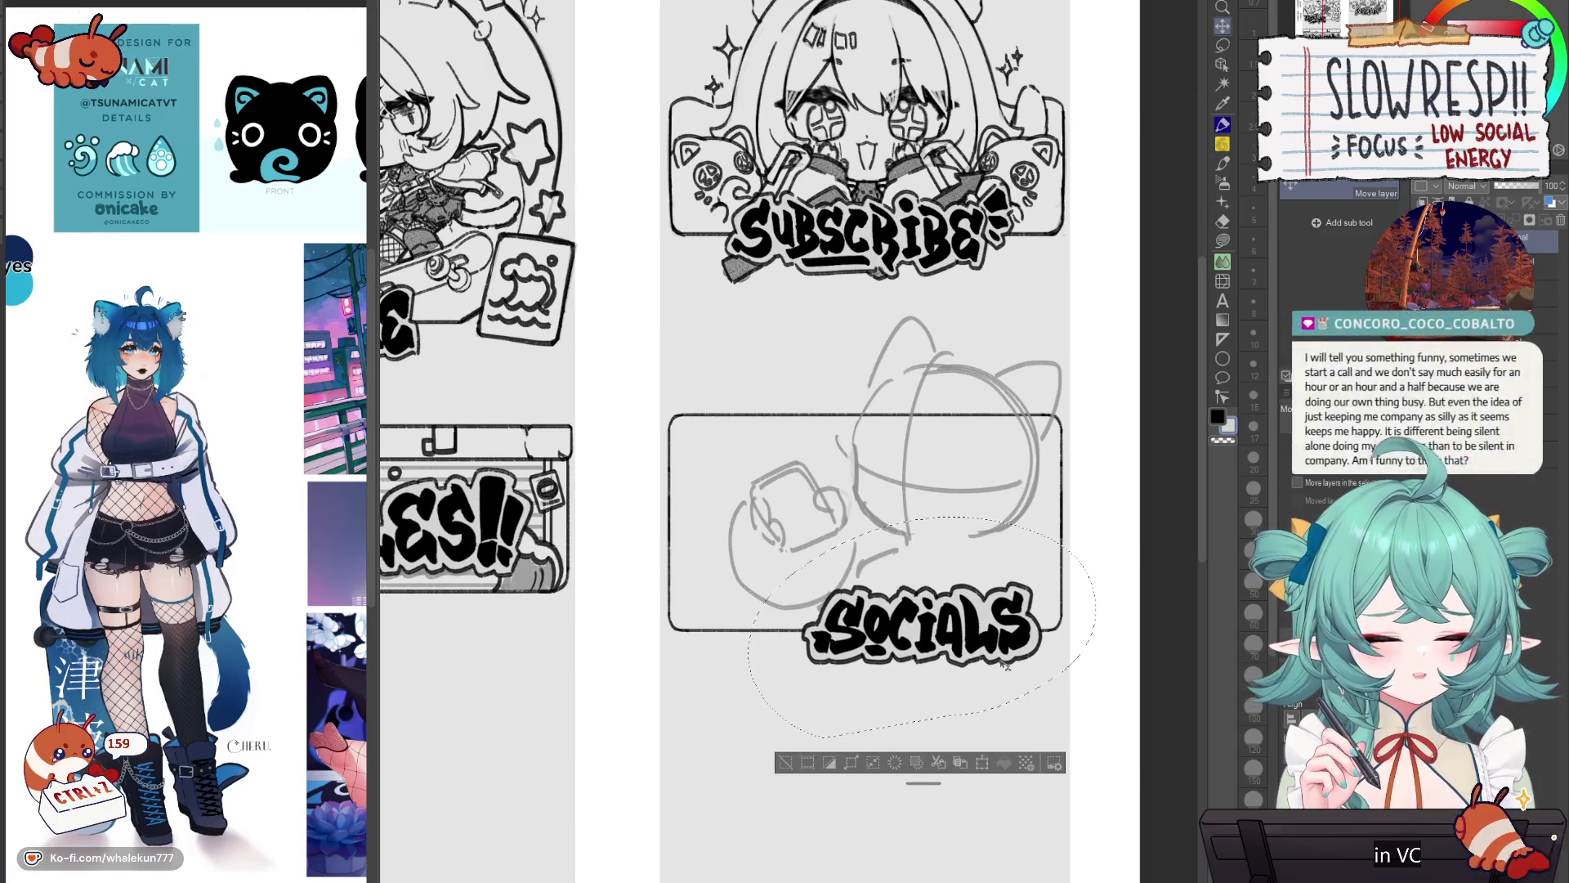
pyautogui.hotkey('ctrl', 't')
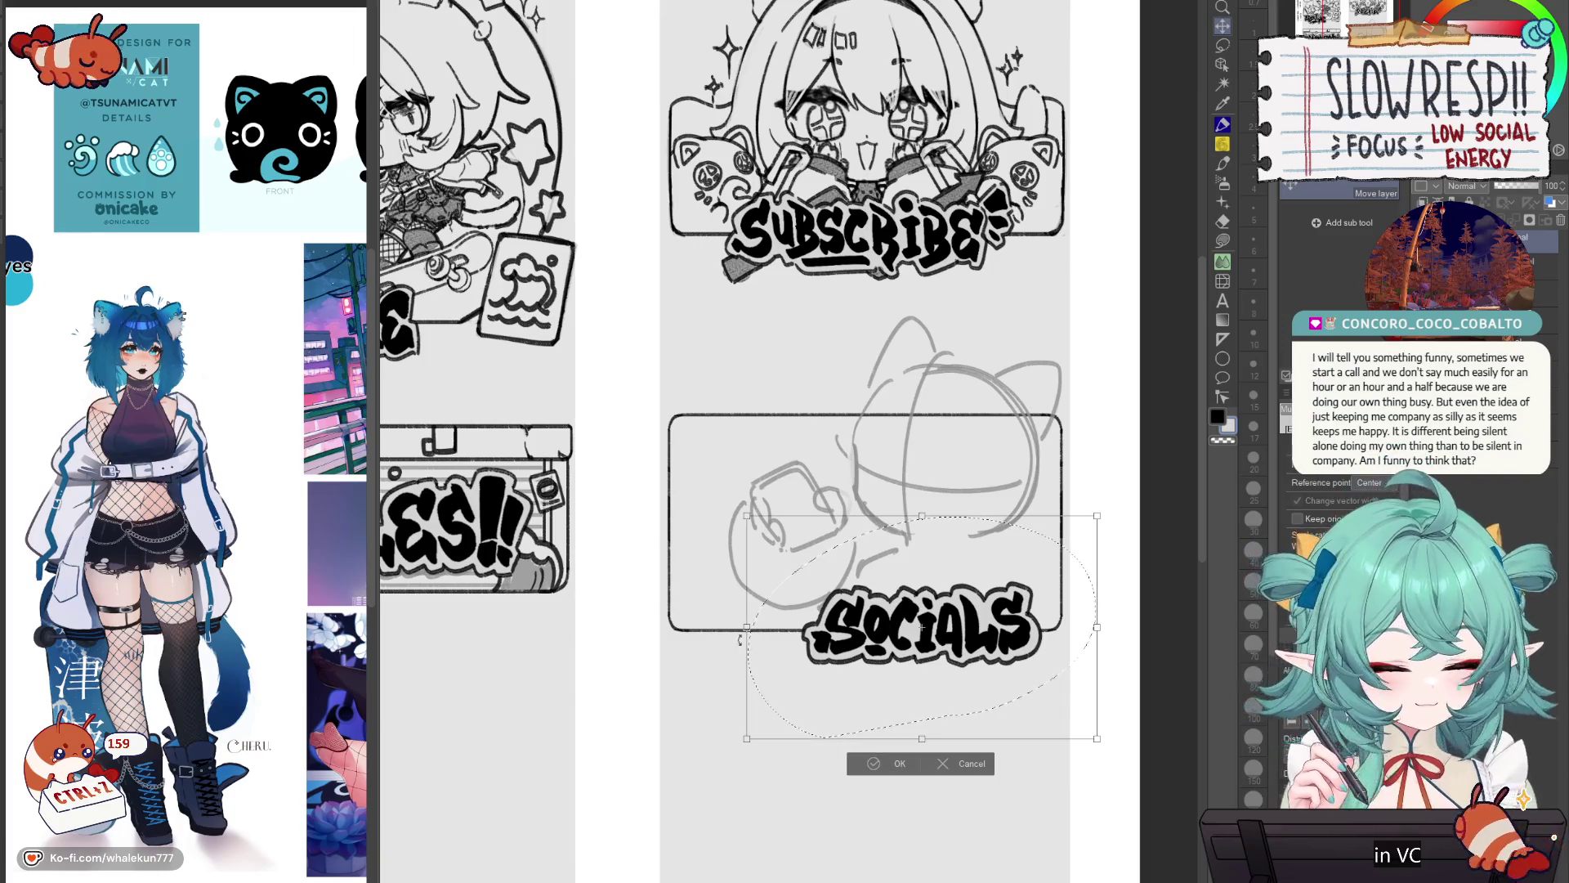
pyautogui.moveTo(762, 627); pyautogui.dragTo(770, 627)
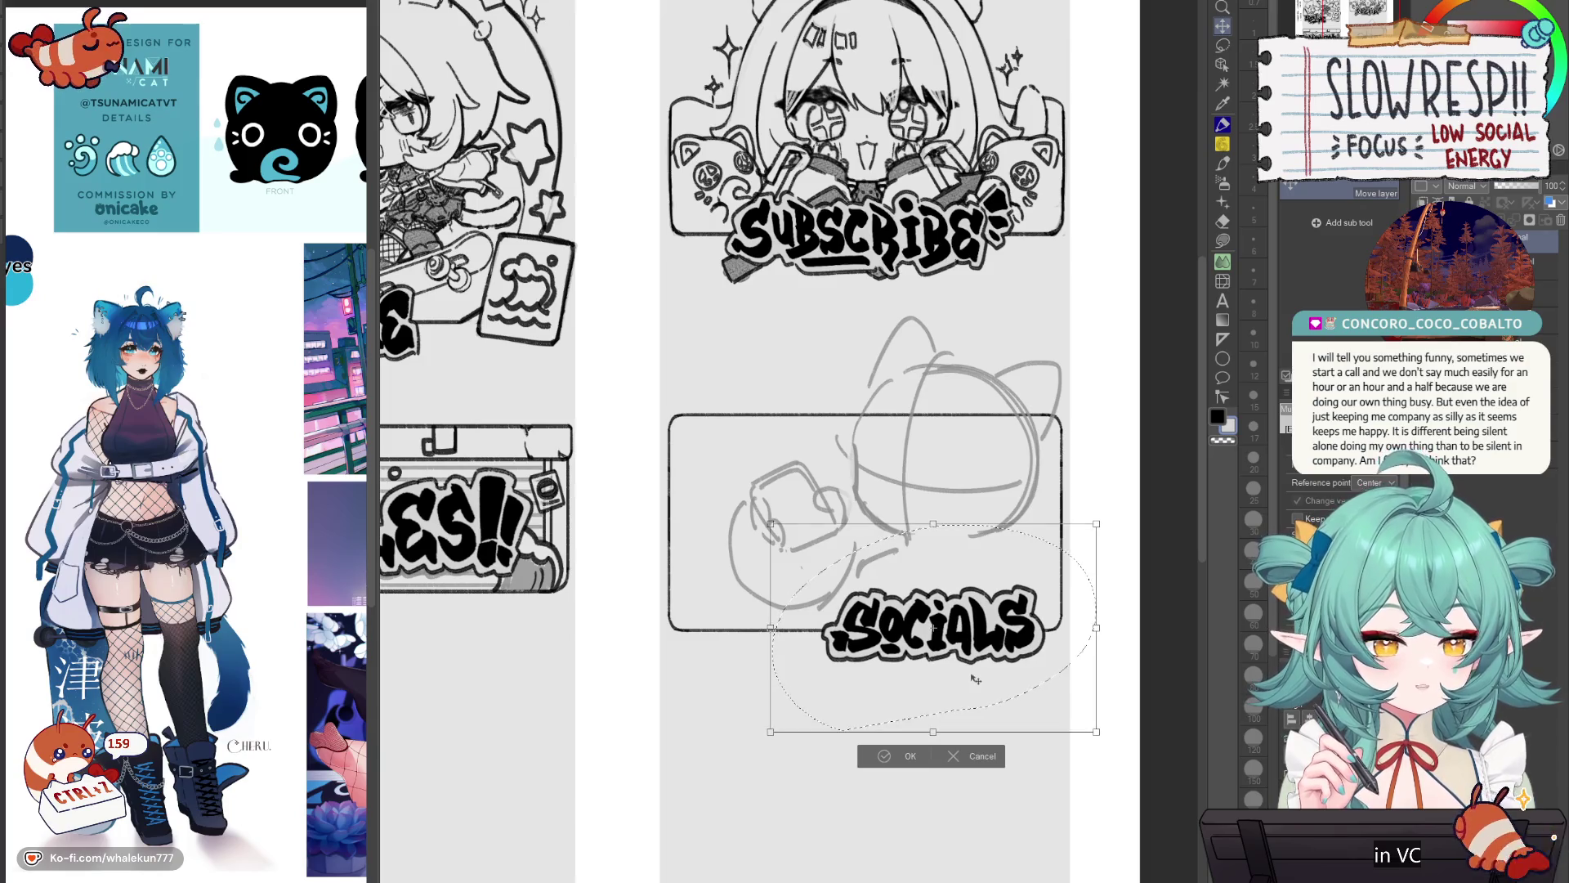
pyautogui.click(905, 758)
pyautogui.moveTo(984, 688)
pyautogui.mouseDown()
pyautogui.moveTo(907, 691)
pyautogui.moveTo(1008, 672)
pyautogui.moveTo(1011, 640)
pyautogui.moveTo(808, 662)
pyautogui.moveTo(801, 640)
pyautogui.moveTo(832, 635)
pyautogui.moveTo(807, 636)
pyautogui.mouseUp()
# Step: Deselect SOCIALS and return to the 6pencil-soft pencil for the next drawing pass
pyautogui.press('p')
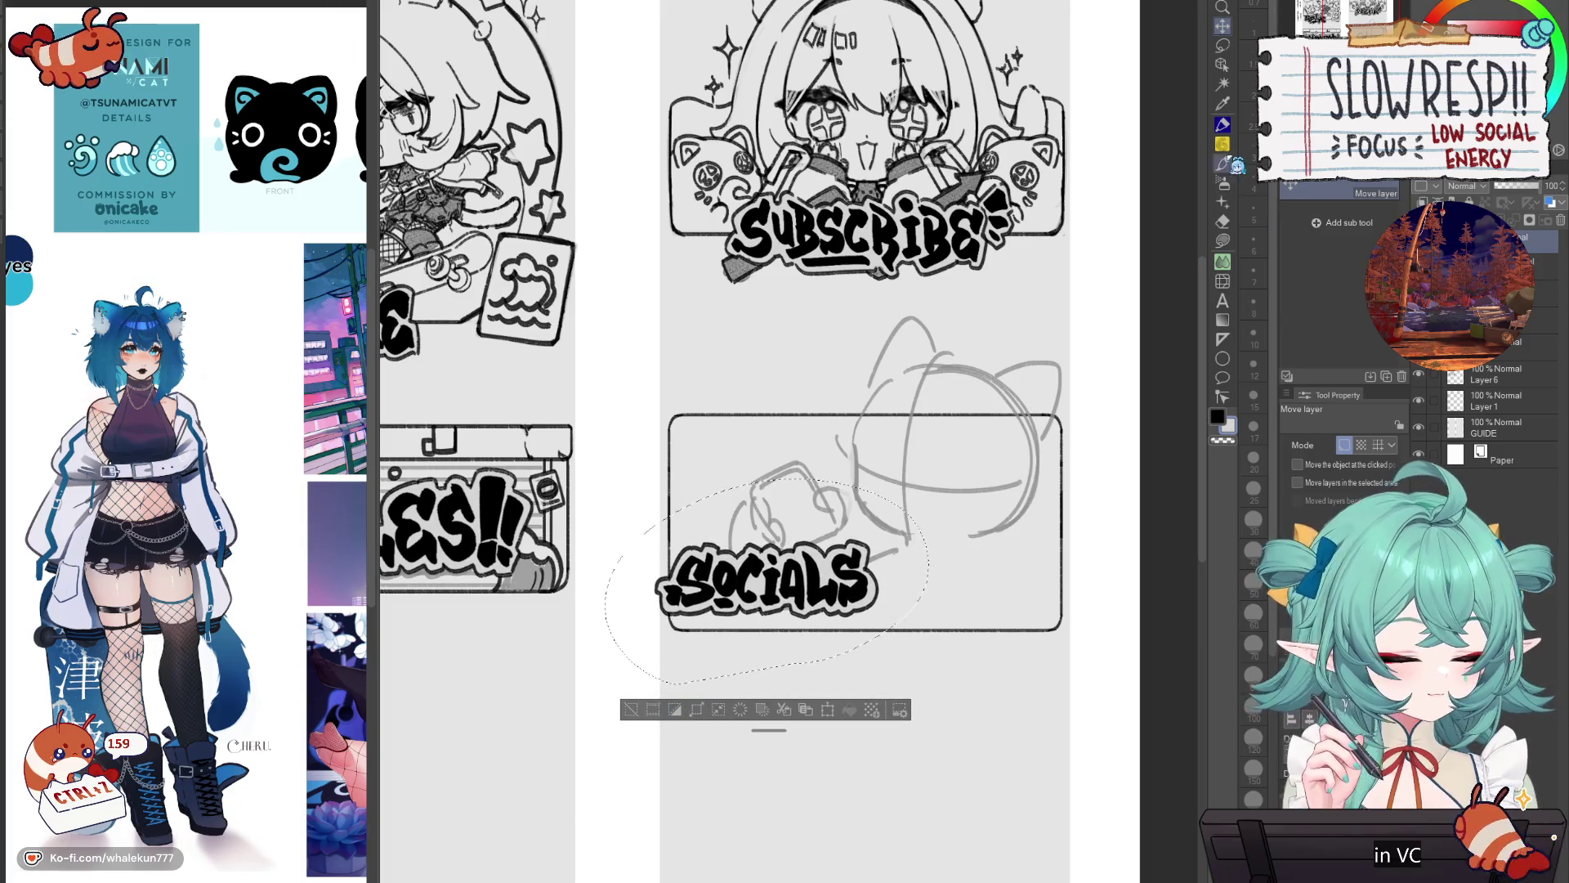
pyautogui.hotkey('ctrl', 'd')
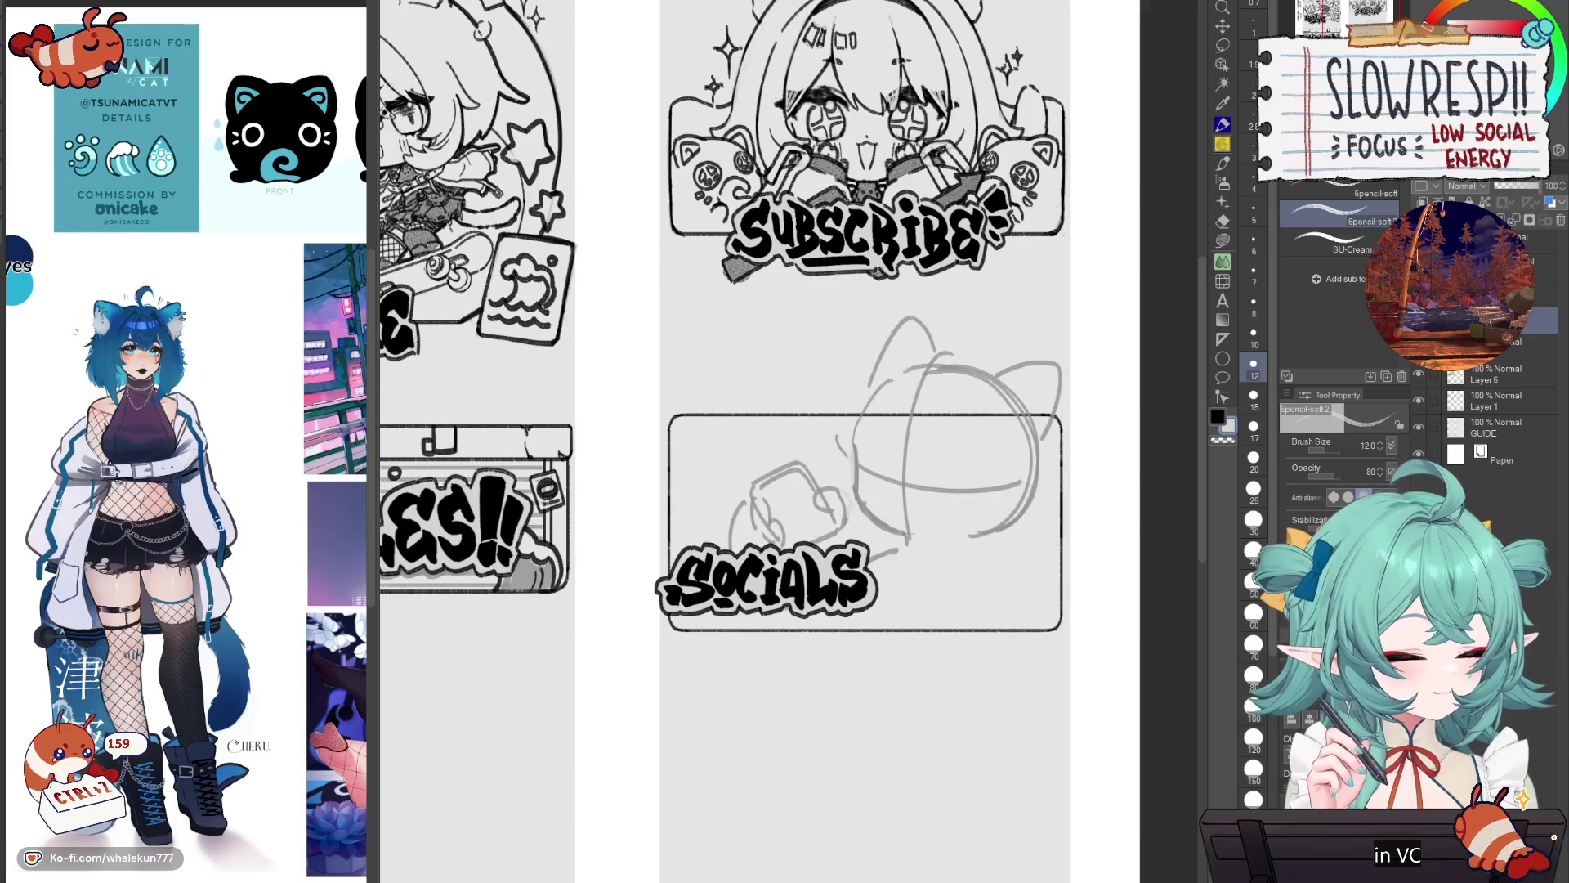
pyautogui.moveTo(1111, 541); pyautogui.dragTo(1122, 551)
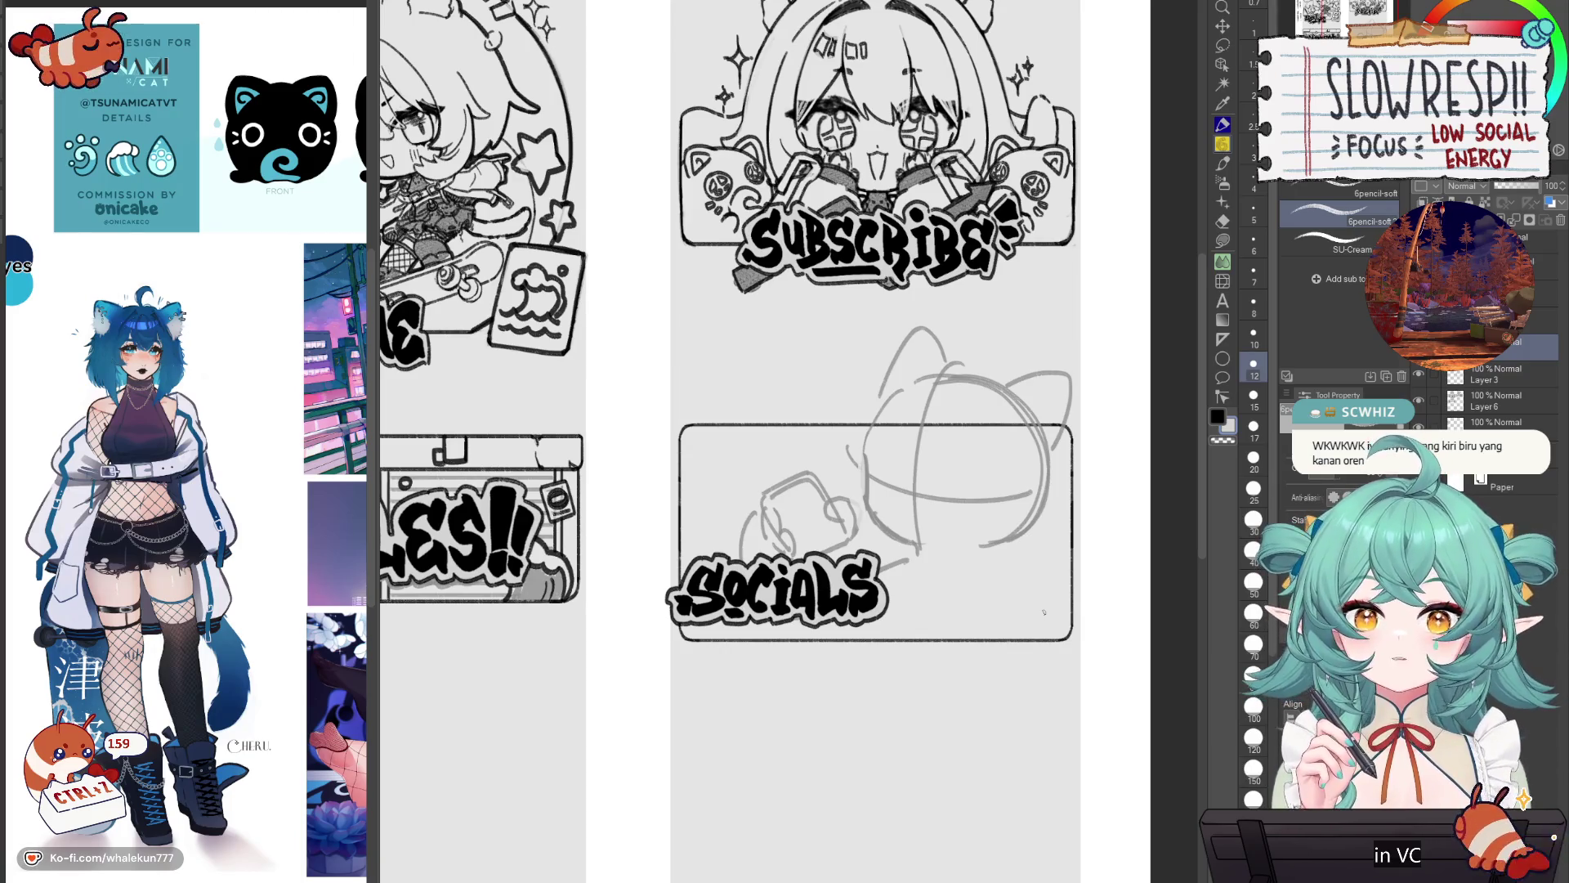
pyautogui.press('k')
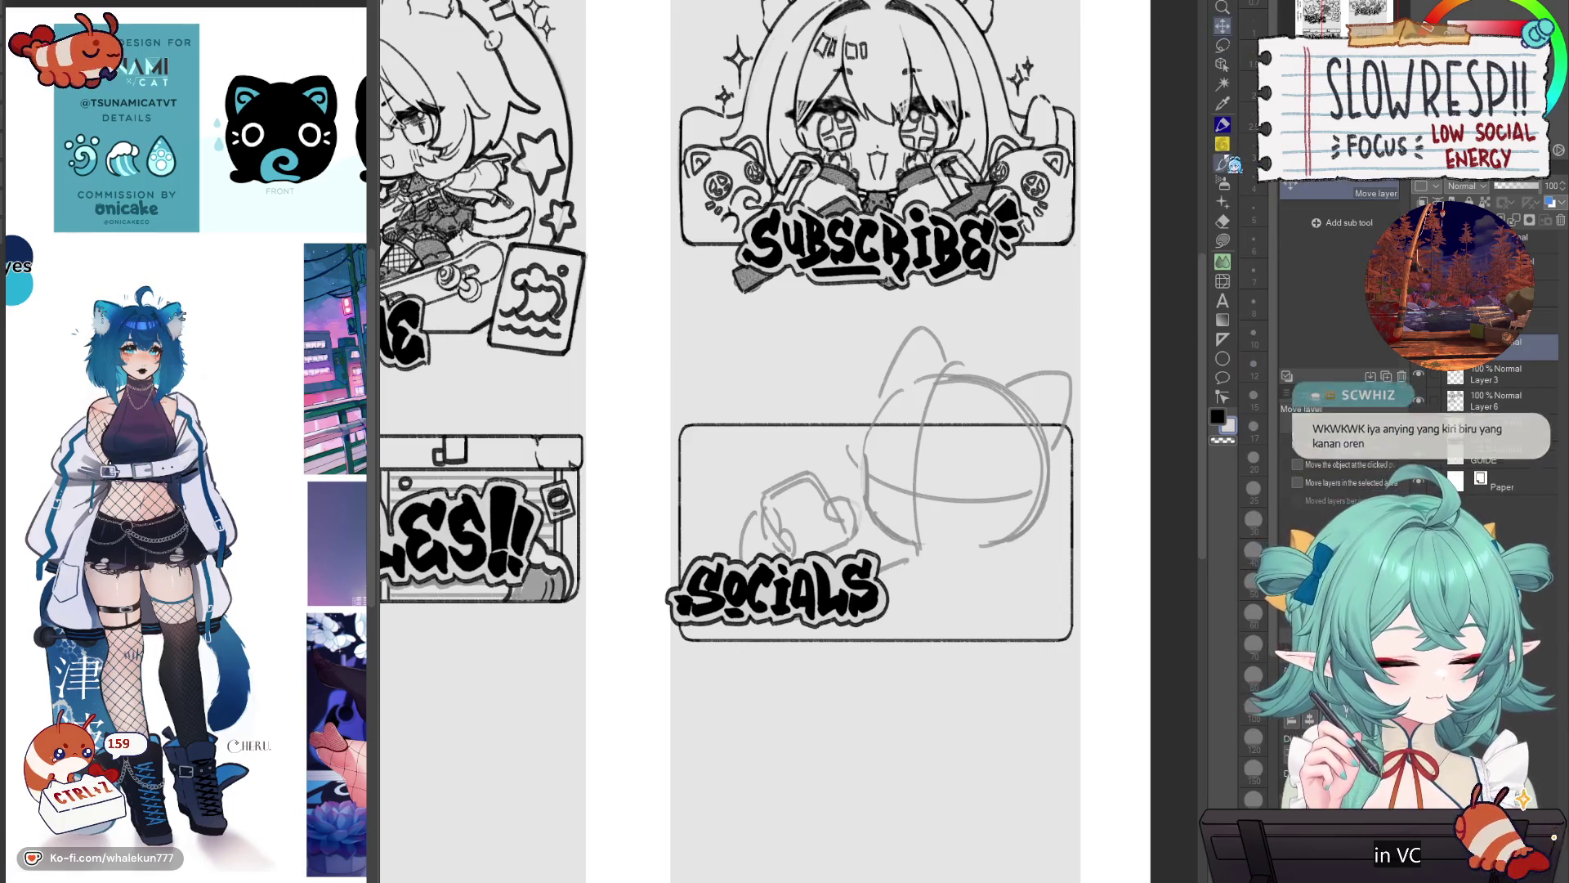
pyautogui.click(1225, 147)
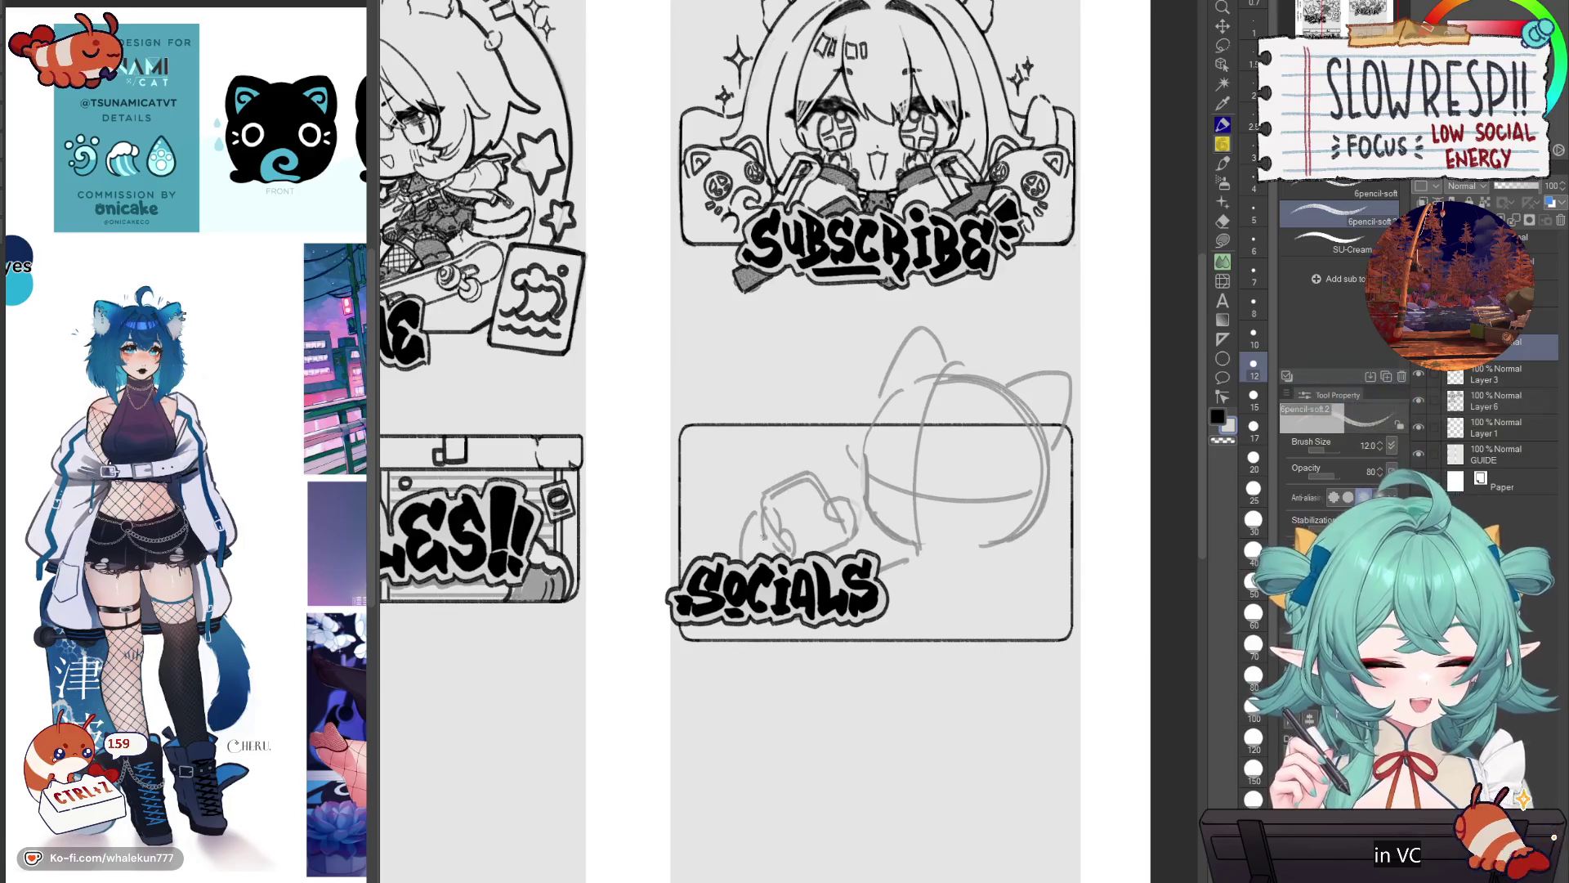
# Step: Place horizontal rulers above and below the lettering and a vertical ruler at the bar's right end
pyautogui.scroll(2, 685, 442)
pyautogui.press('u')
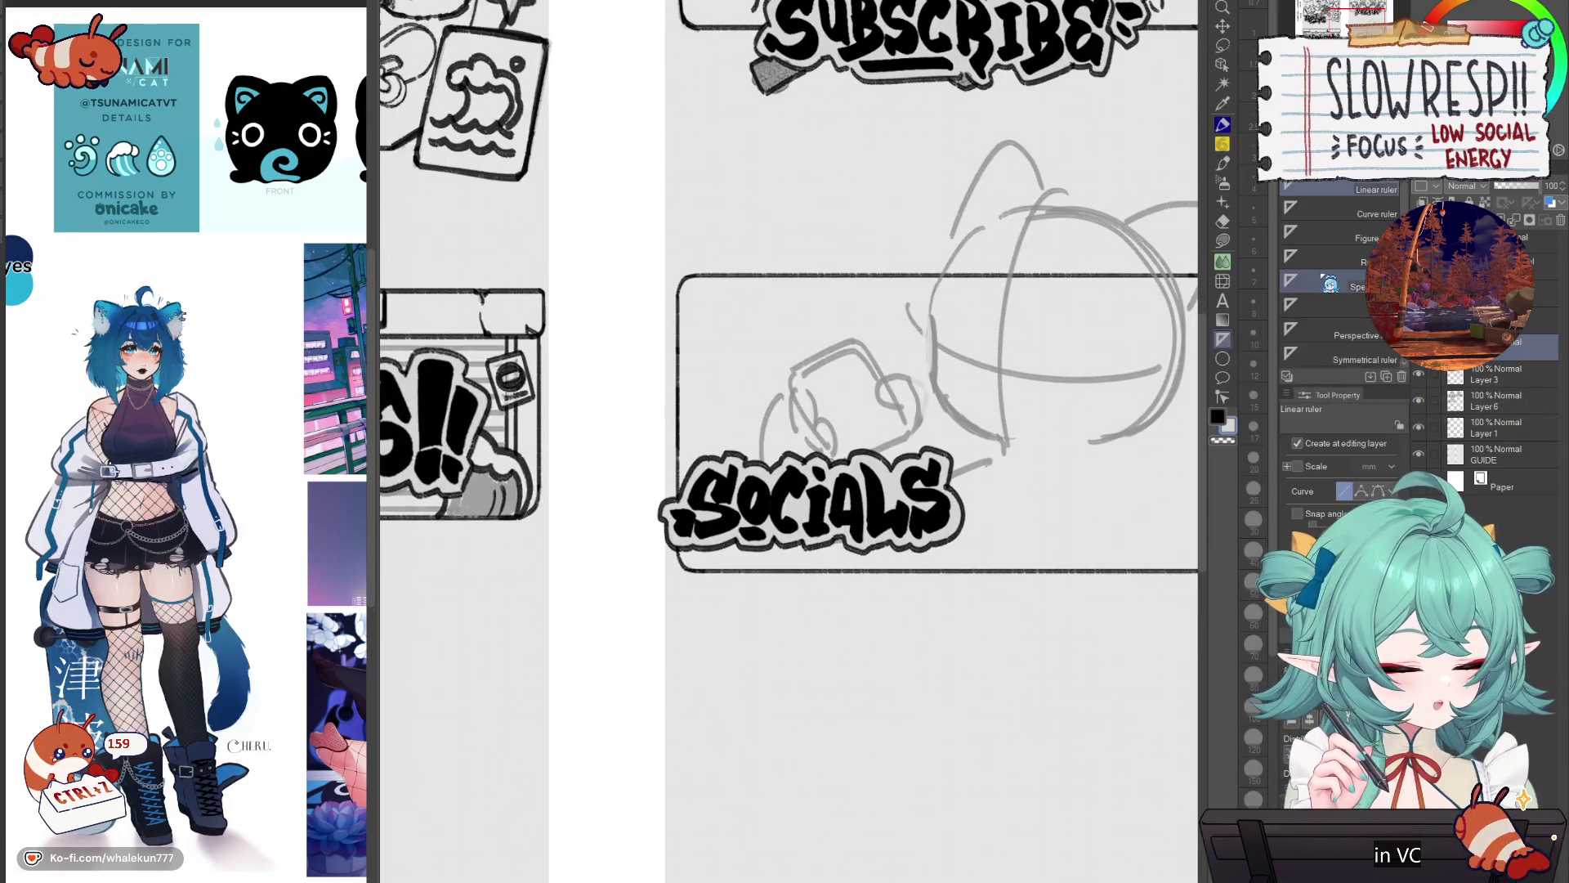
pyautogui.moveTo(665, 444); pyautogui.dragTo(996, 444)
pyautogui.hotkey('ctrl', 'z')
pyautogui.moveTo(669, 437); pyautogui.dragTo(972, 437)
pyautogui.moveTo(670, 509); pyautogui.dragTo(980, 510)
pyautogui.moveTo(979, 427); pyautogui.dragTo(979, 523)
# Step: Ink the label bar's top edge along the ruler and close its top-right corner
pyautogui.press('p')
pyautogui.moveTo(668, 437); pyautogui.dragTo(936, 437)
pyautogui.hotkey('ctrl', 'z')
pyautogui.moveTo(670, 437)
pyautogui.mouseDown()
pyautogui.moveTo(976, 437)
pyautogui.moveTo(979, 508)
pyautogui.mouseUp()
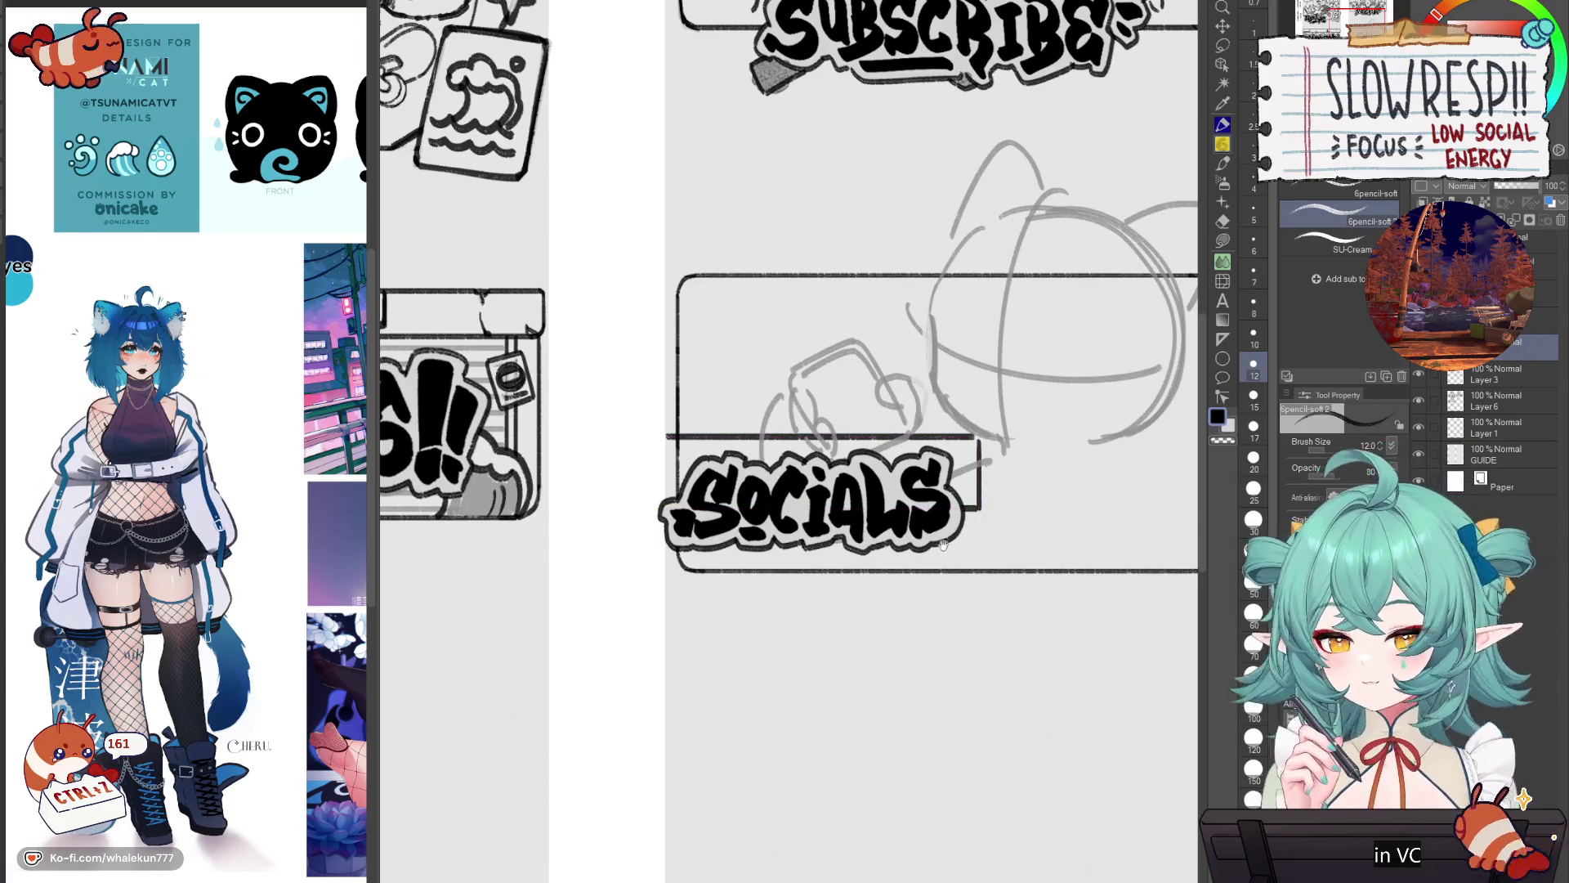
pyautogui.scroll(4, 944, 543)
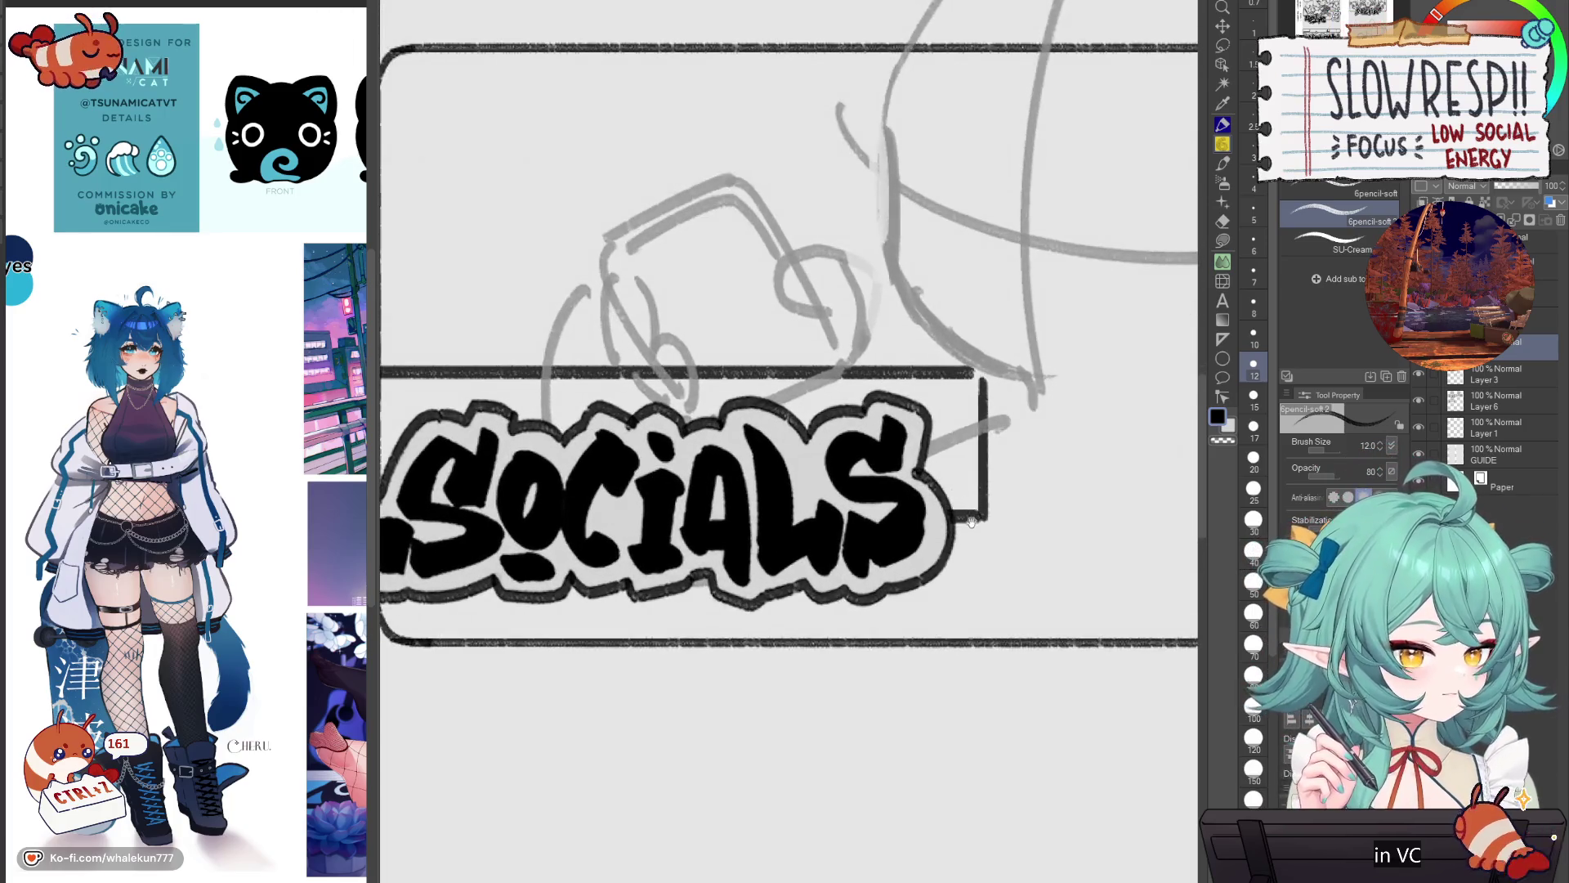
pyautogui.moveTo(970, 521); pyautogui.dragTo(952, 519)
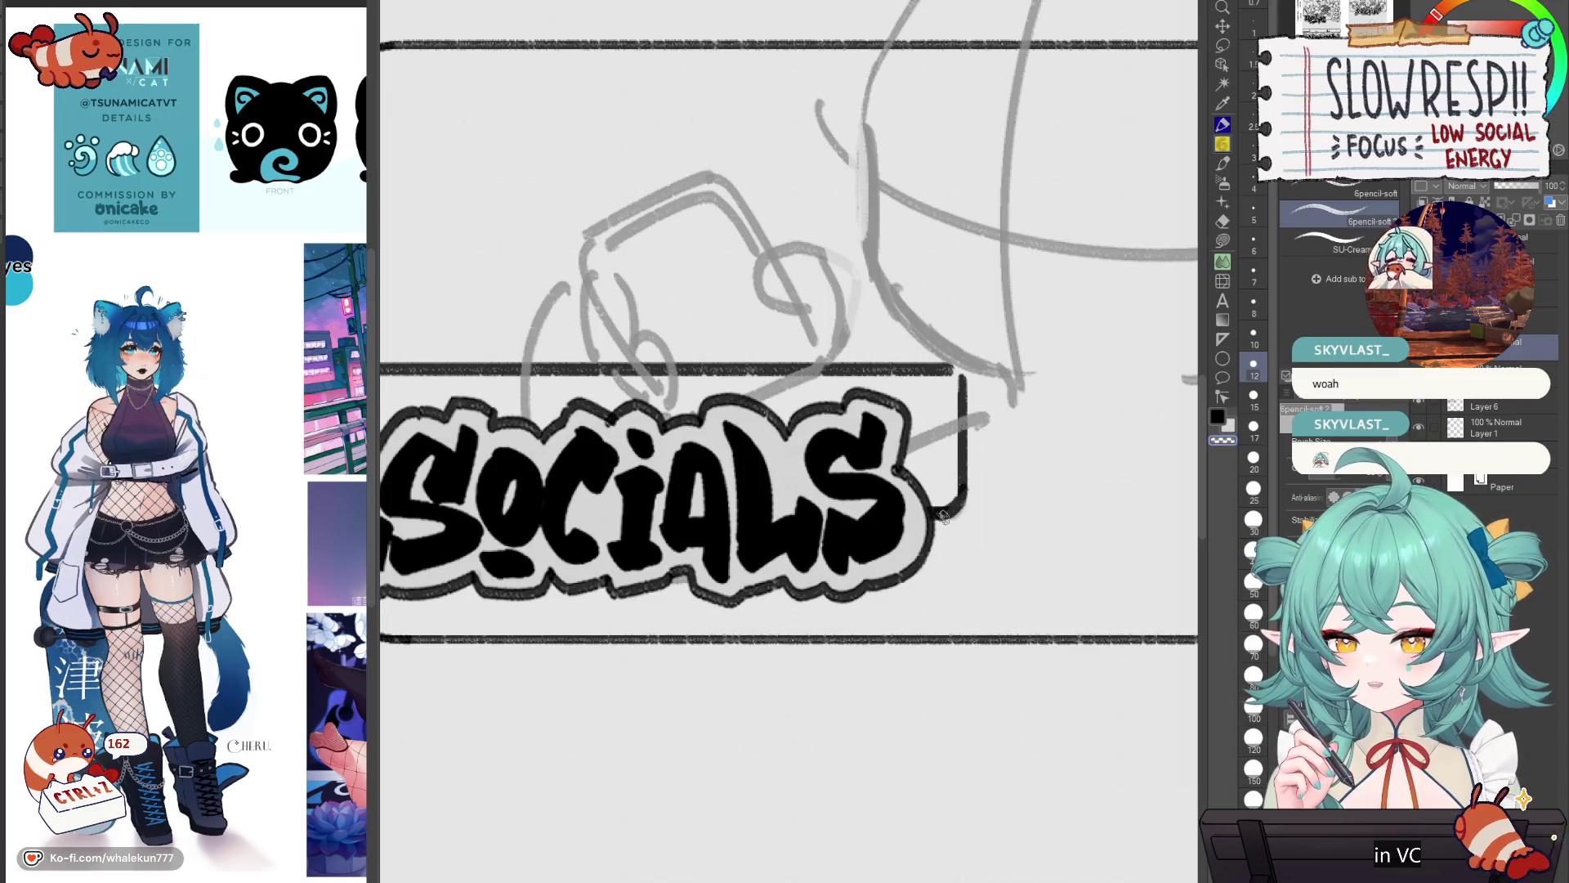
pyautogui.moveTo(942, 516)
pyautogui.mouseDown()
pyautogui.moveTo(907, 603)
pyautogui.moveTo(882, 419)
pyautogui.mouseUp()
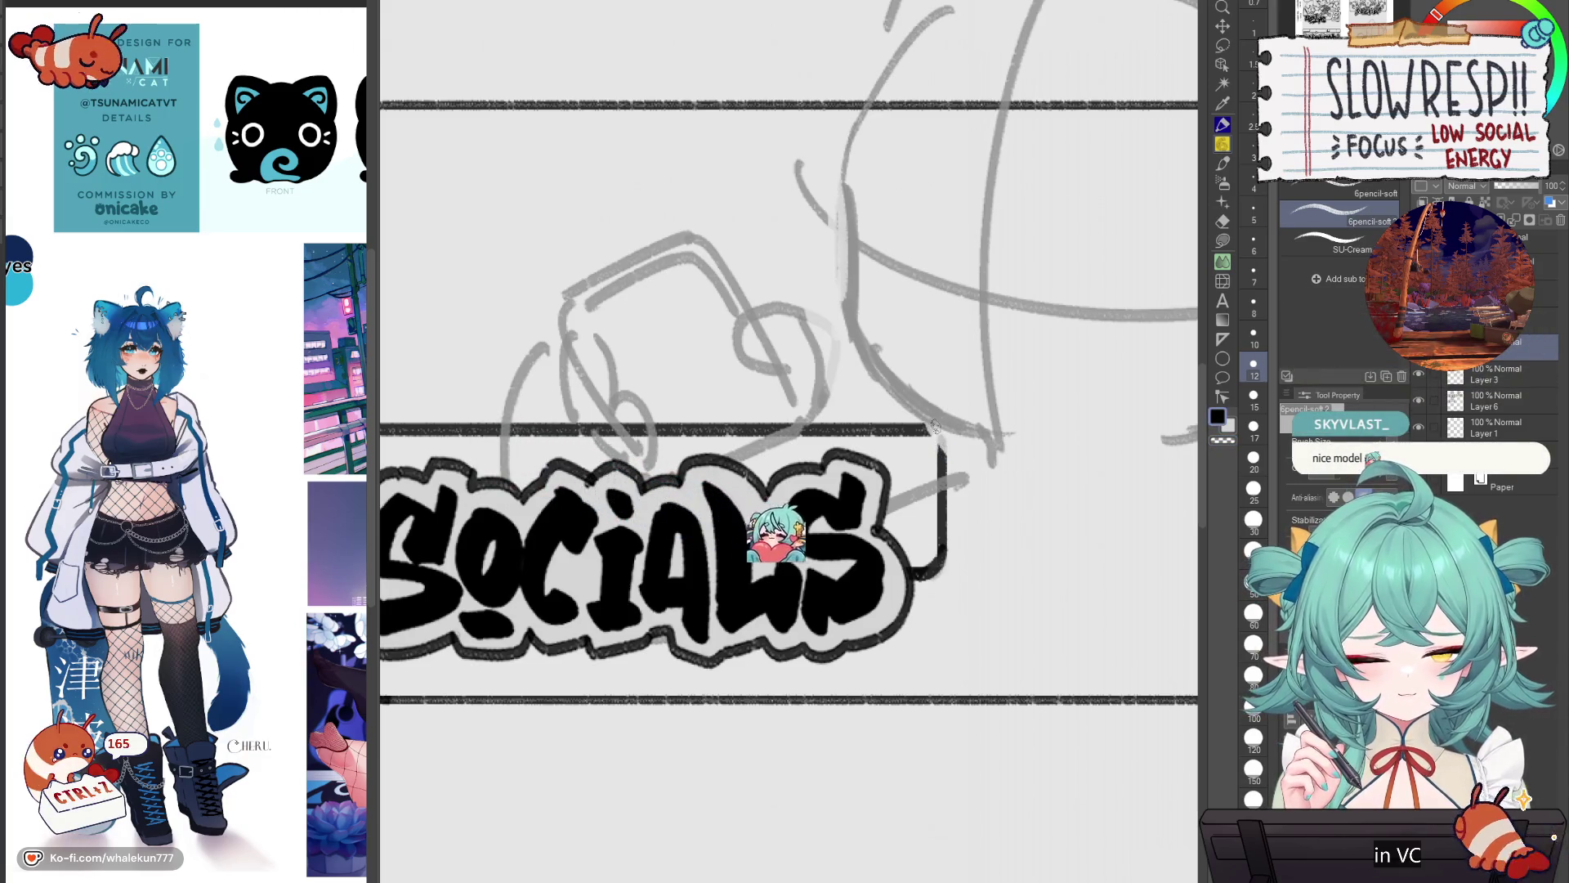
pyautogui.moveTo(928, 431); pyautogui.dragTo(942, 438)
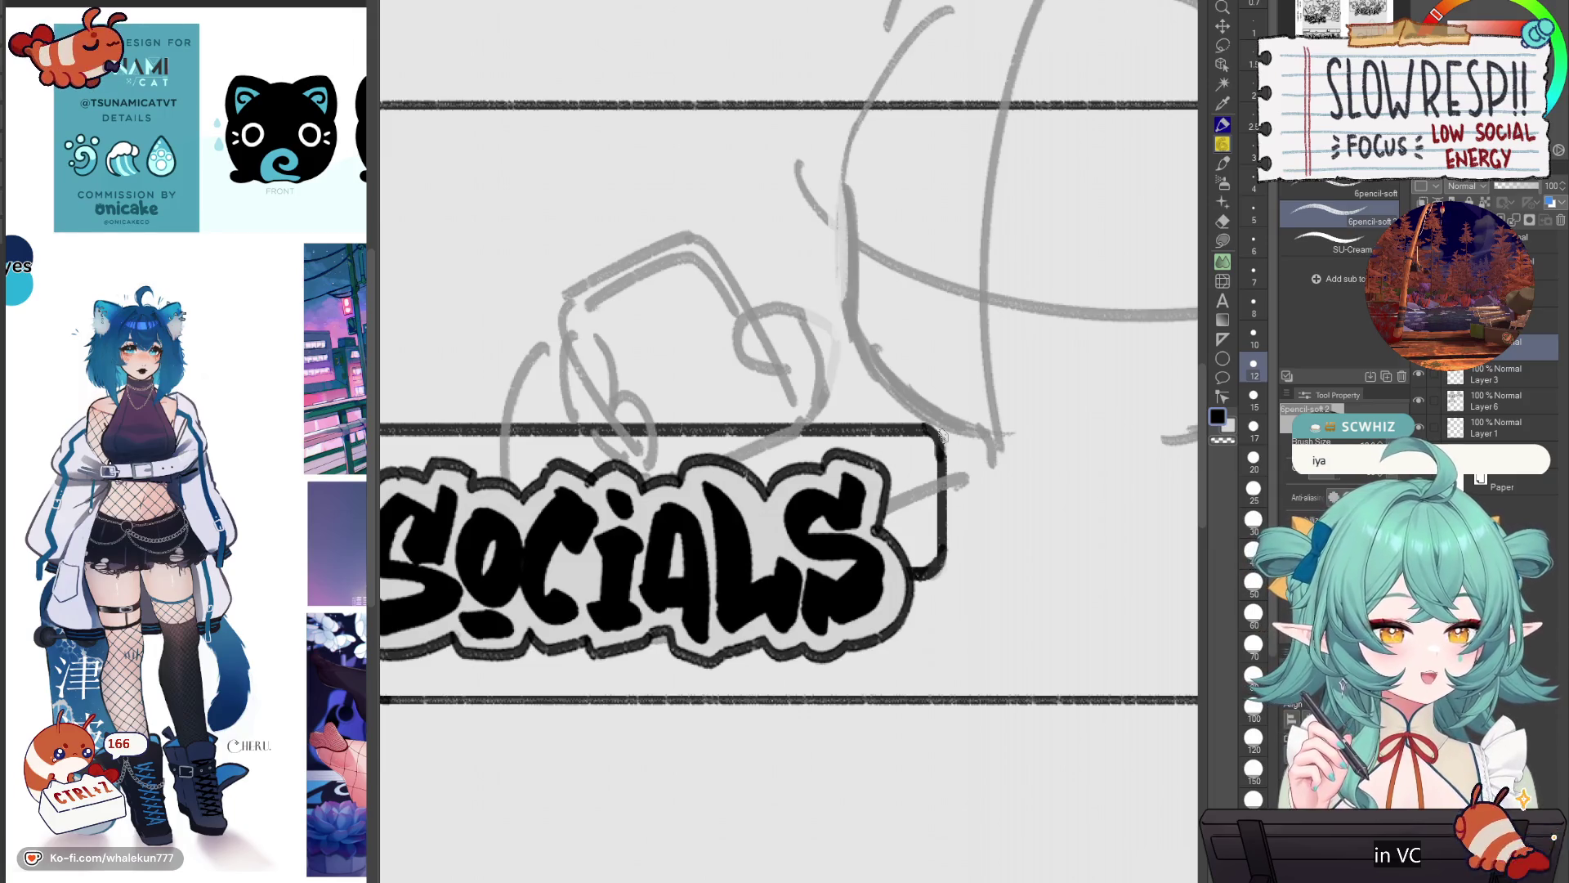
pyautogui.hotkey('ctrl', '-')
# Step: Hide the SOCIALS lettering, draw the label bar's left edge and erase stray ink beside it
pyautogui.press('h')
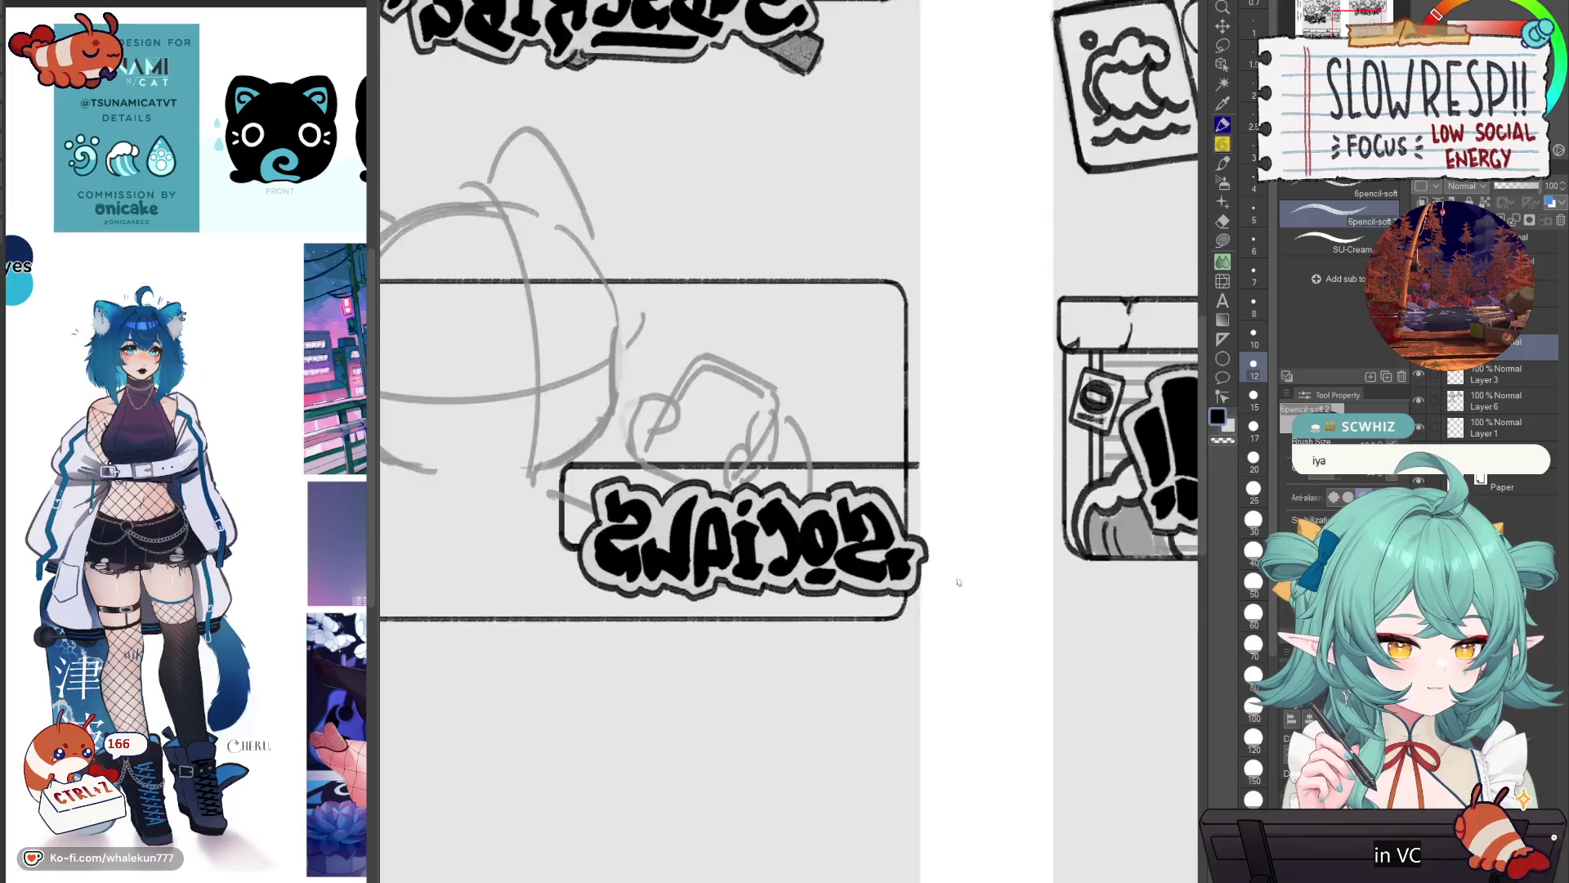
pyautogui.press('h')
pyautogui.scroll(3, 679, 480)
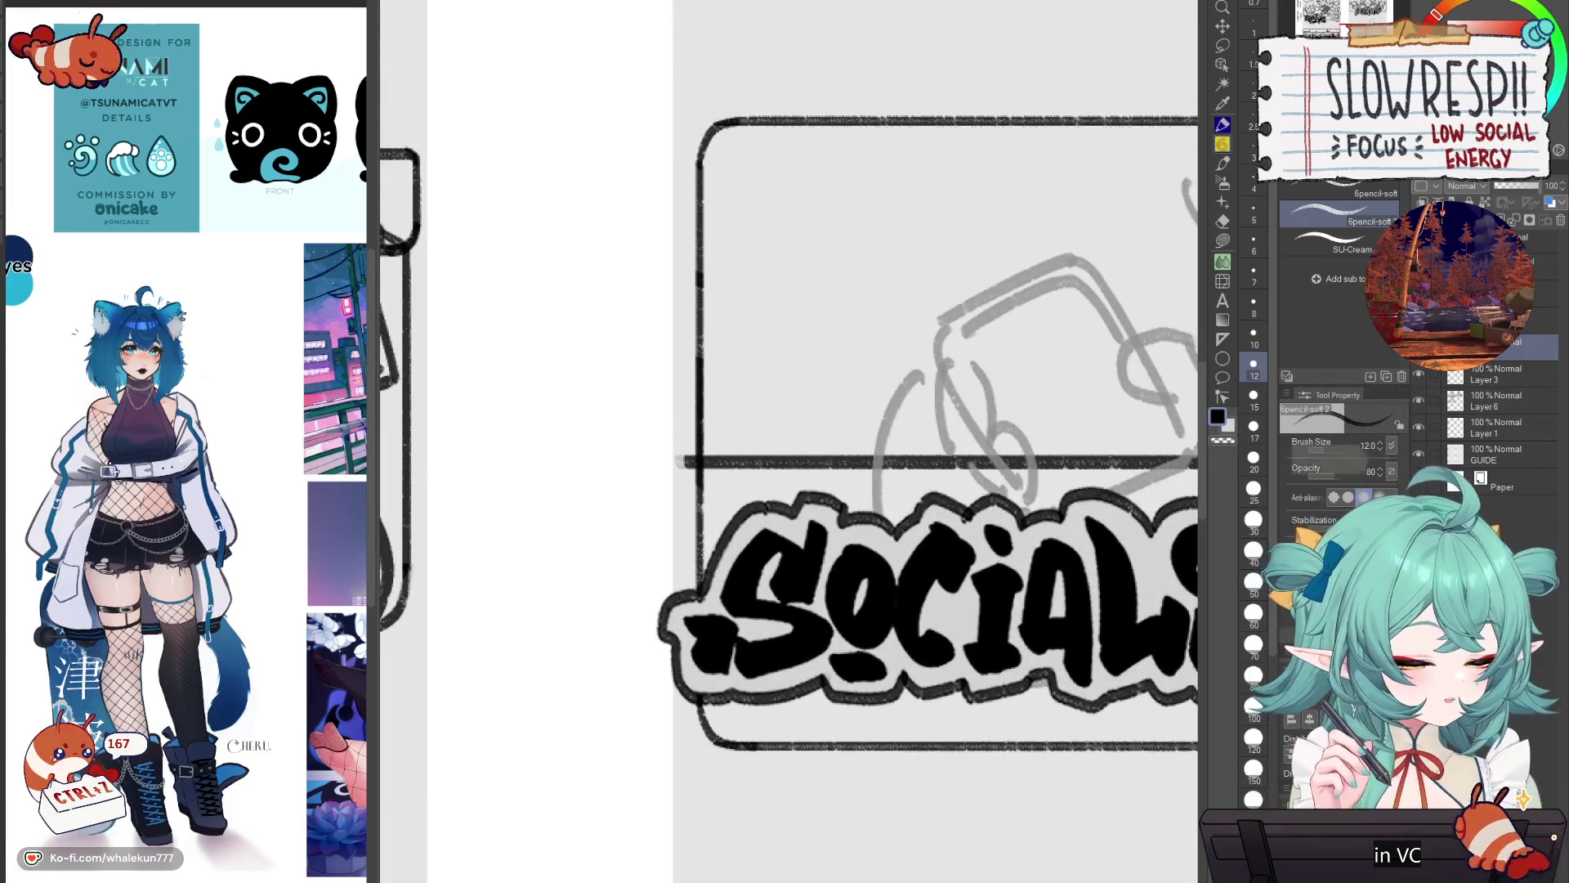
pyautogui.hotkey('ctrl', 'z')
pyautogui.moveTo(702, 460)
pyautogui.mouseDown()
pyautogui.moveTo(680, 484)
pyautogui.moveTo(681, 595)
pyautogui.mouseUp()
pyautogui.press('c')
pyautogui.moveTo(678, 450)
pyautogui.mouseDown()
pyautogui.moveTo(685, 622)
pyautogui.moveTo(679, 486)
pyautogui.mouseUp()
pyautogui.press('c')
# Step: Round the bar's top-left corner, darken its left edge, then review the whole Socials box
pyautogui.press('c')
pyautogui.moveTo(683, 607)
pyautogui.mouseDown()
pyautogui.moveTo(687, 637)
pyautogui.moveTo(680, 625)
pyautogui.mouseUp()
pyautogui.press('c')
pyautogui.press('c')
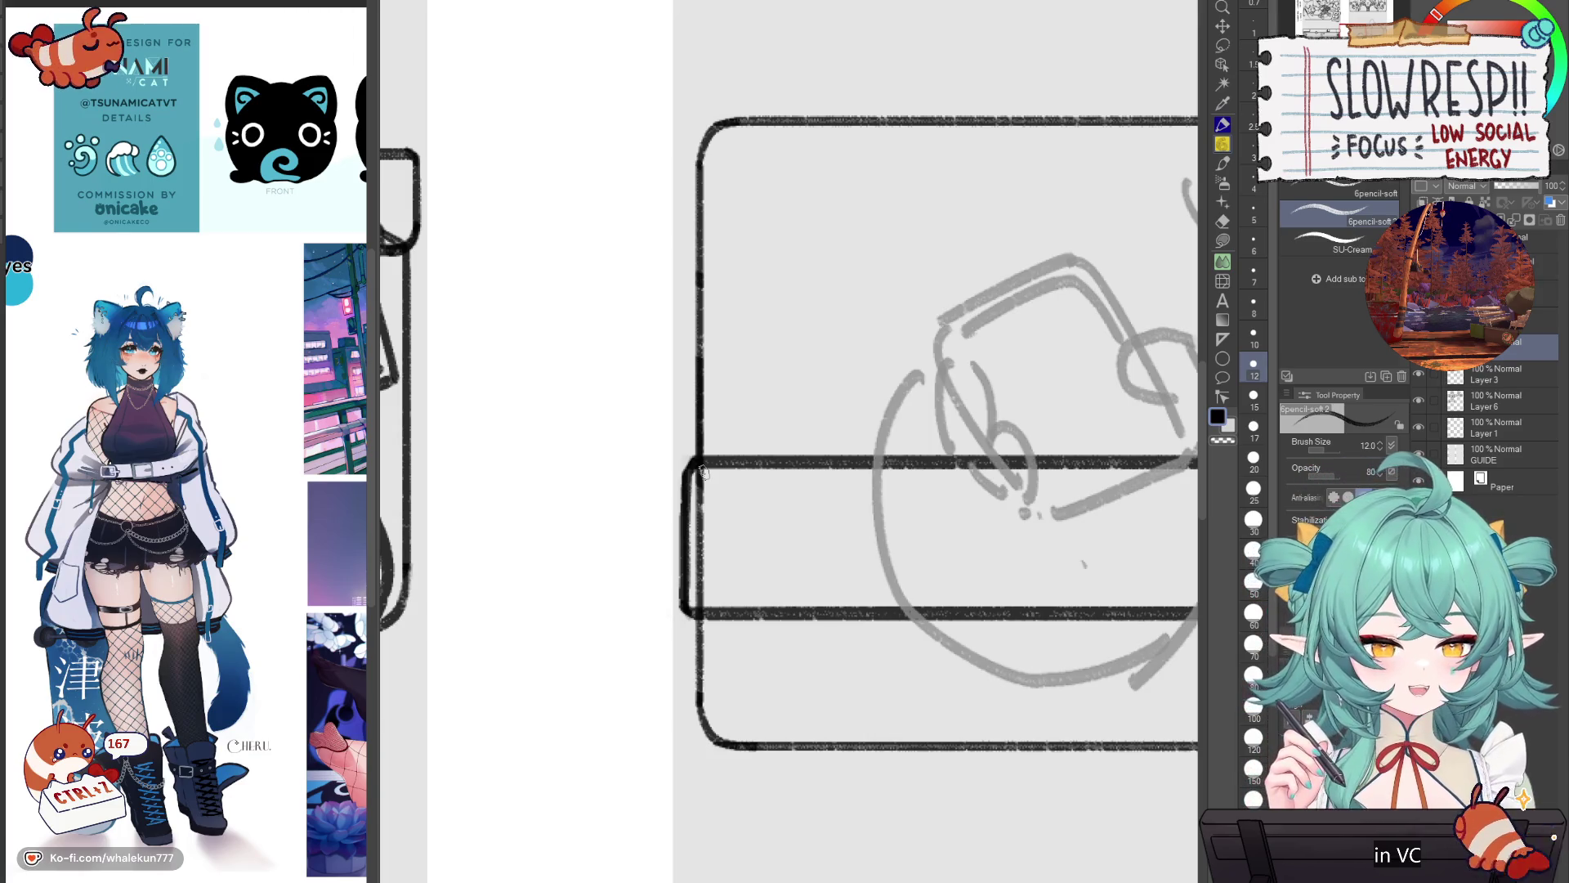
pyautogui.moveTo(701, 470); pyautogui.dragTo(825, 691)
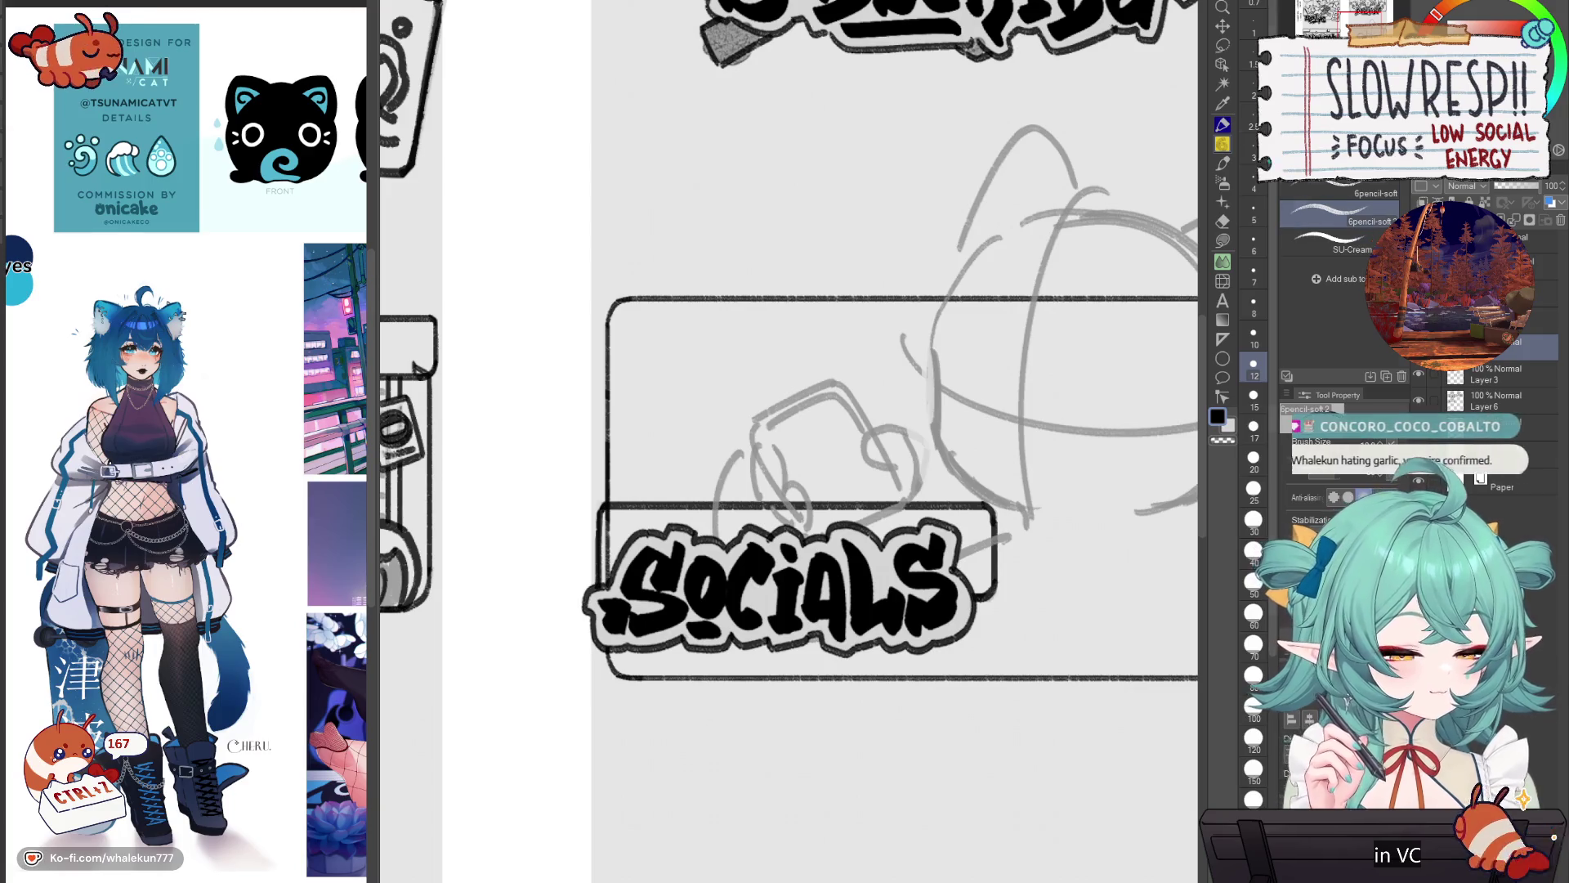
pyautogui.press('k')
pyautogui.scroll(-1, 979, 607)
pyautogui.scroll(-3, 980, 607)
pyautogui.scroll(2, 947, 648)
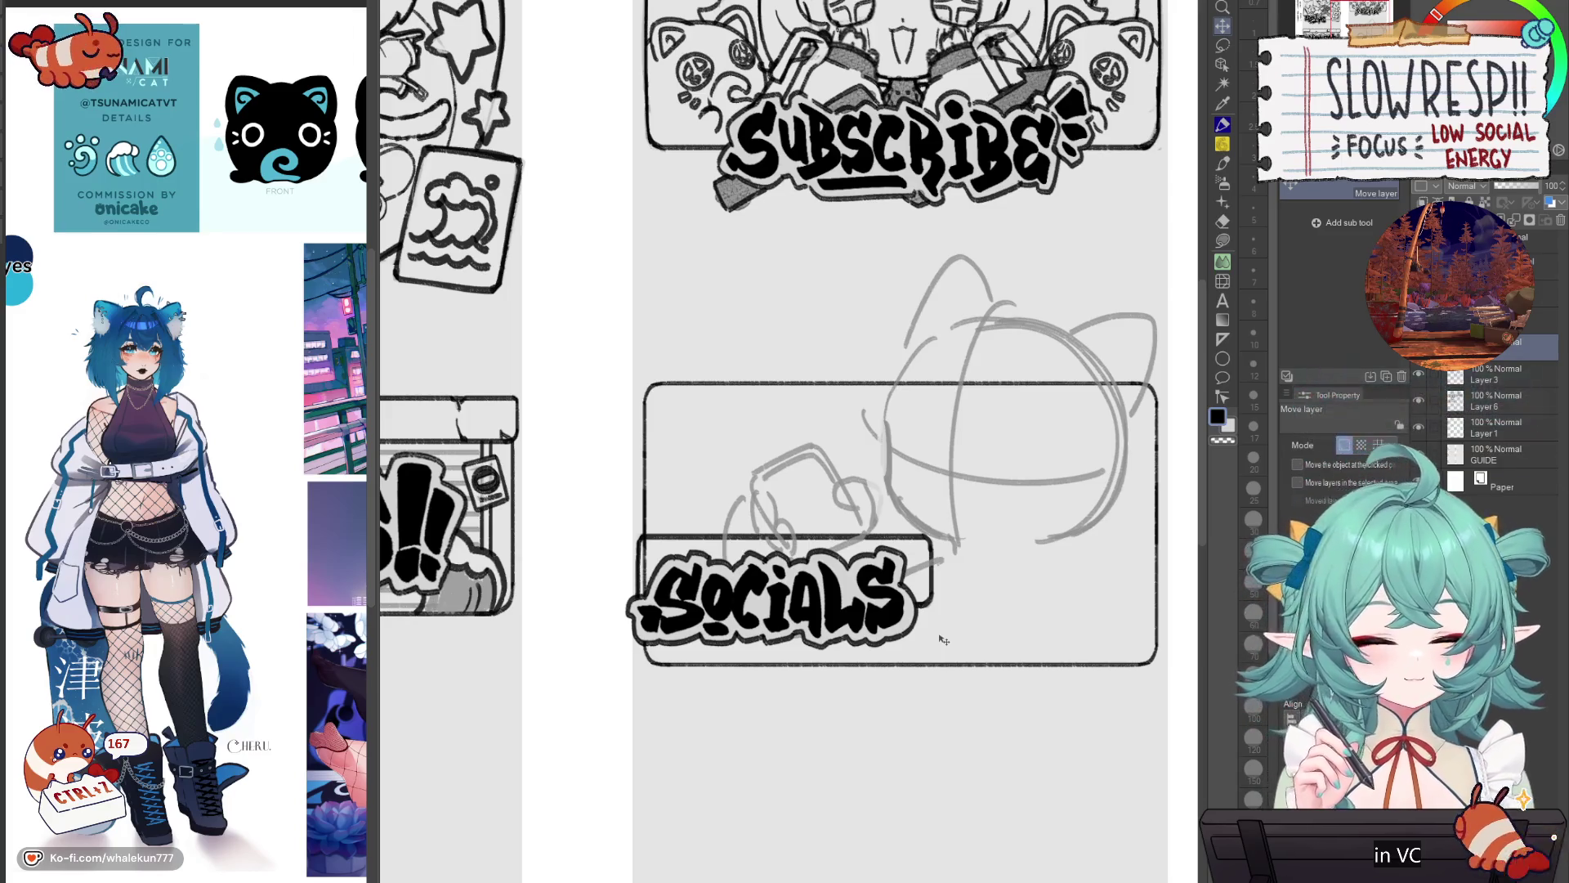
# Step: Nudge the box behind SOCIALS and draw thin barcode lines beside the label with the soft pencil
pyautogui.scroll(1, 868, 575)
pyautogui.moveTo(879, 613); pyautogui.dragTo(881, 617)
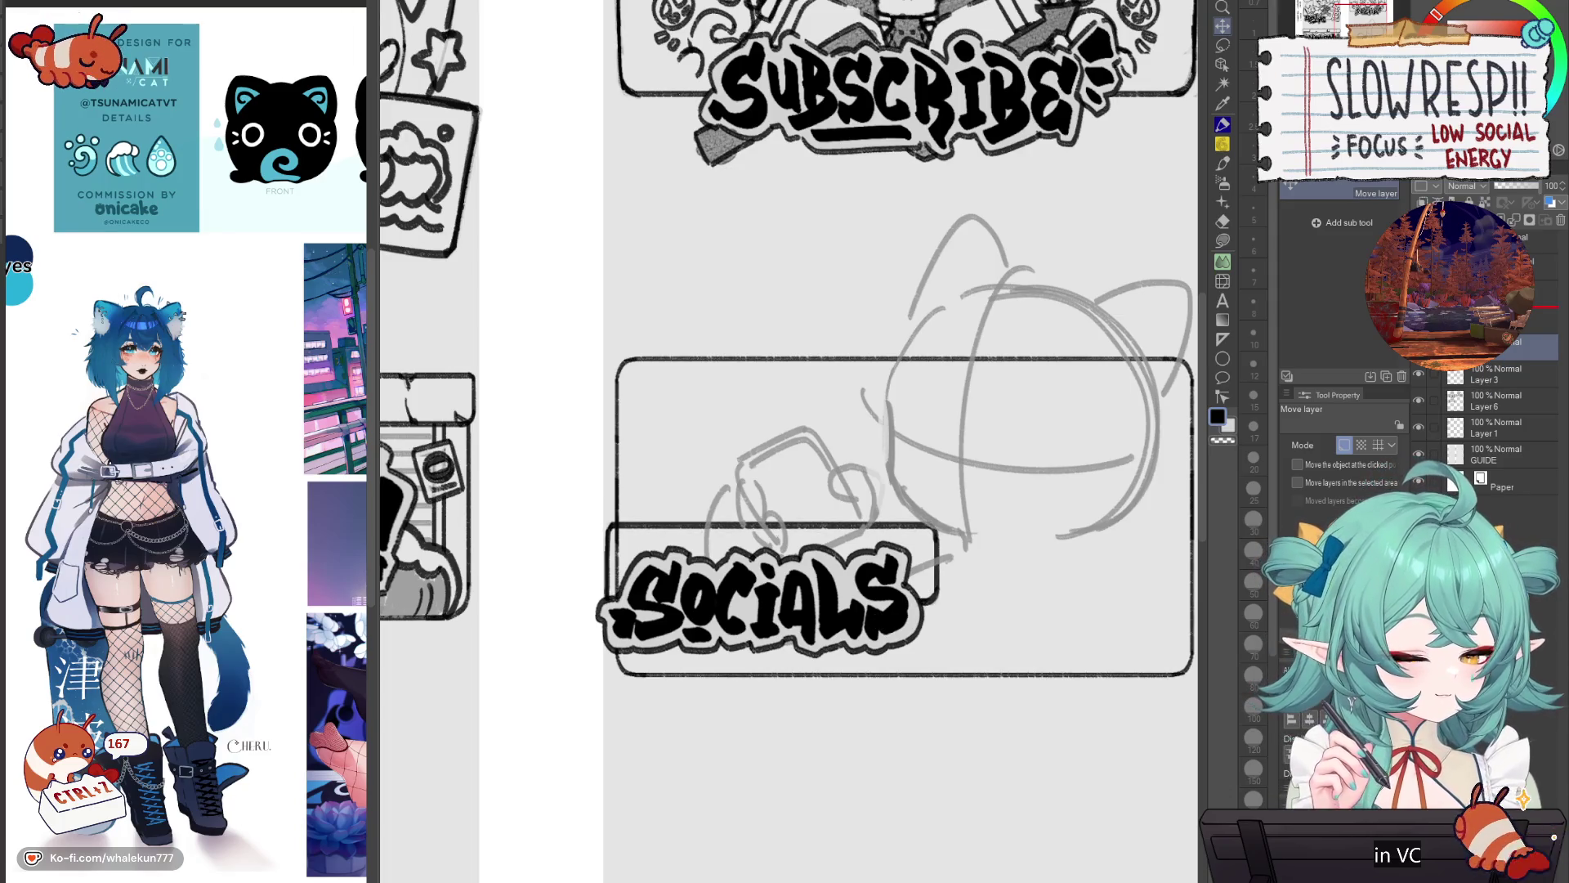
pyautogui.click(1226, 145)
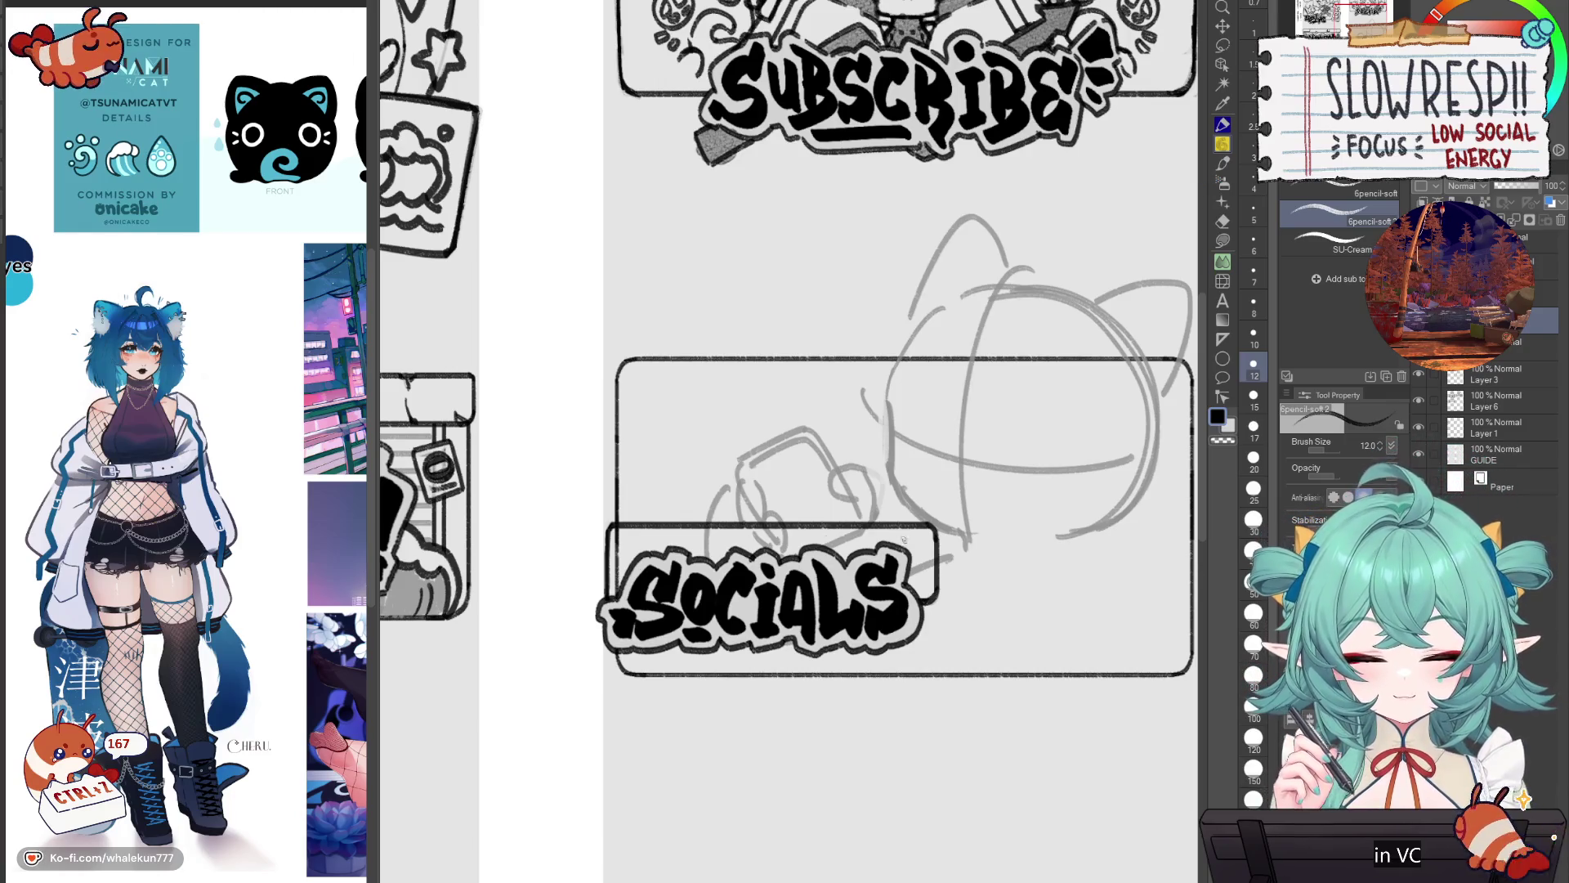
pyautogui.moveTo(923, 534)
pyautogui.mouseDown()
pyautogui.moveTo(925, 588)
pyautogui.moveTo(918, 571)
pyautogui.moveTo(909, 588)
pyautogui.mouseUp()
pyautogui.hotkey('ctrl', 'z')
pyautogui.hotkey('ctrl', 'z')
pyautogui.hotkey('ctrl', 'z')
pyautogui.hotkey('ctrl', 'z')
pyautogui.moveTo(904, 535); pyautogui.dragTo(903, 552)
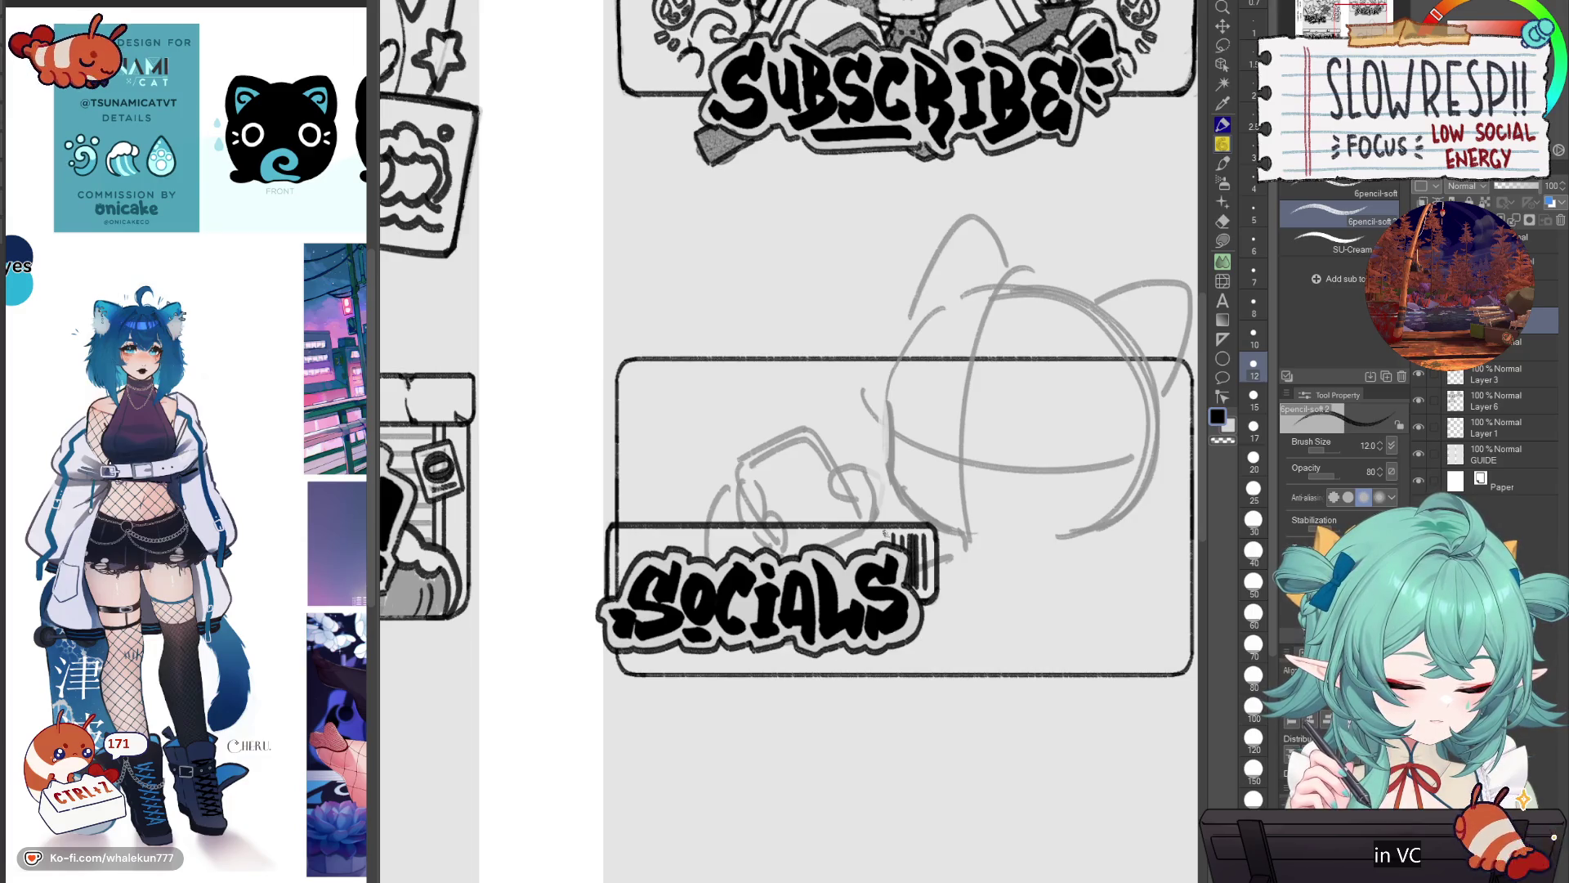
# Step: Try small detail strokes at SOCIALS' top-left and beneath it, undoing the ones that don't fit
pyautogui.moveTo(630, 572); pyautogui.dragTo(630, 541)
pyautogui.moveTo(629, 546)
pyautogui.mouseDown()
pyautogui.moveTo(643, 536)
pyautogui.moveTo(625, 541)
pyautogui.mouseUp()
pyautogui.hotkey('ctrl', 'z')
pyautogui.hotkey('ctrl', 'z')
pyautogui.moveTo(622, 546); pyautogui.dragTo(651, 539)
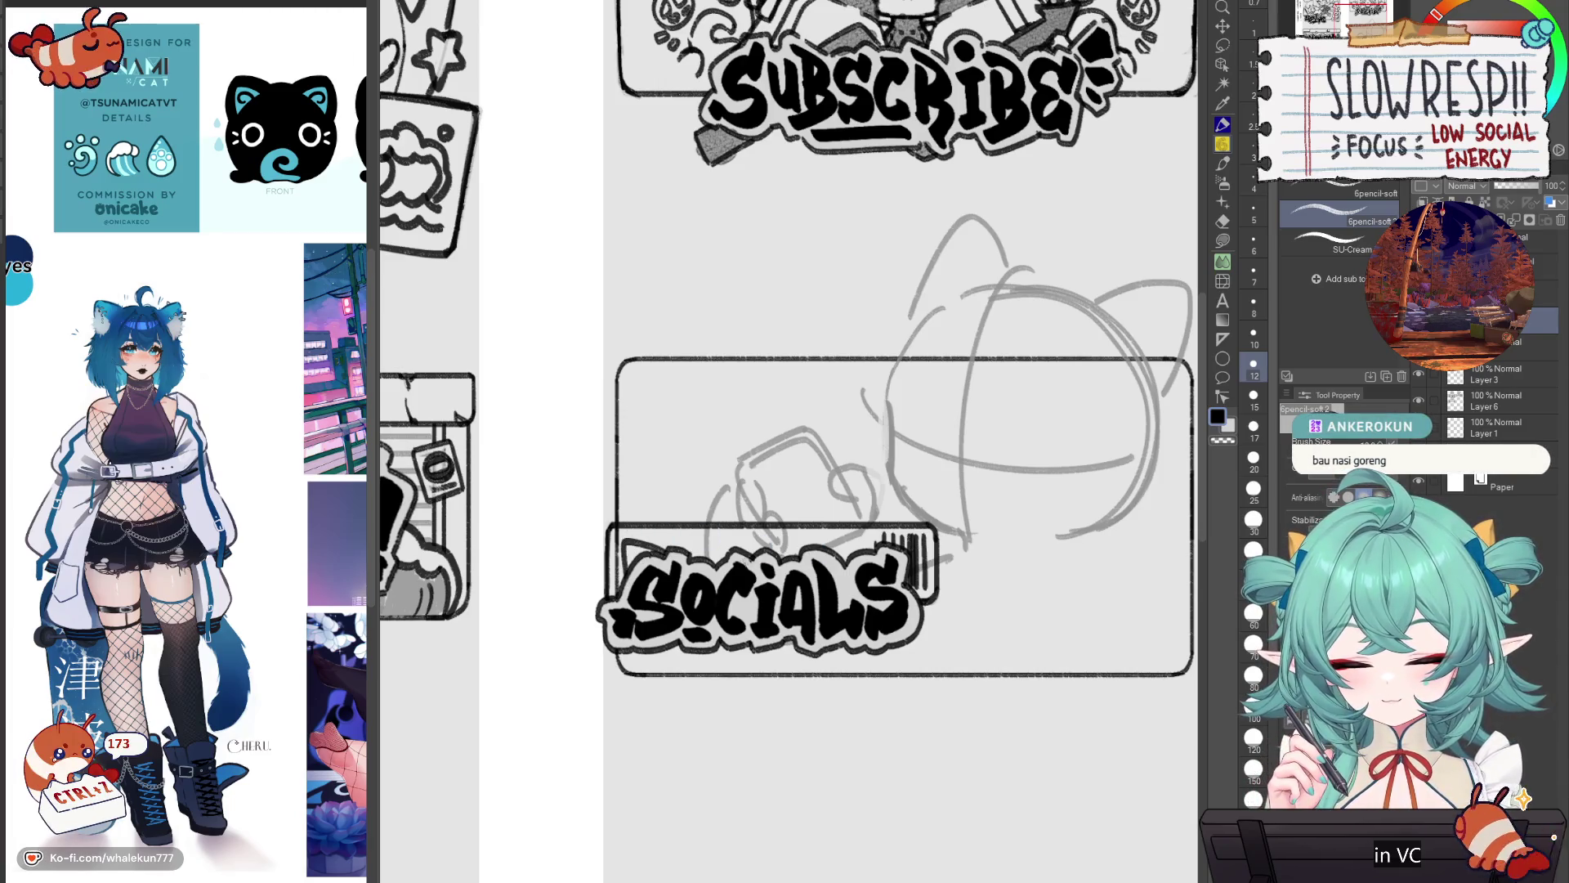
pyautogui.hotkey('ctrl', 'z')
pyautogui.hotkey('ctrl', 'z')
pyautogui.moveTo(628, 536)
pyautogui.mouseDown()
pyautogui.moveTo(633, 558)
pyautogui.moveTo(622, 536)
pyautogui.moveTo(644, 541)
pyautogui.mouseUp()
pyautogui.moveTo(623, 559); pyautogui.dragTo(601, 582)
pyautogui.hotkey('ctrl', 'z')
pyautogui.hotkey('ctrl', 'z')
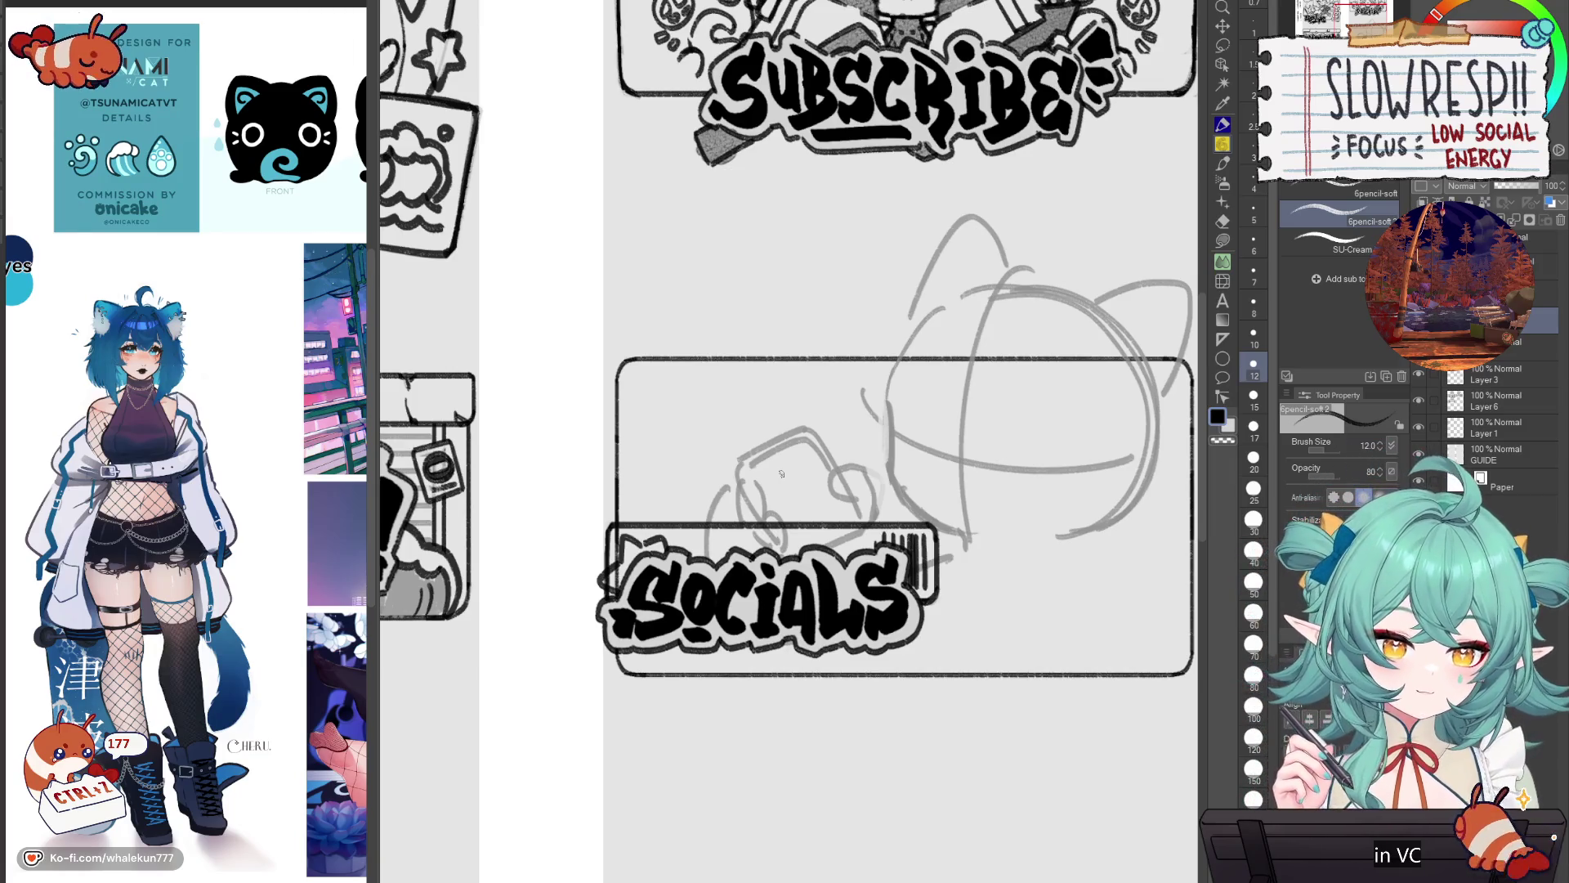
pyautogui.moveTo(861, 669); pyautogui.dragTo(885, 671)
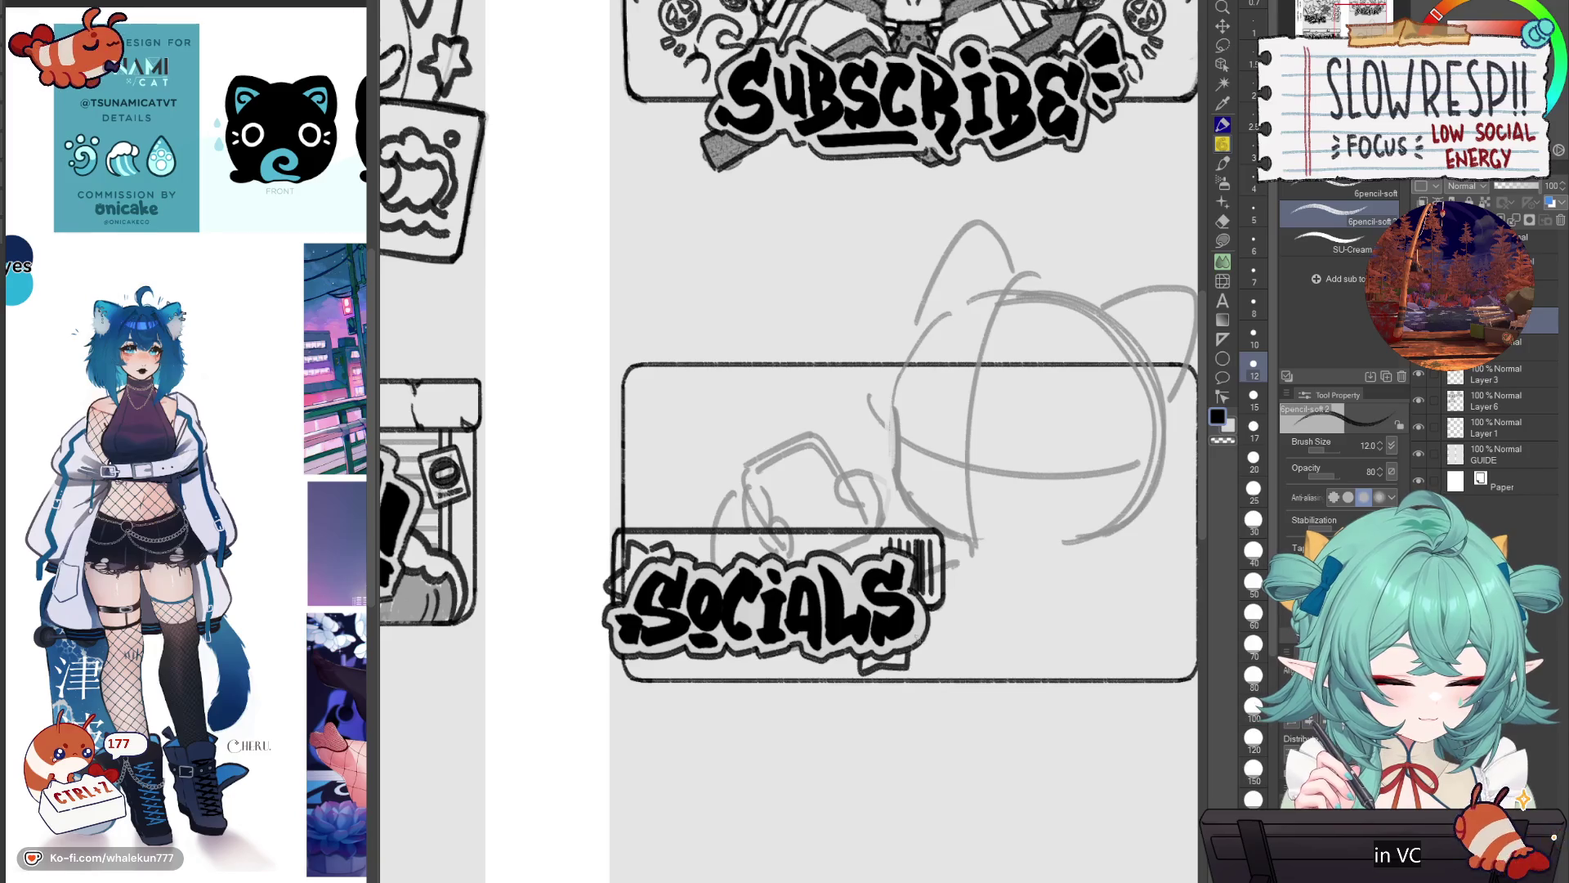
pyautogui.hotkey('ctrl', 'z')
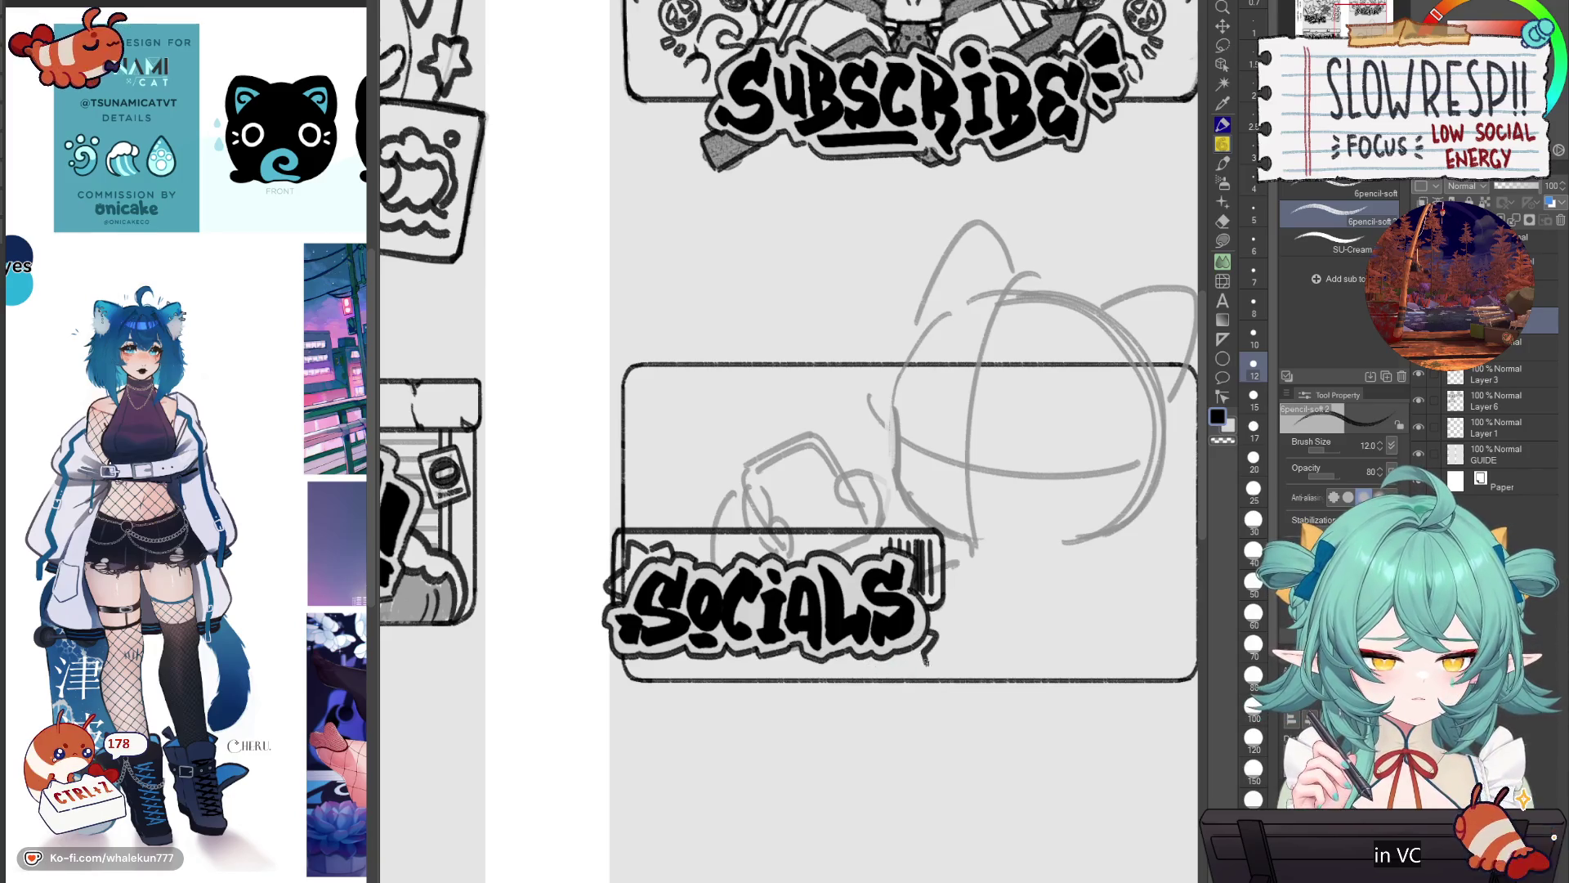
pyautogui.moveTo(888, 629)
pyautogui.mouseDown()
pyautogui.moveTo(891, 642)
pyautogui.moveTo(890, 626)
pyautogui.mouseUp()
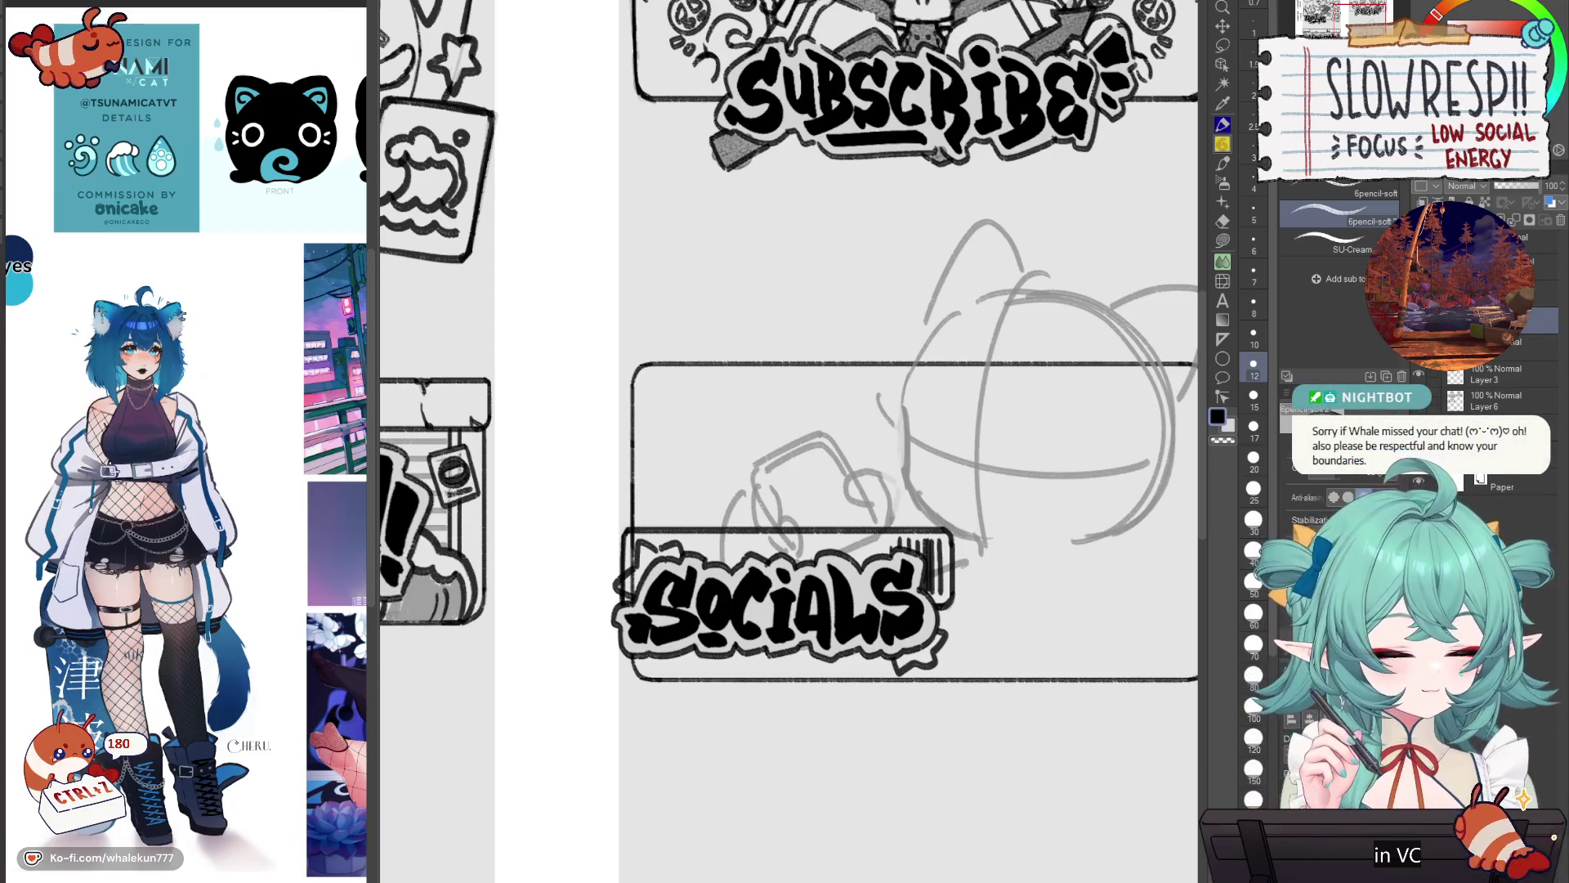
pyautogui.moveTo(941, 671); pyautogui.dragTo(955, 626)
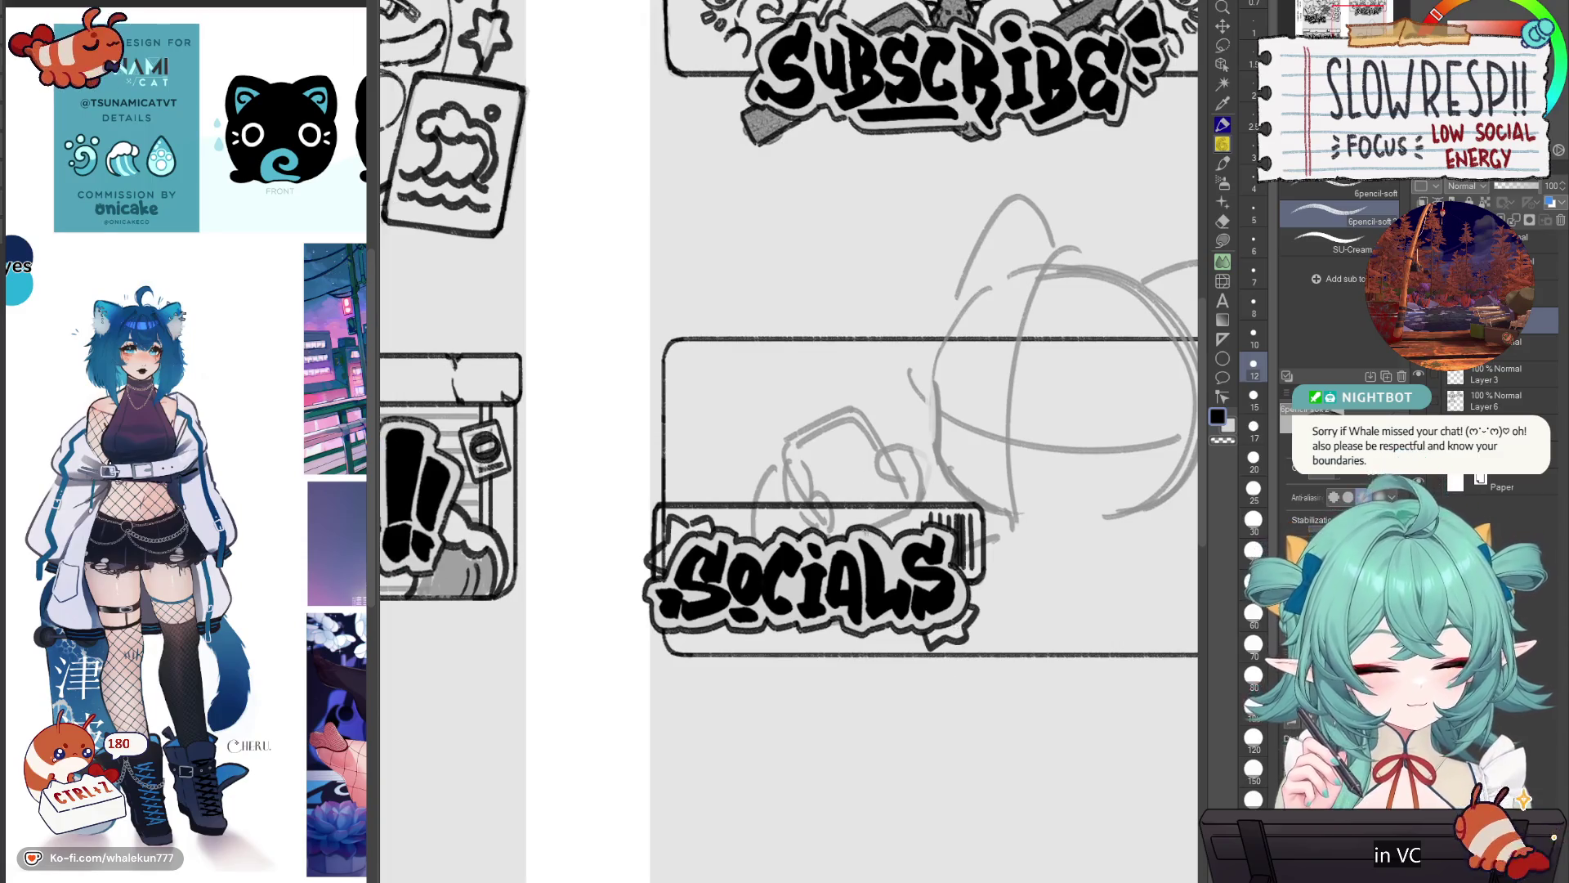
pyautogui.press('c')
pyautogui.press('c')
pyautogui.moveTo(873, 500)
pyautogui.mouseDown()
pyautogui.moveTo(847, 516)
pyautogui.moveTo(880, 489)
pyautogui.moveTo(910, 508)
pyautogui.mouseUp()
pyautogui.hotkey('ctrl', 'z')
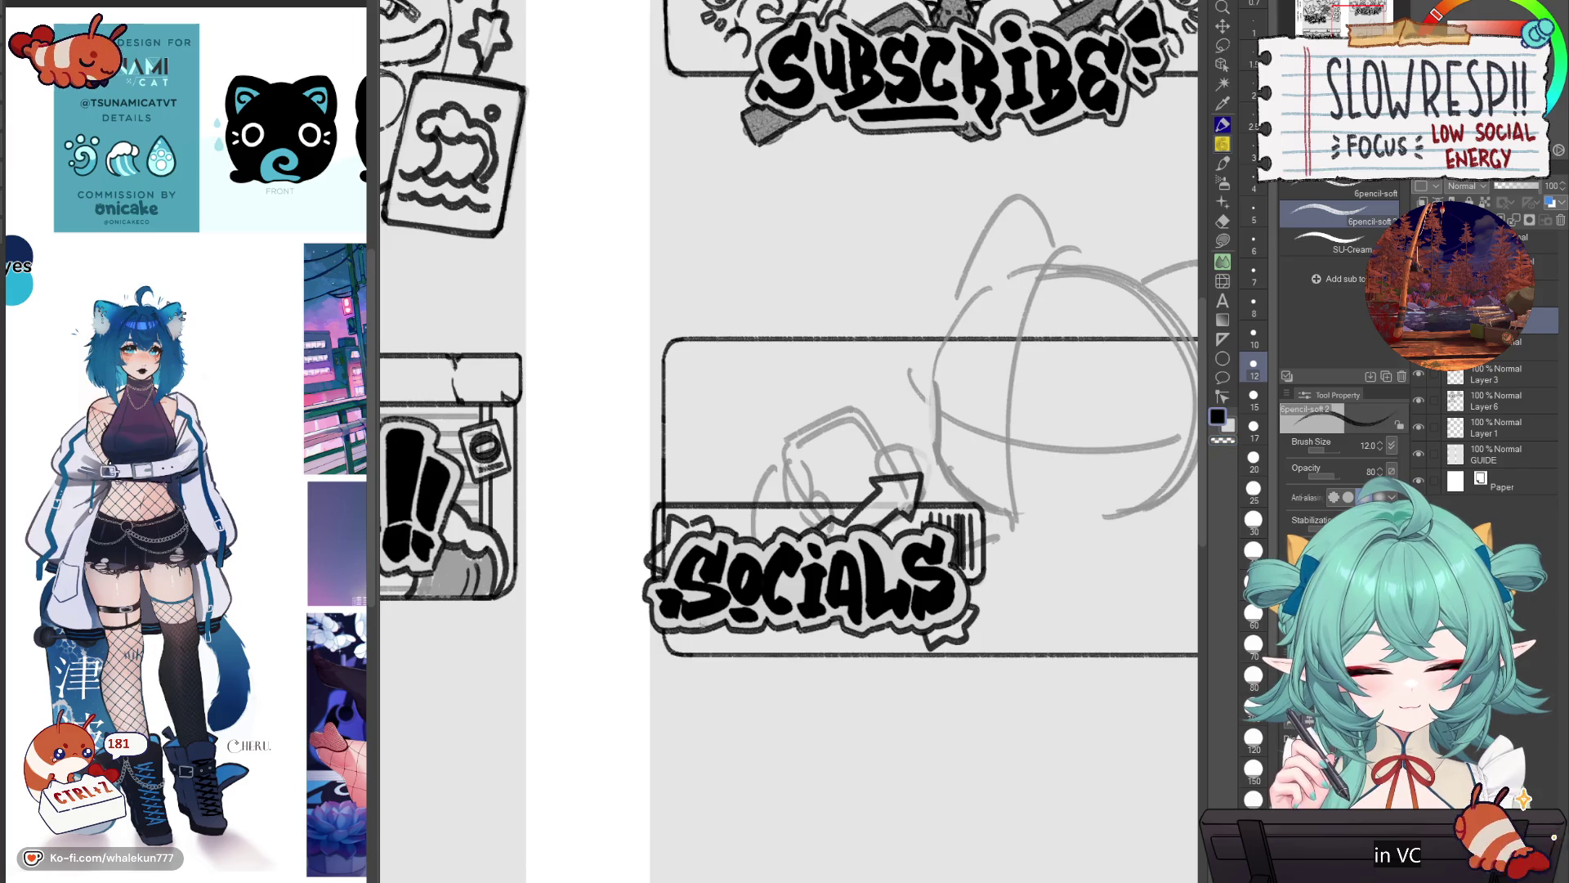
pyautogui.scroll(-2, 850, 572)
pyautogui.scroll(2, 850, 572)
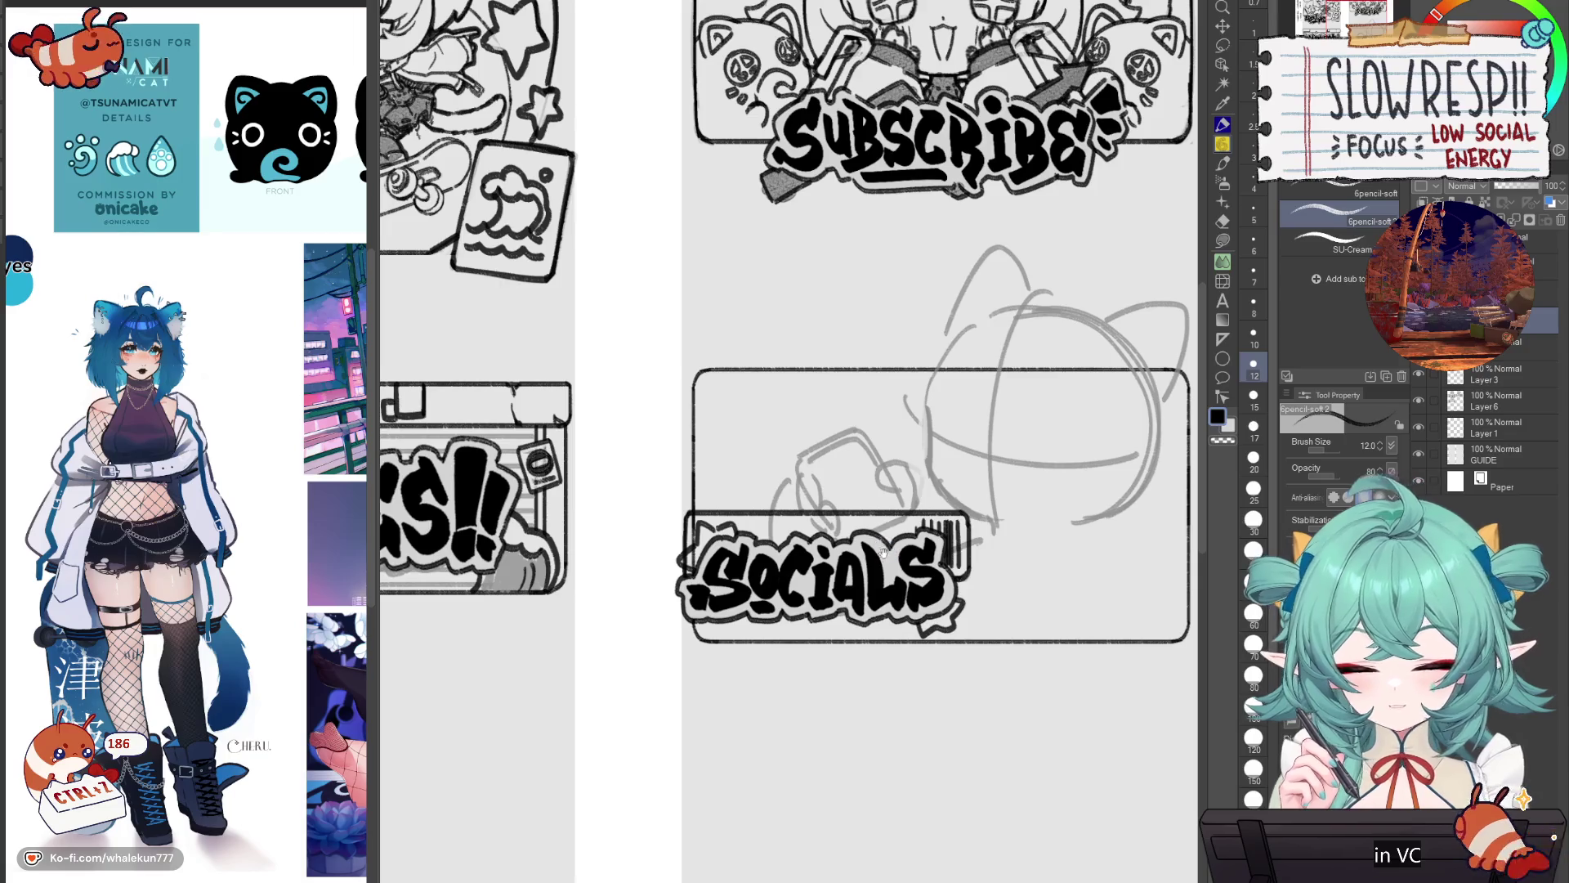
# Step: Erase the tiny mark left of SOCIALS and add a diagonal stroke above the label
pyautogui.scroll(1, 883, 556)
pyautogui.moveTo(752, 564); pyautogui.dragTo(827, 529)
pyautogui.hotkey('ctrl', 'z')
pyautogui.press('c')
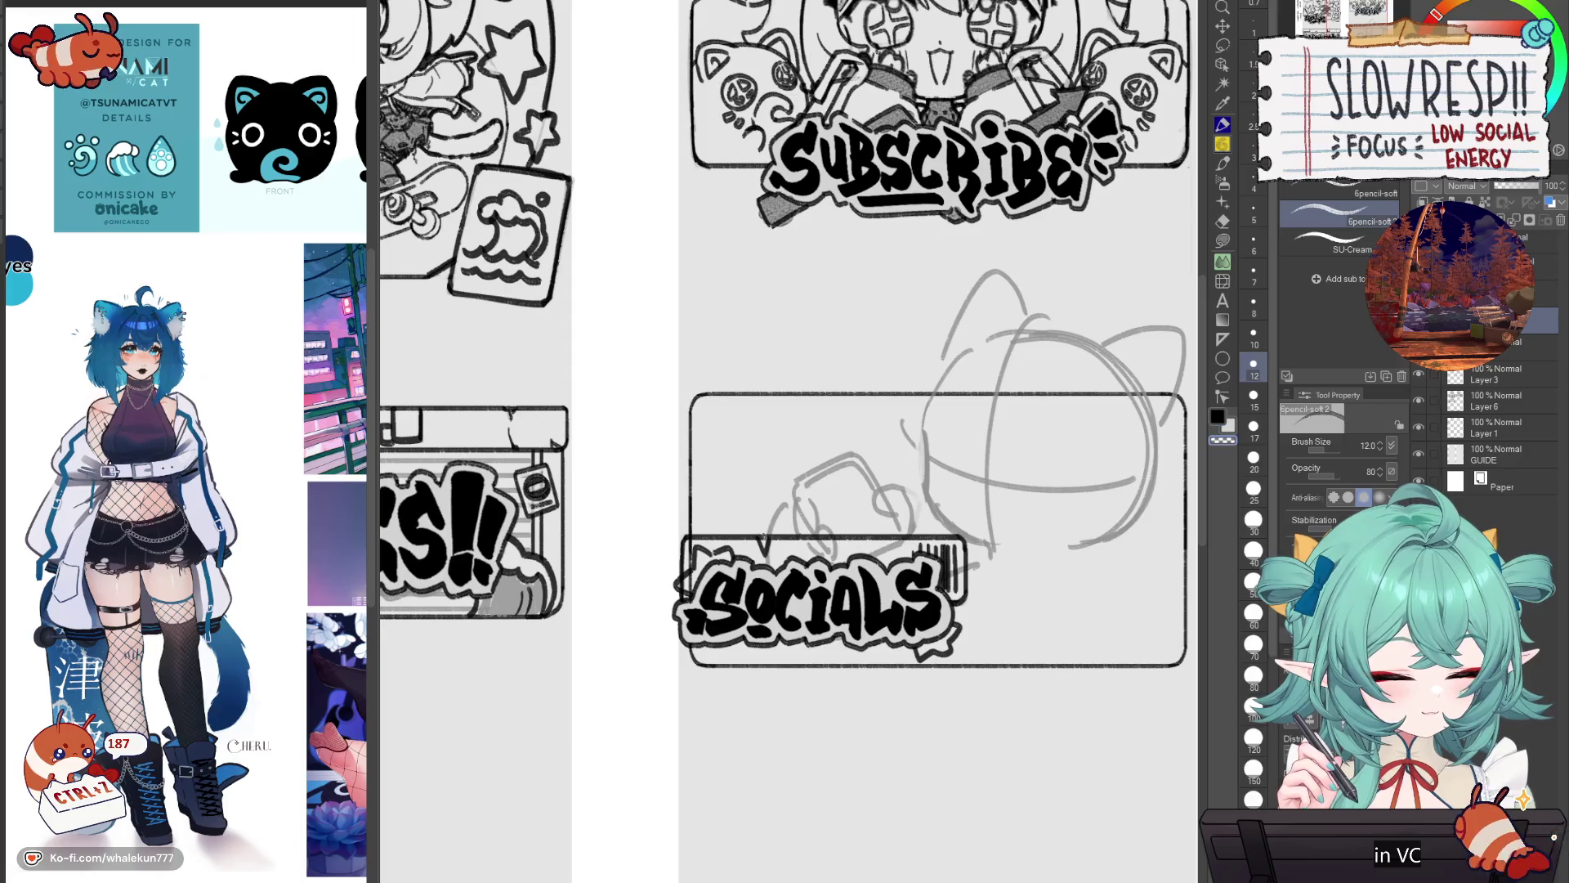
pyautogui.press('c')
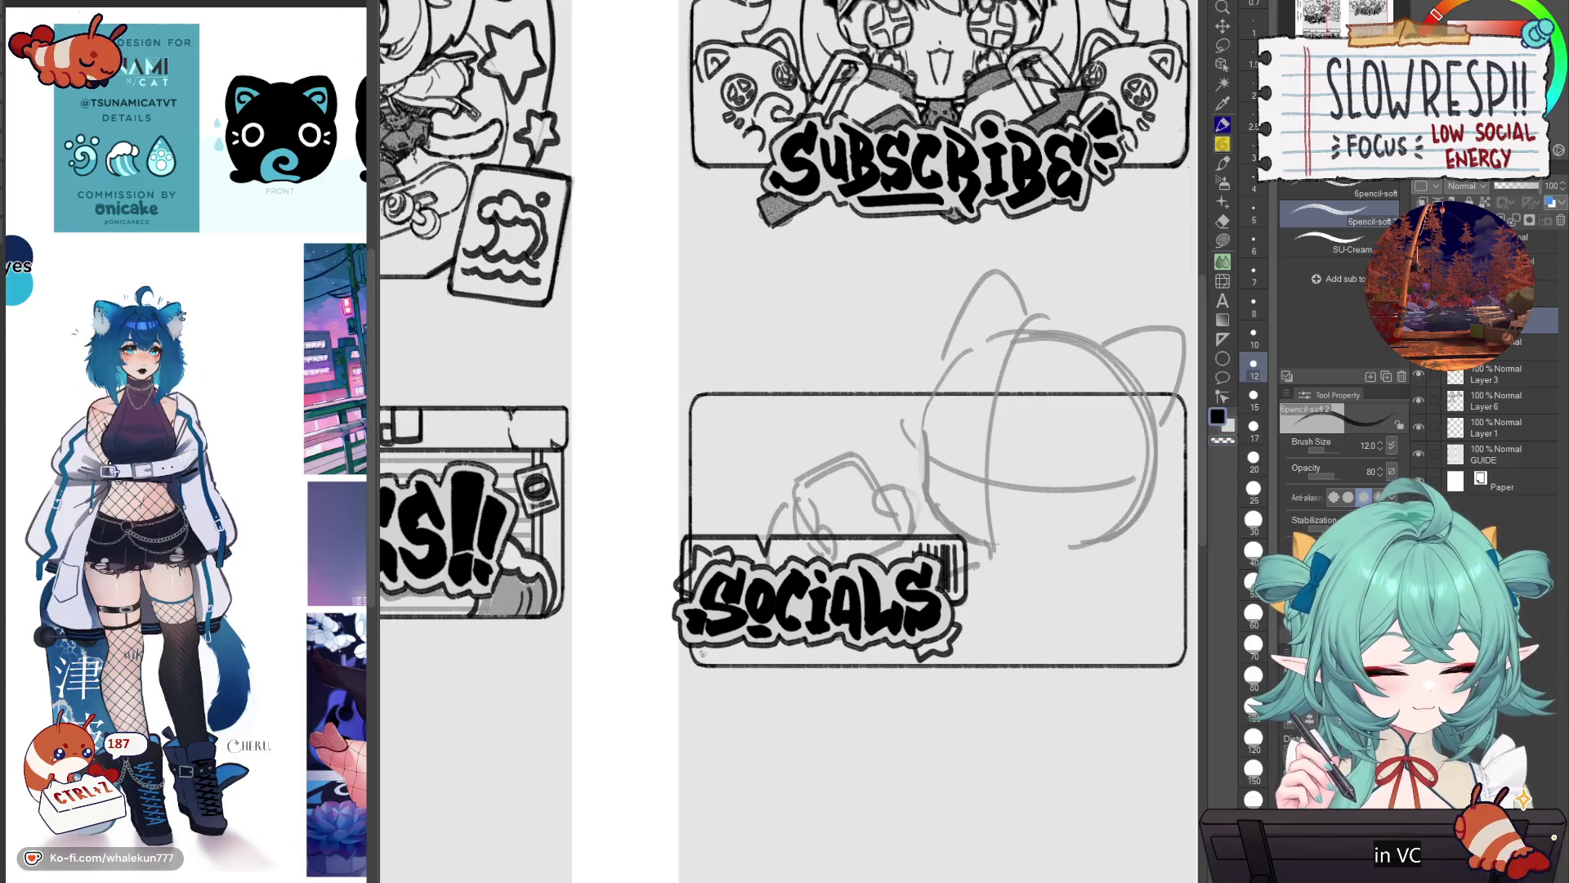
pyautogui.hotkey('ctrl', 'z')
pyautogui.press('c')
pyautogui.moveTo(686, 577); pyautogui.dragTo(684, 588)
pyautogui.press('c')
pyautogui.moveTo(814, 559); pyautogui.dragTo(873, 524)
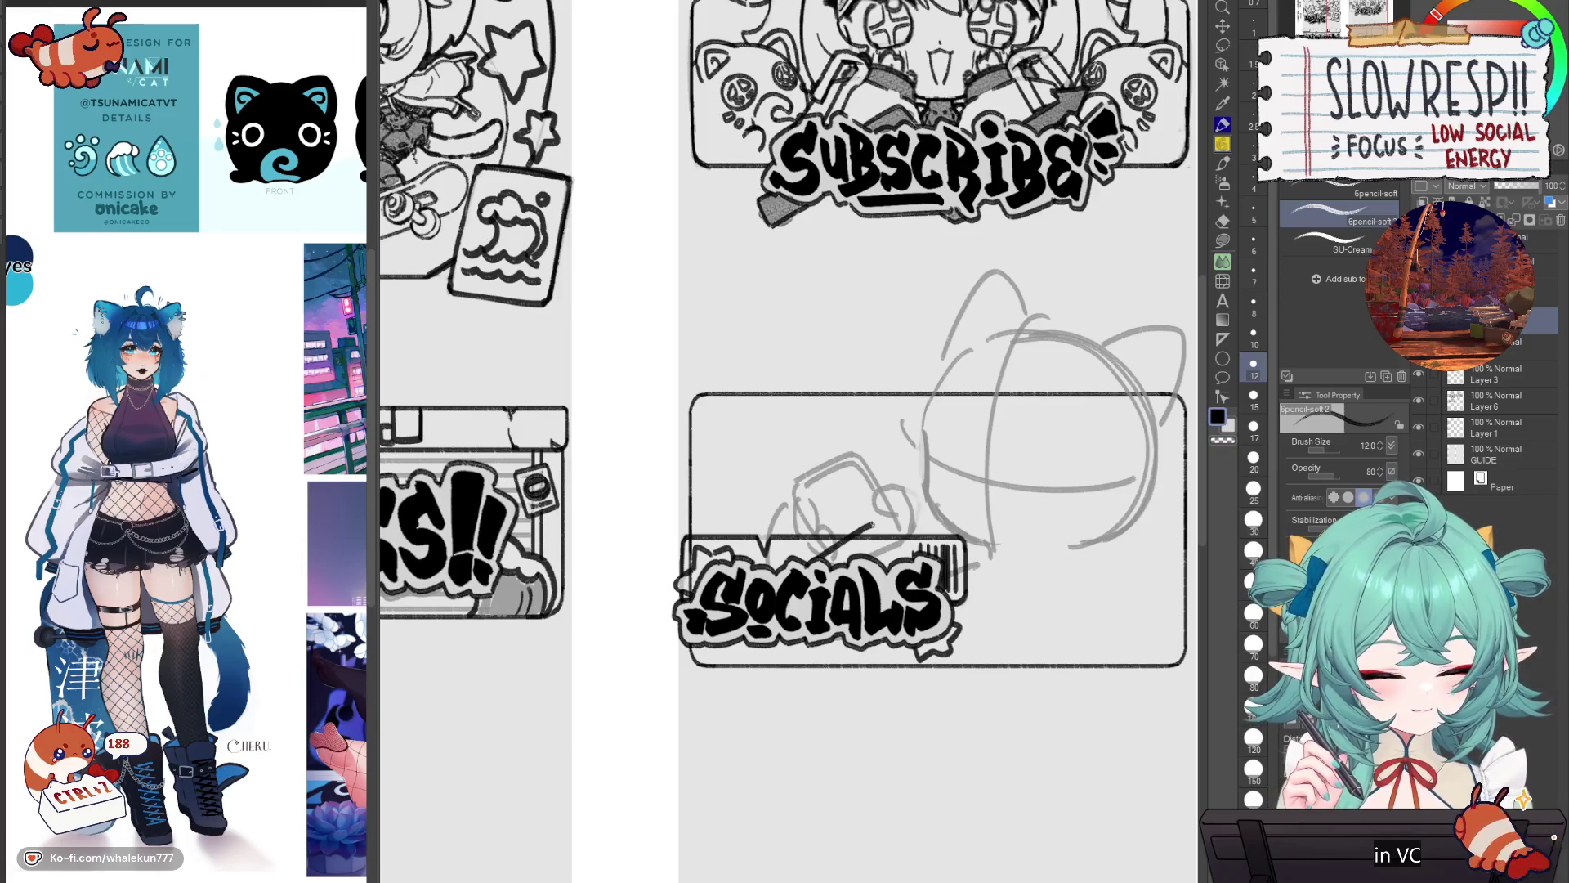
pyautogui.press('c')
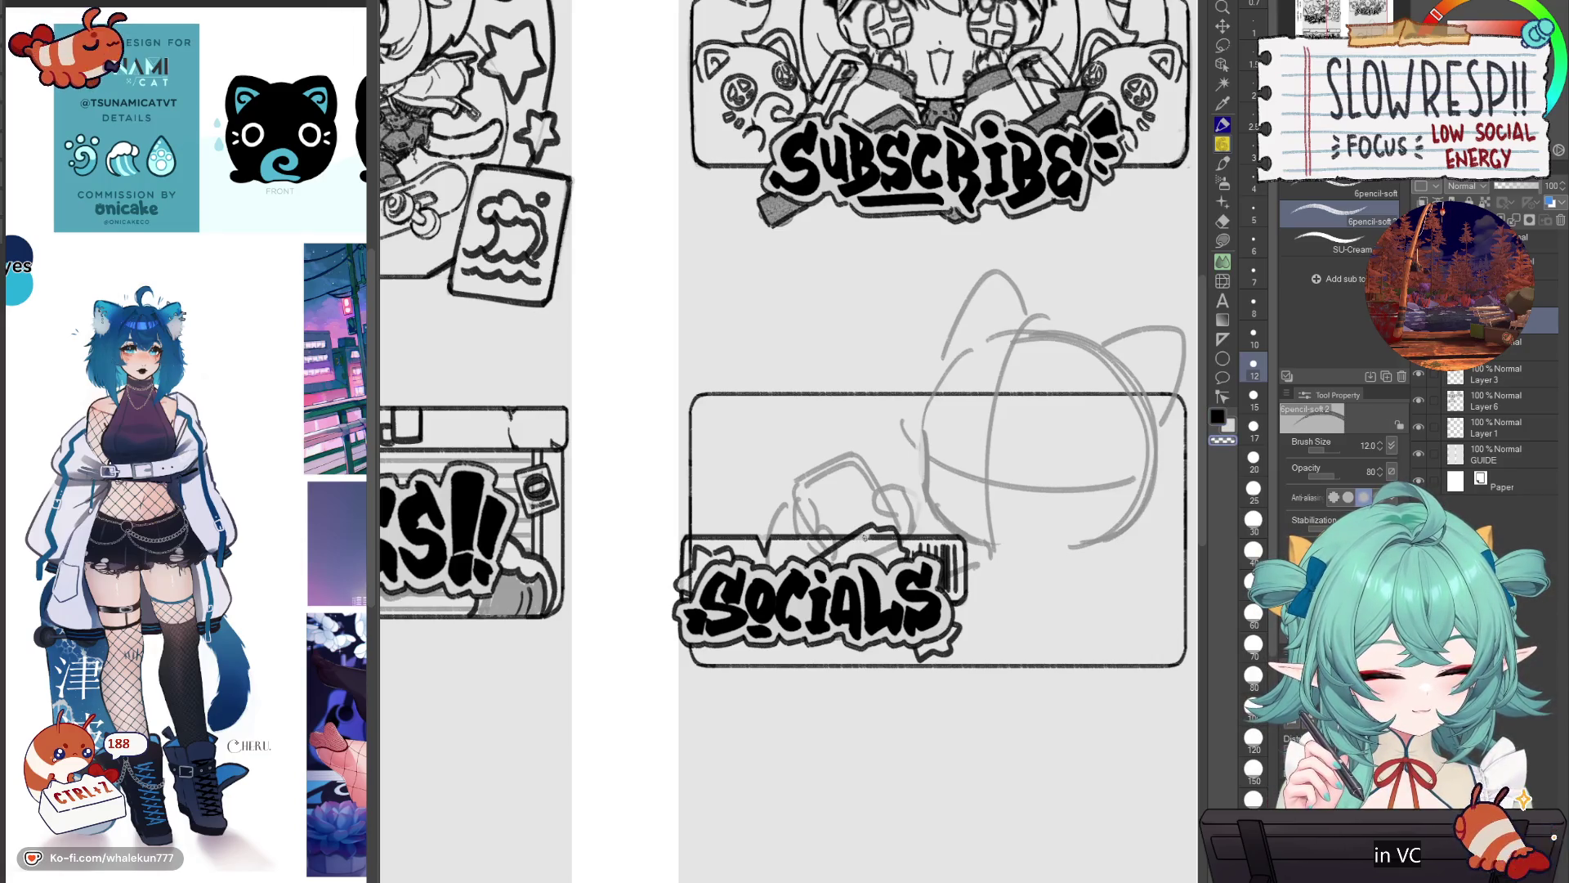
pyautogui.press('c')
pyautogui.moveTo(699, 650); pyautogui.dragTo(797, 643)
# Step: Erase the left part of the panel border behind SOCIALS with the hard eraser
pyautogui.press('e')
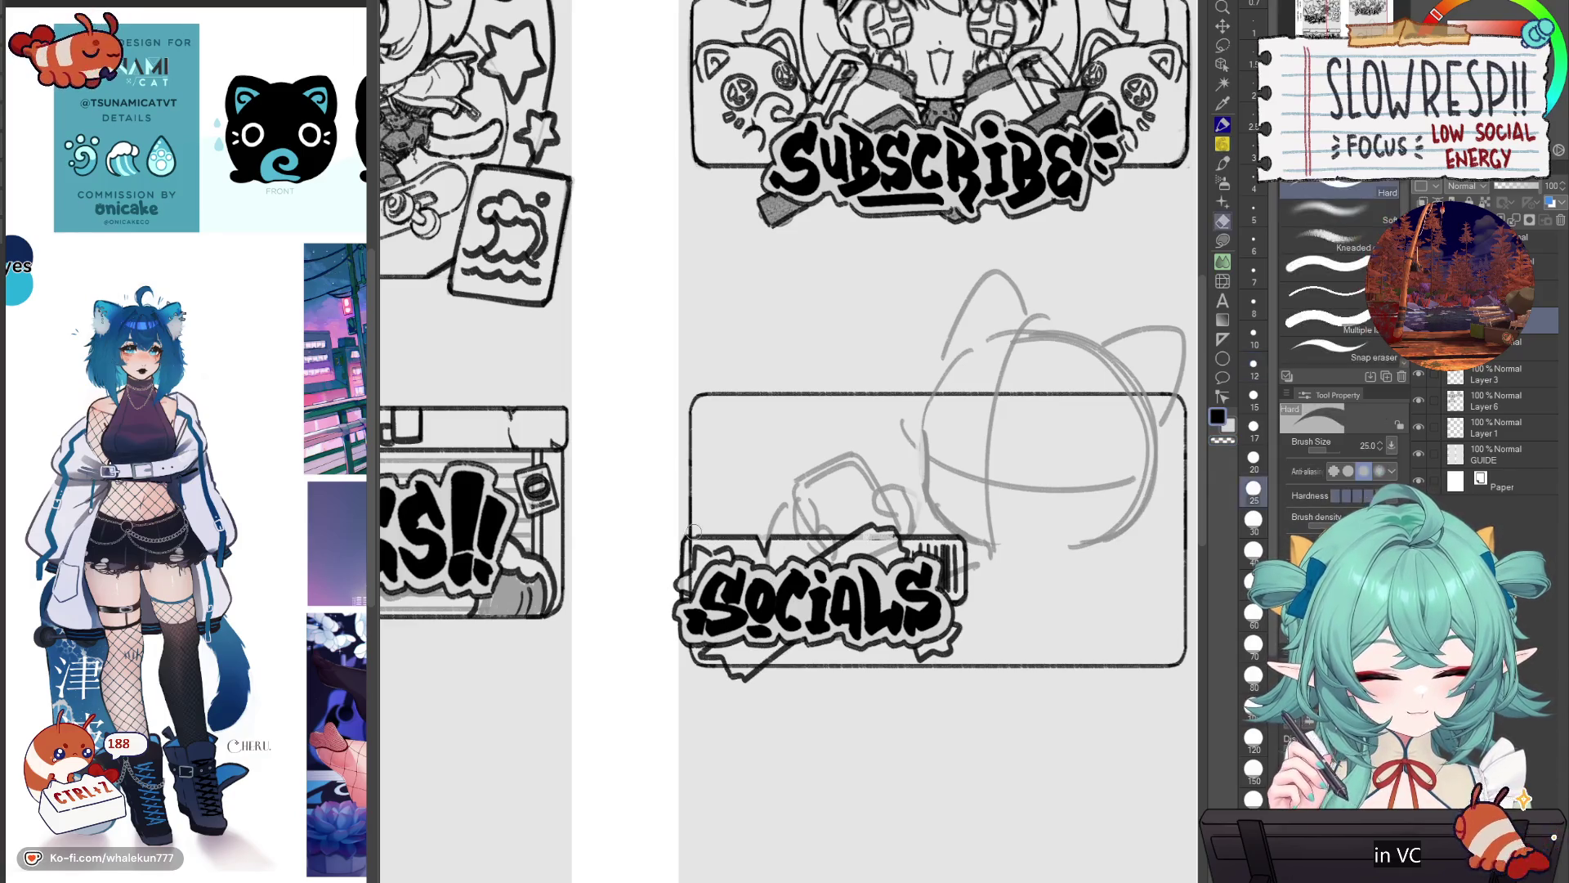
pyautogui.moveTo(696, 537)
pyautogui.mouseDown()
pyautogui.moveTo(762, 547)
pyautogui.moveTo(863, 519)
pyautogui.moveTo(820, 555)
pyautogui.mouseUp()
pyautogui.press('p')
pyautogui.hotkey('ctrl', 'z')
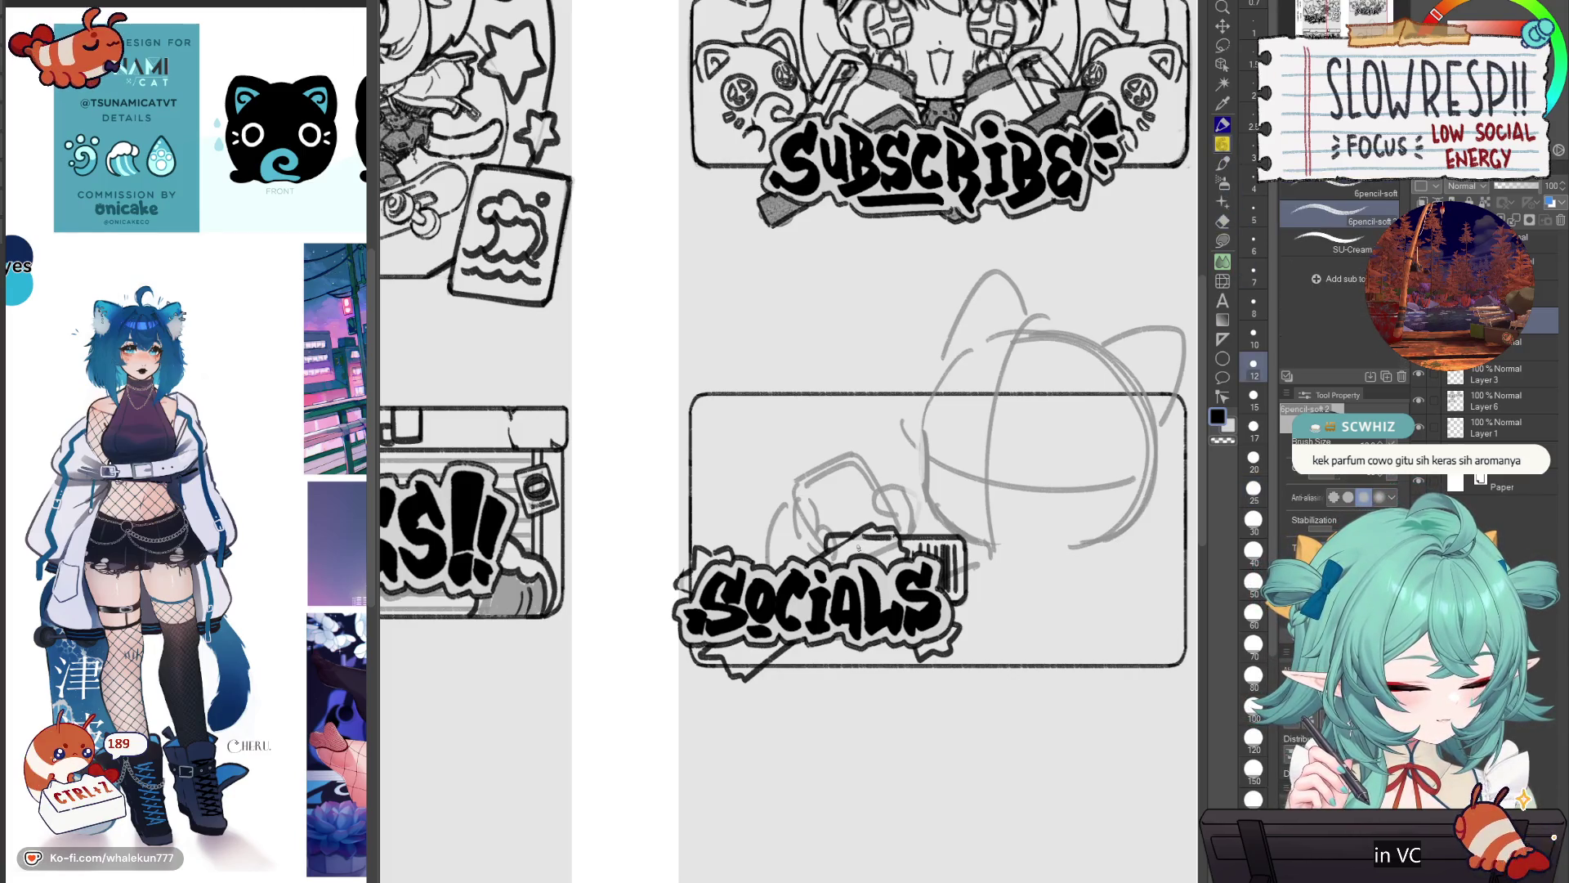
pyautogui.hotkey('ctrl', 'z')
pyautogui.hotkey('ctrl', 'z')
pyautogui.hotkey('ctrl', 'z')
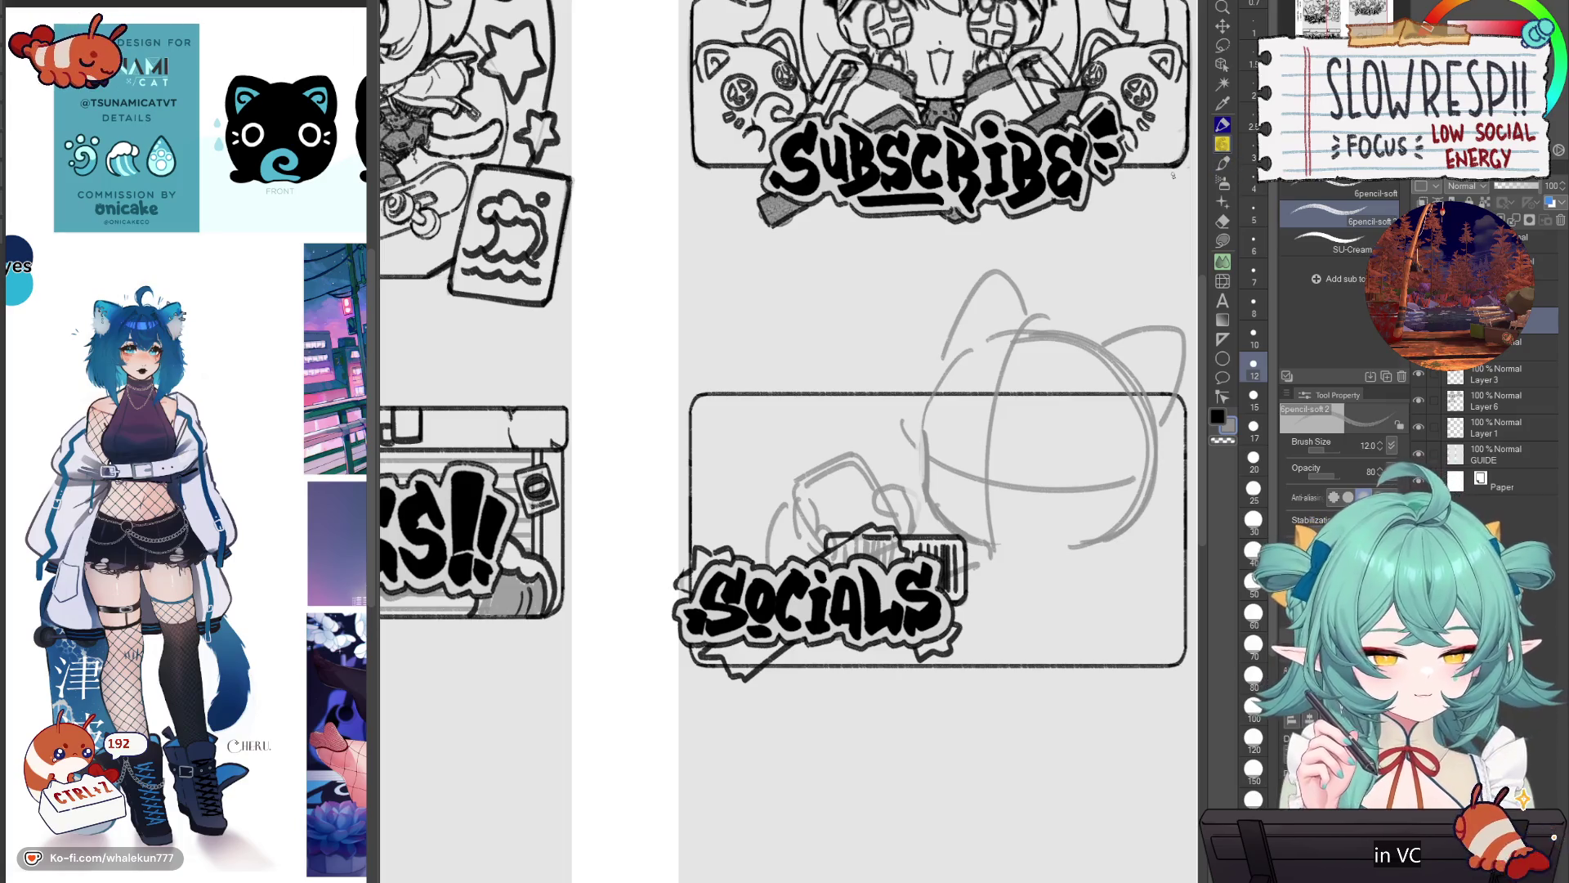
# Step: Draw a horizontal jagged stroke along SOCIALS' top edge and zoom out to the panel layout
pyautogui.scroll(-2, 856, 533)
pyautogui.moveTo(946, 491); pyautogui.dragTo(917, 481)
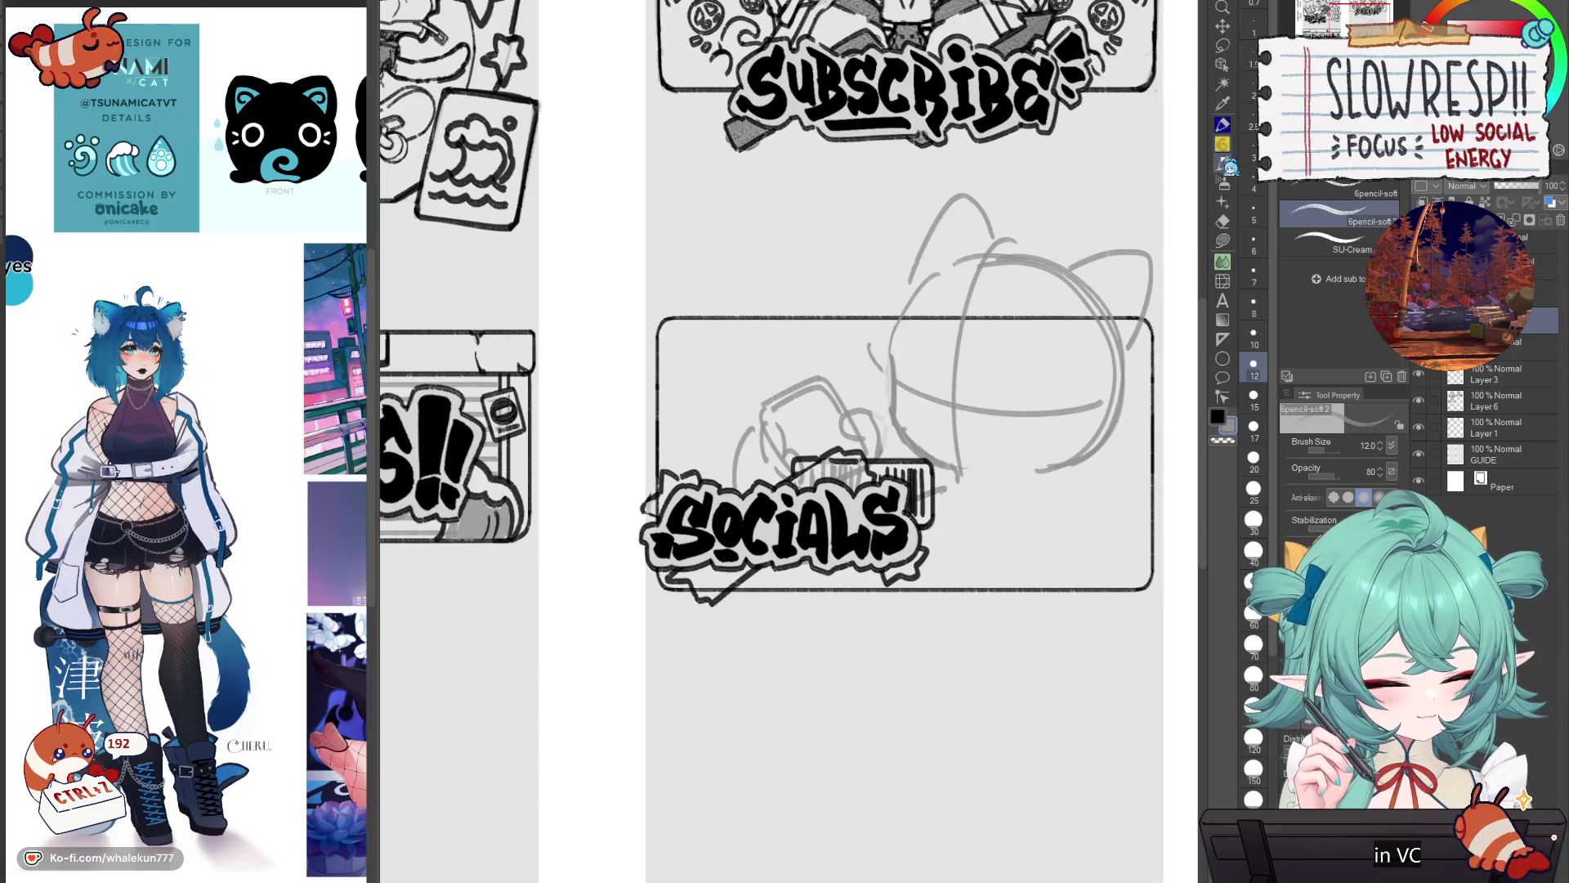
pyautogui.moveTo(705, 473)
pyautogui.mouseDown()
pyautogui.moveTo(767, 471)
pyautogui.moveTo(757, 481)
pyautogui.mouseUp()
pyautogui.moveTo(899, 441); pyautogui.dragTo(909, 433)
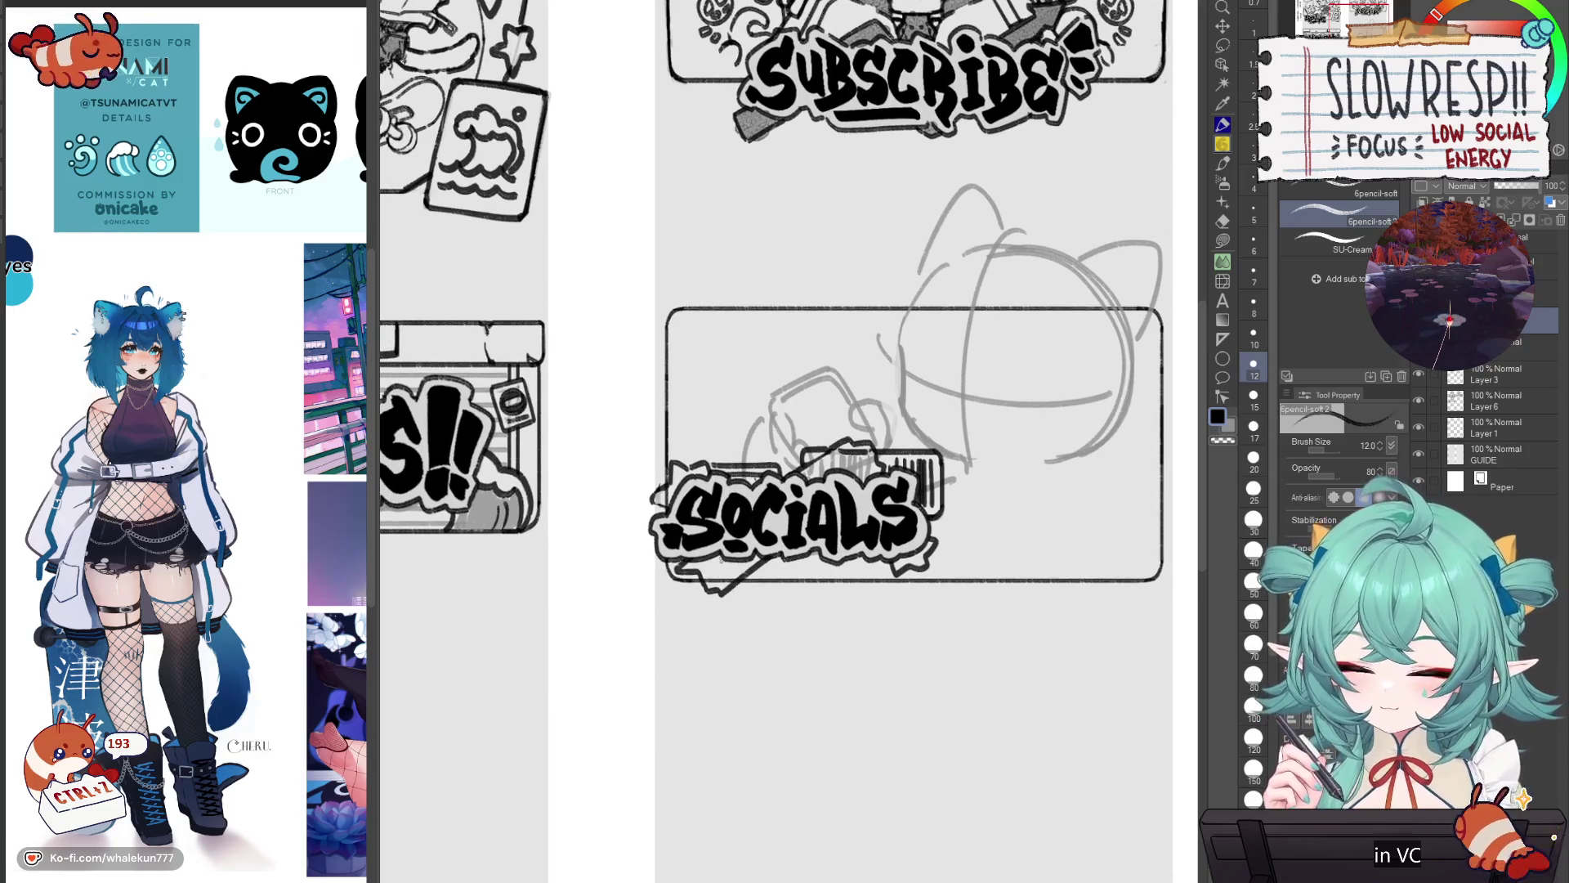
pyautogui.hotkey('ctrl', '-')
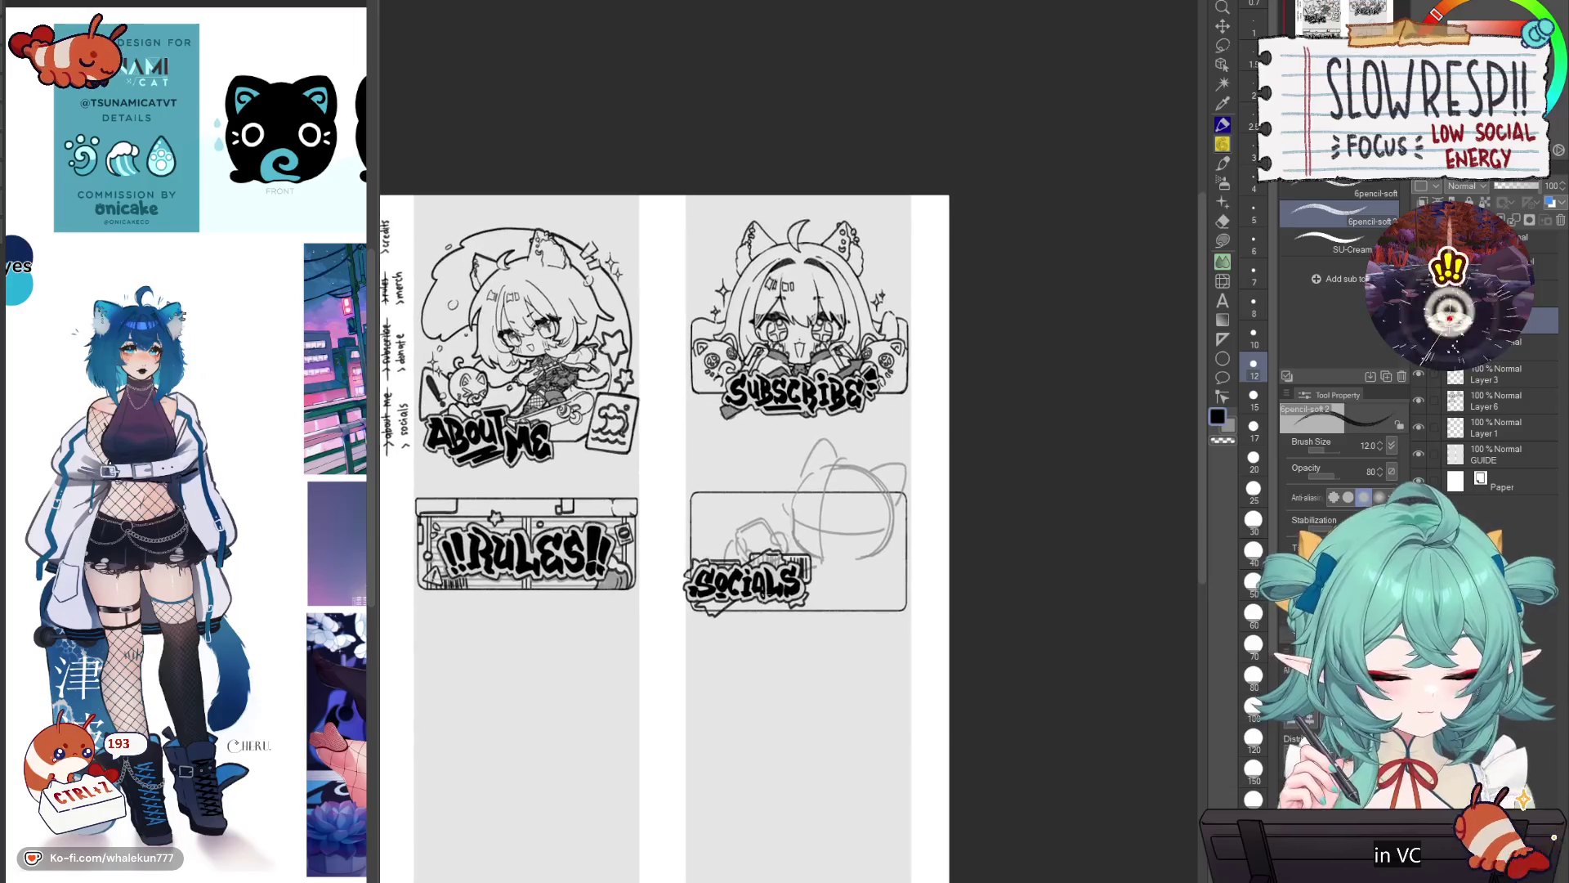
# Step: Lasso the SOCIALS label and move it down and right within the panel
pyautogui.hotkey('ctrl', '+')
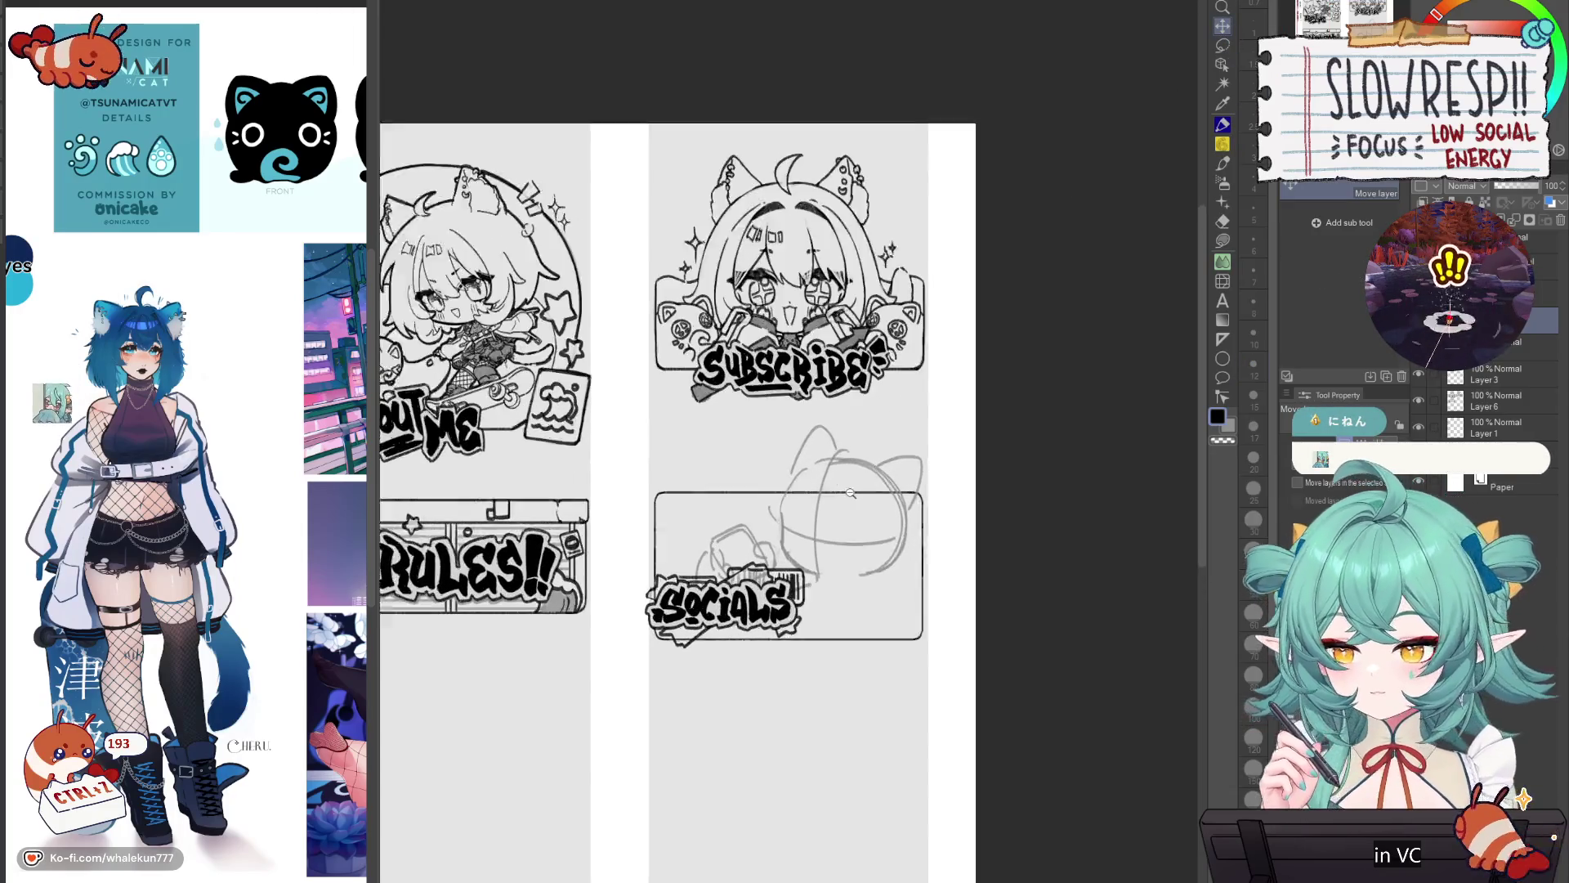
pyautogui.press('m')
pyautogui.moveTo(815, 551)
pyautogui.mouseDown()
pyautogui.moveTo(585, 635)
pyautogui.moveTo(587, 621)
pyautogui.mouseUp()
pyautogui.press('k')
pyautogui.moveTo(756, 613)
pyautogui.mouseDown()
pyautogui.moveTo(914, 642)
pyautogui.moveTo(918, 670)
pyautogui.moveTo(809, 672)
pyautogui.moveTo(918, 669)
pyautogui.moveTo(928, 653)
pyautogui.moveTo(921, 668)
pyautogui.mouseUp()
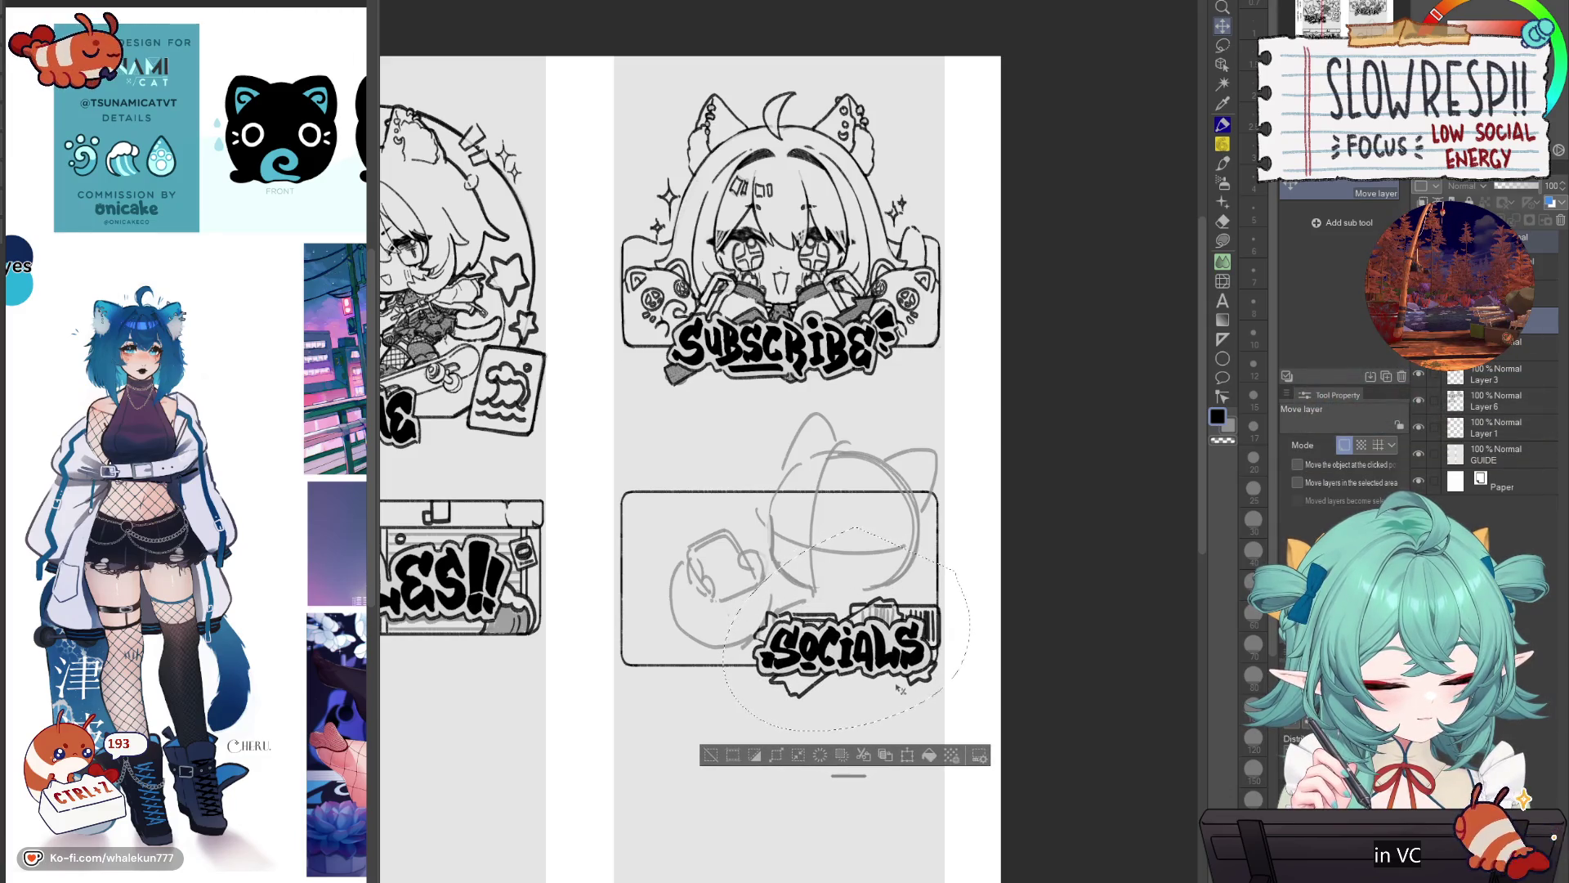
pyautogui.hotkey('ctrl', 'd')
# Step: Shift the rough cat sketch left in the Socials panel
pyautogui.press('e')
pyautogui.scroll(3, 973, 633)
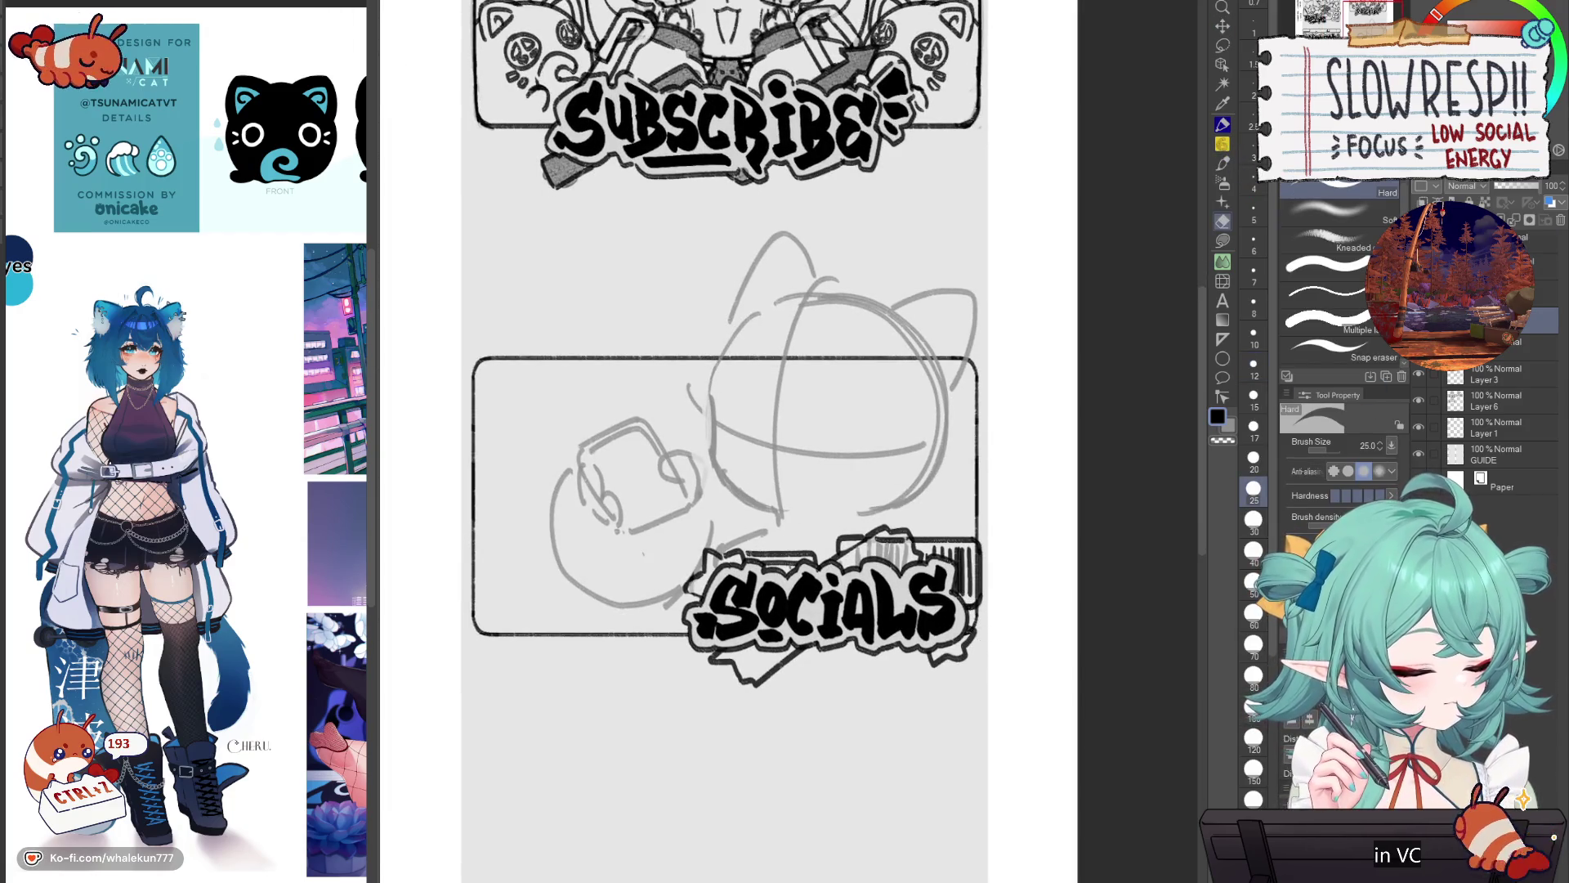
pyautogui.press('k')
pyautogui.scroll(-2, 887, 546)
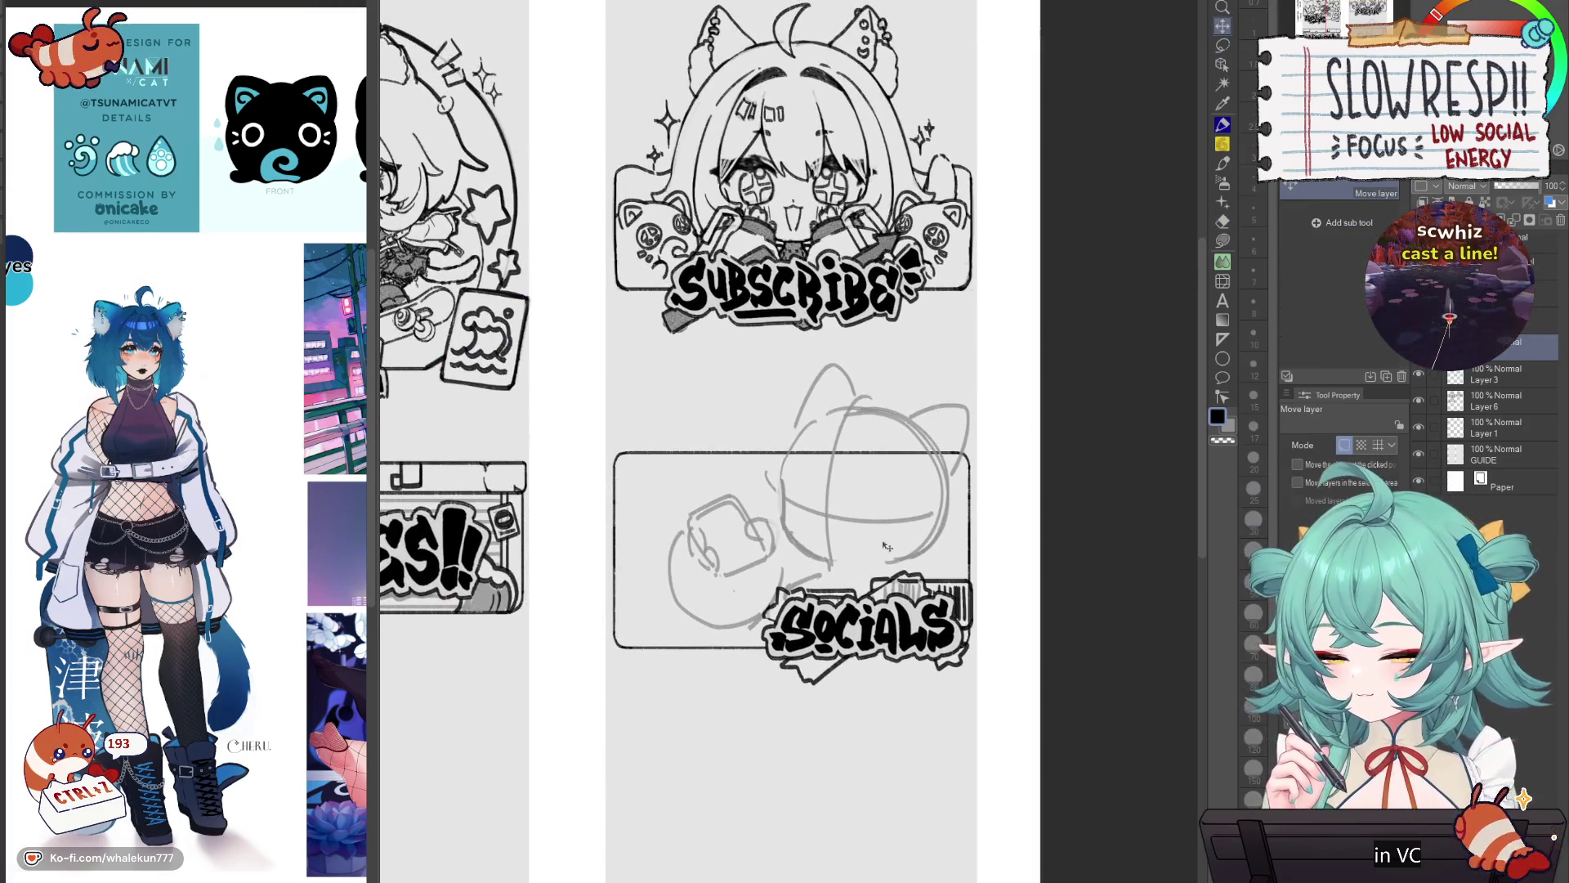
pyautogui.moveTo(883, 551)
pyautogui.mouseDown()
pyautogui.moveTo(850, 549)
pyautogui.moveTo(871, 544)
pyautogui.mouseUp()
# Step: Lasso the cat sketch, scale it slightly larger with Ctrl+T, and check it in the mirrored view
pyautogui.click(1222, 45)
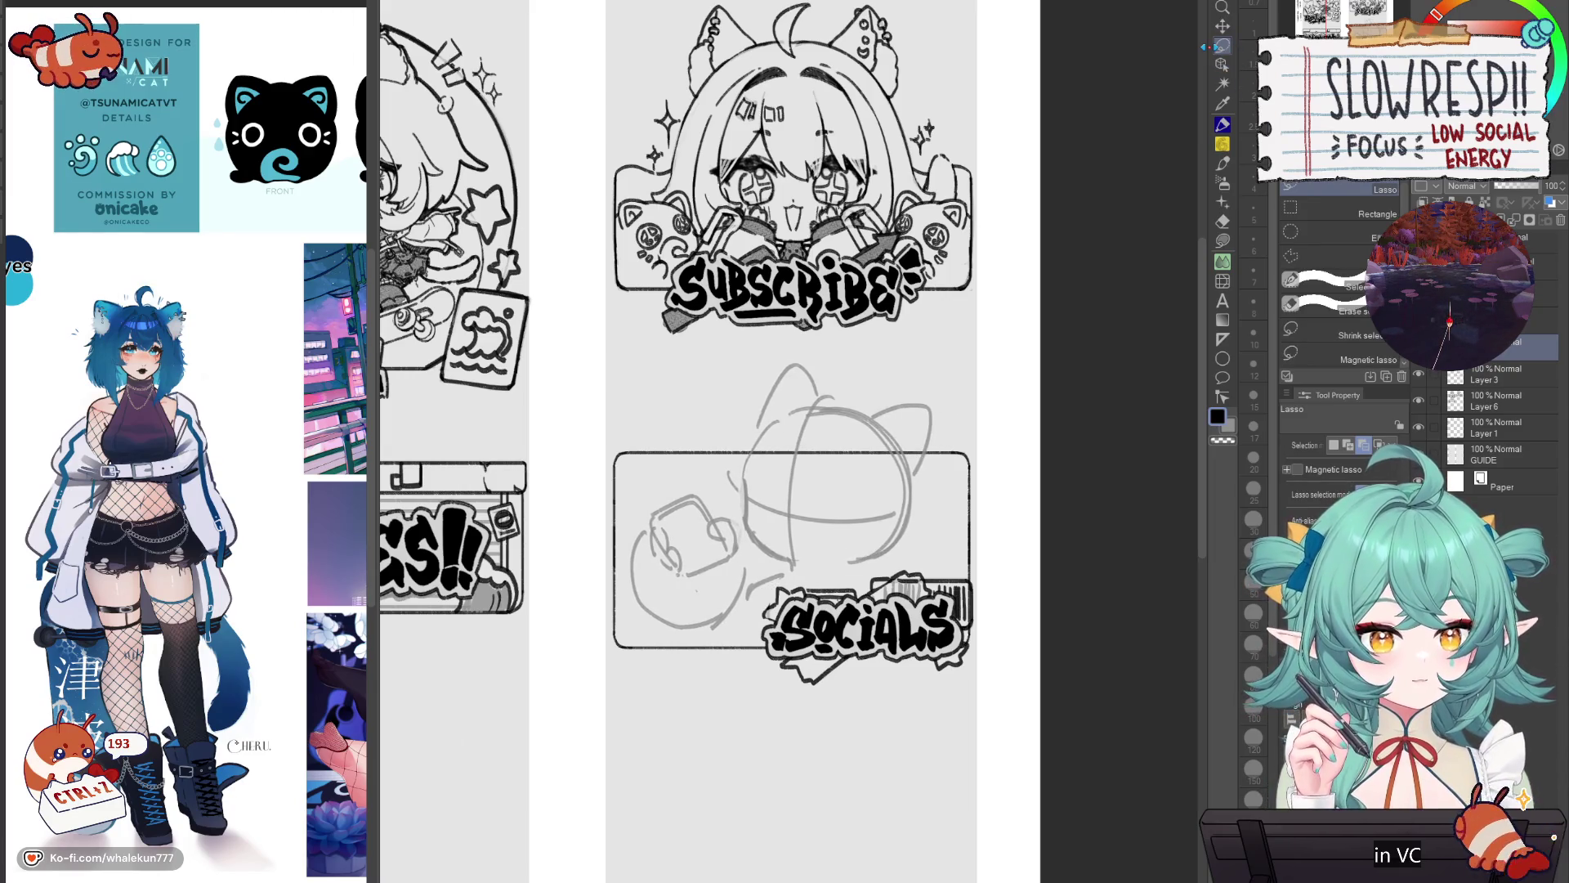
pyautogui.moveTo(801, 349)
pyautogui.mouseDown()
pyautogui.moveTo(721, 488)
pyautogui.moveTo(769, 552)
pyautogui.moveTo(854, 597)
pyautogui.moveTo(905, 338)
pyautogui.moveTo(862, 319)
pyautogui.mouseUp()
pyautogui.hotkey('ctrl', 't')
pyautogui.moveTo(877, 520); pyautogui.dragTo(881, 524)
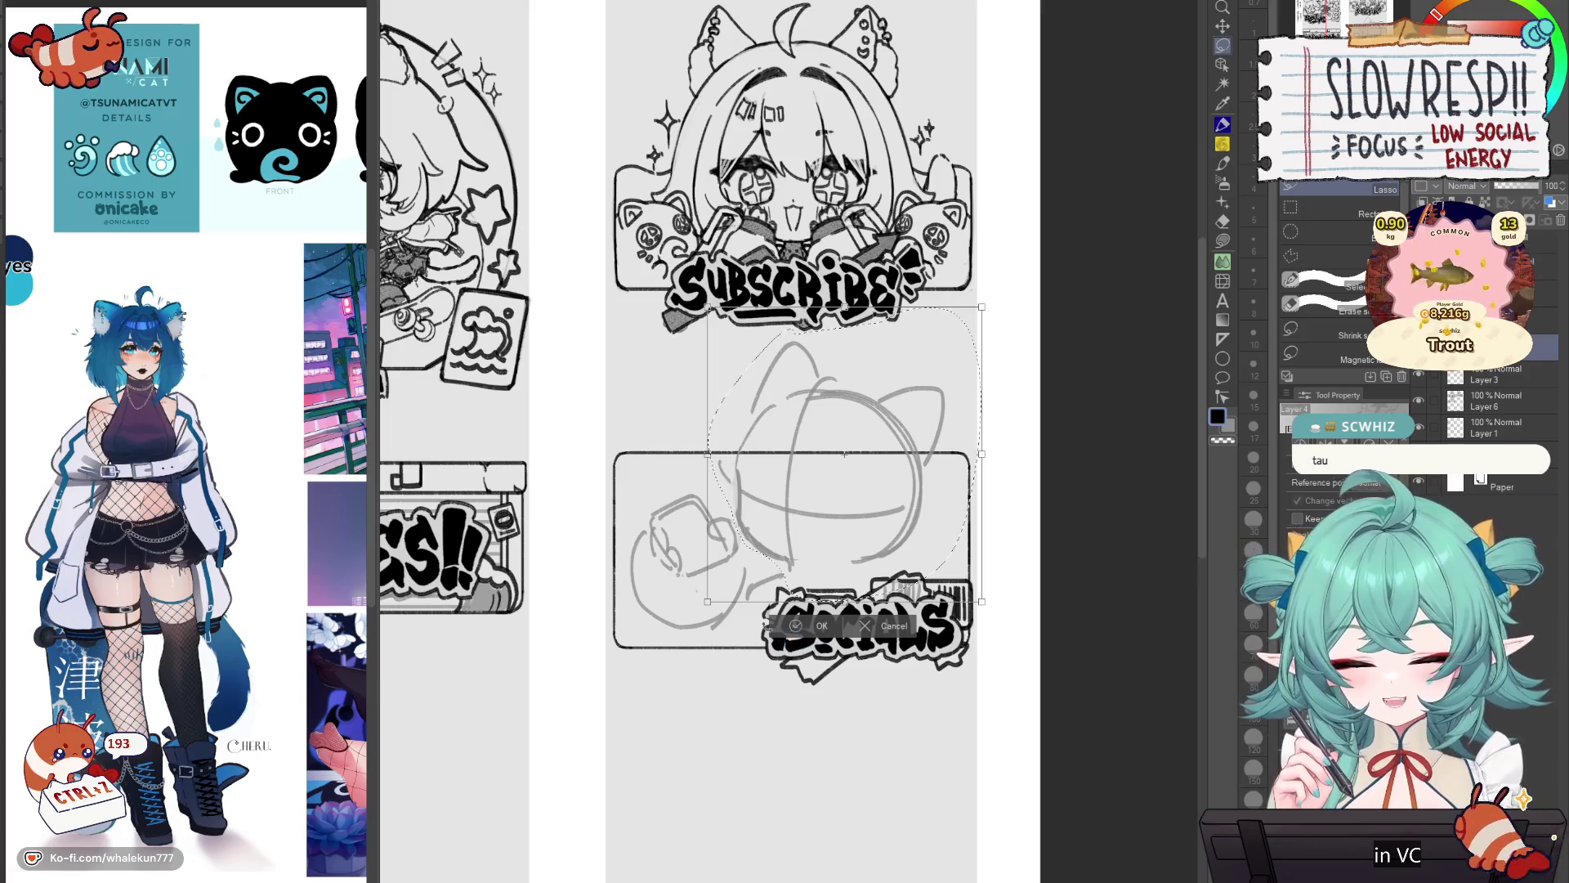
pyautogui.click(820, 626)
pyautogui.press('h')
pyautogui.press('h')
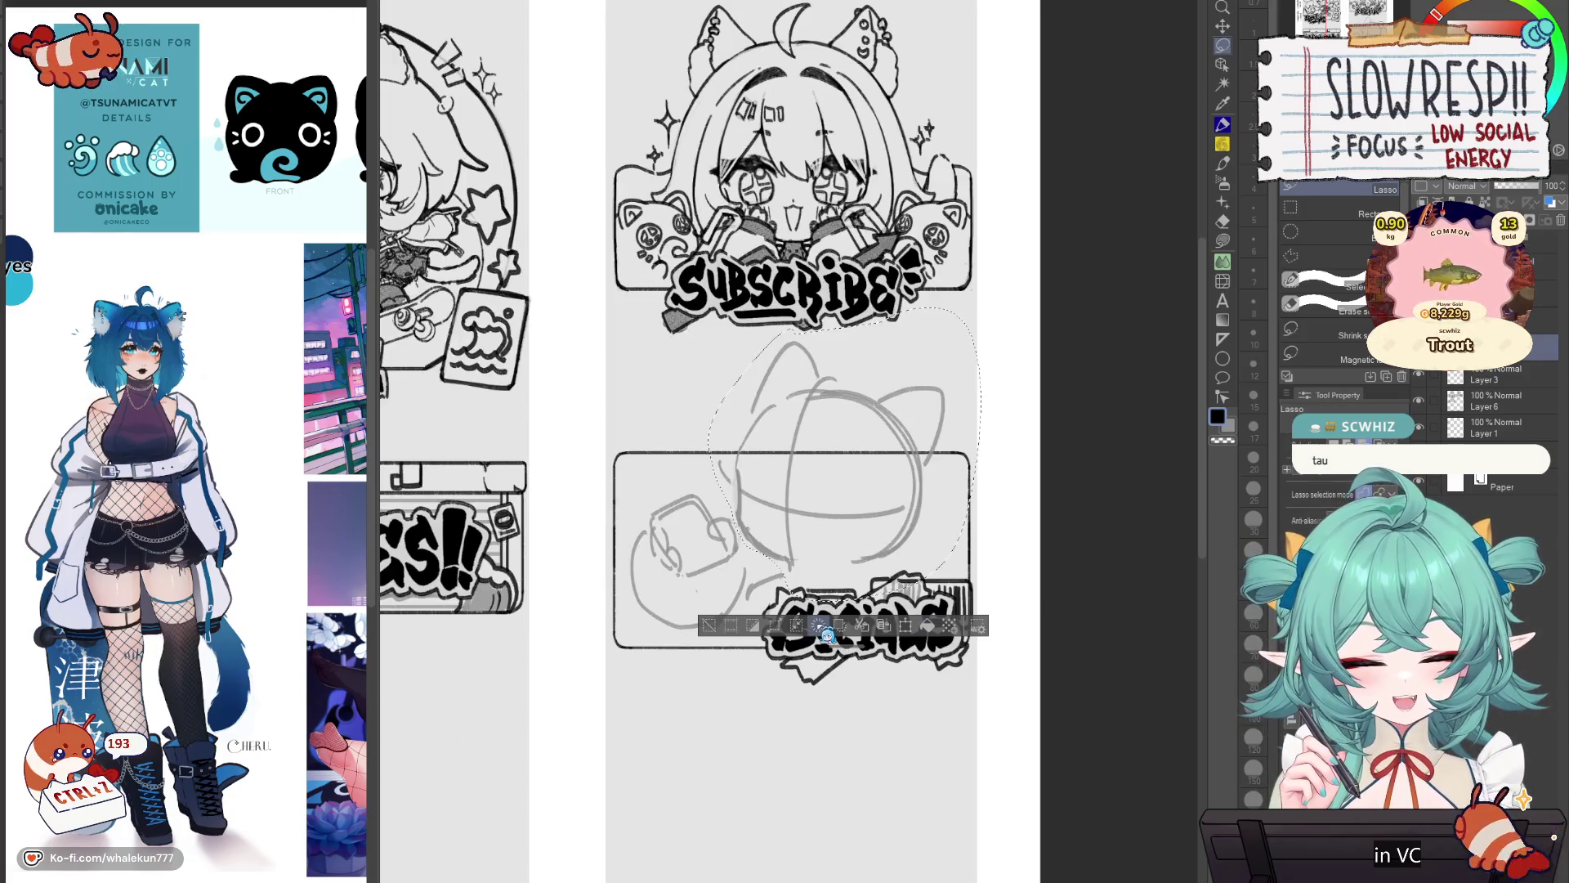
pyautogui.hotkey('ctrl', 'd')
pyautogui.press('h')
pyautogui.press('h')
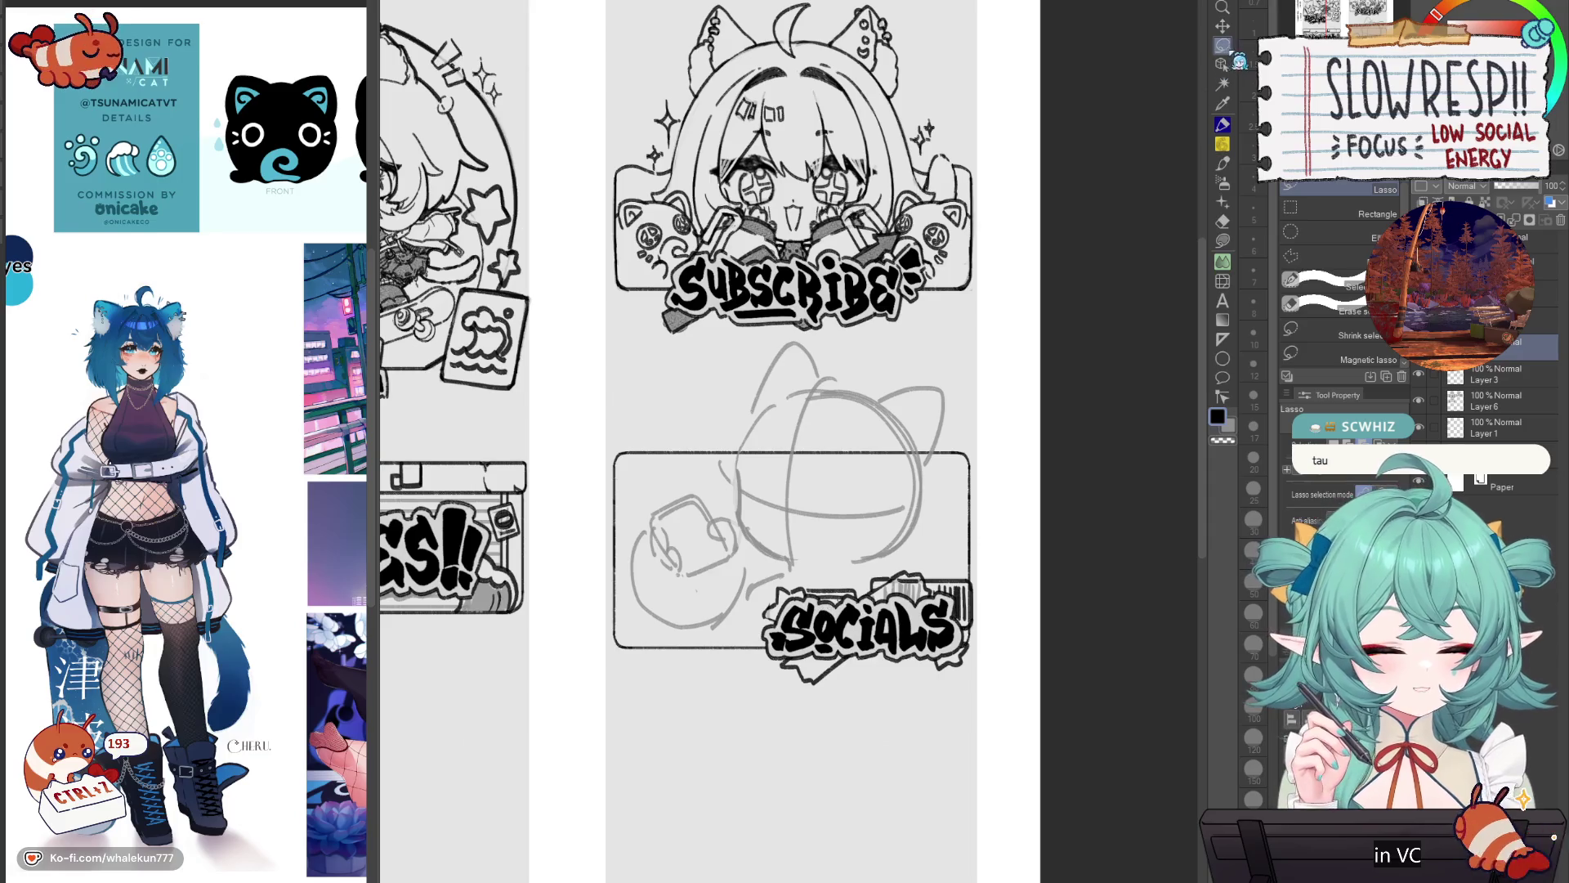
pyautogui.press('h')
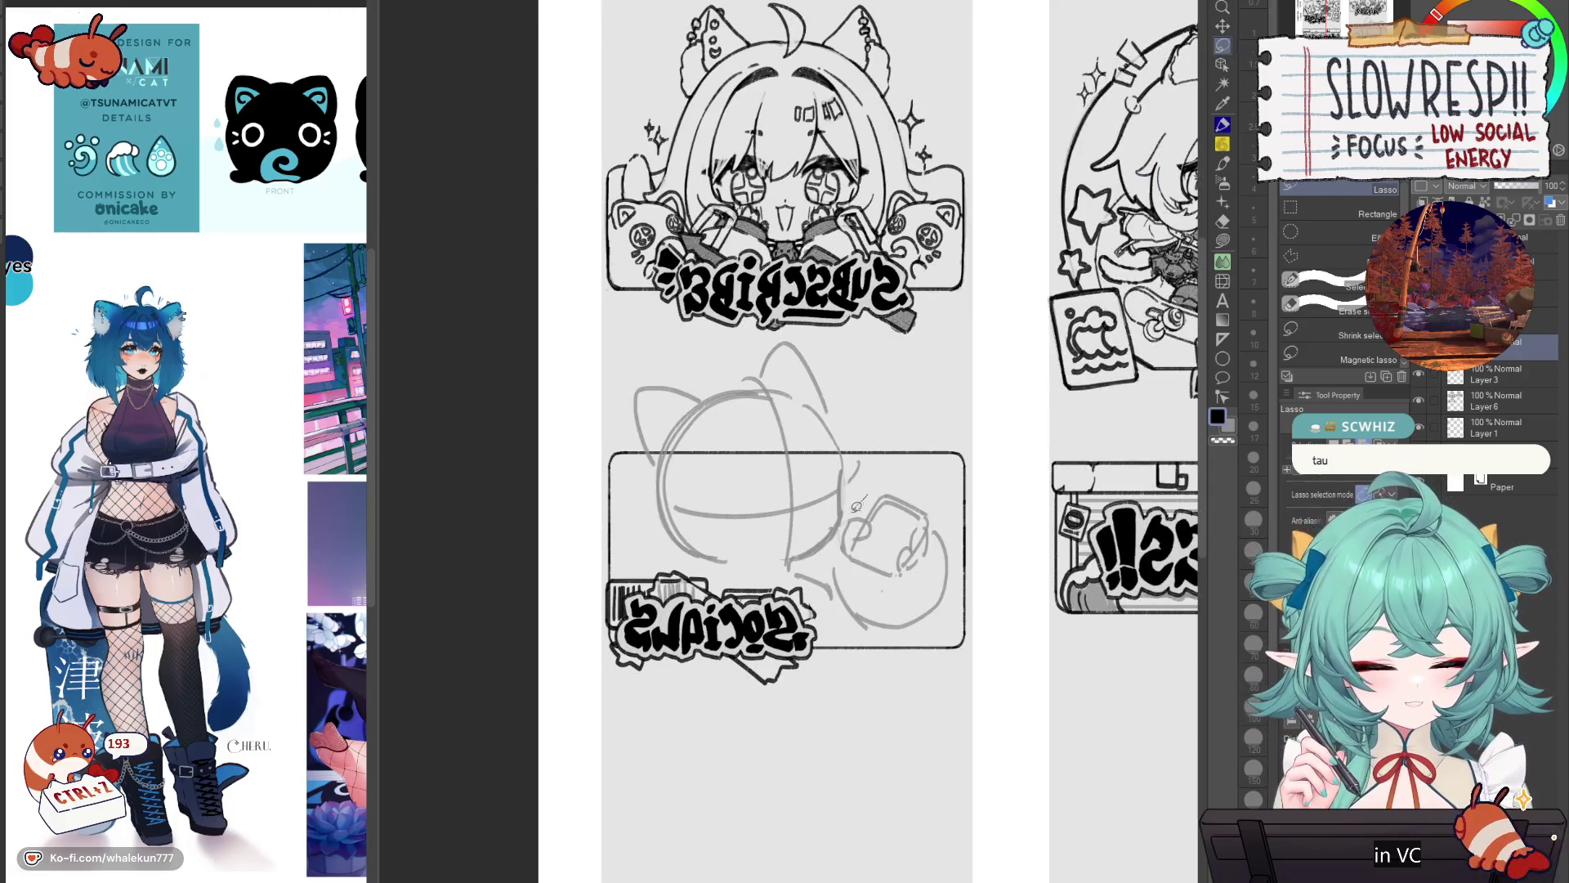
# Step: Move the small head sketch down and rotate it about 15–20° clockwise
pyautogui.moveTo(836, 558)
pyautogui.mouseDown()
pyautogui.moveTo(984, 568)
pyautogui.moveTo(956, 488)
pyautogui.mouseUp()
pyautogui.press('h')
pyautogui.press('k')
pyautogui.moveTo(733, 595); pyautogui.dragTo(733, 619)
pyautogui.hotkey('ctrl', 't')
pyautogui.moveTo(805, 507); pyautogui.dragTo(732, 650)
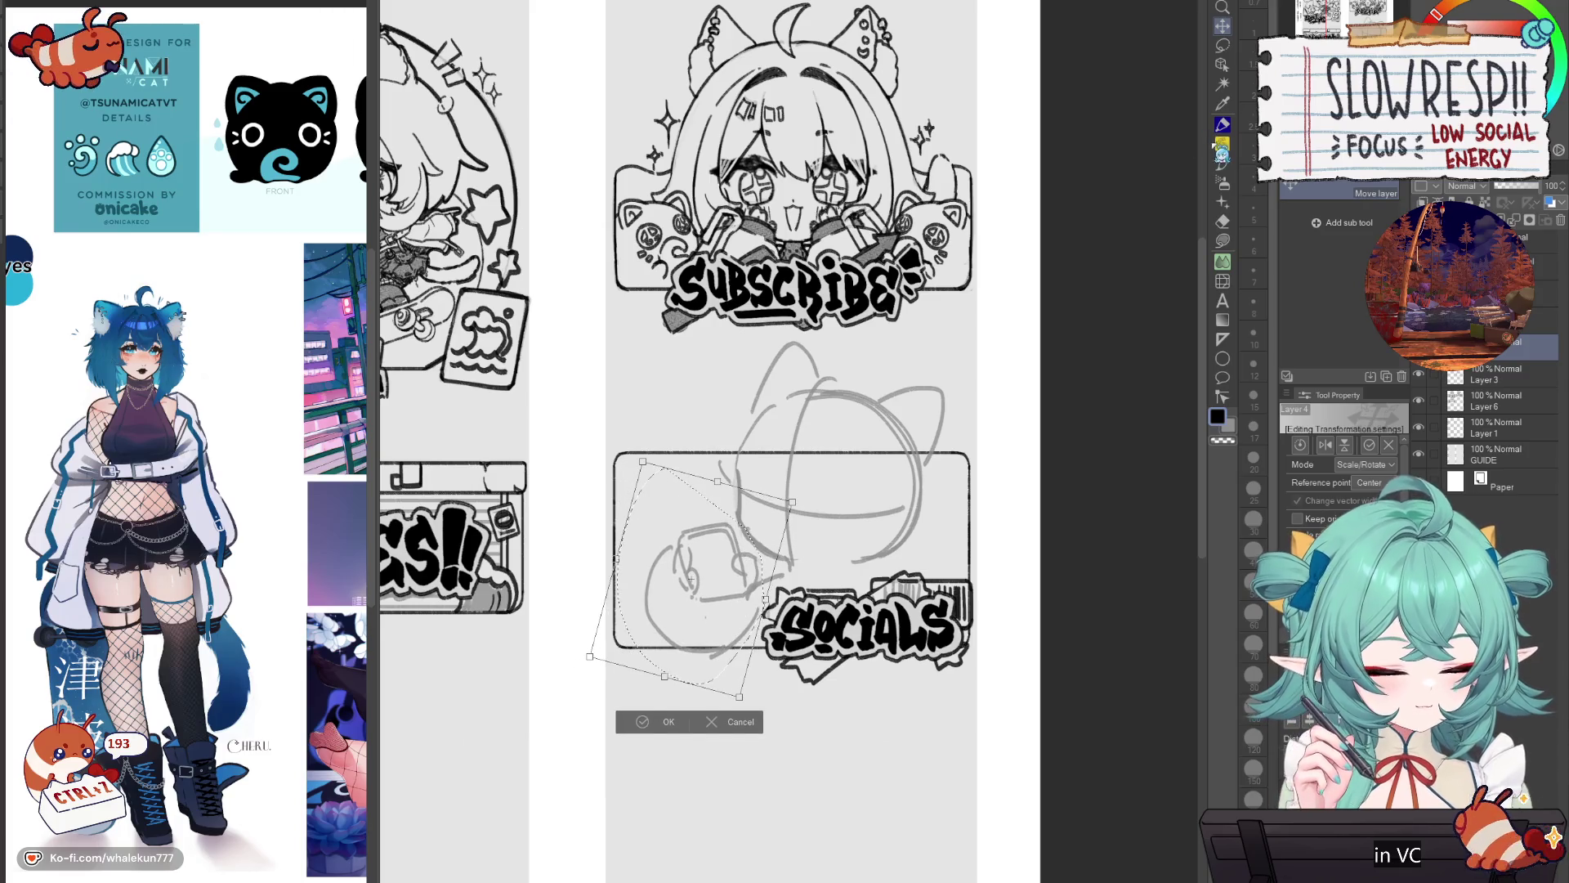
pyautogui.click(654, 715)
# Step: Try several short strokes on the chibi face, undoing each one
pyautogui.press('p')
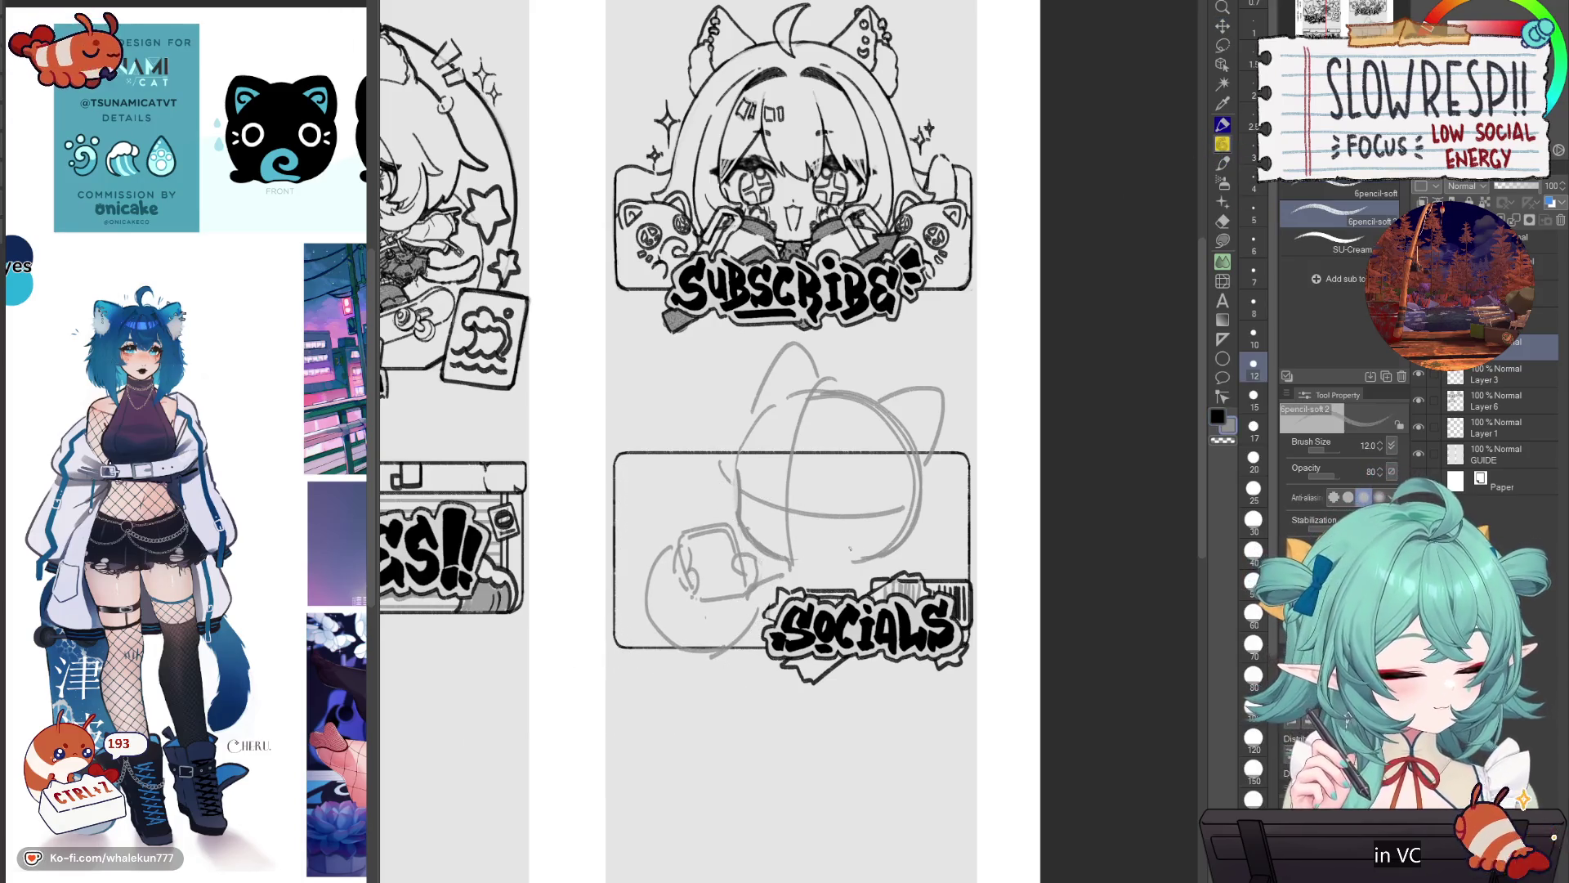
pyautogui.hotkey('ctrl', 'z')
pyautogui.moveTo(818, 572)
pyautogui.mouseDown()
pyautogui.moveTo(866, 535)
pyautogui.moveTo(919, 540)
pyautogui.mouseUp()
pyautogui.hotkey('ctrl', 'z')
pyautogui.hotkey('ctrl', 'z')
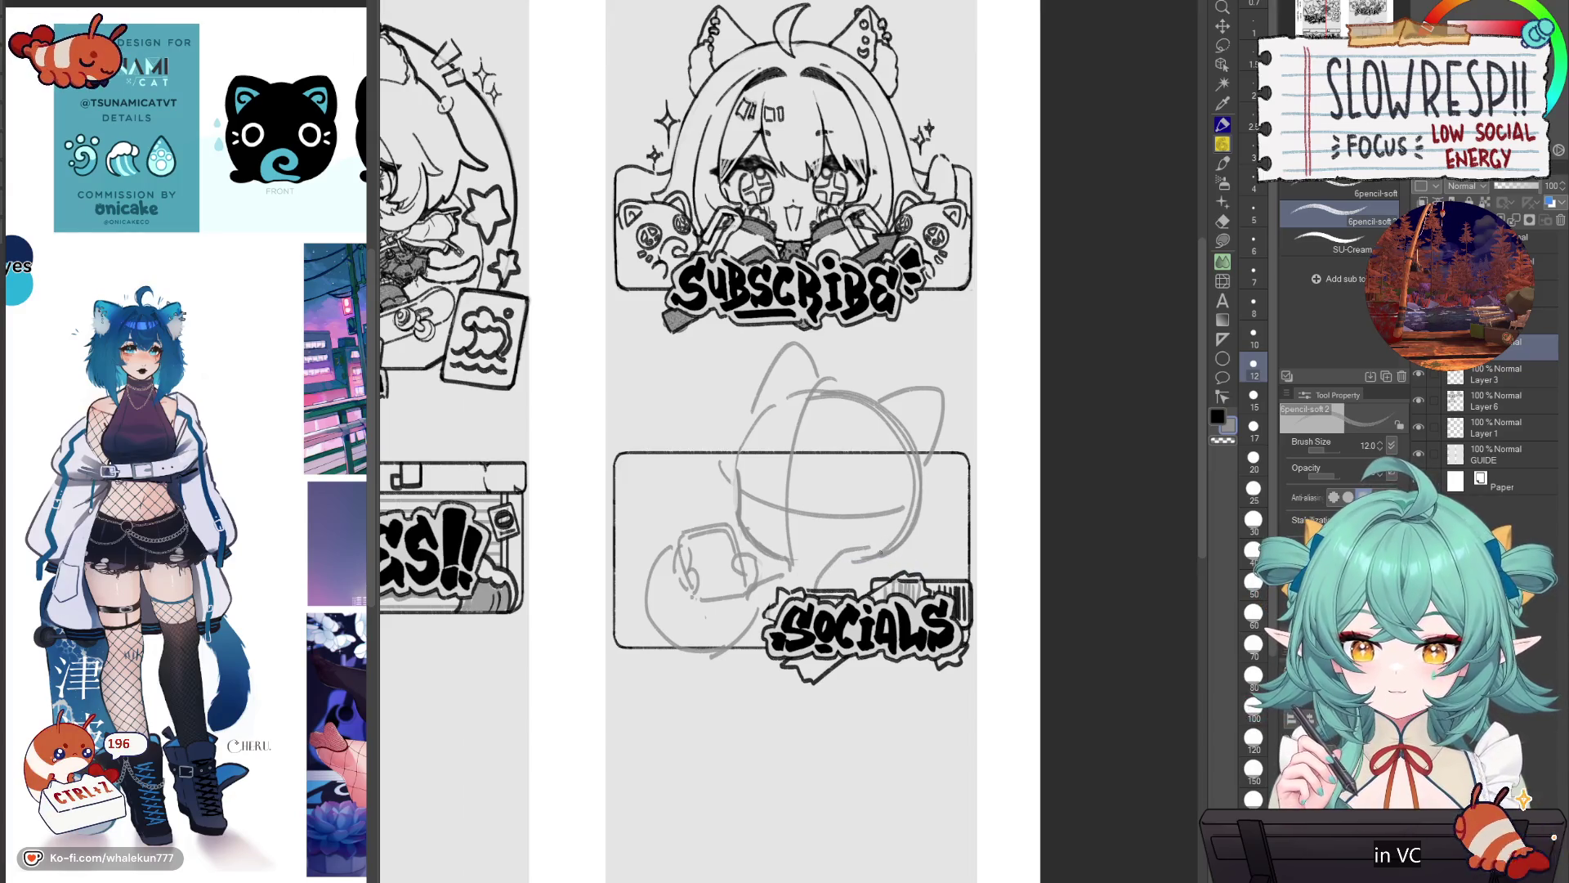
pyautogui.hotkey('ctrl', 'z')
pyautogui.hotkey('ctrl', 'z')
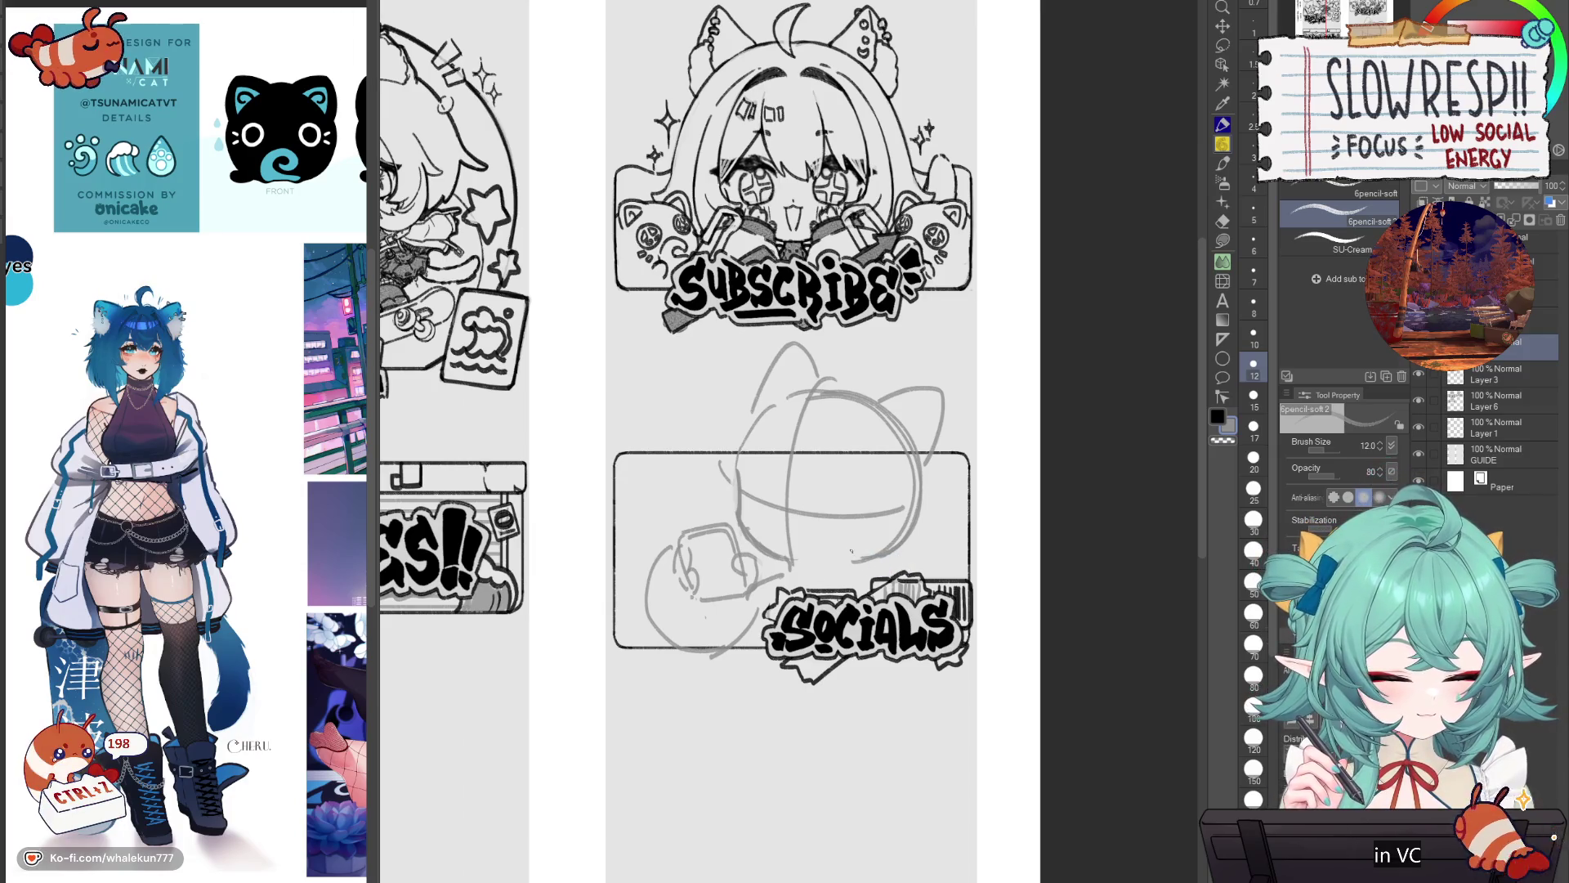
pyautogui.hotkey('ctrl', 'z')
pyautogui.moveTo(846, 574)
pyautogui.mouseDown()
pyautogui.moveTo(876, 559)
pyautogui.moveTo(850, 530)
pyautogui.mouseUp()
pyautogui.hotkey('ctrl', 'z')
pyautogui.hotkey('ctrl', 'z')
pyautogui.hotkey('ctrl', 'z')
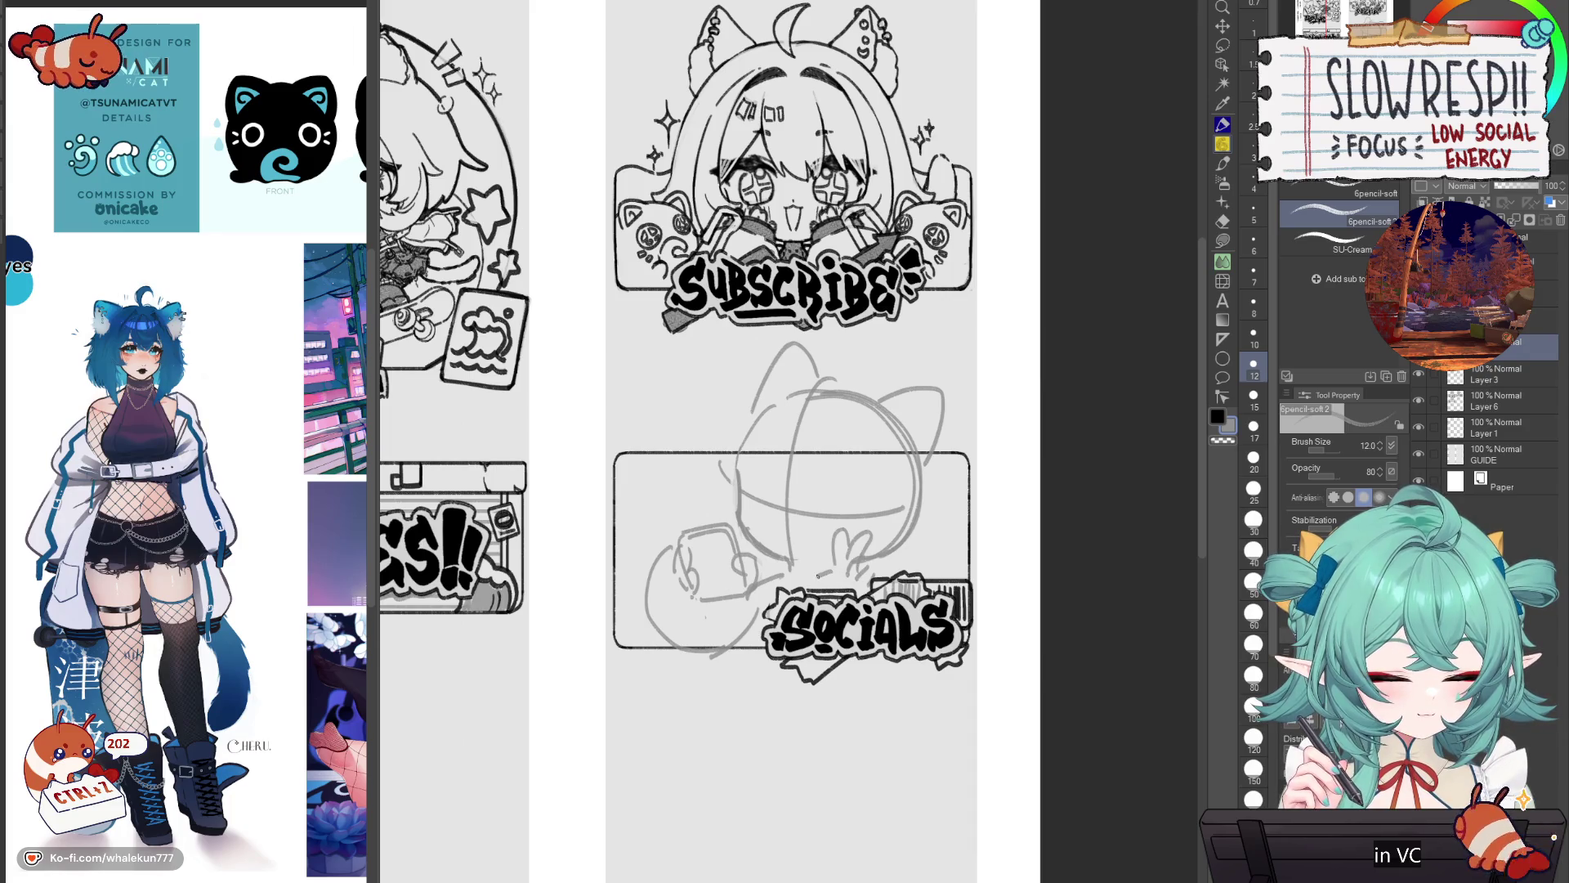
pyautogui.hotkey('ctrl', 'z')
pyautogui.moveTo(876, 552)
pyautogui.mouseDown()
pyautogui.moveTo(903, 542)
pyautogui.moveTo(893, 556)
pyautogui.mouseUp()
pyautogui.hotkey('ctrl', 'z')
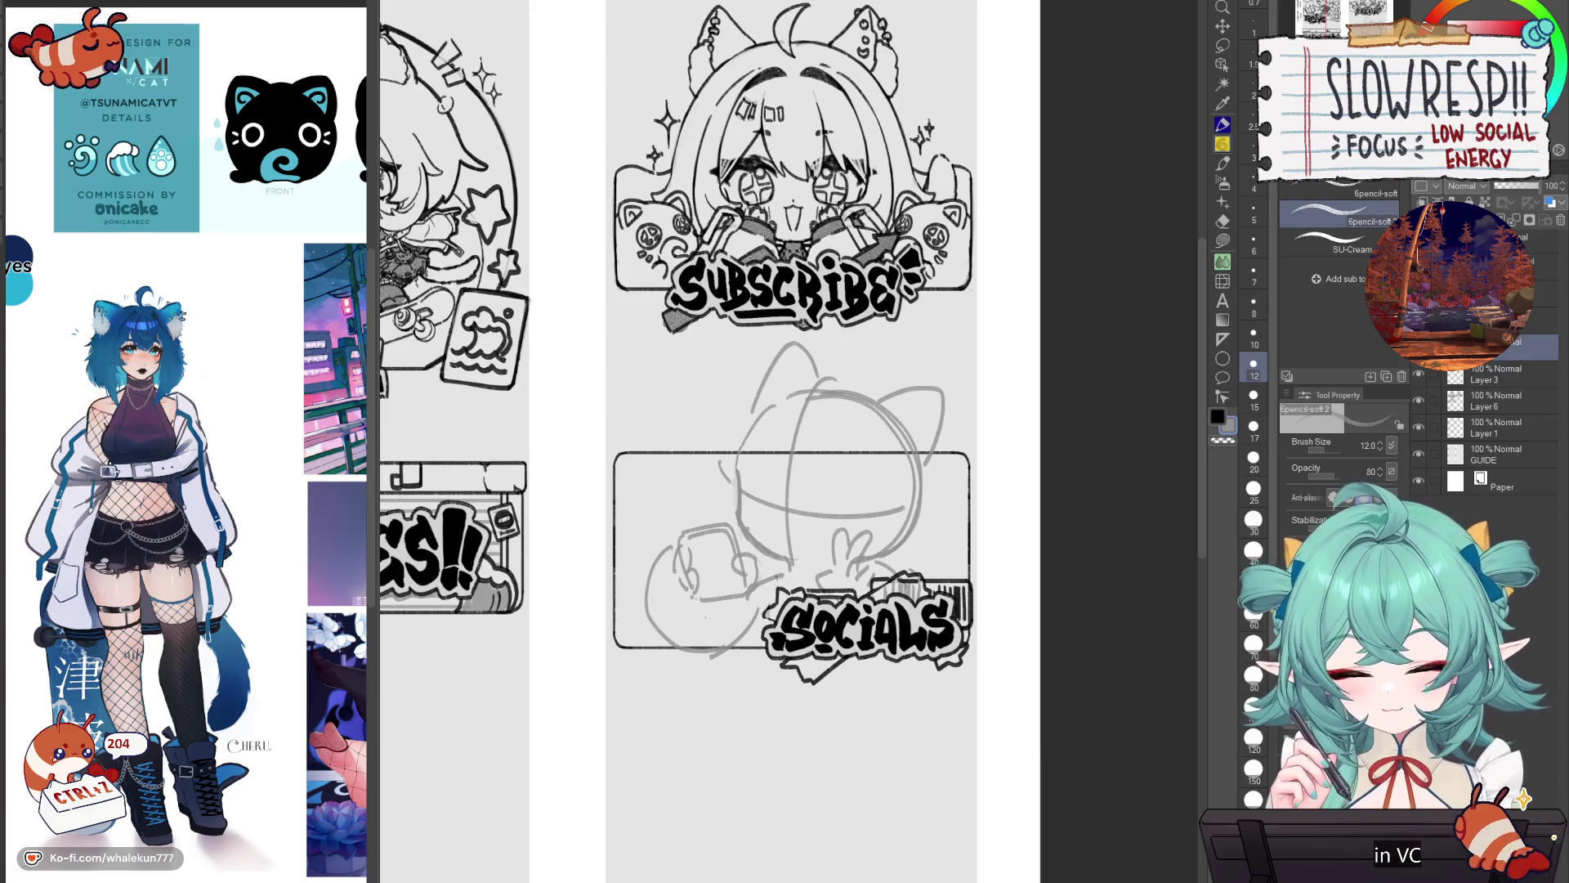
pyautogui.hotkey('ctrl', 'z')
pyautogui.moveTo(808, 590)
pyautogui.mouseDown()
pyautogui.moveTo(791, 571)
pyautogui.moveTo(817, 576)
pyautogui.mouseUp()
pyautogui.hotkey('ctrl', 'z')
# Step: Undo the remaining small marks to revert the sketch to its earlier state
pyautogui.hotkey('ctrl', 'z')
pyautogui.press('e')
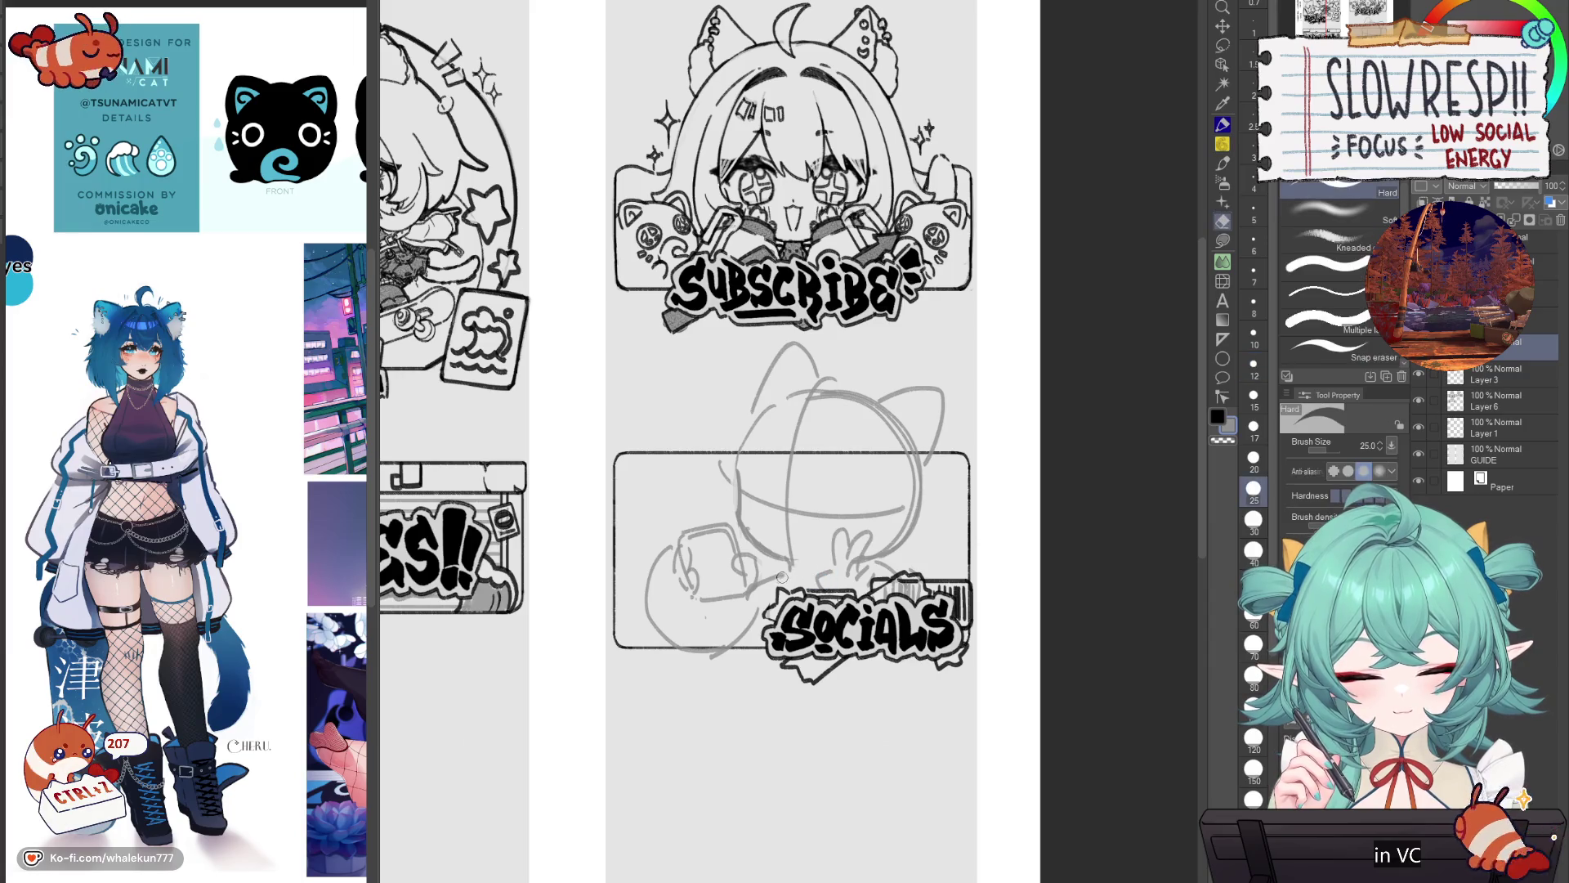
pyautogui.press('p')
pyautogui.hotkey('ctrl', 'z')
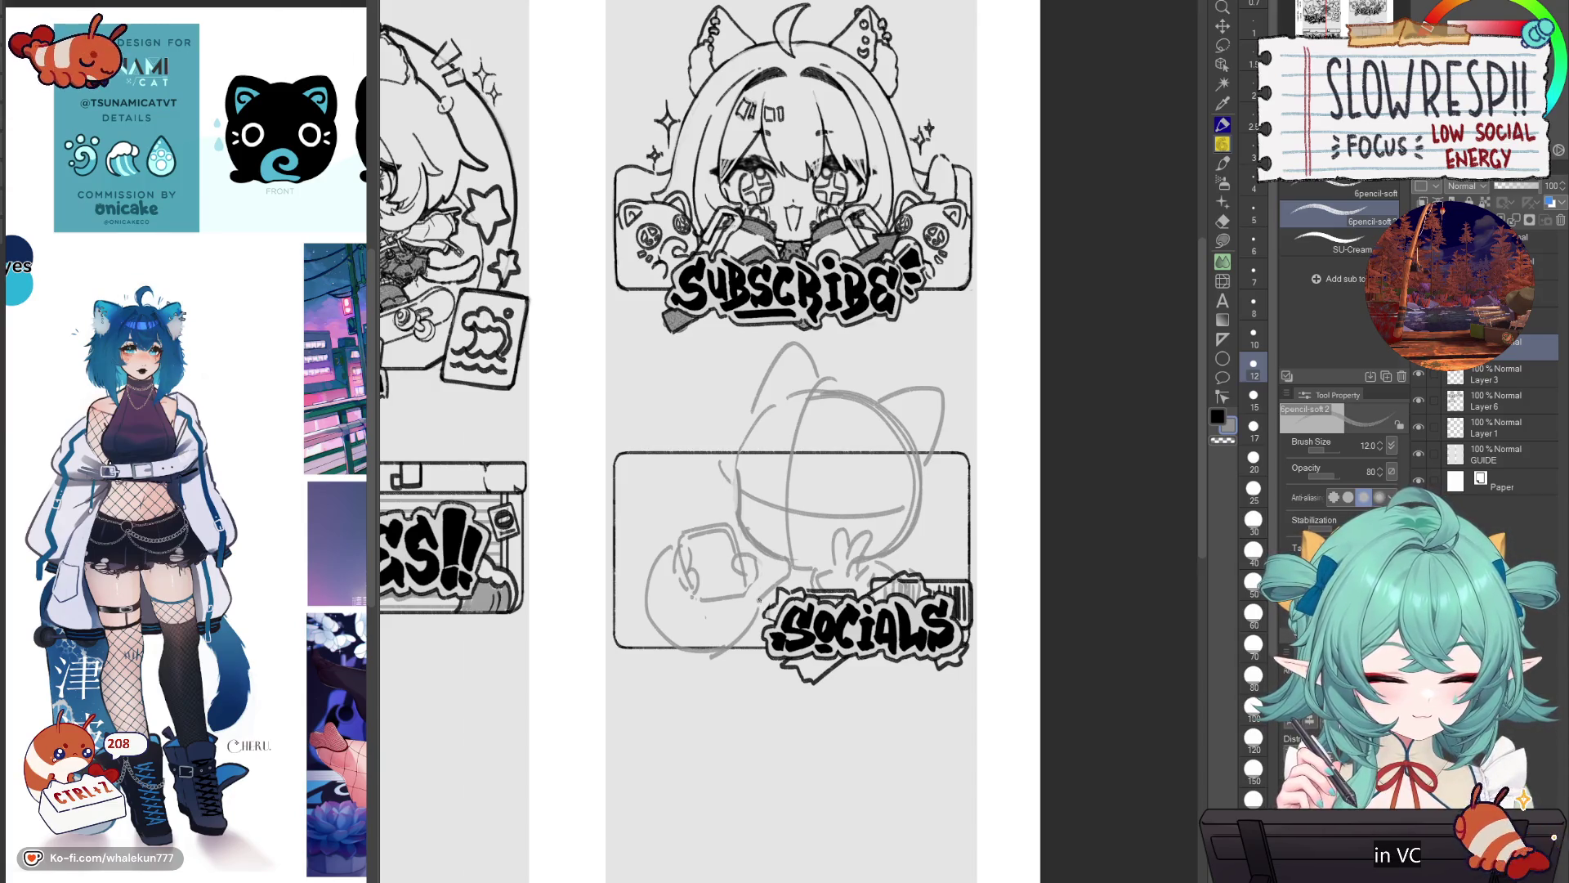
pyautogui.hotkey('ctrl', 'z')
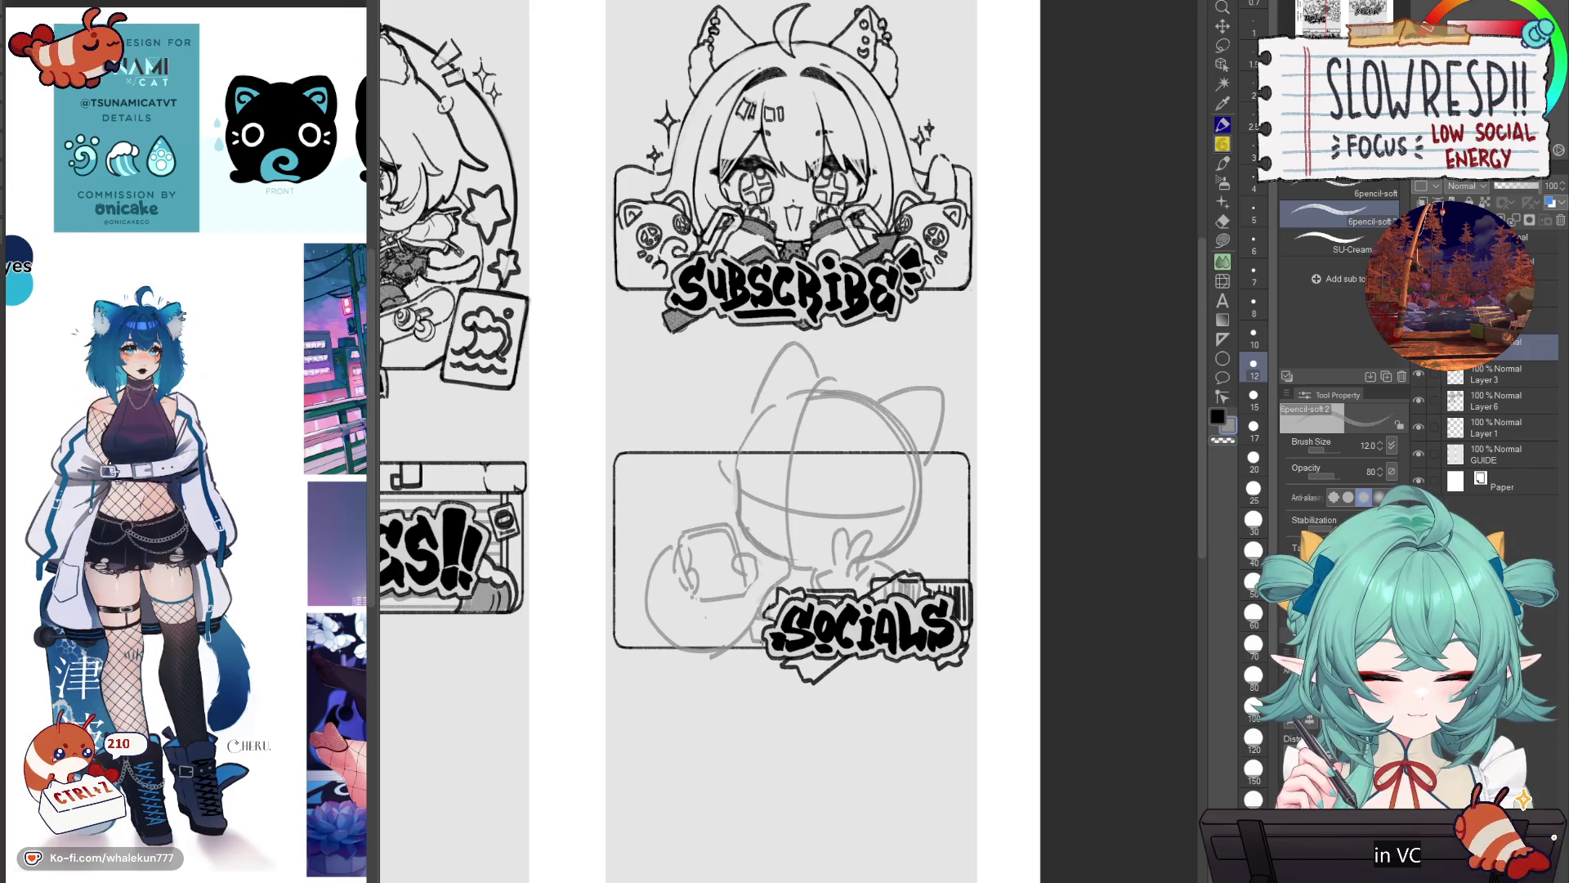
pyautogui.hotkey('ctrl', 'z')
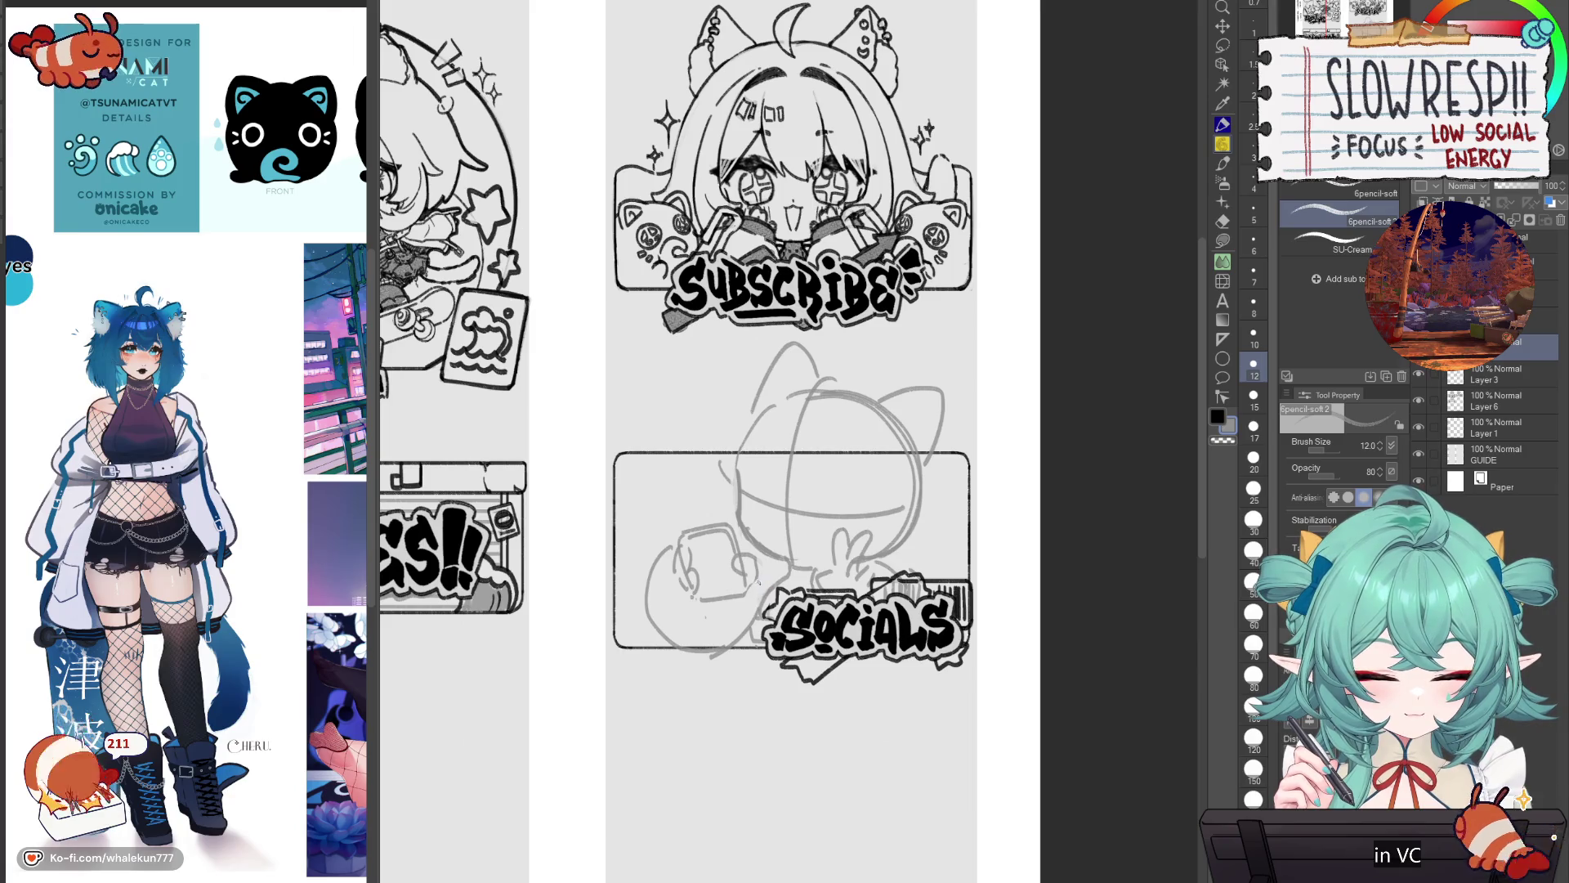
pyautogui.hotkey('ctrl', 'z')
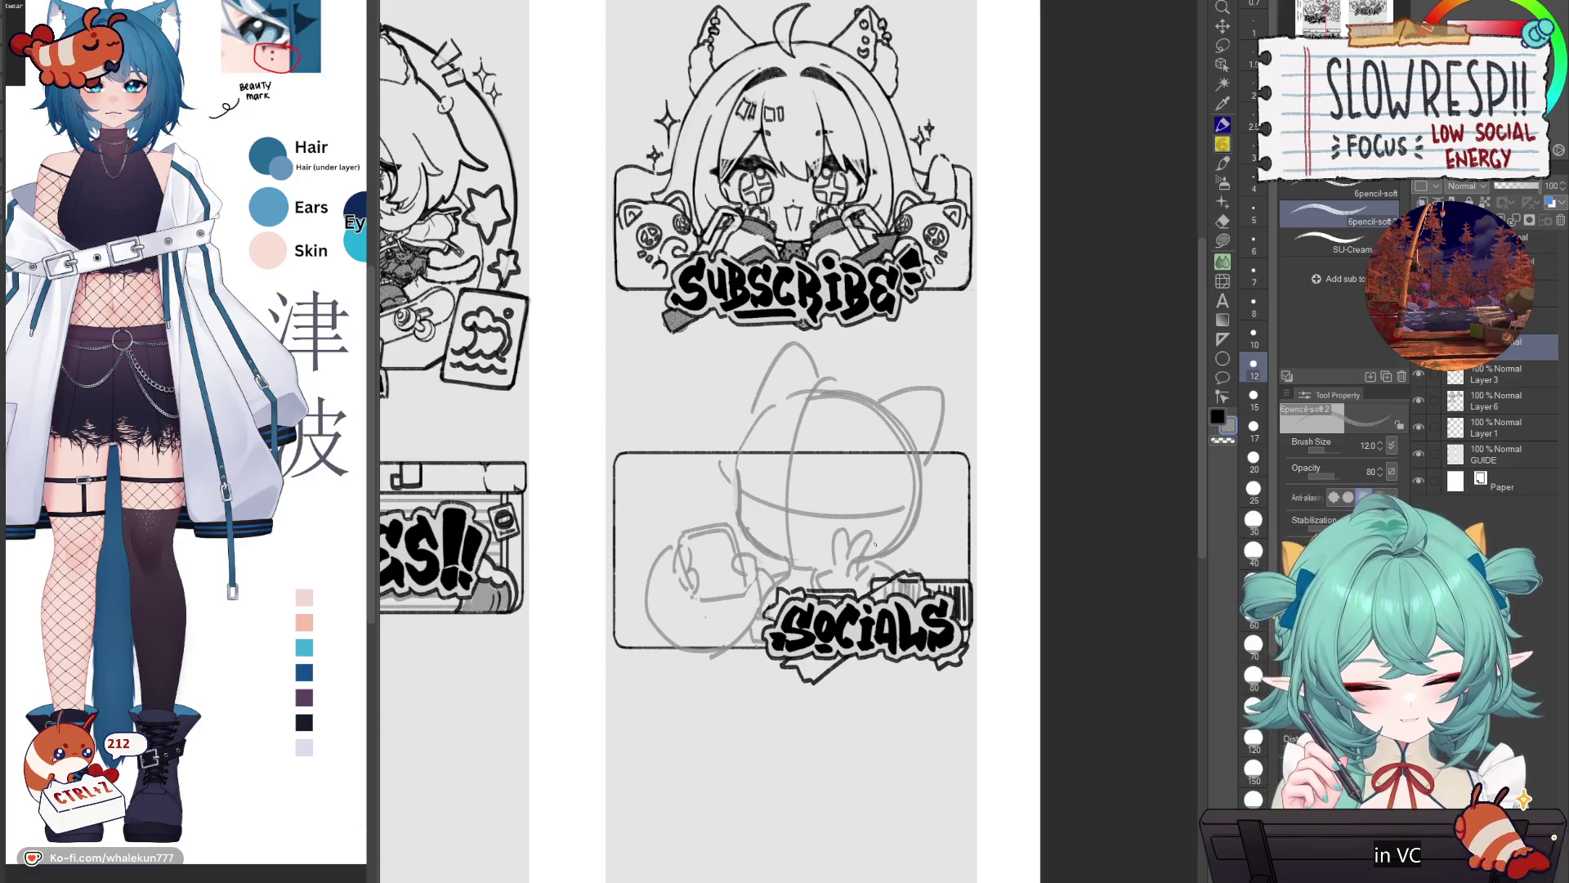
pyautogui.hotkey('ctrl', 'z')
pyautogui.press('e')
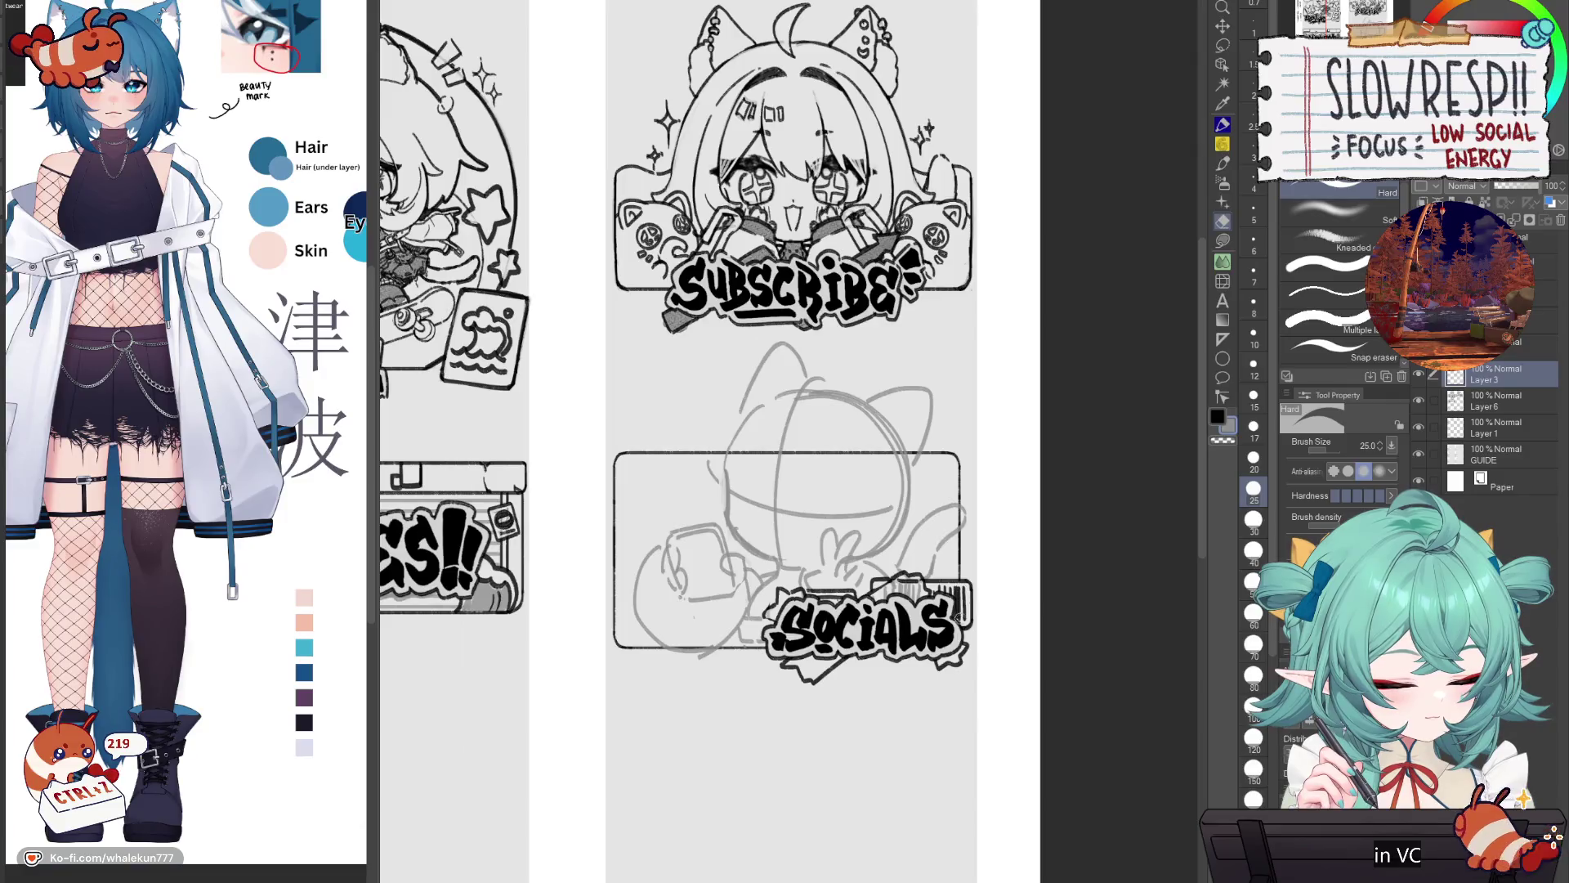
# Step: Merge Layer 3 with the layer above it in the Layer panel
pyautogui.click(1504, 348)
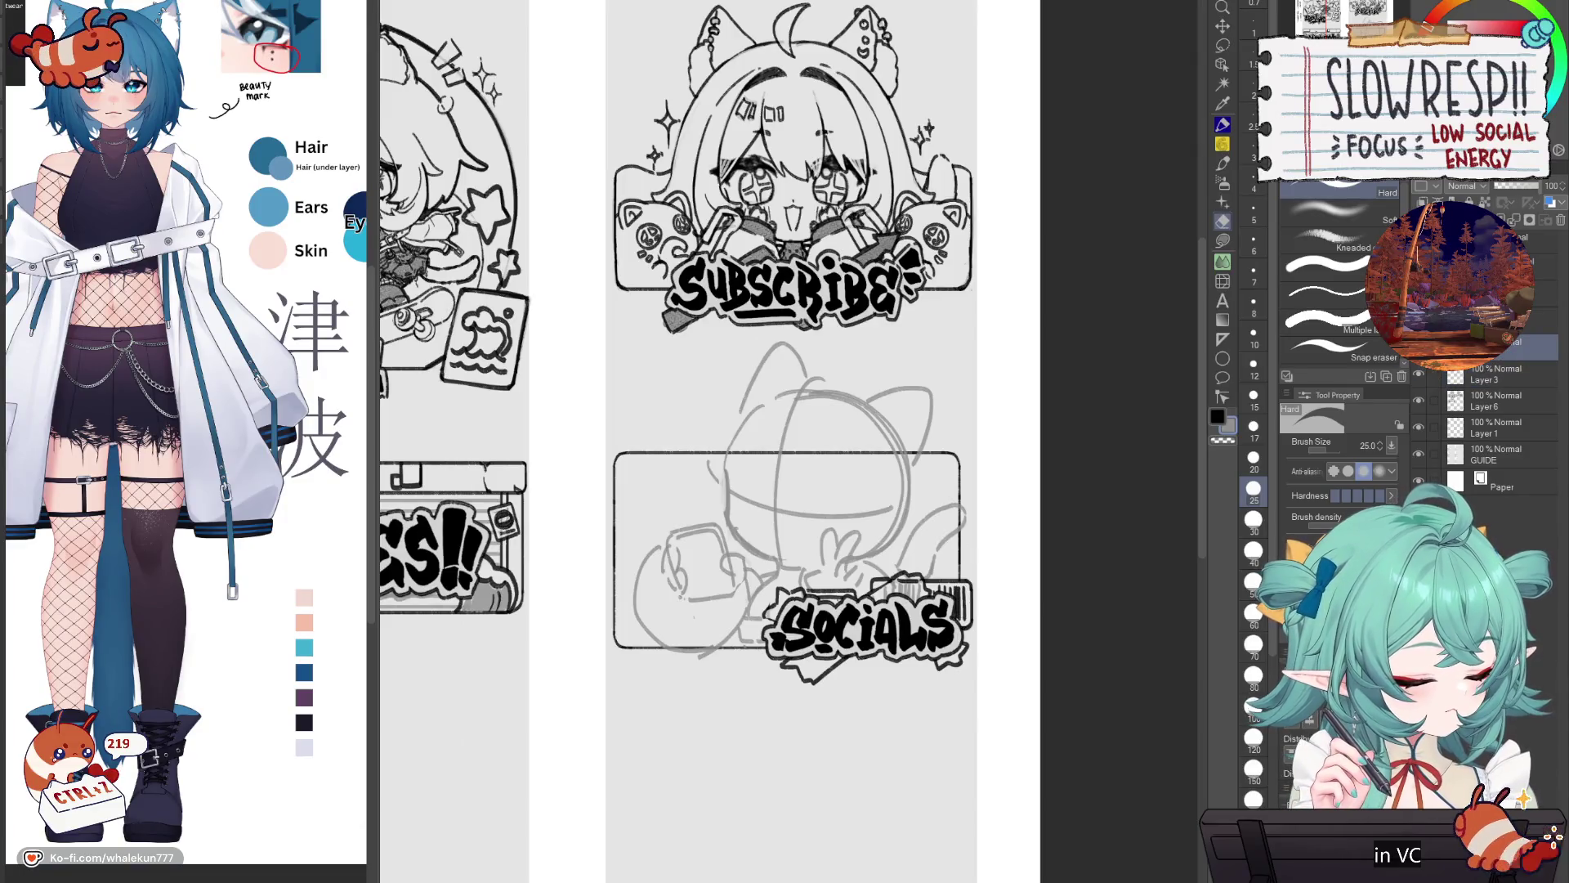
pyautogui.hotkey('ctrl', 'e')
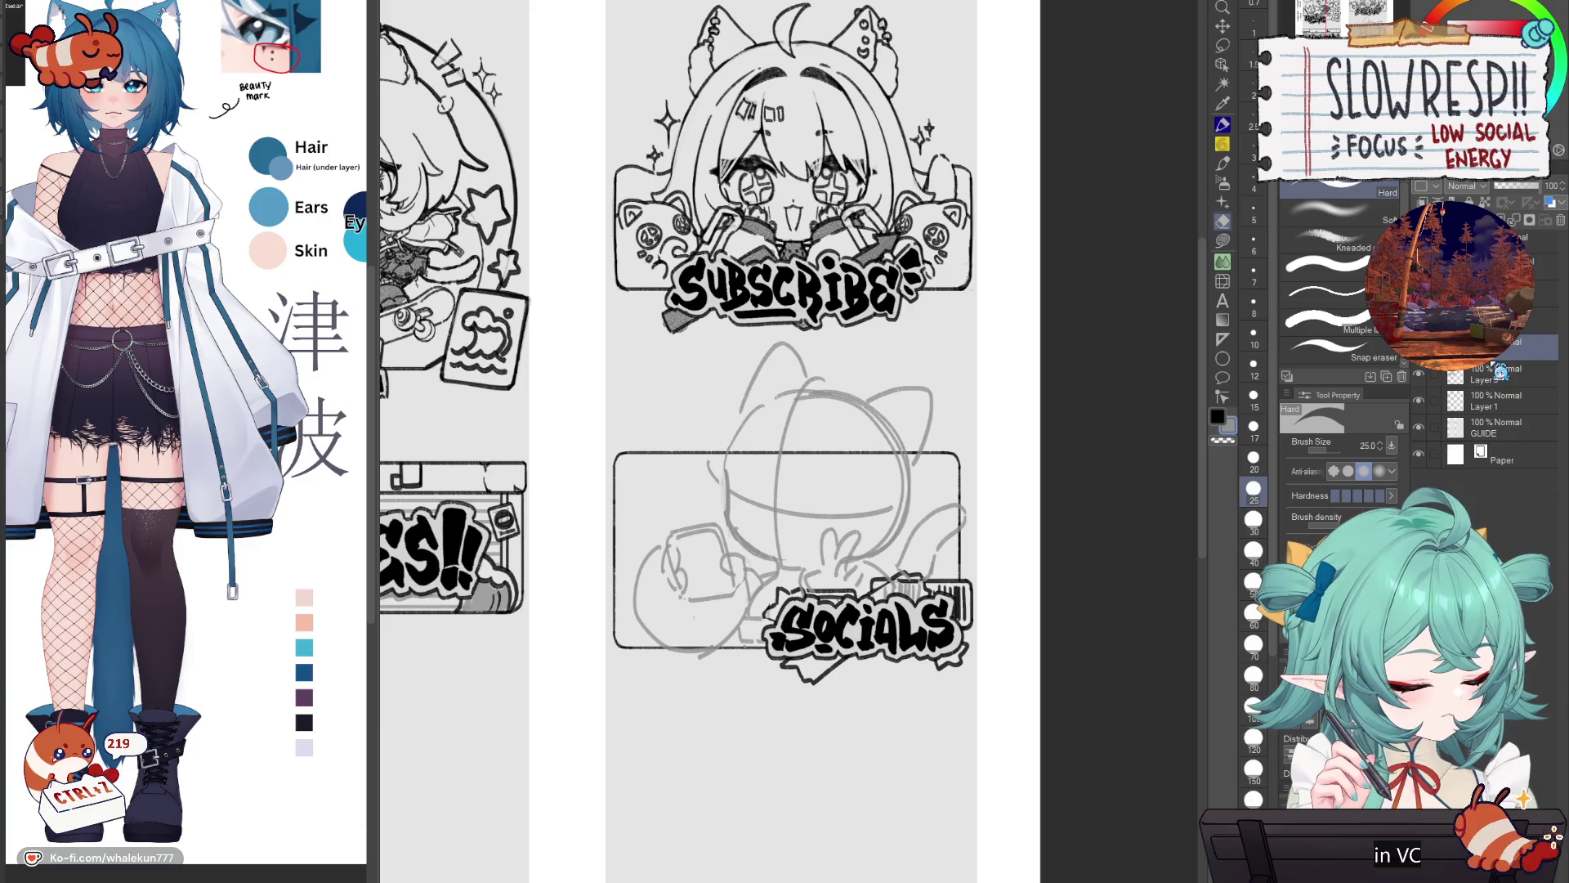
pyautogui.click(1536, 320)
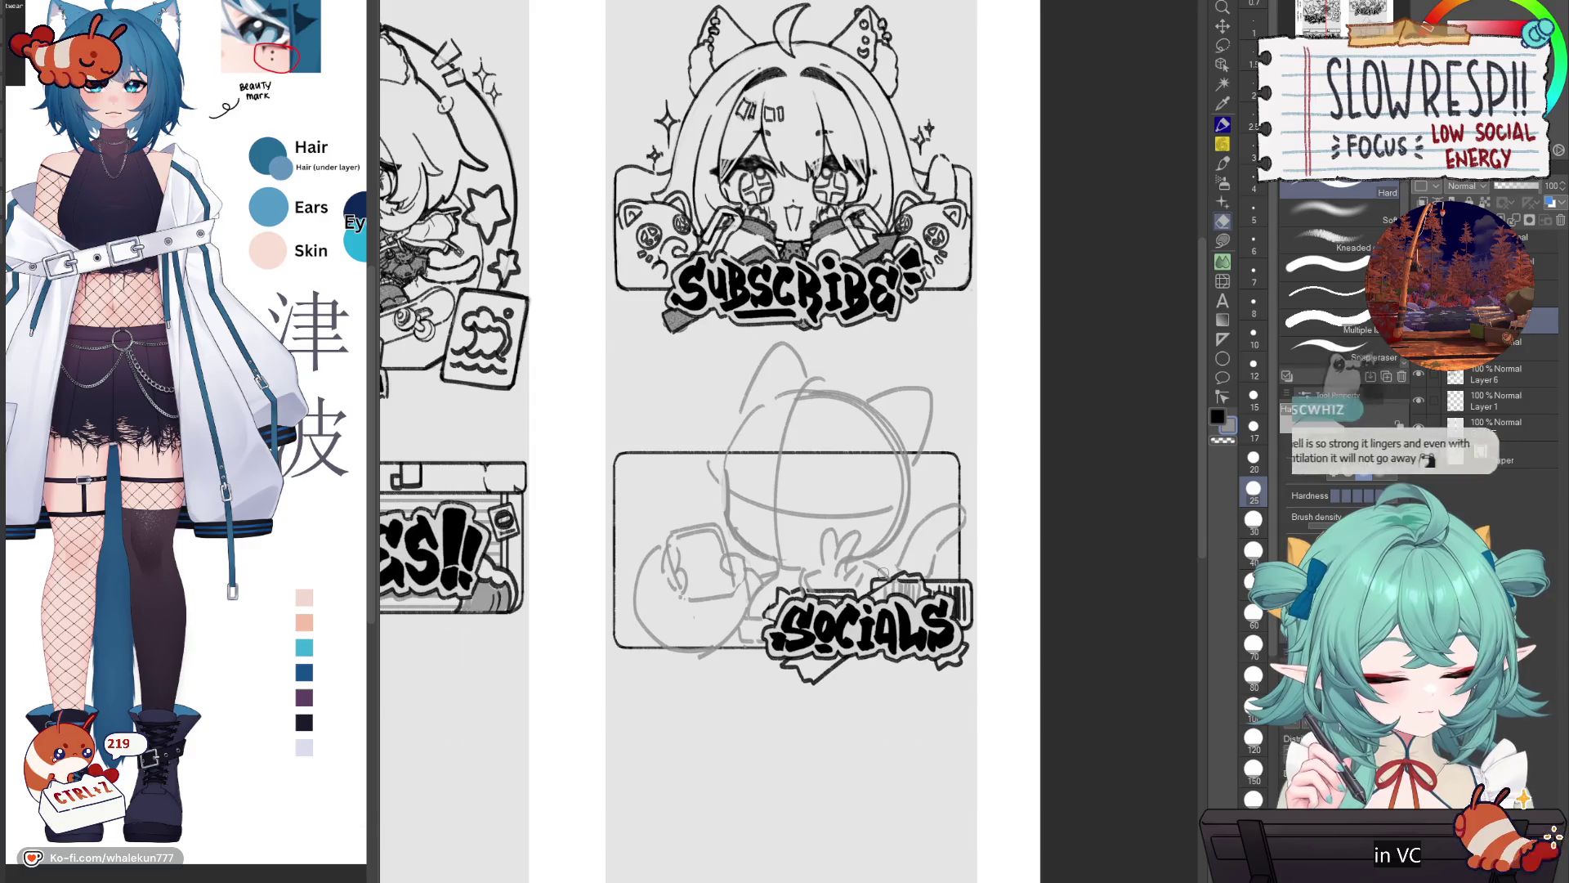
pyautogui.press('p')
pyautogui.press('h')
pyautogui.press('h')
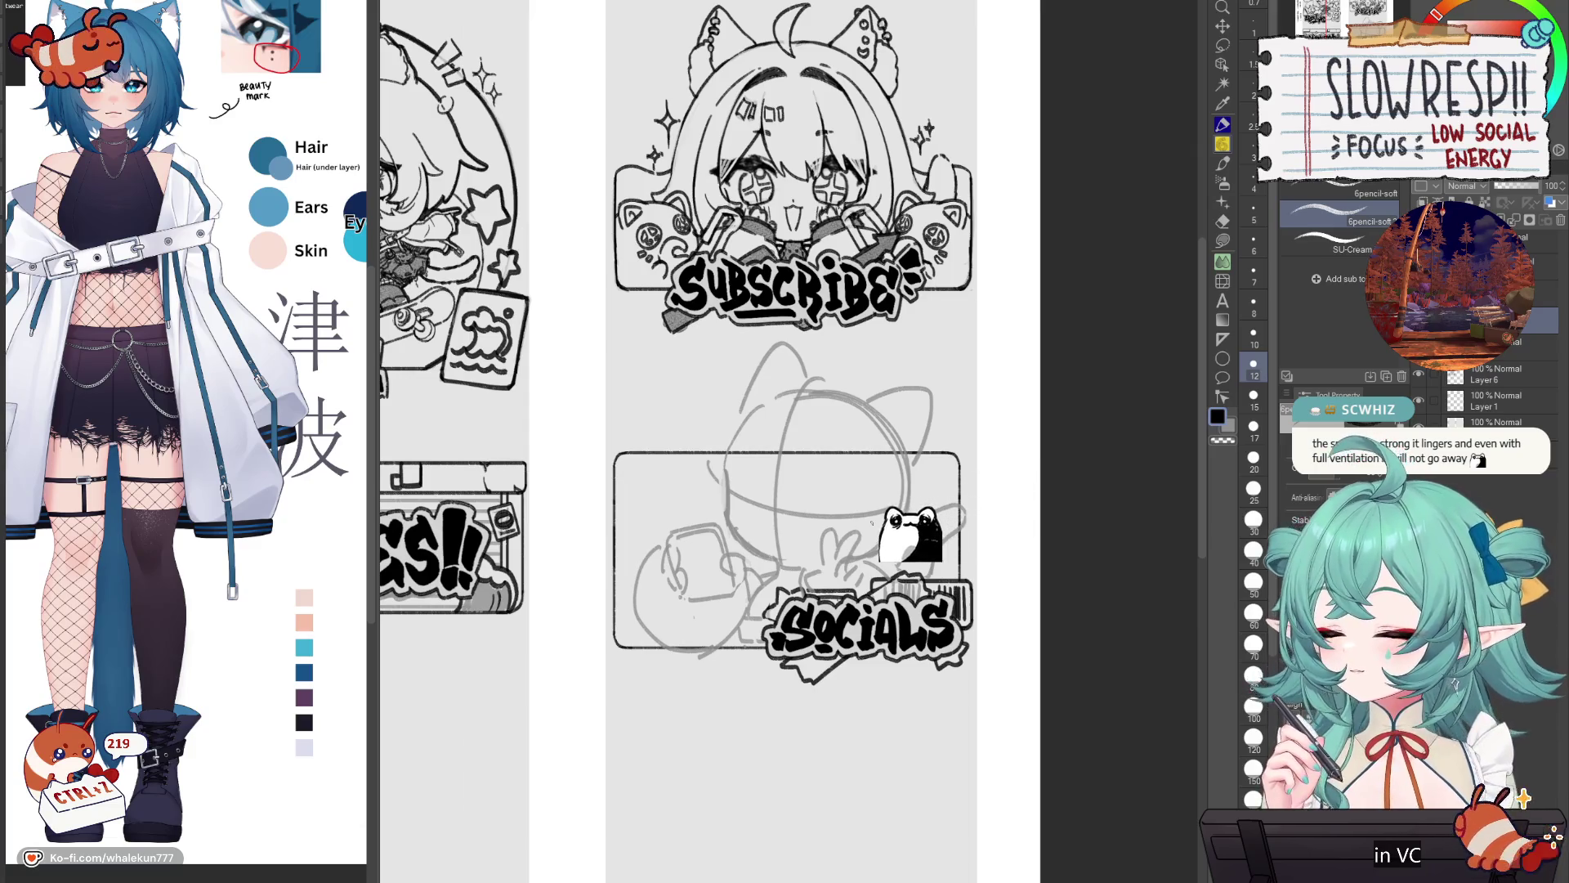
pyautogui.press('h')
pyautogui.press('h')
pyautogui.scroll(2, 871, 502)
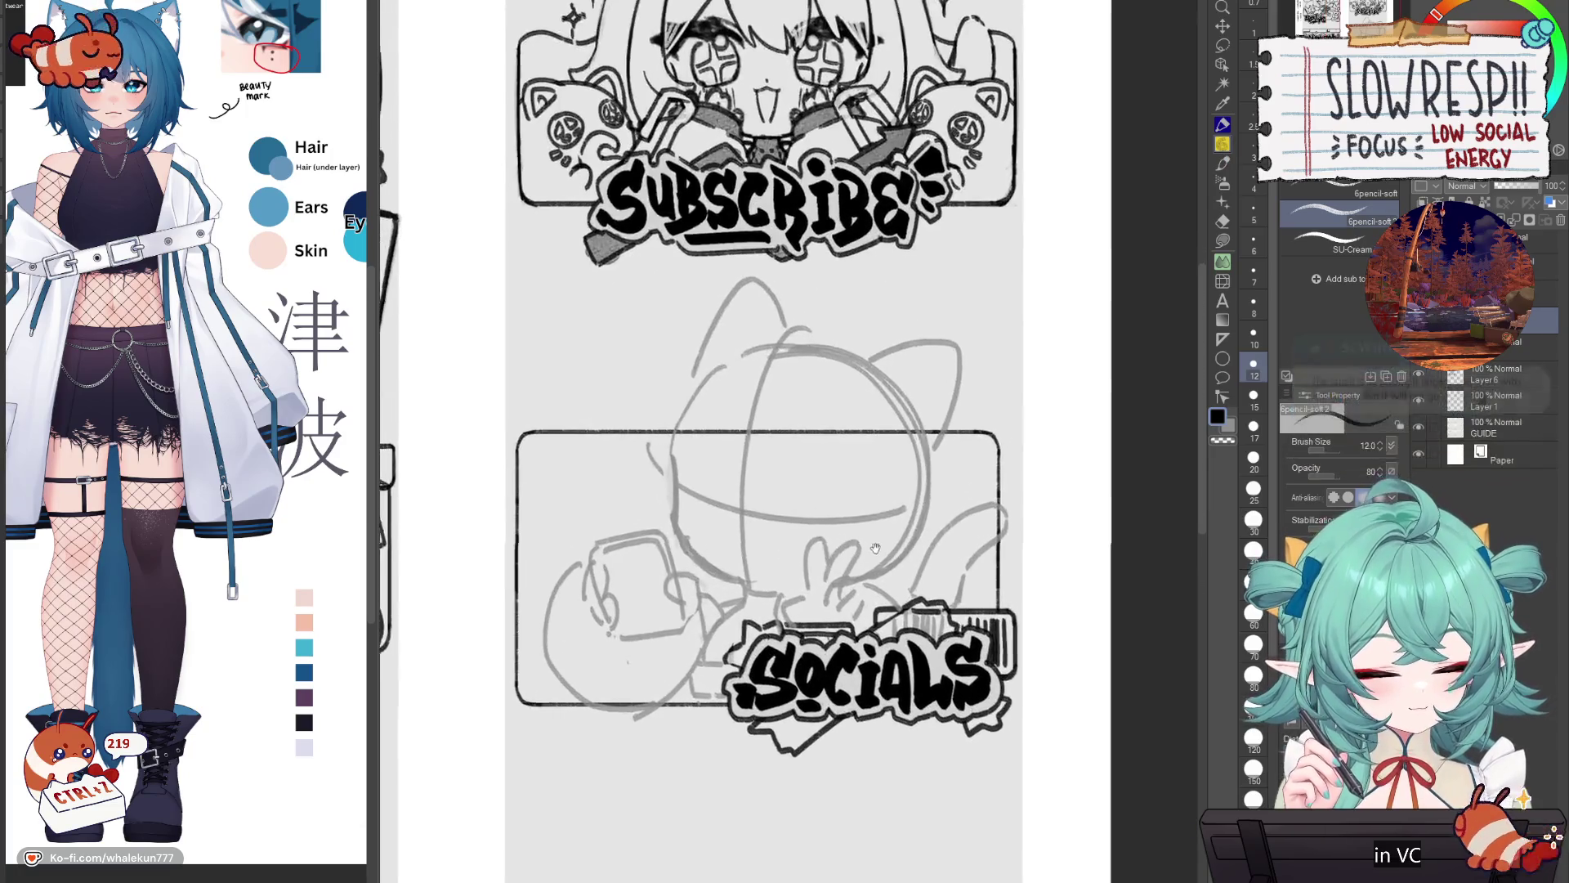
# Step: Draw the first > eye strokes on the chibi, checking them in the mirrored view
pyautogui.press('h')
pyautogui.press('h')
pyautogui.moveTo(858, 517)
pyautogui.mouseDown()
pyautogui.moveTo(911, 501)
pyautogui.moveTo(871, 545)
pyautogui.mouseUp()
pyautogui.hotkey('ctrl', 'z')
pyautogui.hotkey('ctrl', 'z')
pyautogui.hotkey('ctrl', 'z')
pyautogui.press('h')
pyautogui.moveTo(919, 499)
pyautogui.mouseDown()
pyautogui.moveTo(966, 530)
pyautogui.moveTo(956, 520)
pyautogui.moveTo(953, 536)
pyautogui.mouseUp()
pyautogui.hotkey('ctrl', 'z')
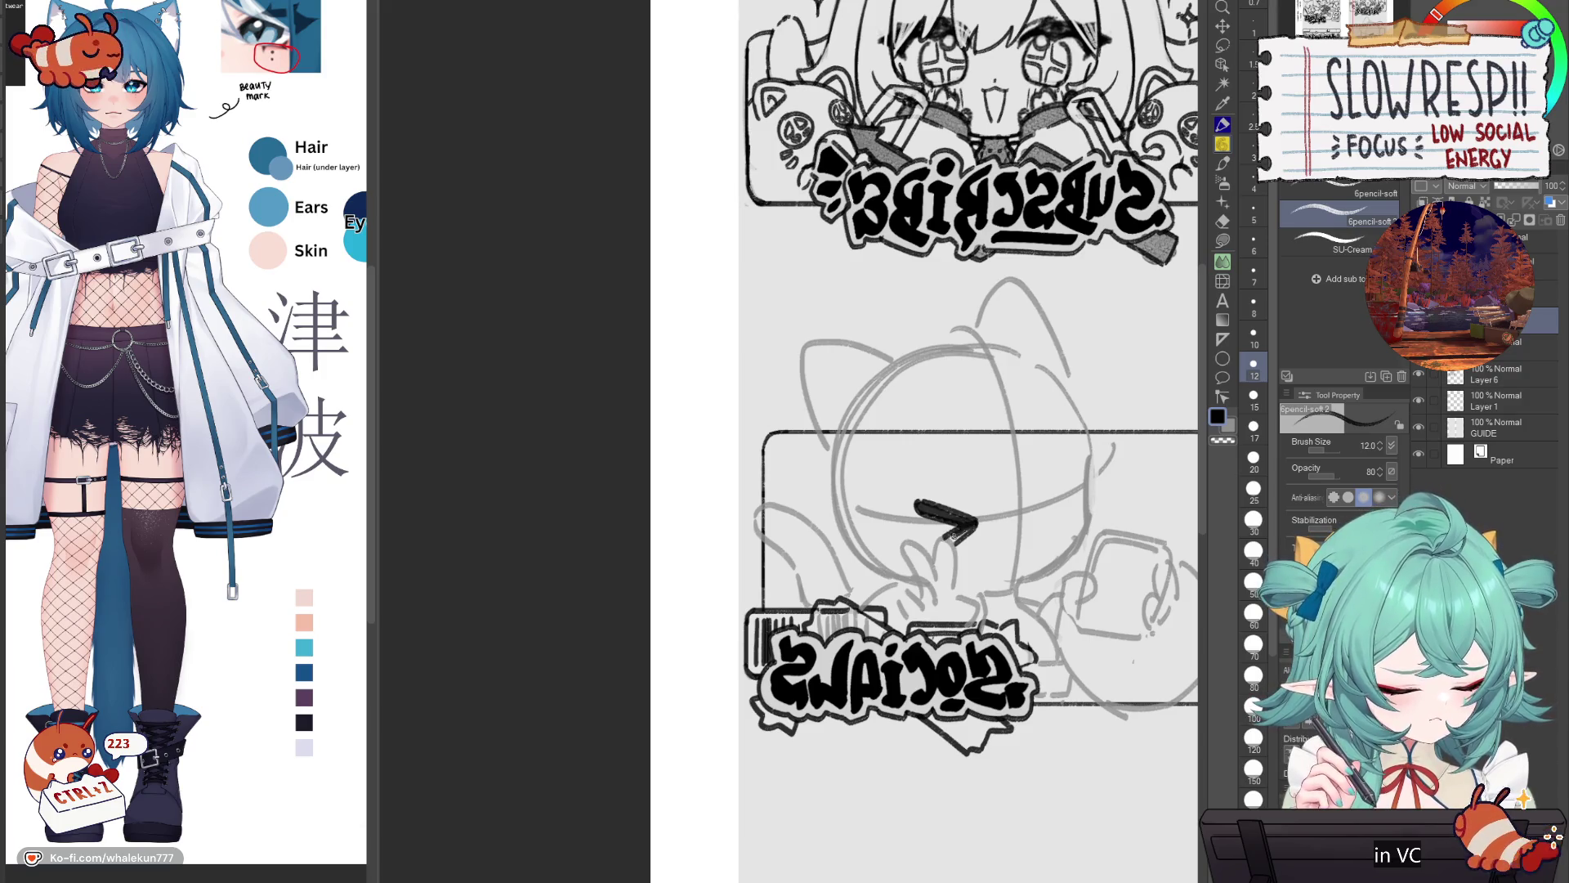
pyautogui.press('h')
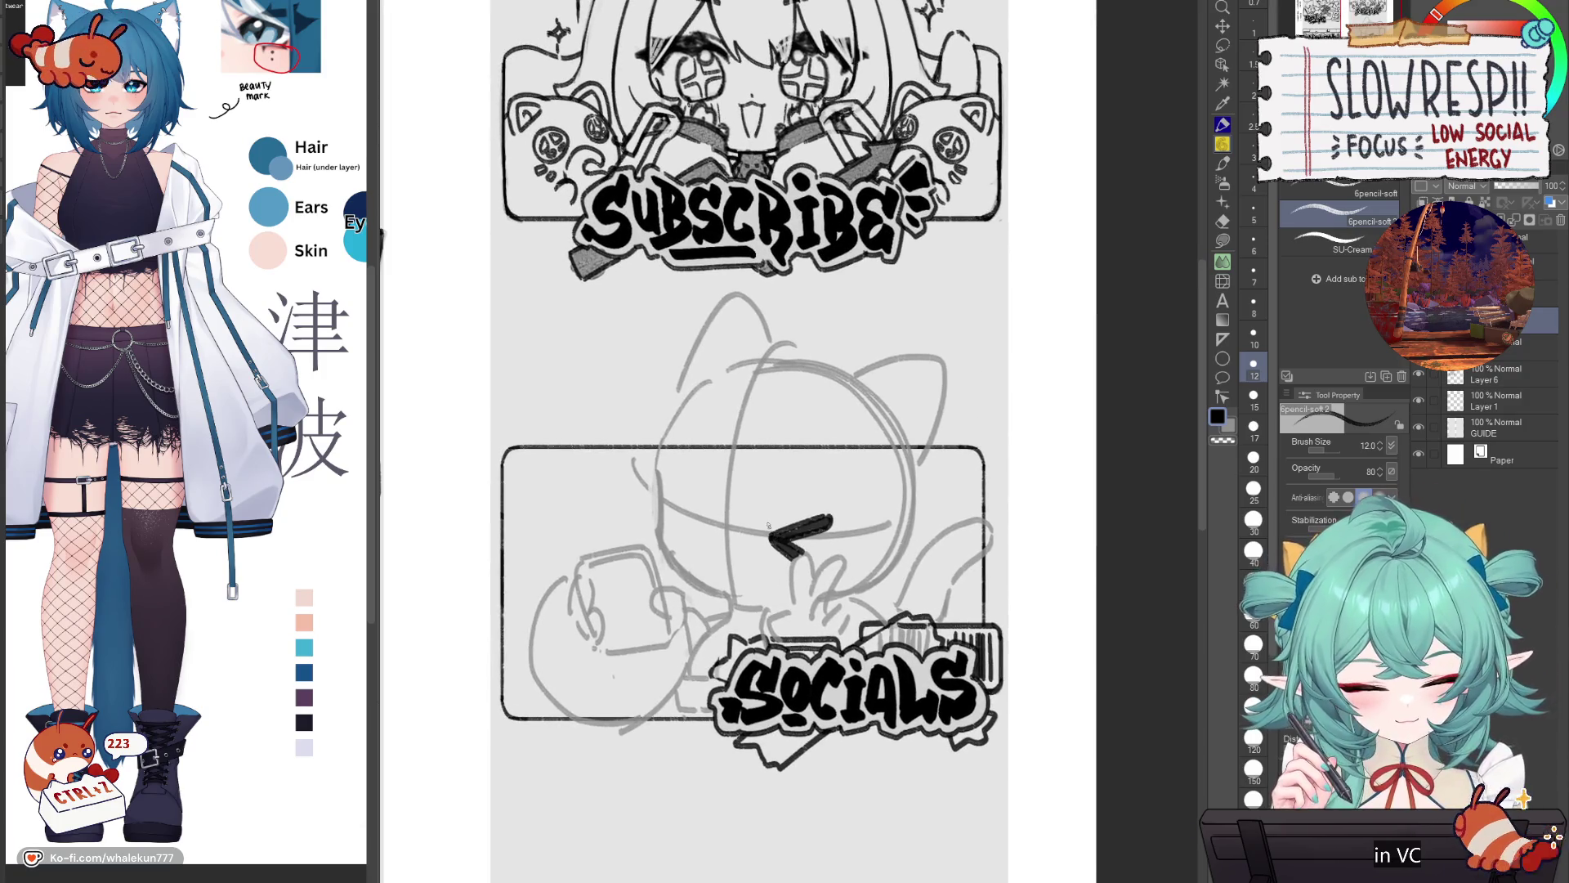
pyautogui.moveTo(766, 532); pyautogui.dragTo(769, 535)
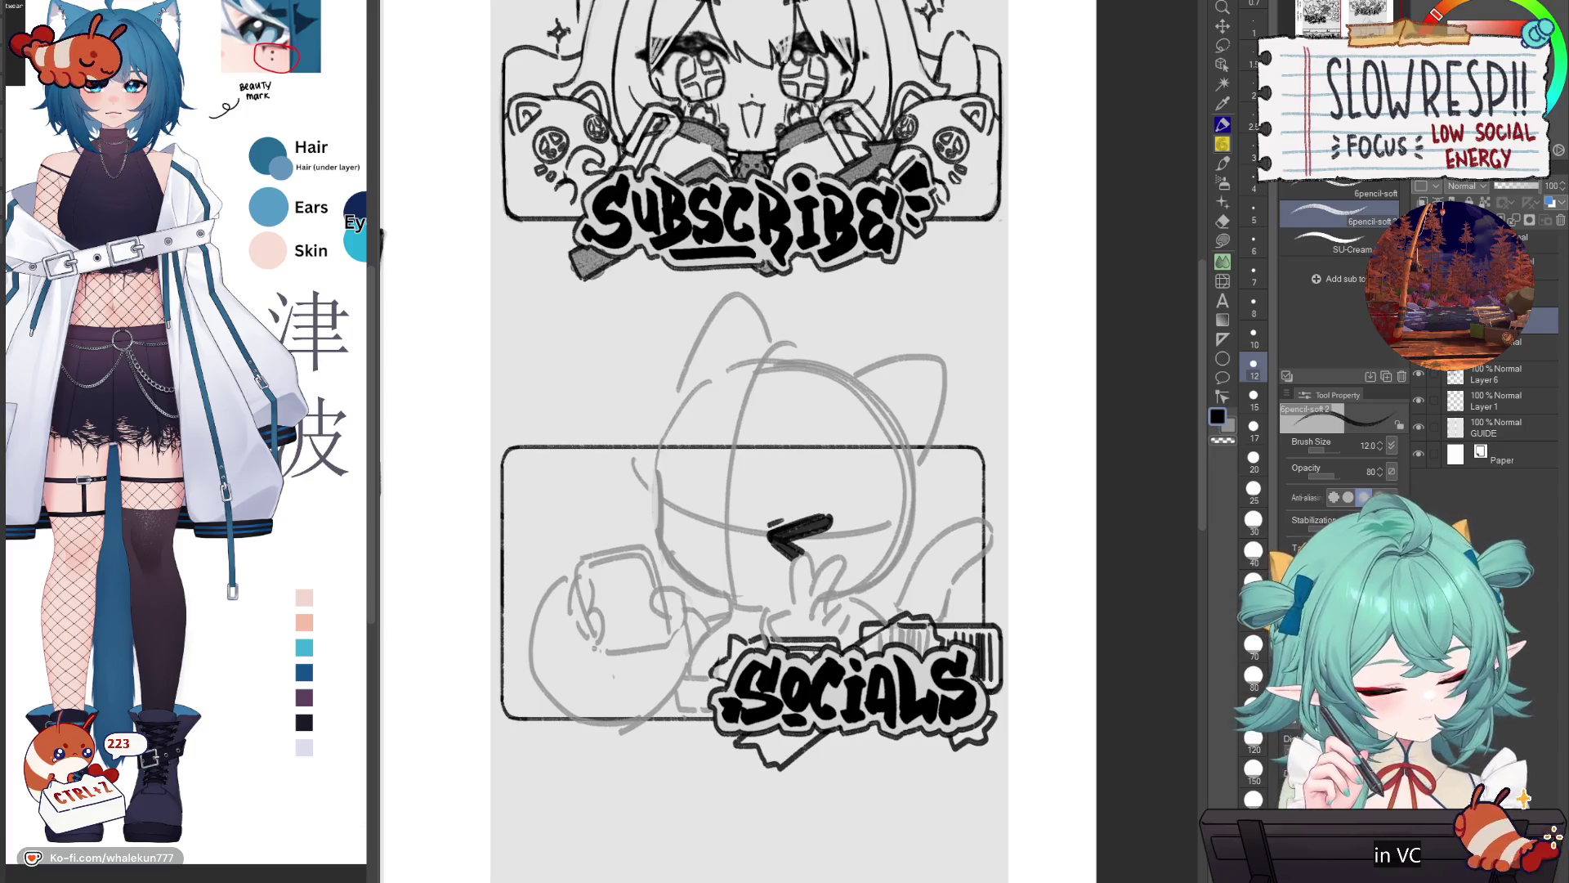
# Step: Attempt the diagonal stroke for the second < eye, undoing the heavier versions
pyautogui.press('h')
pyautogui.hotkey('ctrl', 'z')
pyautogui.moveTo(940, 510)
pyautogui.mouseDown()
pyautogui.moveTo(913, 542)
pyautogui.moveTo(854, 564)
pyautogui.mouseUp()
pyautogui.hotkey('ctrl', 'z')
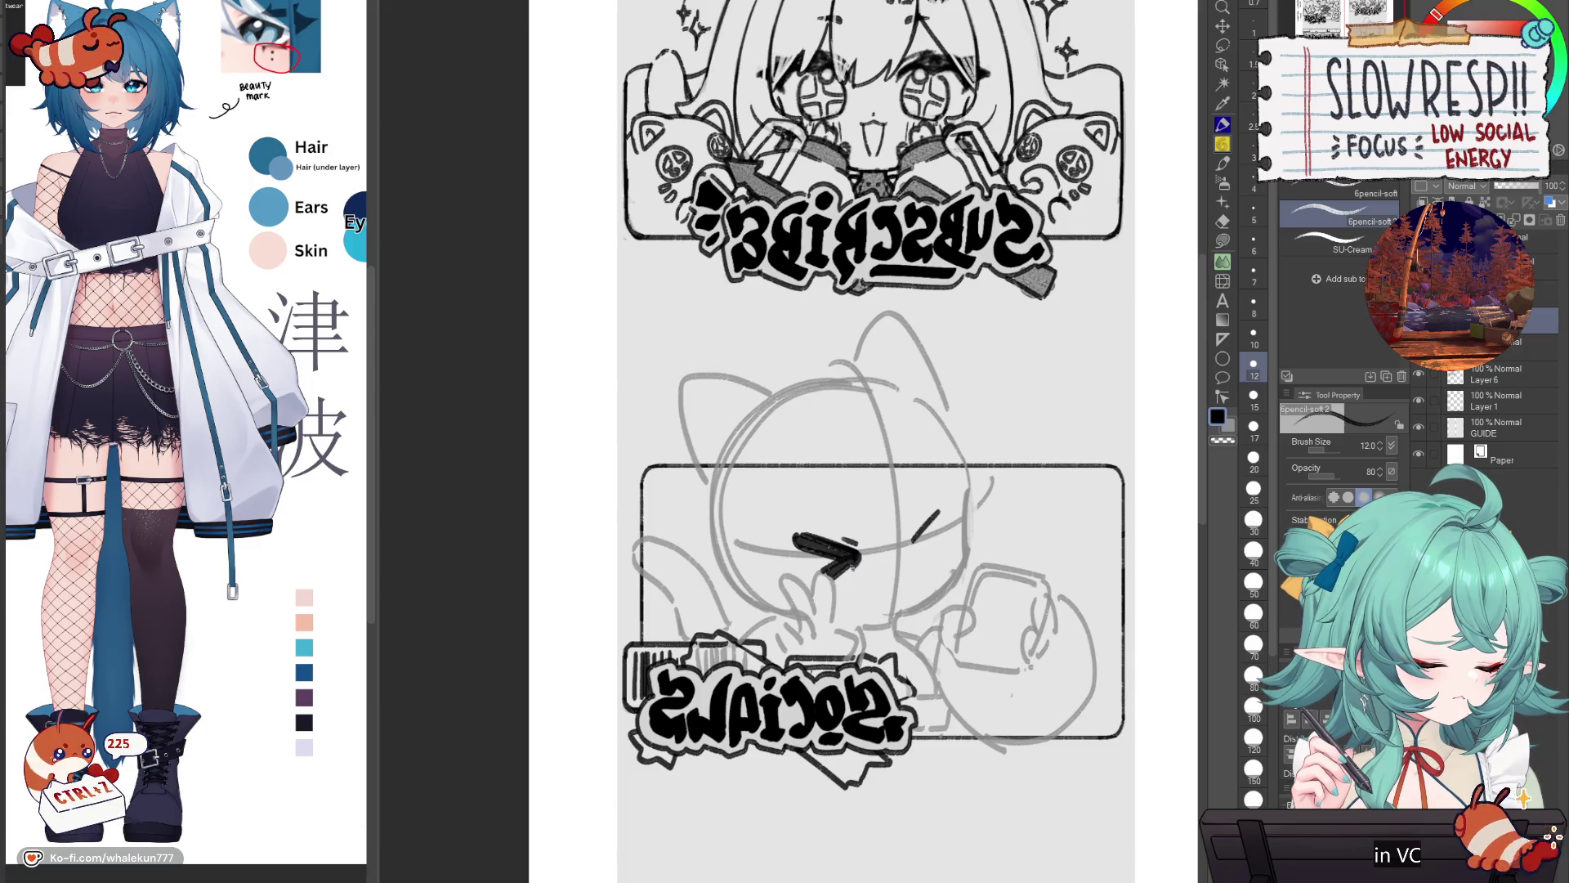
pyautogui.moveTo(940, 510)
pyautogui.mouseDown()
pyautogui.moveTo(907, 546)
pyautogui.moveTo(943, 560)
pyautogui.moveTo(930, 538)
pyautogui.moveTo(915, 546)
pyautogui.moveTo(1050, 539)
pyautogui.mouseUp()
pyautogui.hotkey('ctrl', 'z')
pyautogui.hotkey('ctrl', 'z')
pyautogui.press('h')
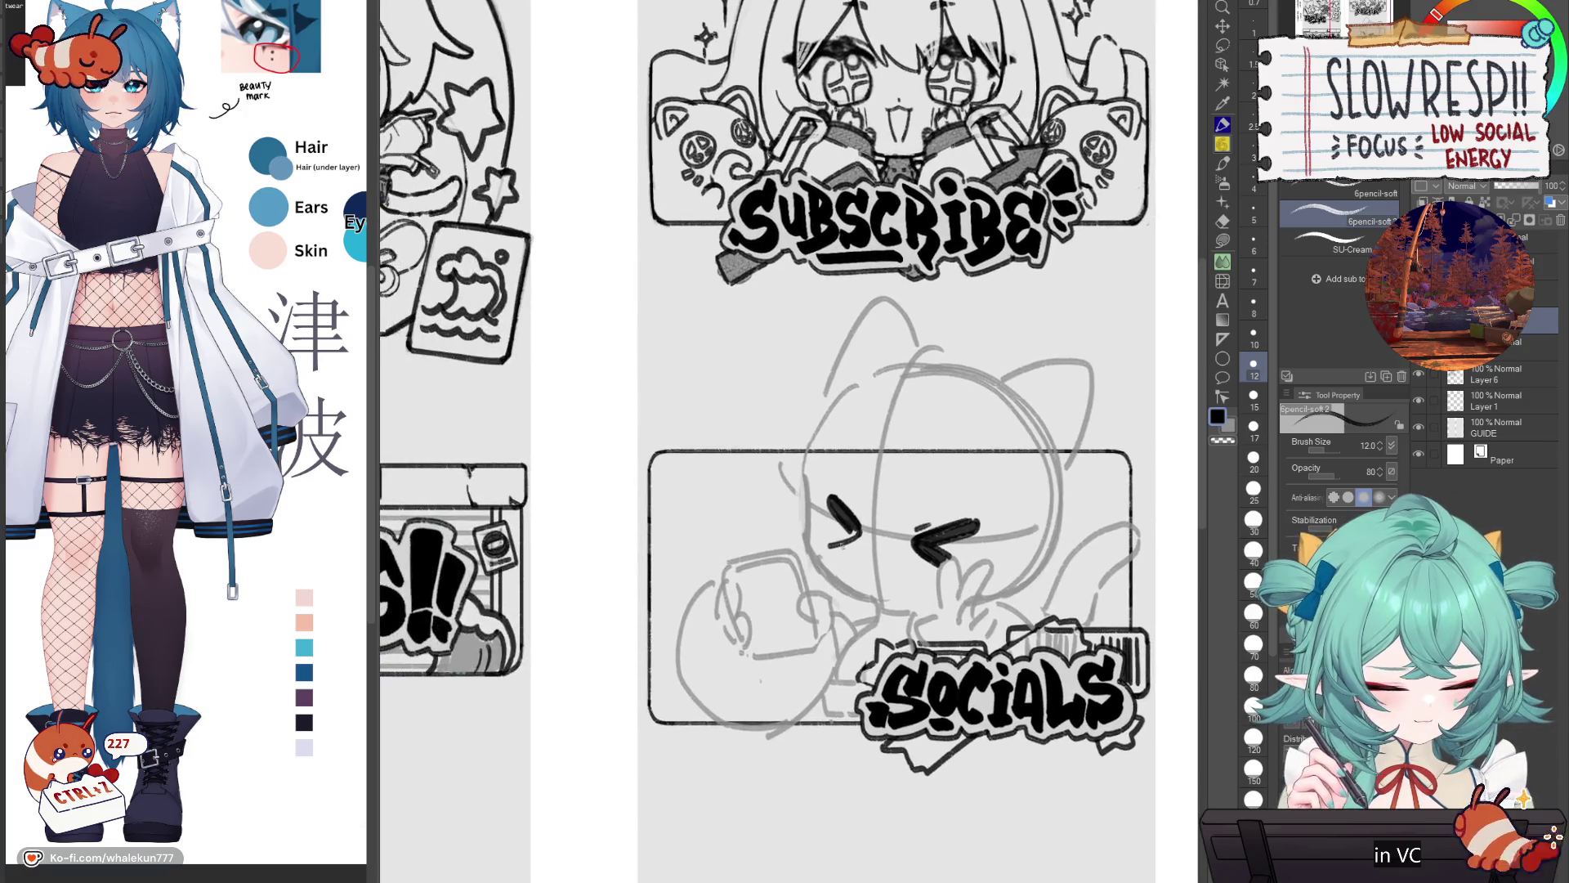
# Step: Thicken the left eye's lower arm and extend its tip up-left
pyautogui.moveTo(857, 530)
pyautogui.mouseDown()
pyautogui.moveTo(830, 546)
pyautogui.moveTo(875, 572)
pyautogui.moveTo(832, 570)
pyautogui.moveTo(838, 543)
pyautogui.mouseUp()
pyautogui.press('h')
pyautogui.press('c')
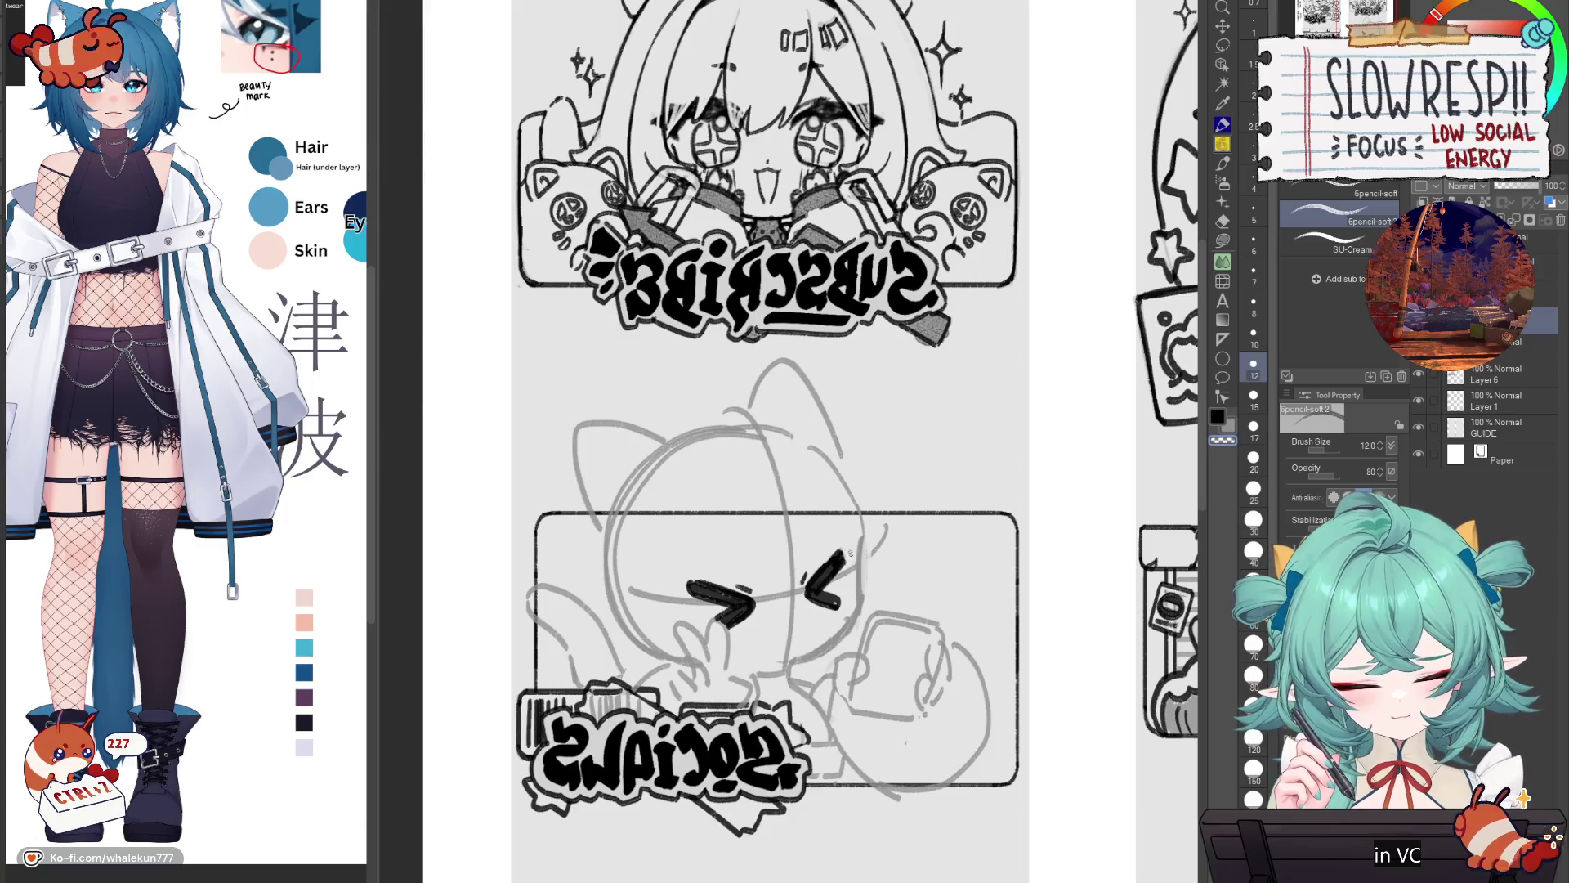
pyautogui.press('h')
pyautogui.press('c')
pyautogui.moveTo(756, 570); pyautogui.dragTo(753, 564)
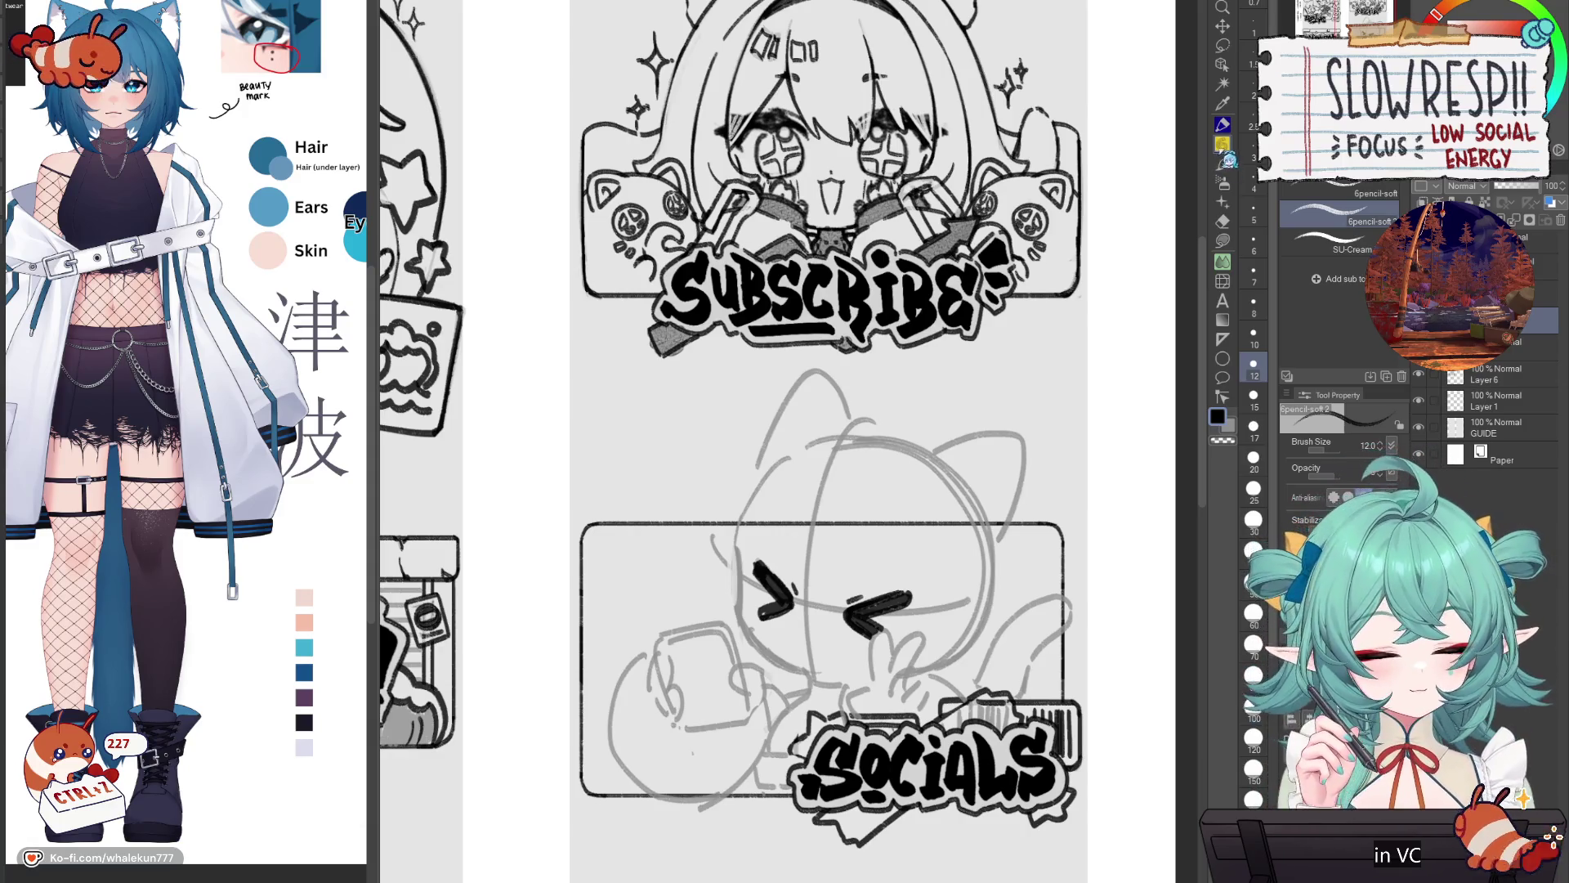
pyautogui.moveTo(773, 558); pyautogui.dragTo(793, 555)
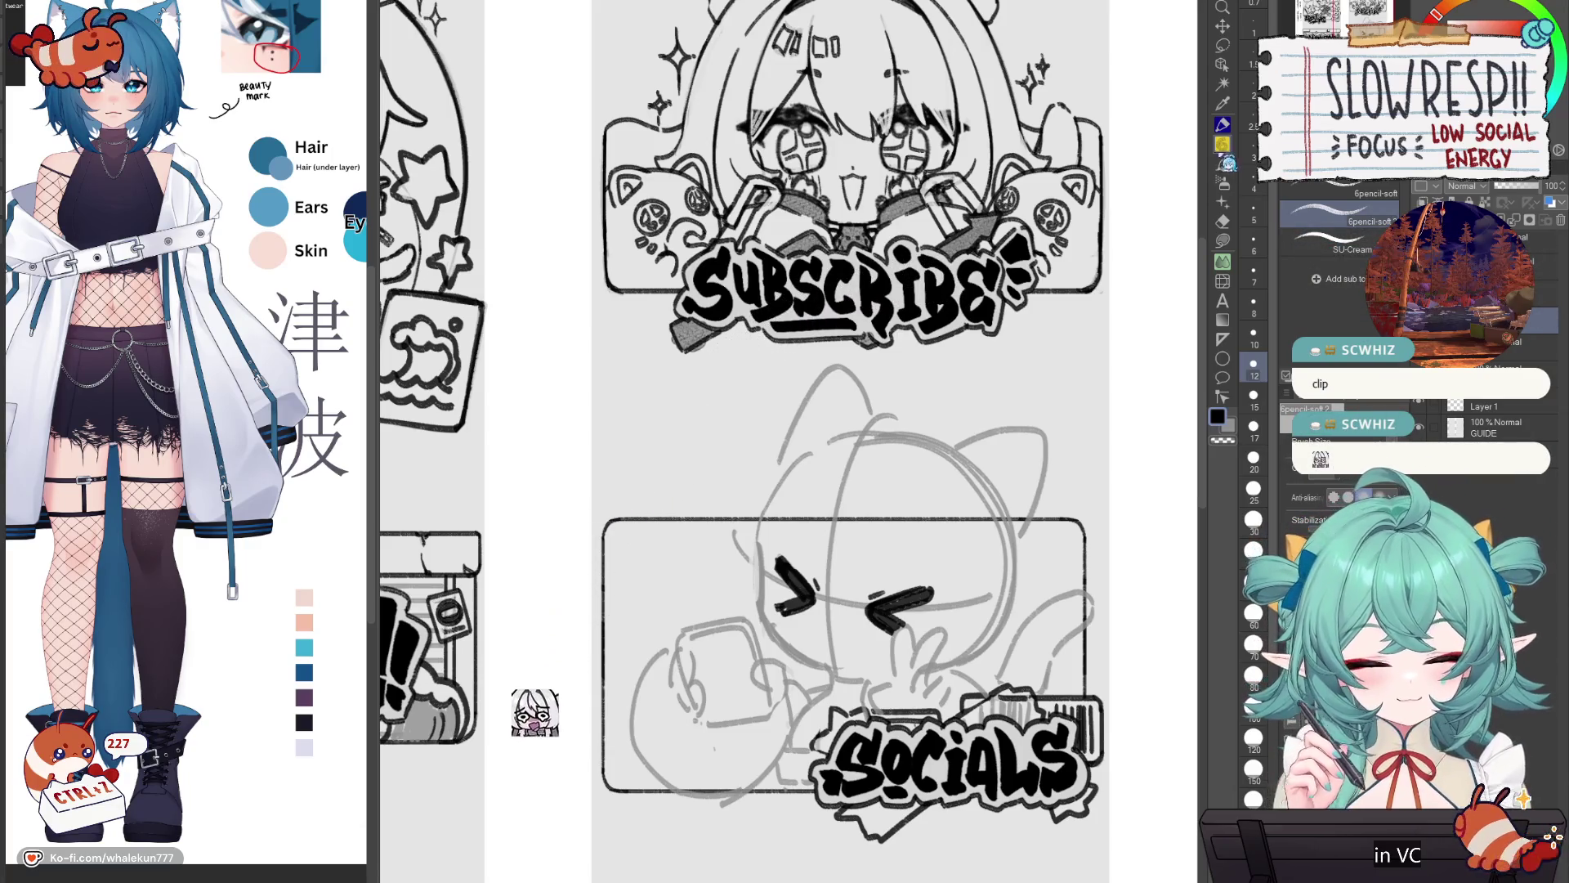
pyautogui.scroll(-3, 953, 525)
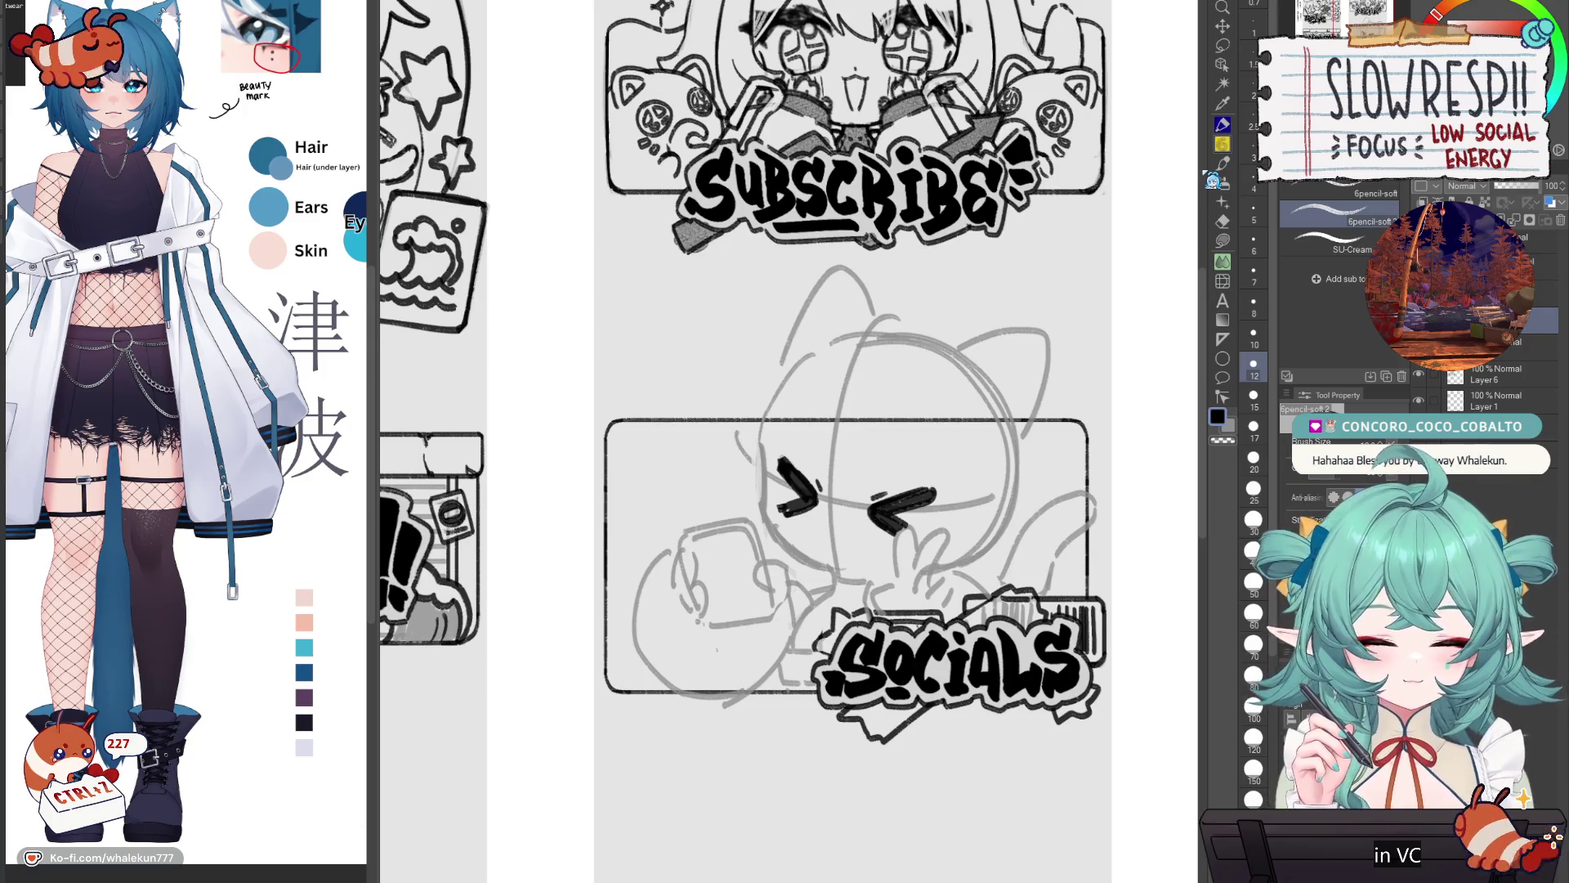
# Step: Sketch a small open mouth under the chibi's >< eyes, checking it in the mirrored view
pyautogui.press('h')
pyautogui.press('h')
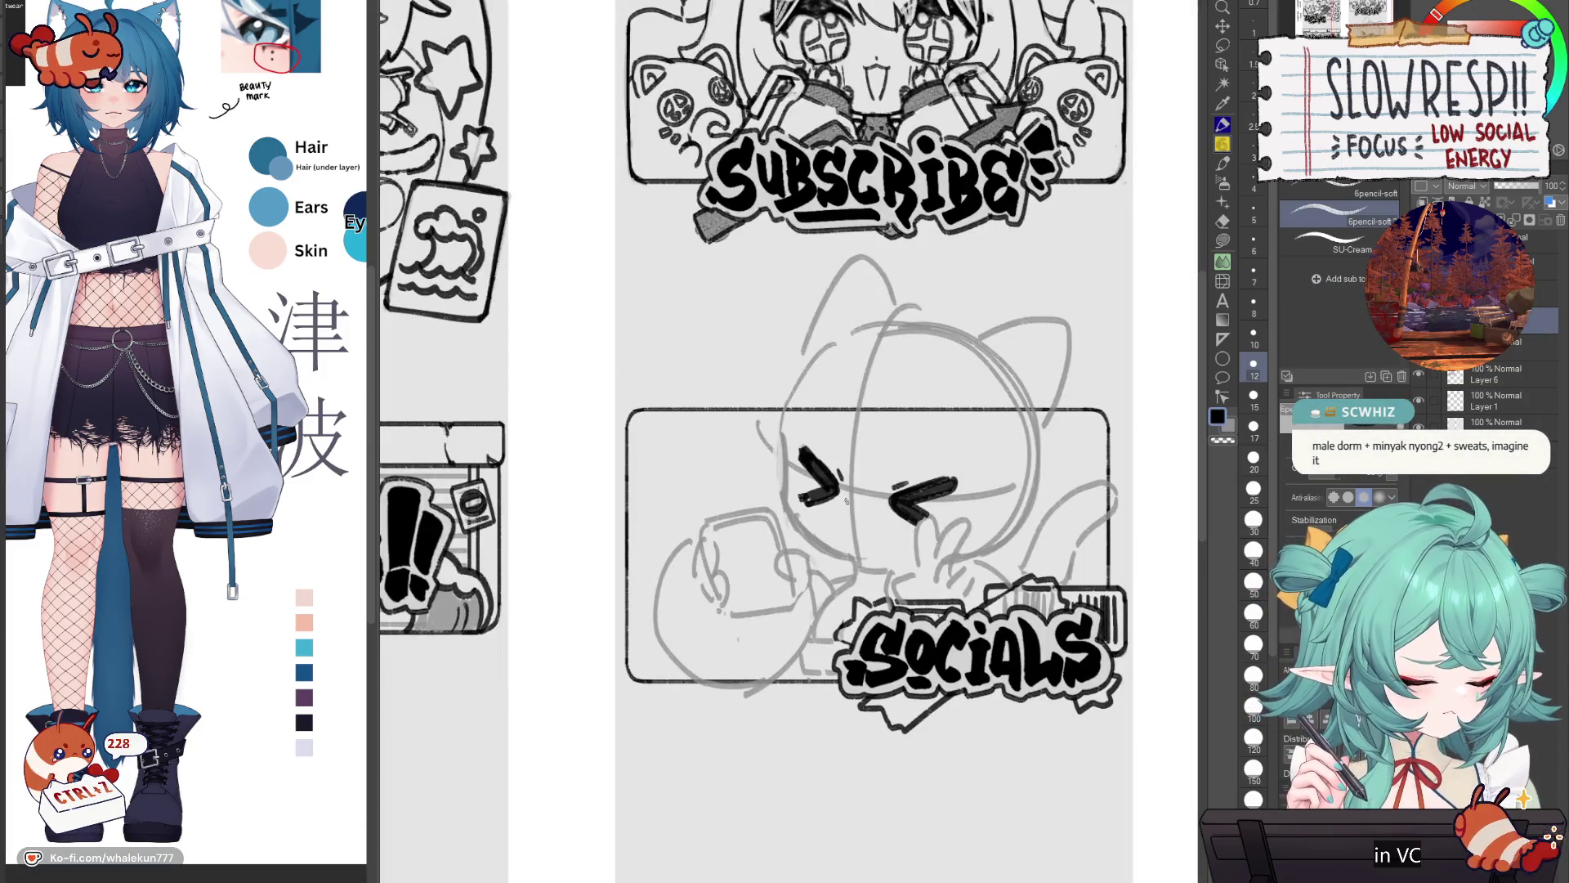
pyautogui.moveTo(852, 509)
pyautogui.mouseDown()
pyautogui.moveTo(863, 528)
pyautogui.moveTo(871, 517)
pyautogui.moveTo(860, 550)
pyautogui.mouseUp()
pyautogui.hotkey('ctrl', 'z')
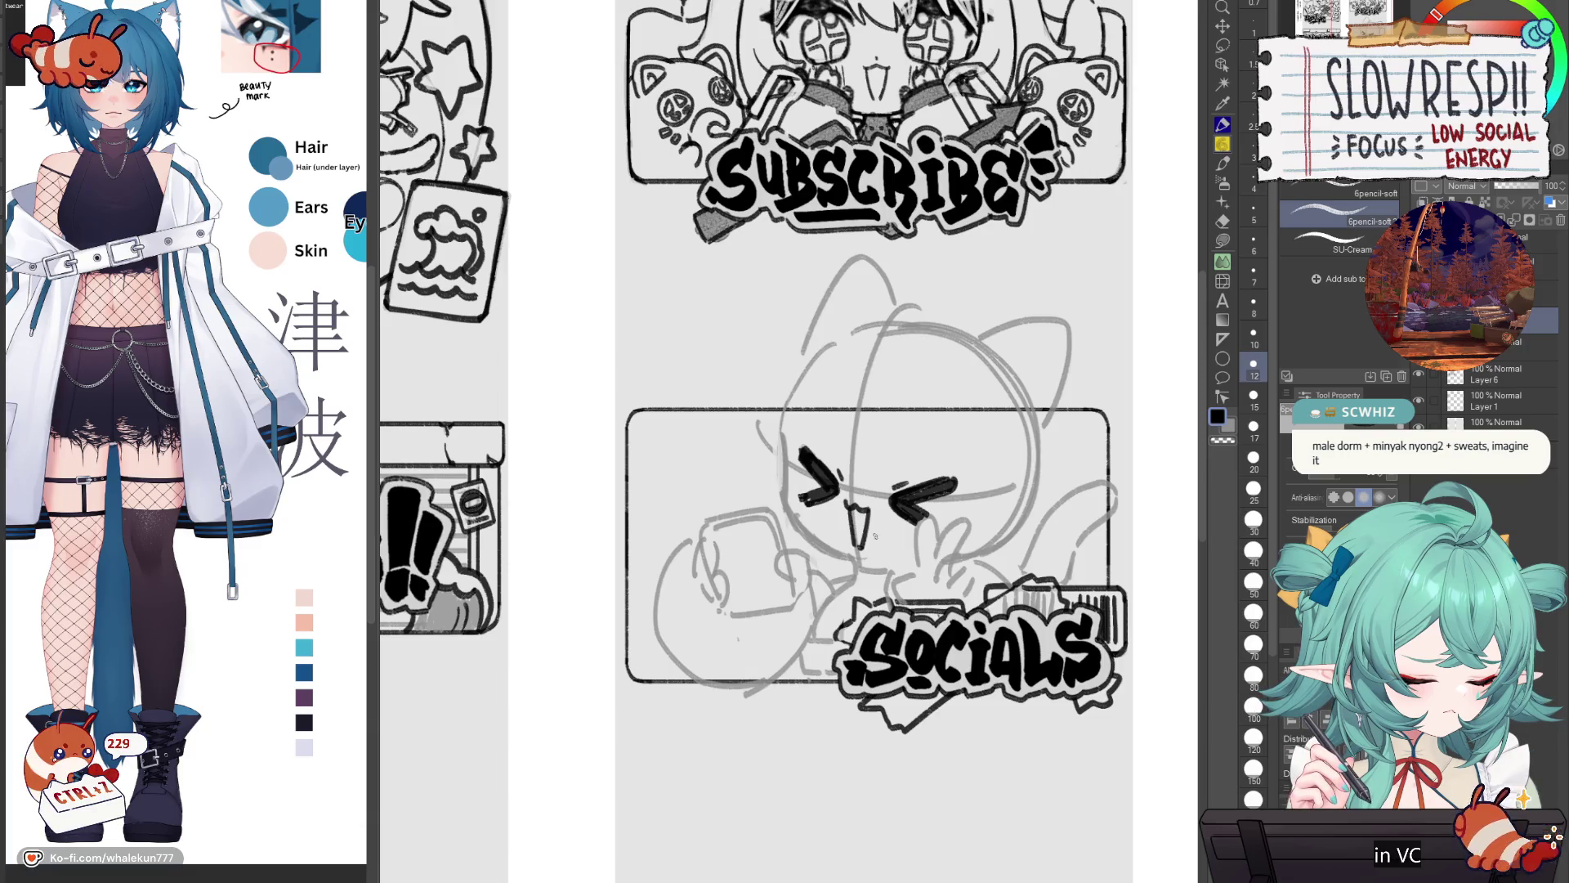
pyautogui.scroll(-3, 930, 516)
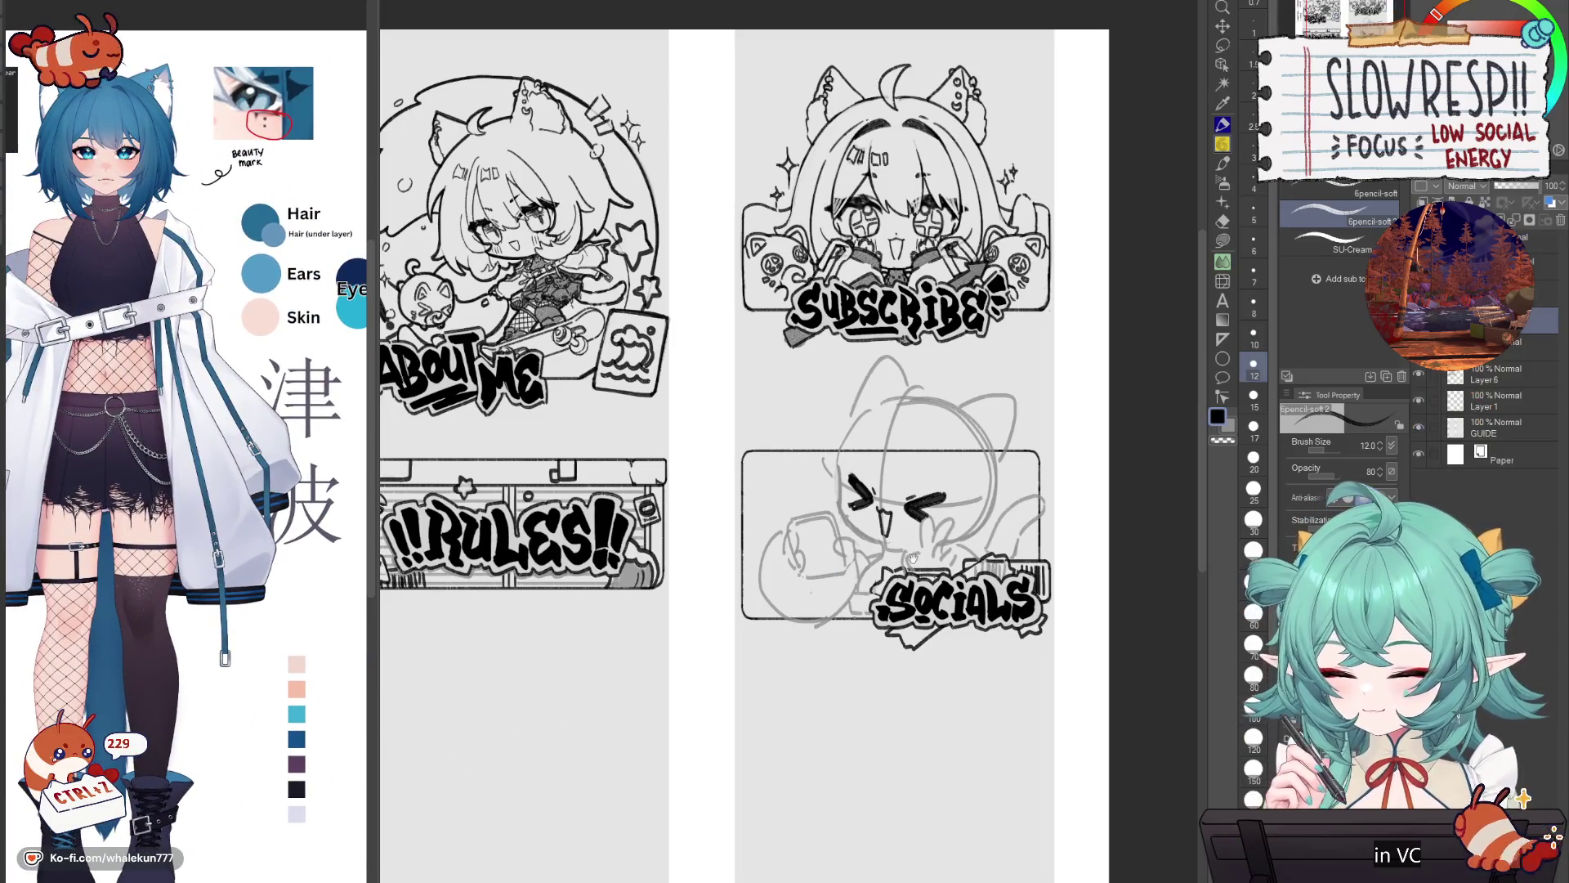
pyautogui.scroll(1, 903, 548)
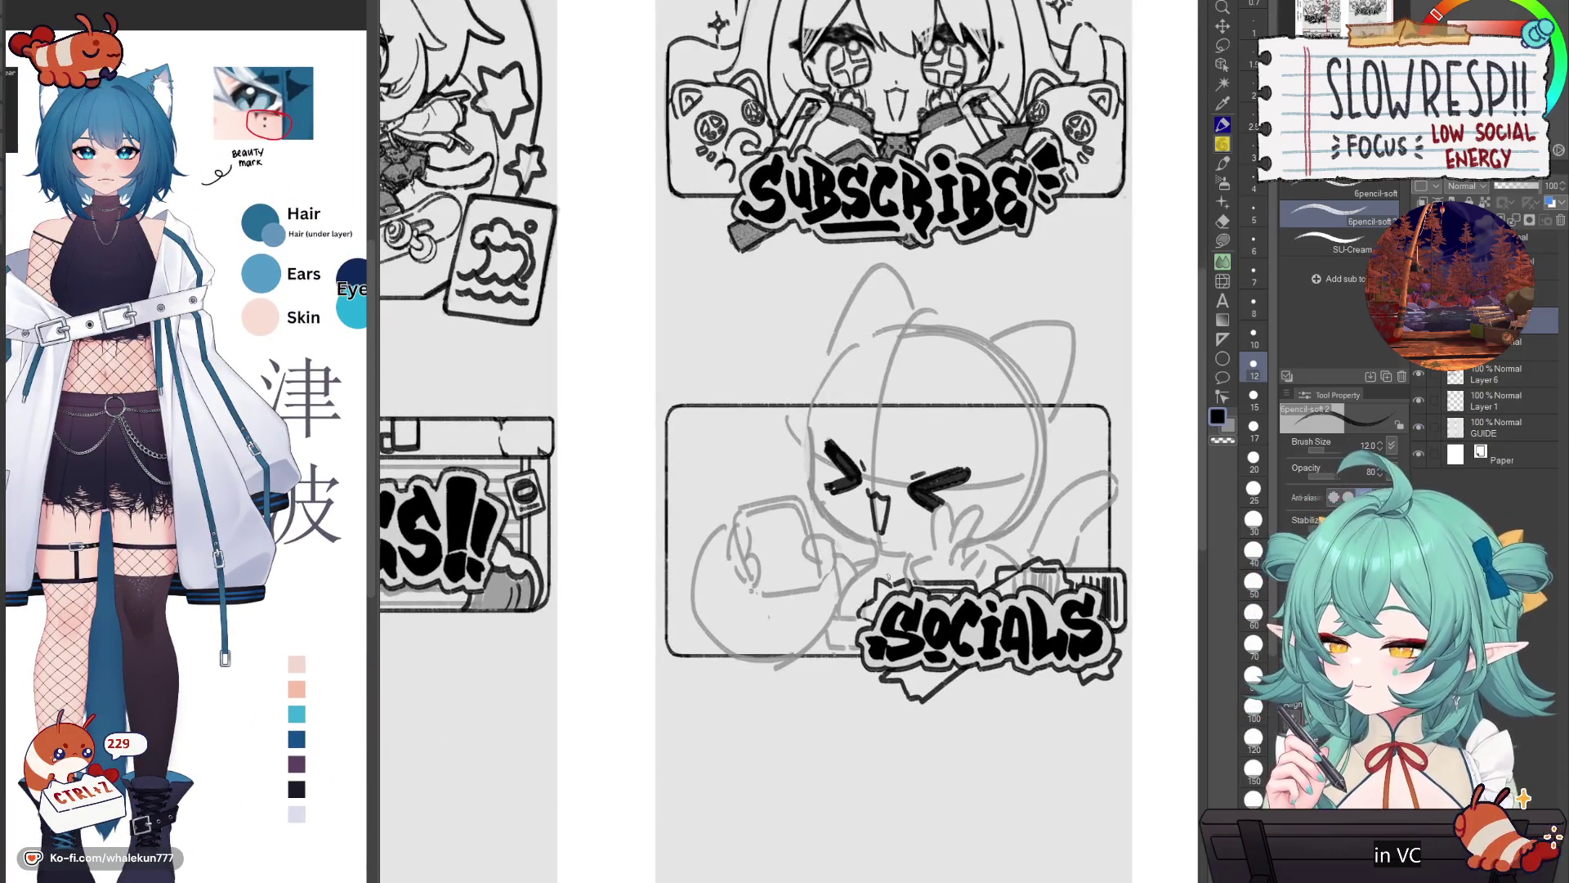
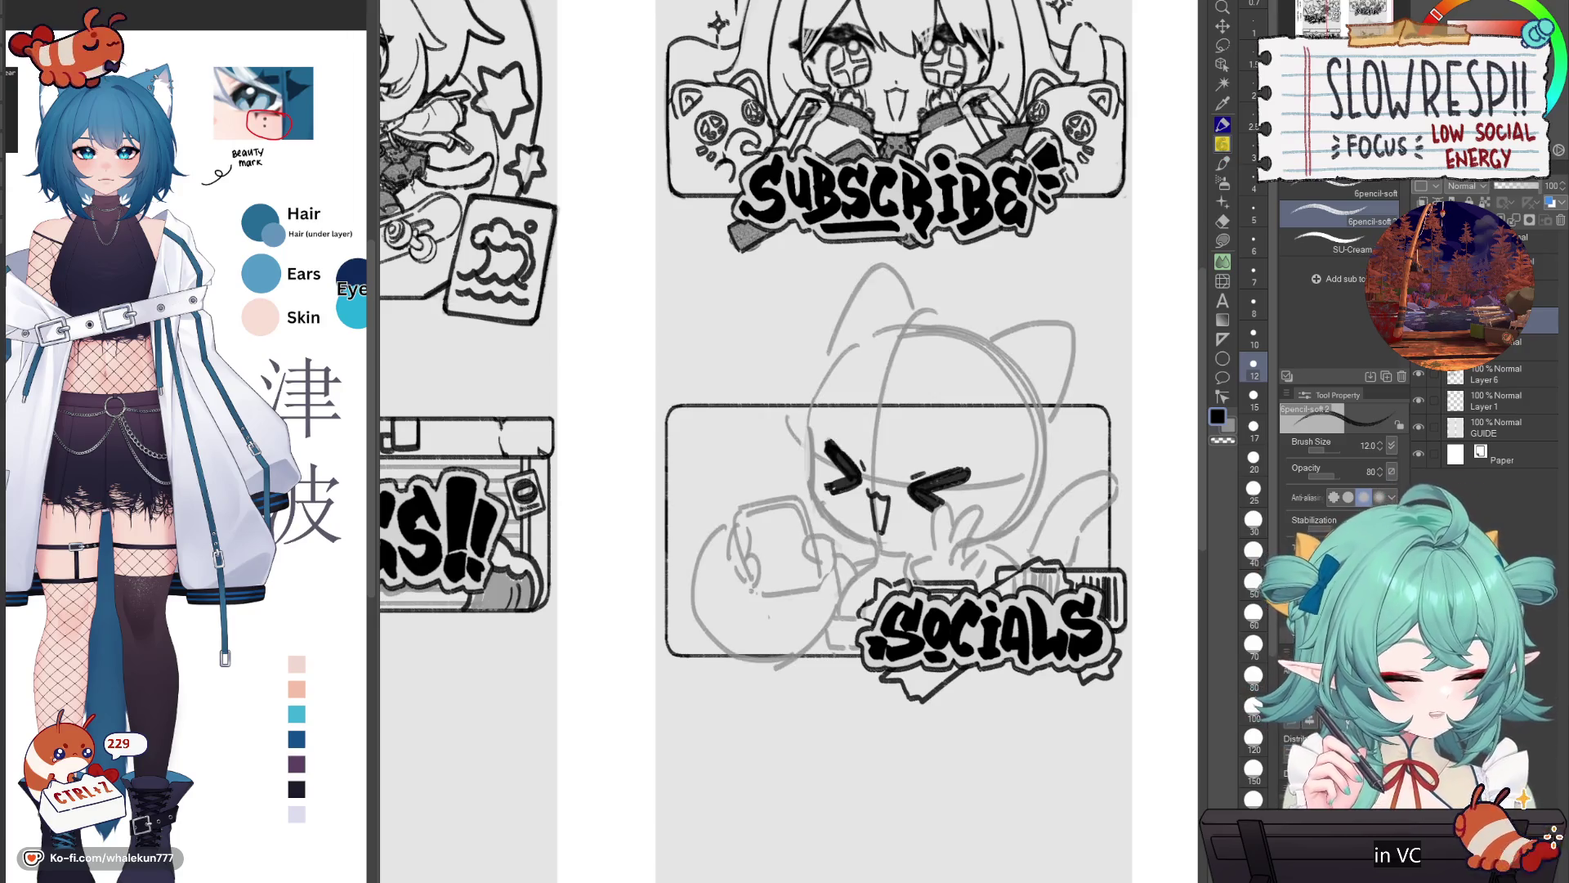
# Step: Mirror the canvas to check the sketch, then lasso the chibi's inked left eye stroke
pyautogui.press('h')
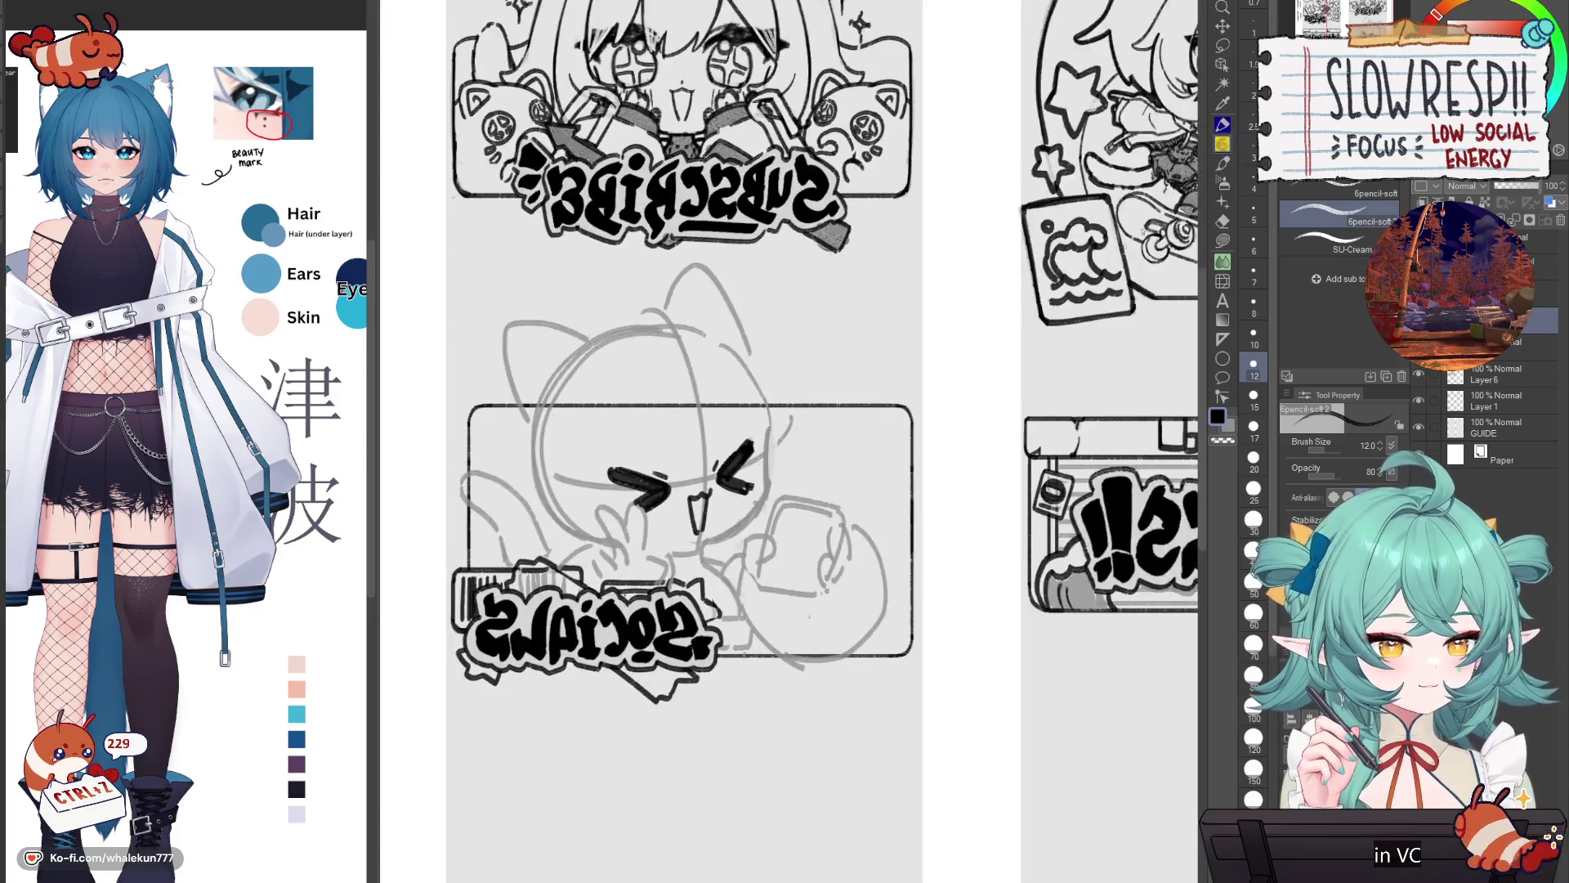
pyautogui.scroll(2, 979, 433)
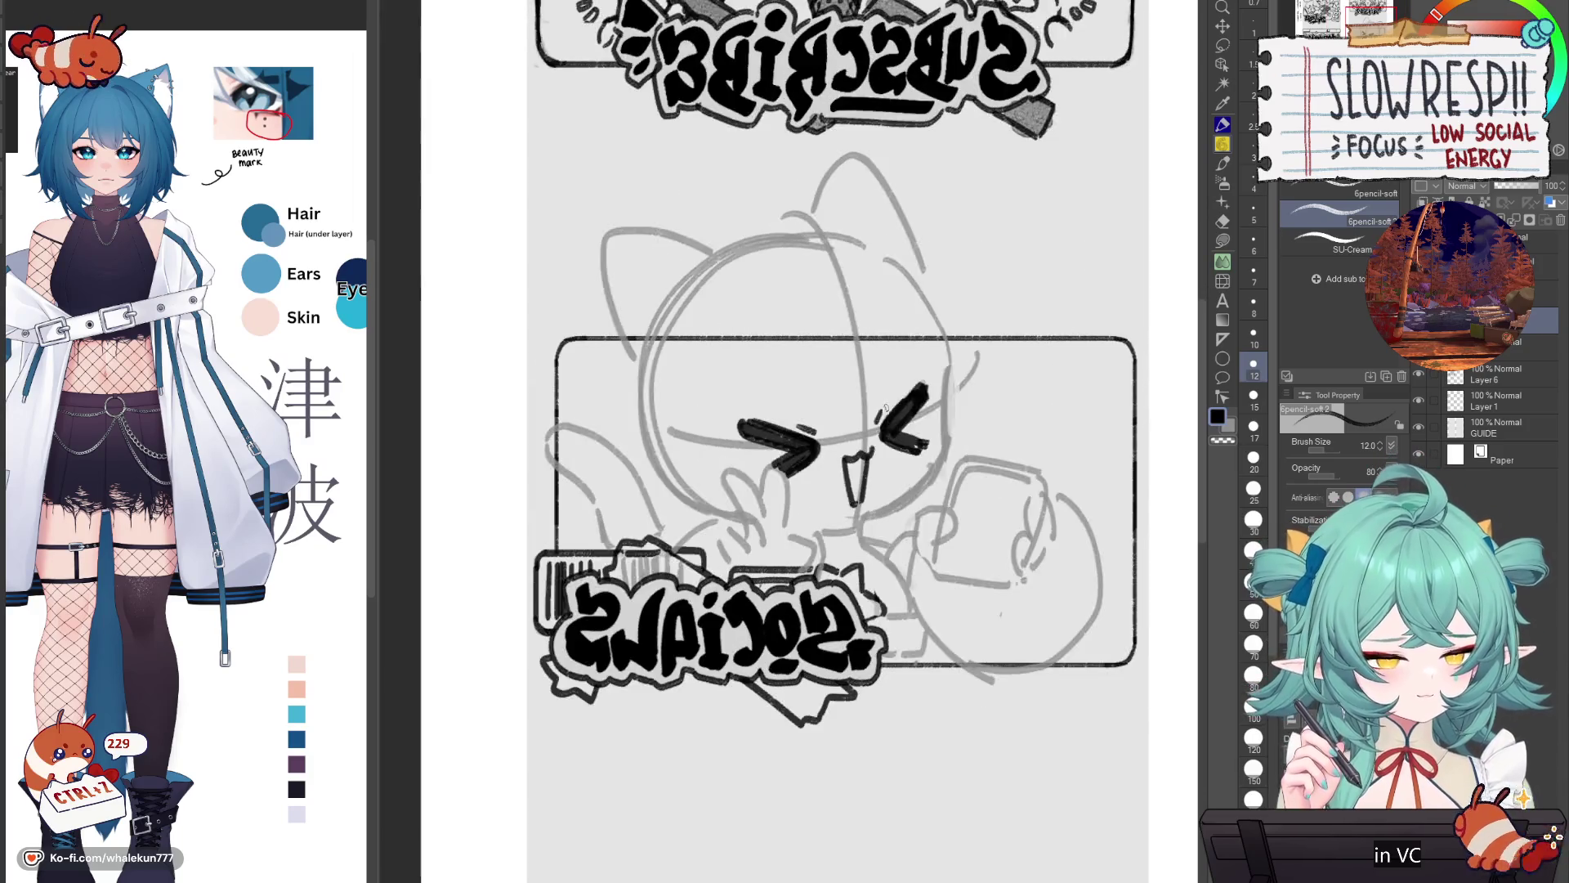
pyautogui.press('h')
pyautogui.moveTo(875, 474); pyautogui.dragTo(1013, 523)
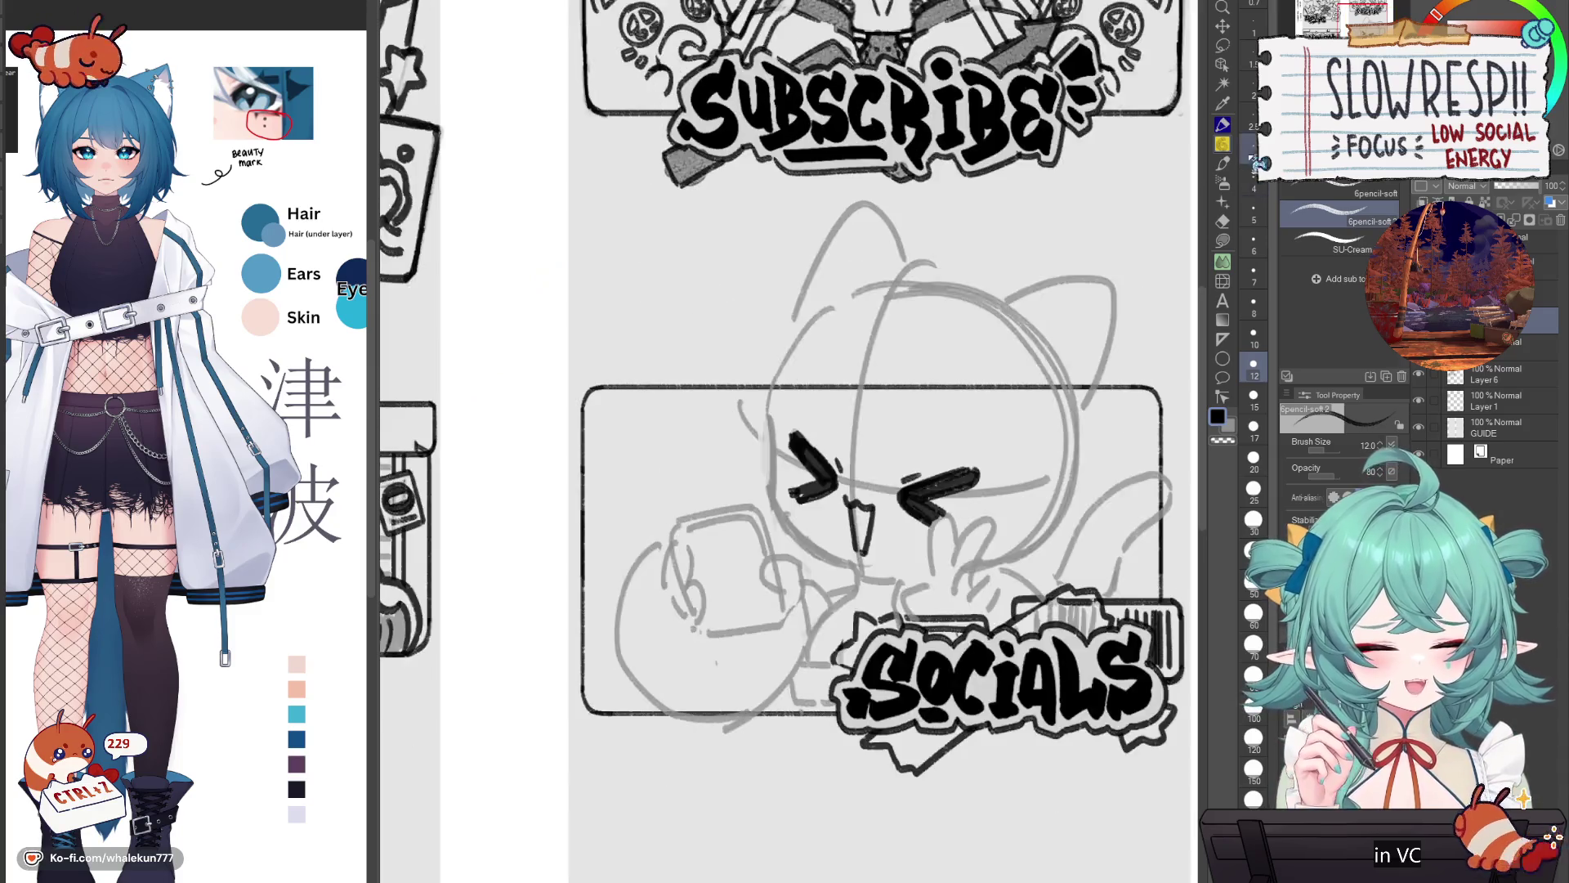
pyautogui.press('m')
pyautogui.moveTo(853, 466)
pyautogui.mouseDown()
pyautogui.moveTo(802, 450)
pyautogui.moveTo(784, 480)
pyautogui.moveTo(735, 461)
pyautogui.moveTo(748, 402)
pyautogui.moveTo(789, 446)
pyautogui.moveTo(844, 464)
pyautogui.moveTo(865, 513)
pyautogui.moveTo(948, 435)
pyautogui.mouseUp()
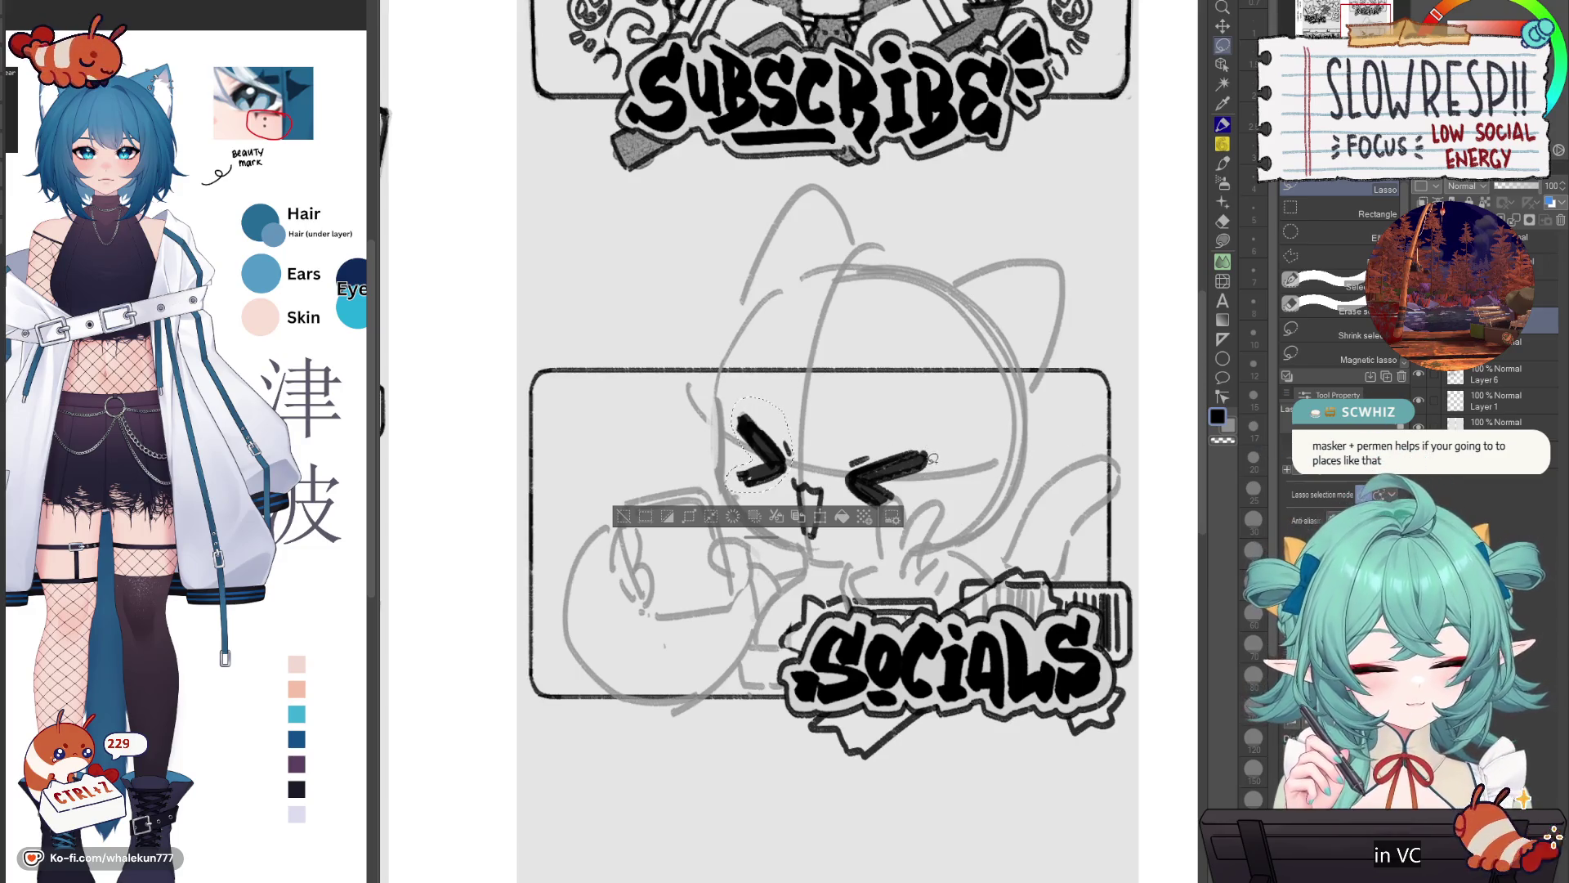
# Step: Add the right eye to the selection, shift both eyes slightly, deselect, and return to the pencil
pyautogui.moveTo(895, 481)
pyautogui.mouseDown()
pyautogui.moveTo(878, 507)
pyautogui.moveTo(871, 439)
pyautogui.moveTo(954, 434)
pyautogui.mouseUp()
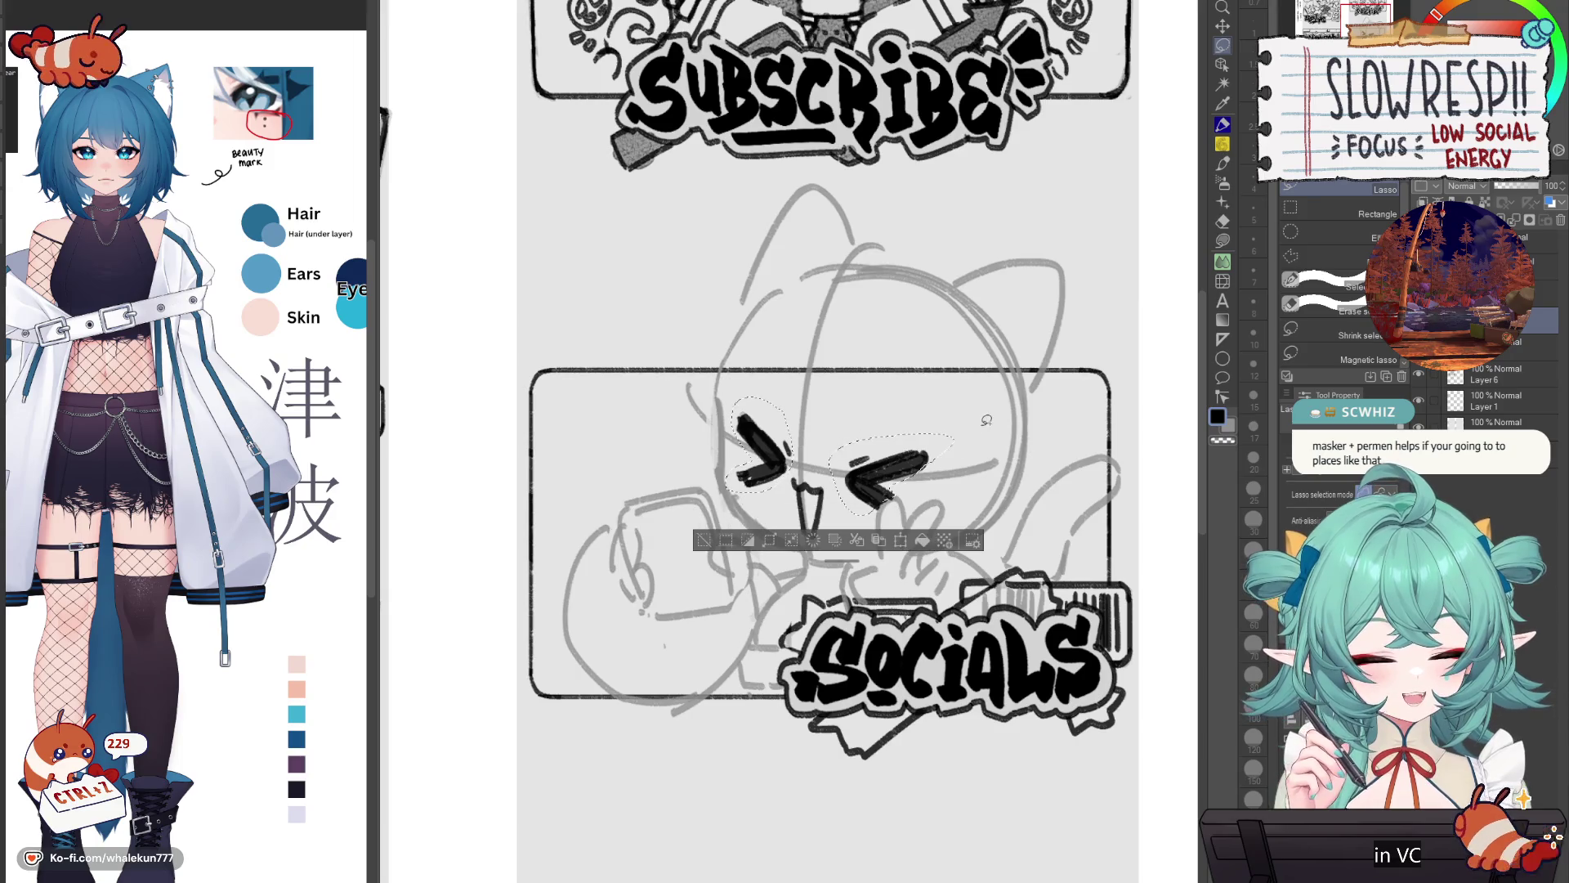
pyautogui.click(1224, 27)
pyautogui.press('h')
pyautogui.moveTo(826, 475); pyautogui.dragTo(834, 478)
pyautogui.hotkey('ctrl', 'd')
pyautogui.press('h')
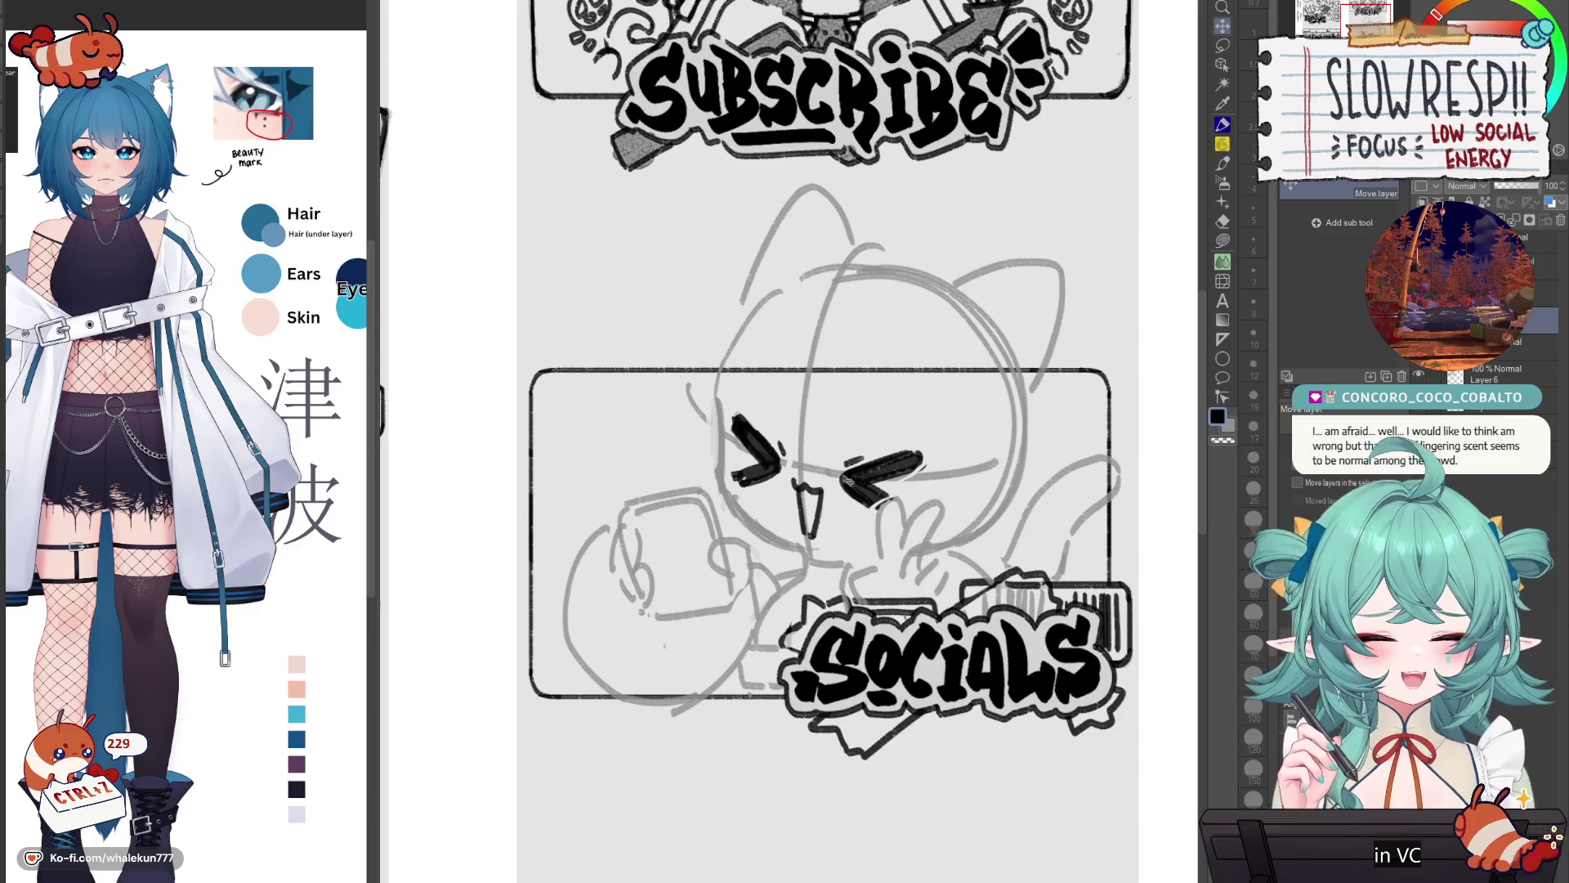
pyautogui.press('p')
pyautogui.hscroll(-2, 842, 470)
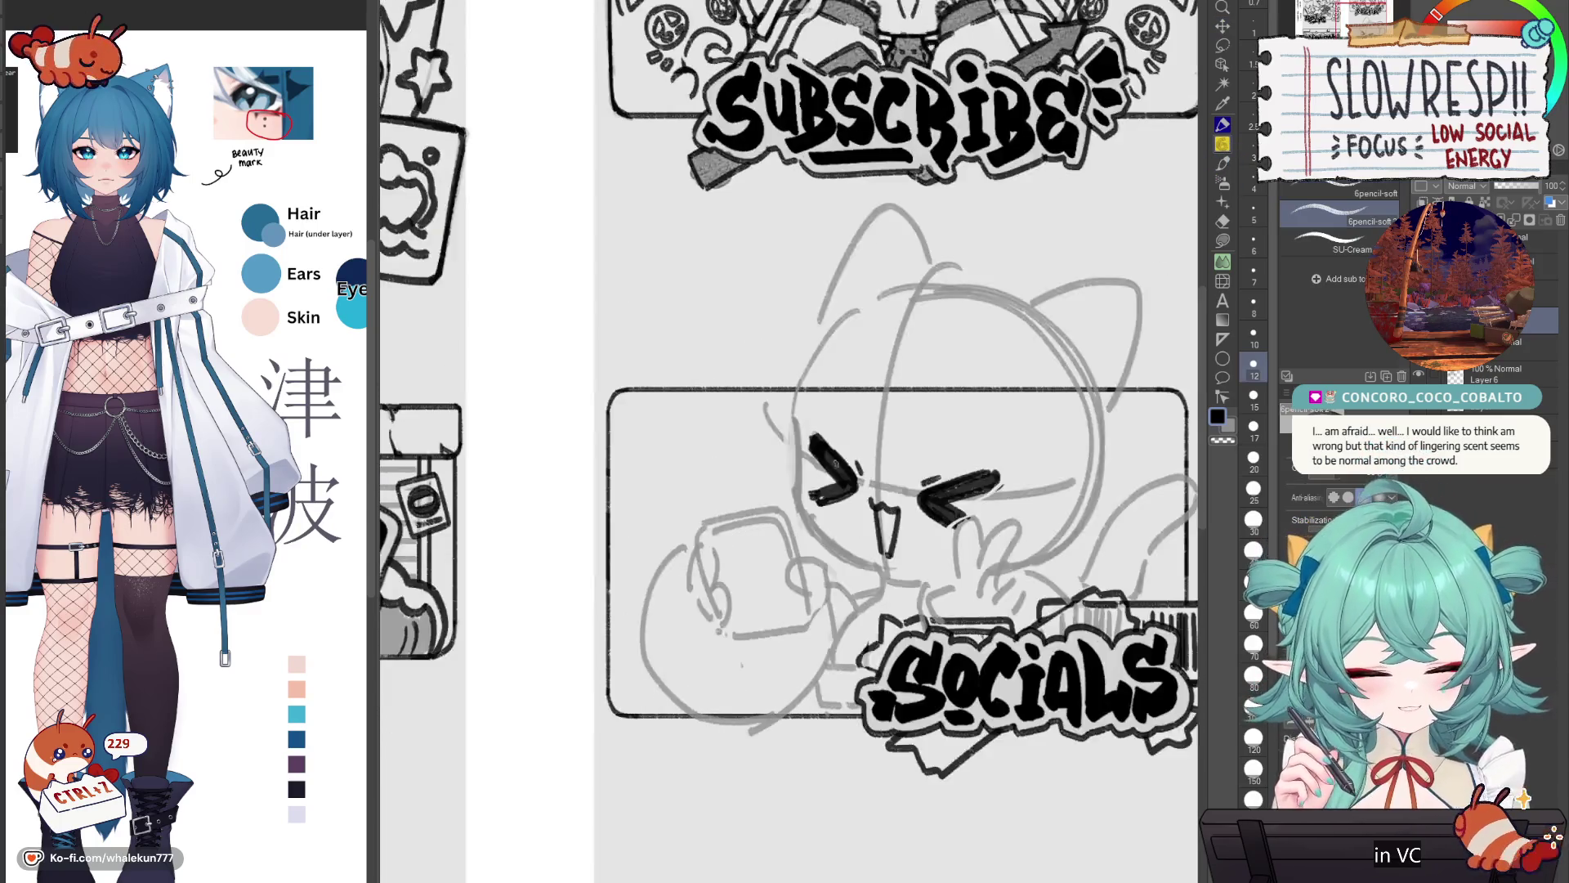
# Step: Ink a line down the chibi's left face edge, redoing the stroke until it sits right
pyautogui.moveTo(836, 463); pyautogui.dragTo(855, 488)
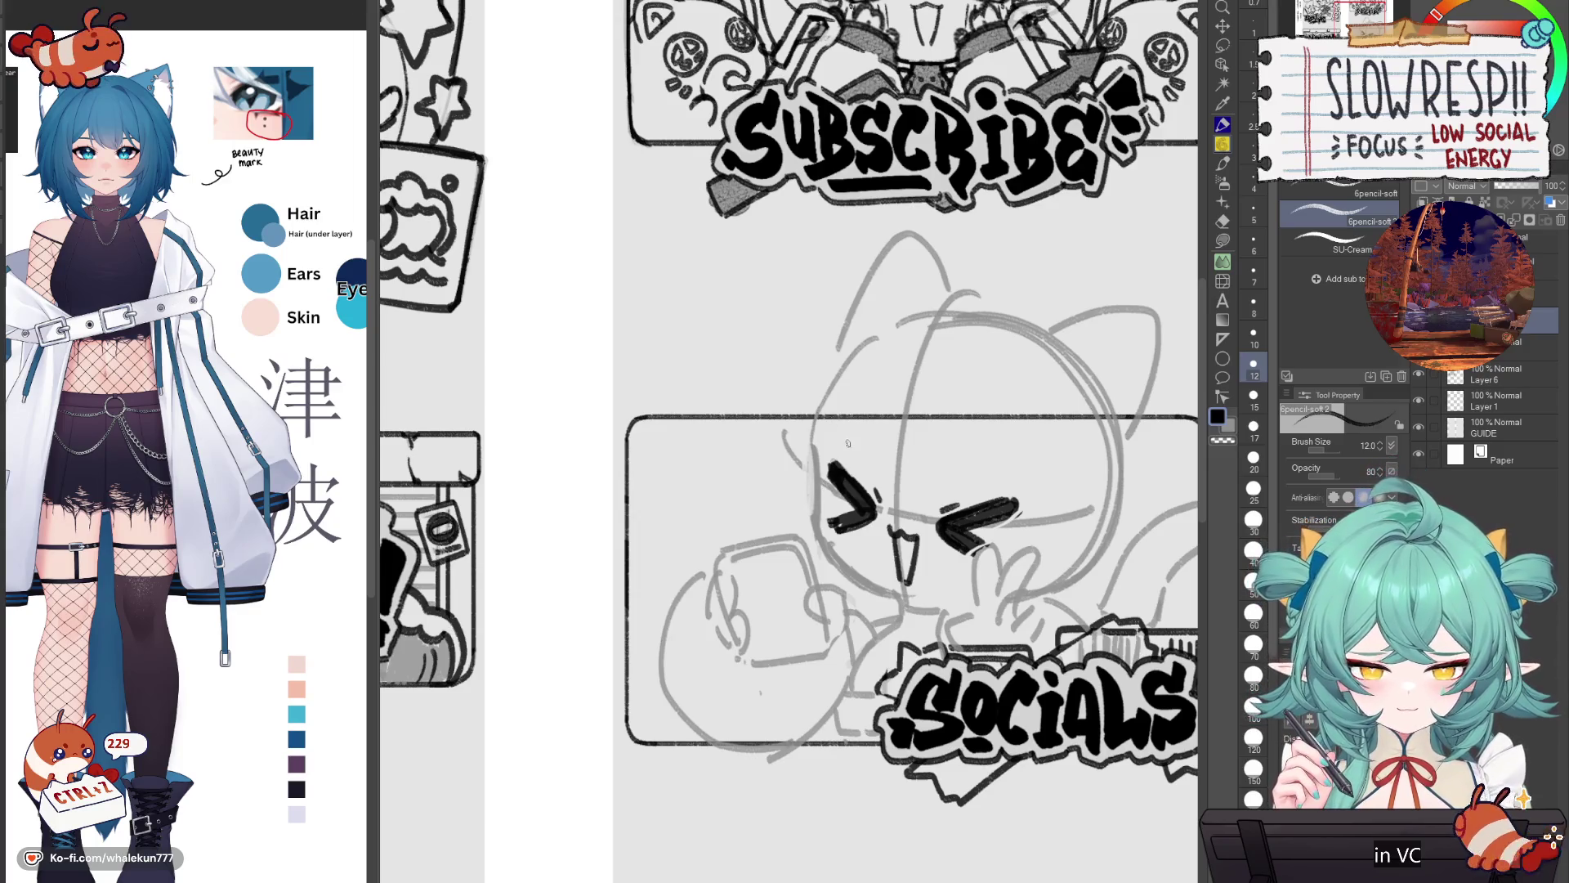
pyautogui.moveTo(819, 454); pyautogui.dragTo(821, 520)
pyautogui.hotkey('ctrl', 'z')
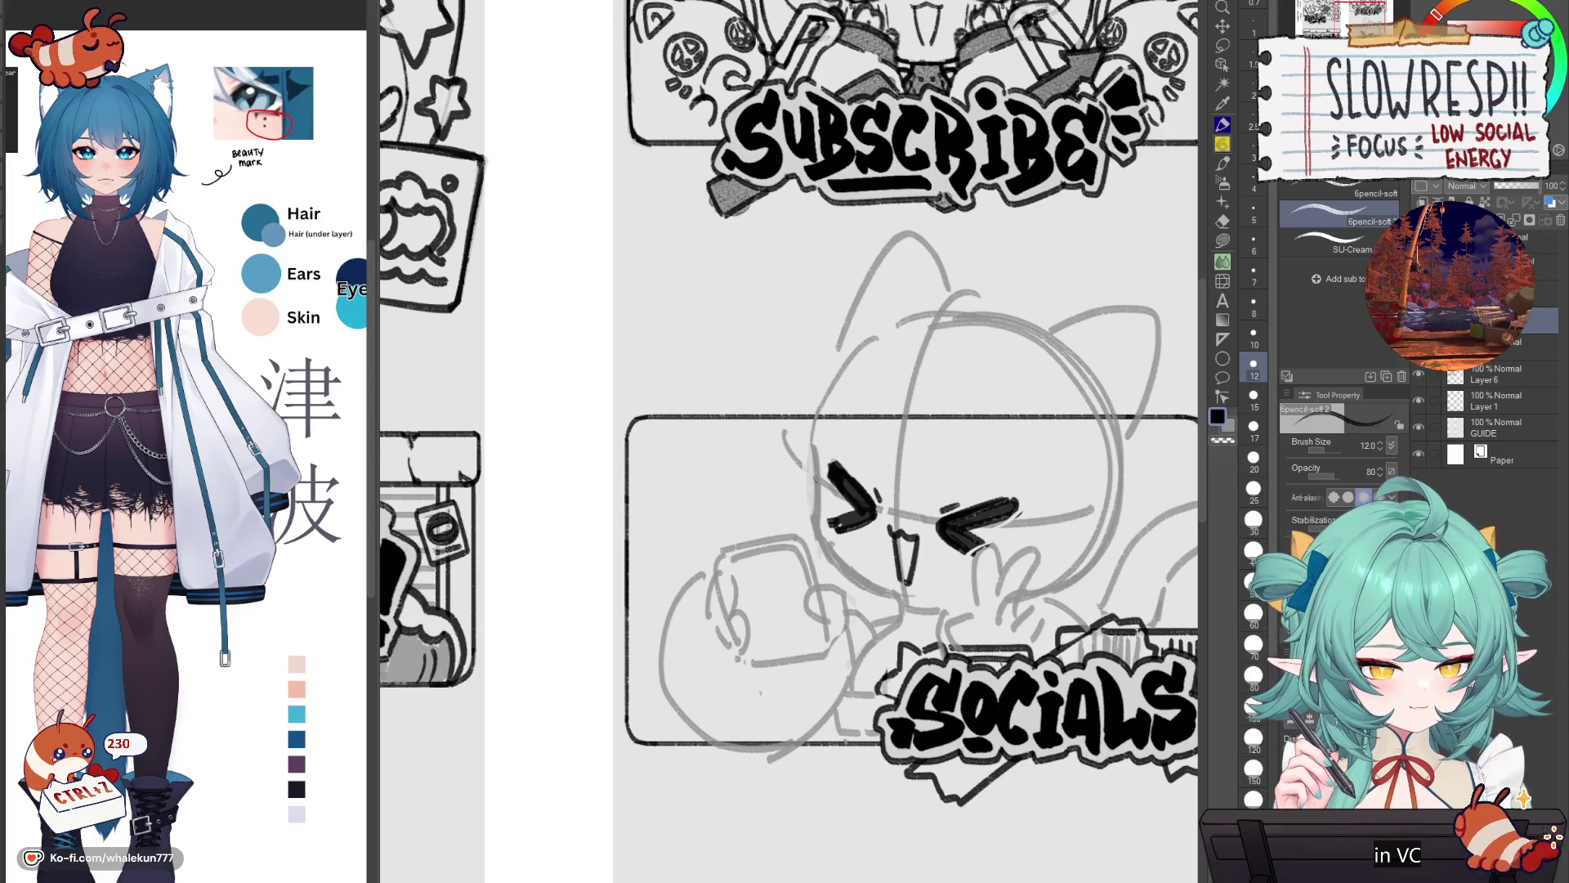
pyautogui.moveTo(817, 445); pyautogui.dragTo(817, 506)
pyautogui.hotkey('ctrl', 'z')
pyautogui.moveTo(817, 449)
pyautogui.mouseDown()
pyautogui.moveTo(818, 523)
pyautogui.moveTo(842, 559)
pyautogui.mouseUp()
pyautogui.hotkey('ctrl', 'z')
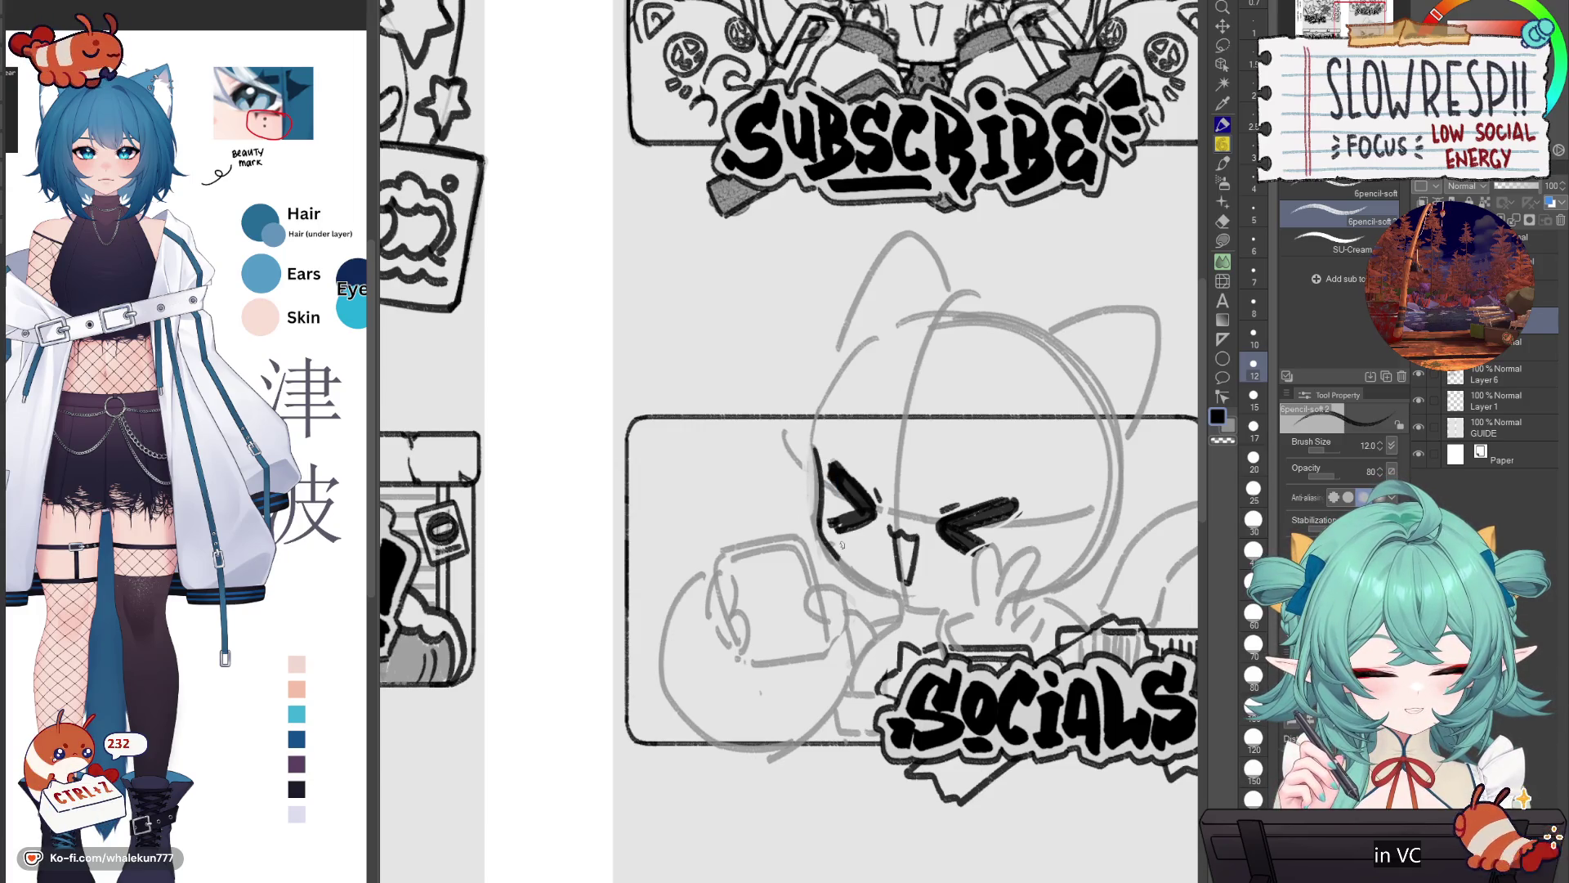
pyautogui.hotkey('ctrl', 'z')
pyautogui.hotkey('ctrl', 'z')
pyautogui.moveTo(815, 450); pyautogui.dragTo(833, 553)
pyautogui.press('h')
pyautogui.press('h')
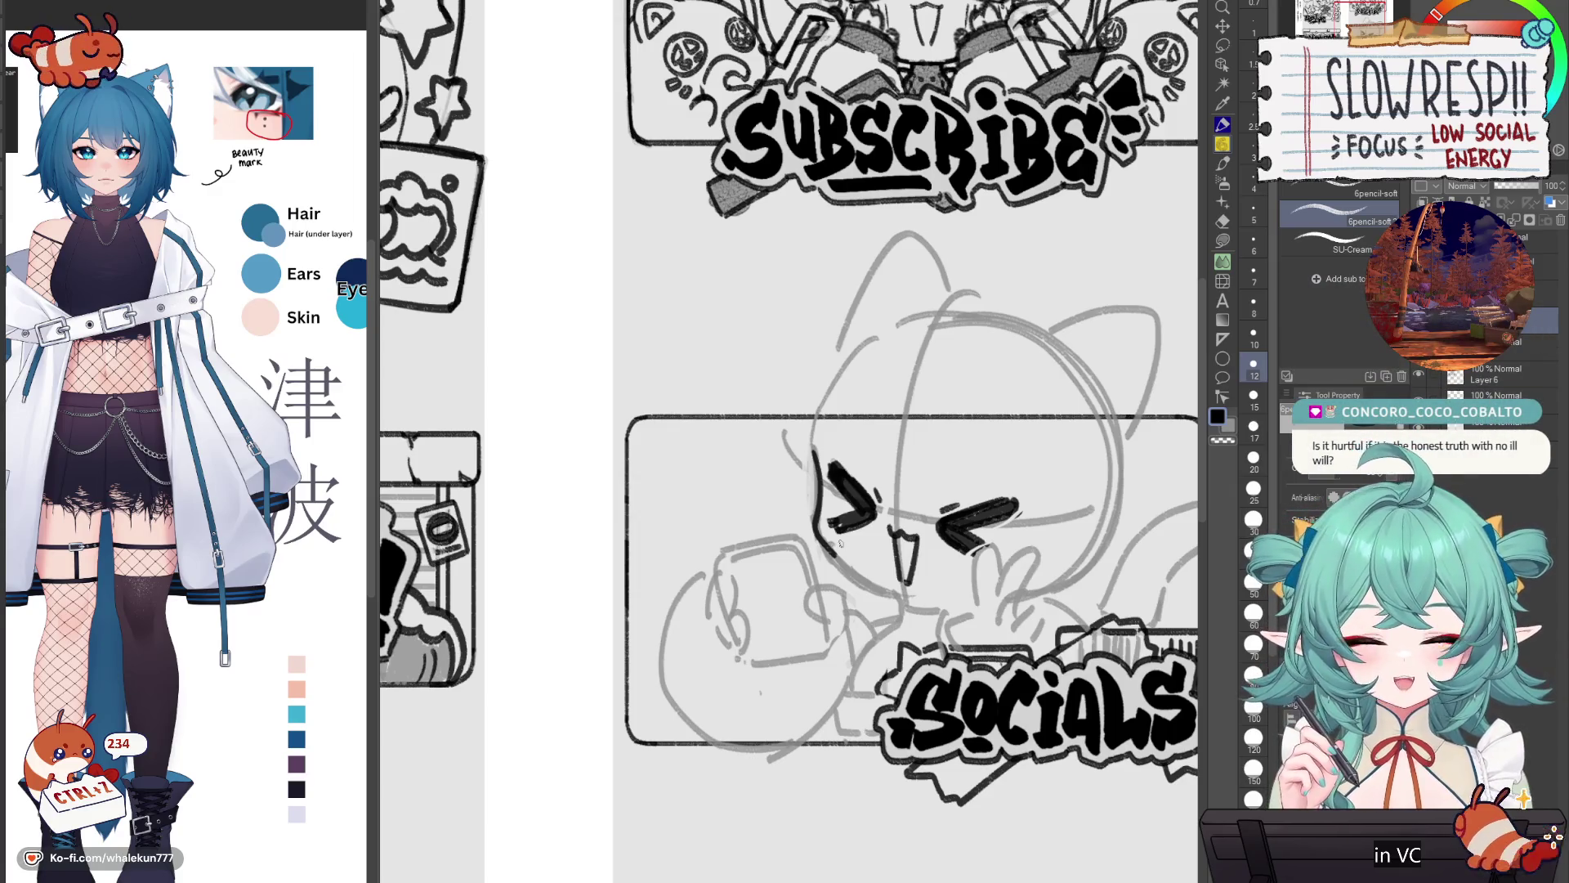
# Step: Try a curved lower-face line, undo it and recent strokes, and mirror the canvas to check
pyautogui.moveTo(1027, 450)
pyautogui.mouseDown()
pyautogui.moveTo(999, 406)
pyautogui.moveTo(1032, 392)
pyautogui.mouseUp()
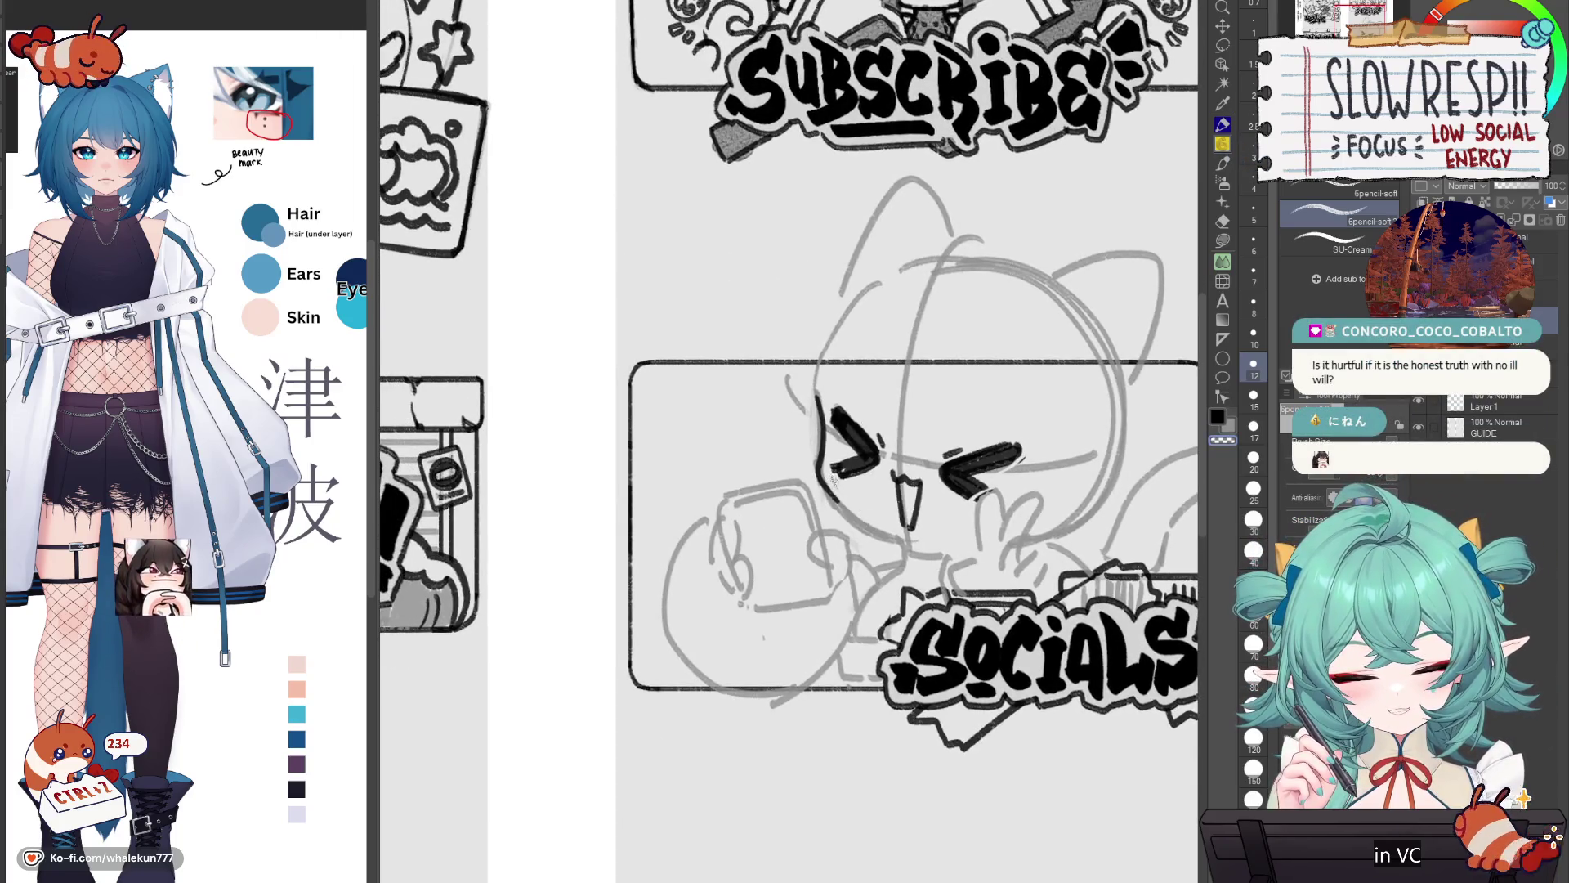
pyautogui.moveTo(821, 481); pyautogui.dragTo(912, 541)
pyautogui.hotkey('ctrl', 'z')
pyautogui.hotkey('ctrl', 'z')
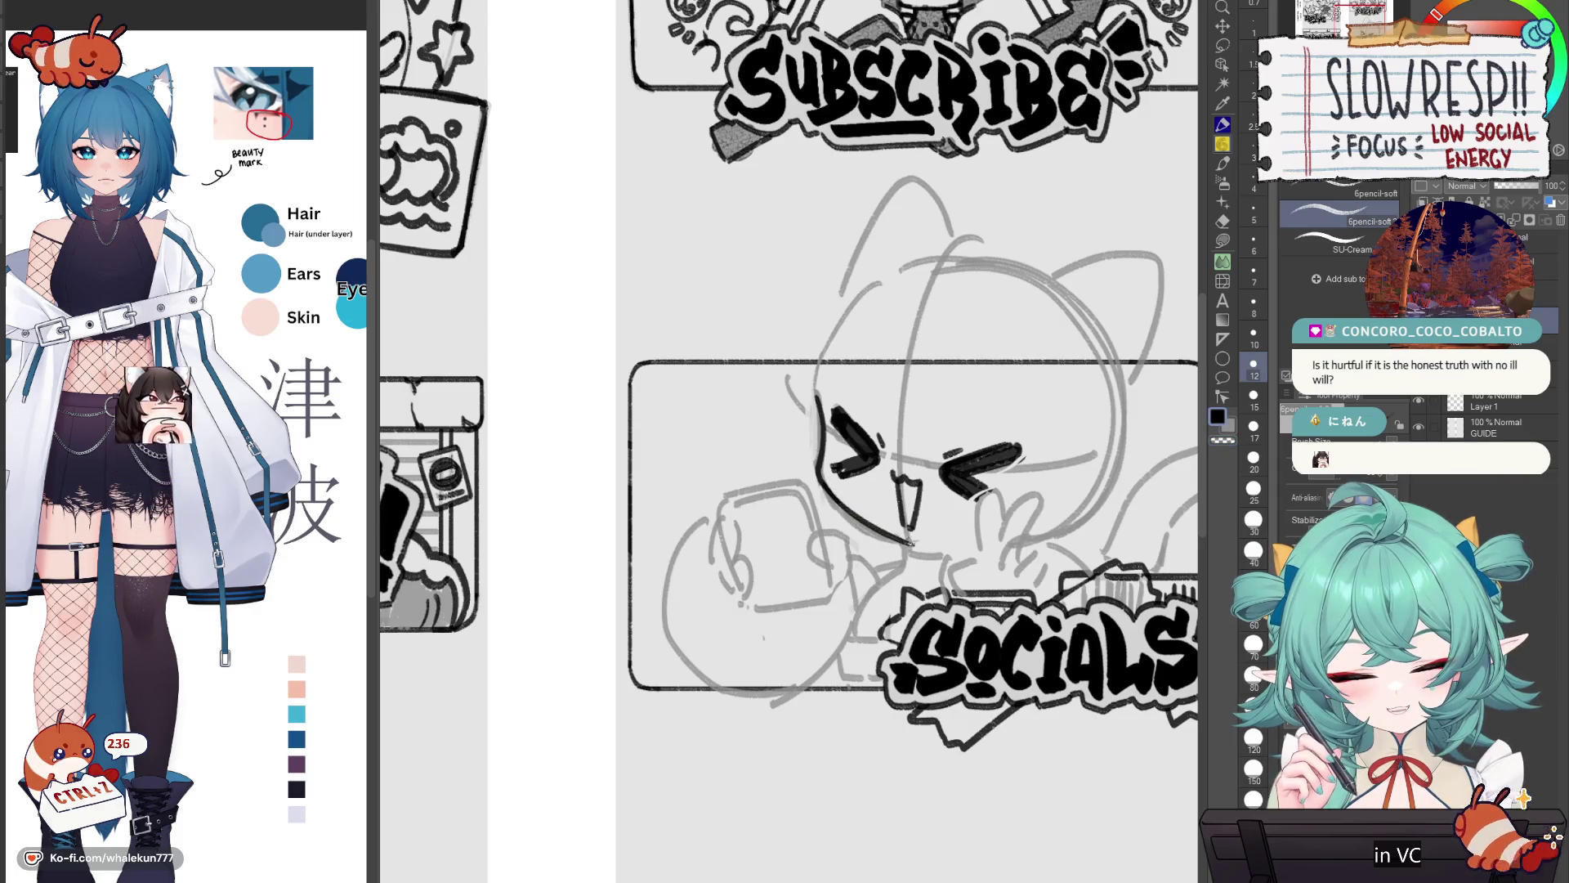
pyautogui.press('h')
pyautogui.moveTo(914, 547); pyautogui.dragTo(921, 547)
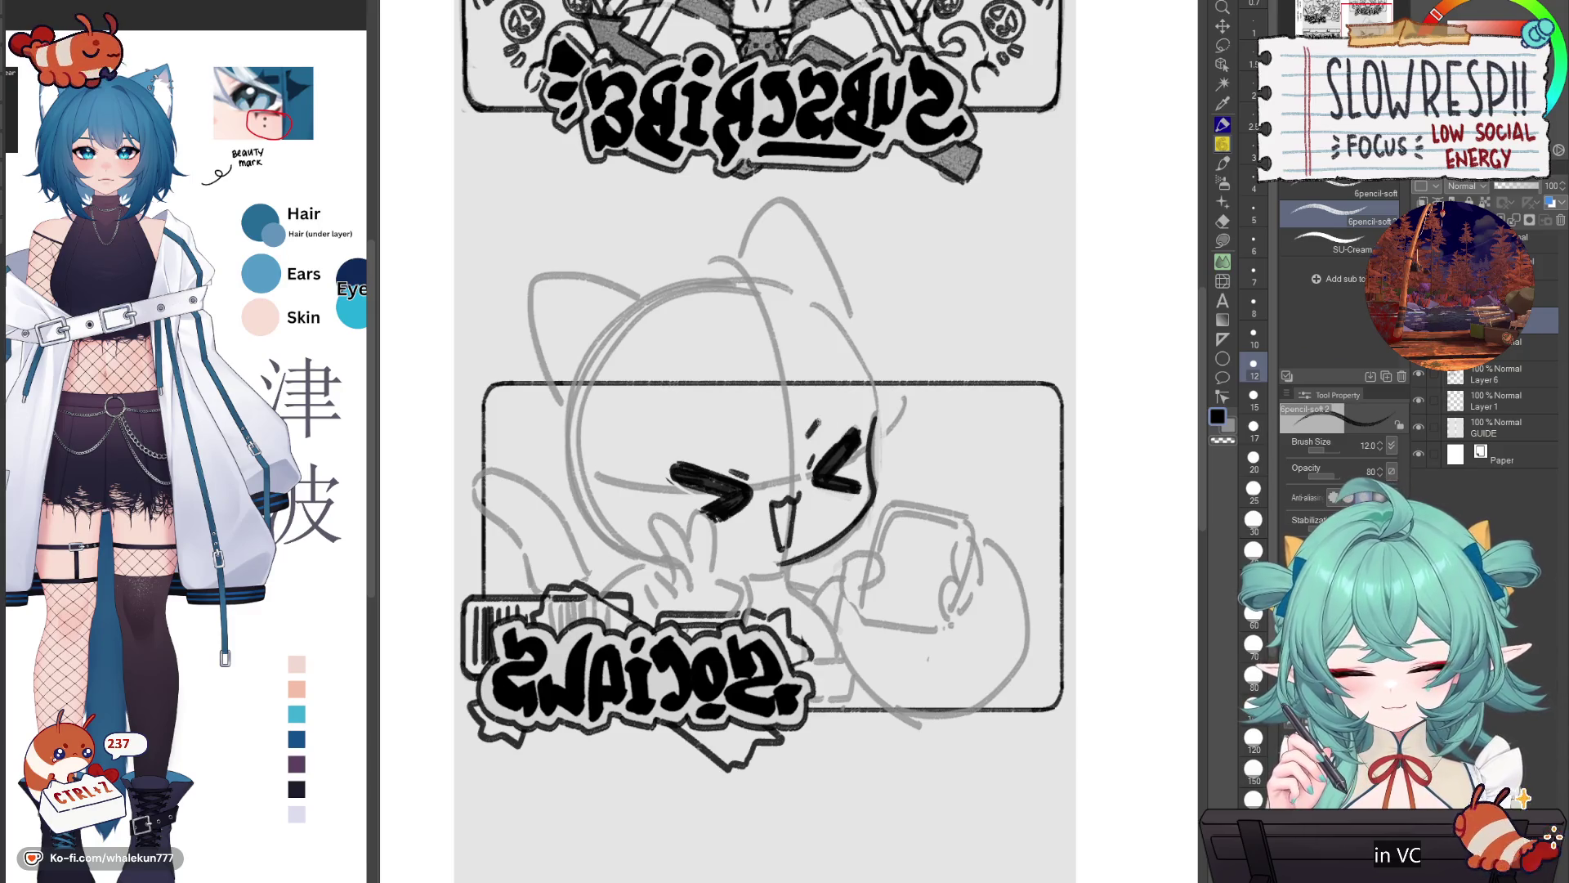
pyautogui.press('h')
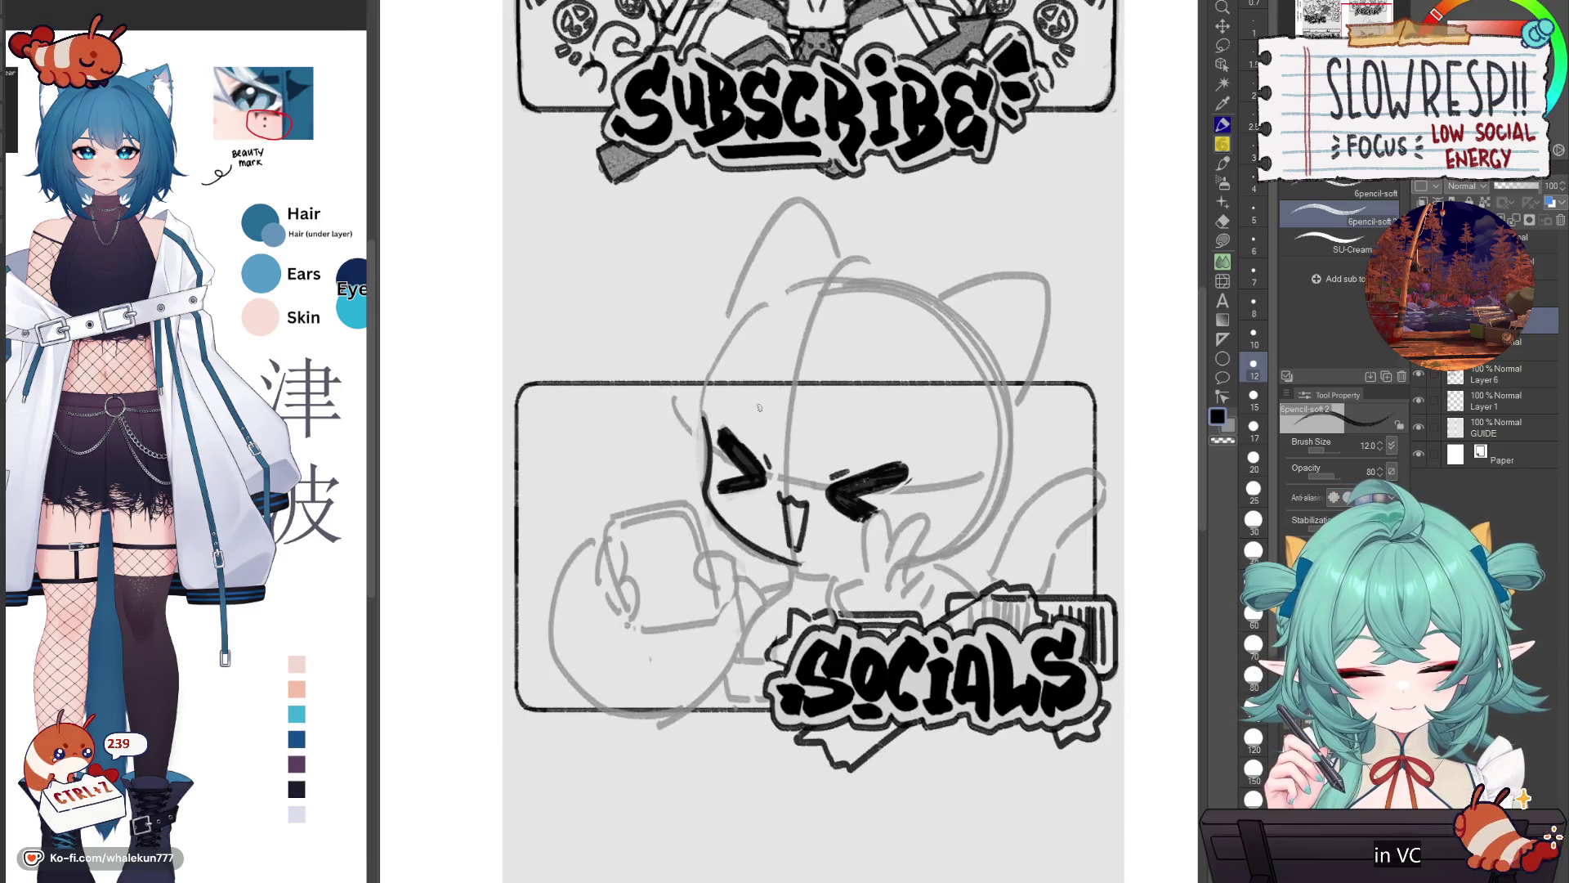
pyautogui.hotkey('ctrl', 'z')
pyautogui.hotkey('ctrl', 'z')
pyautogui.hotkey('ctrl', 'z')
pyautogui.hotkey('ctrl', 'z')
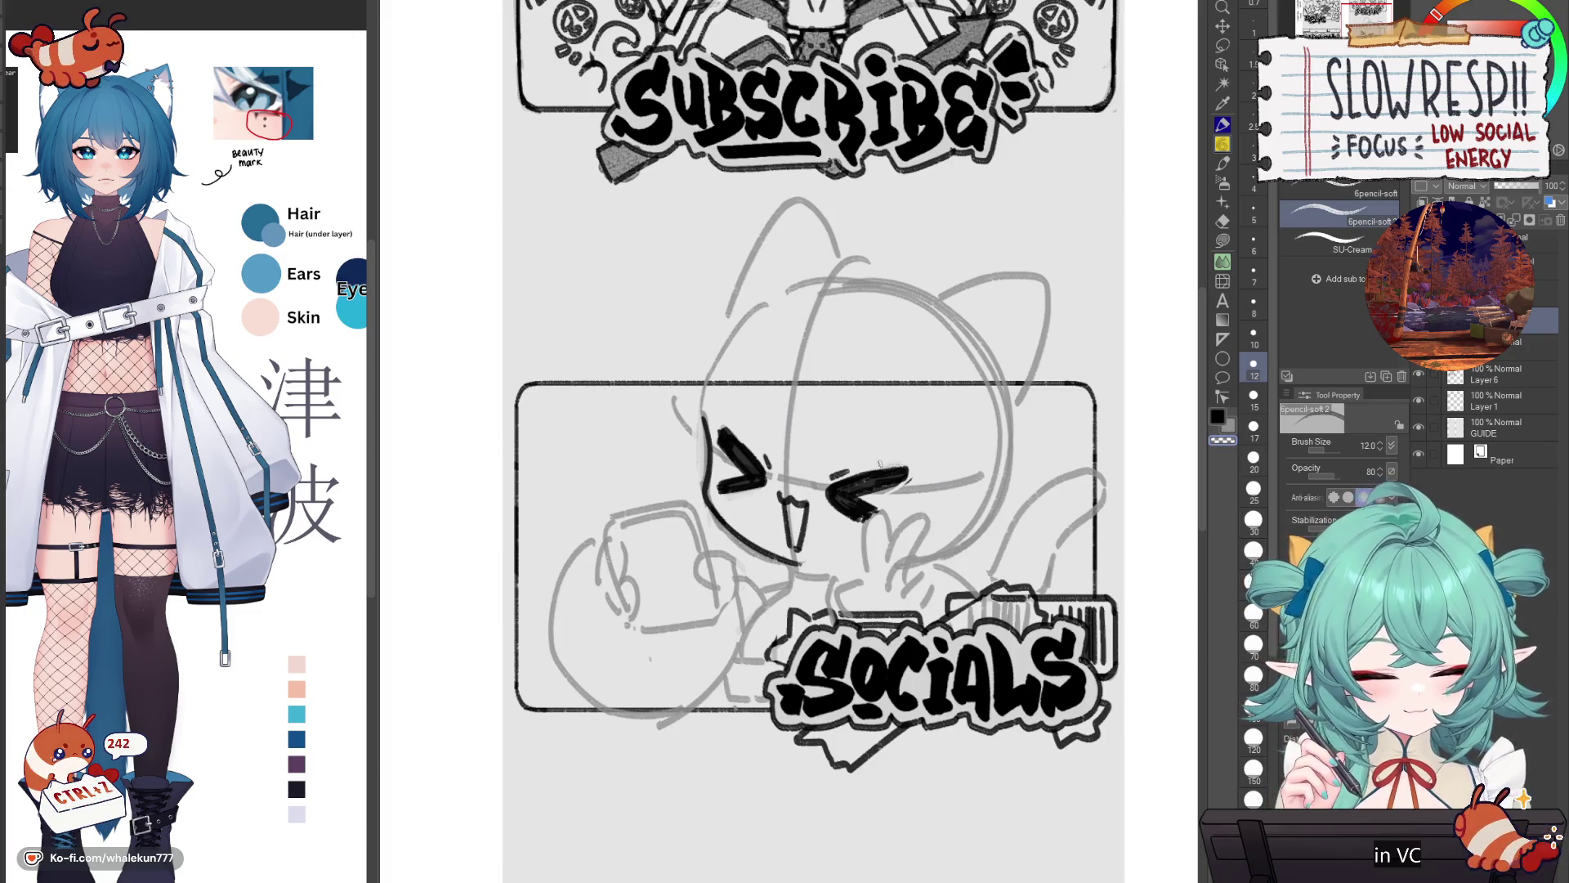
pyautogui.press('h')
pyautogui.press('h')
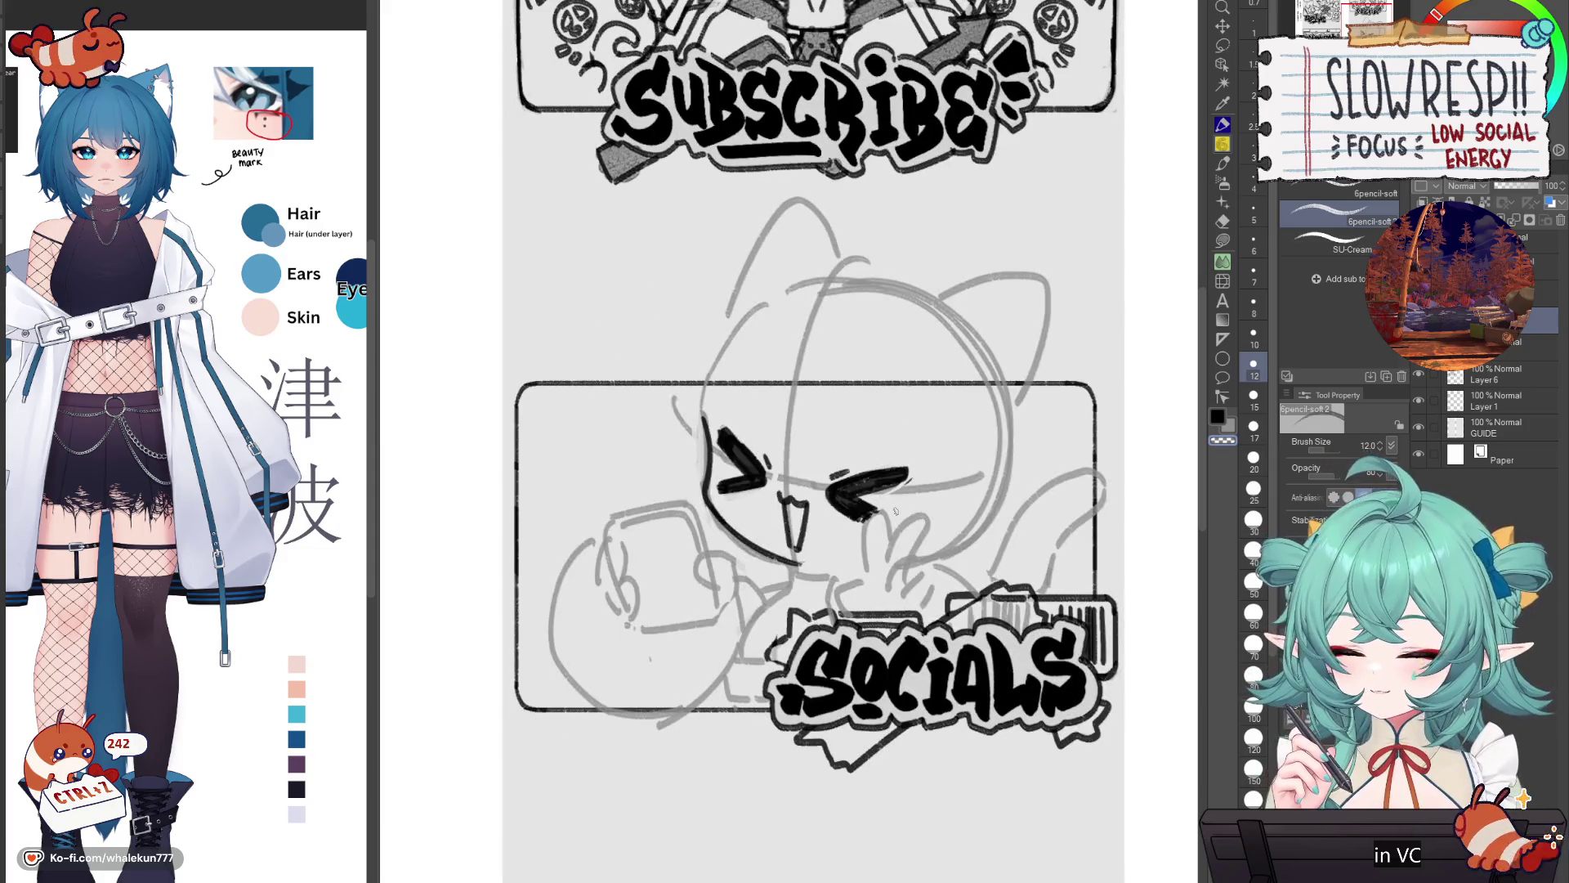
pyautogui.press('h')
pyautogui.press('h')
pyautogui.press('h')
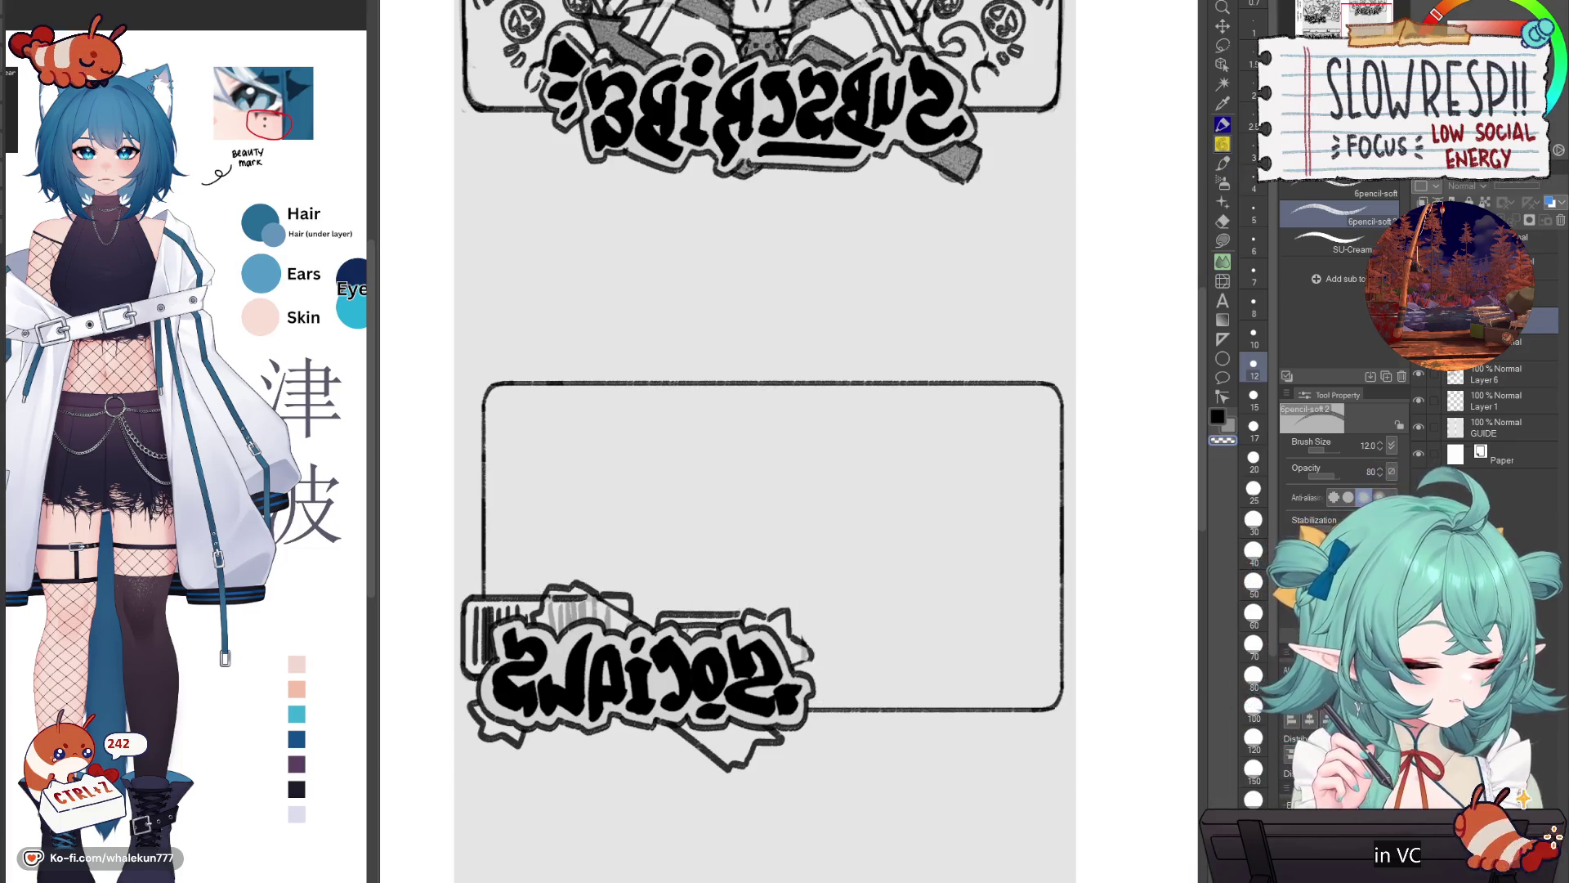
pyautogui.press('h')
pyautogui.moveTo(873, 602); pyautogui.dragTo(904, 583)
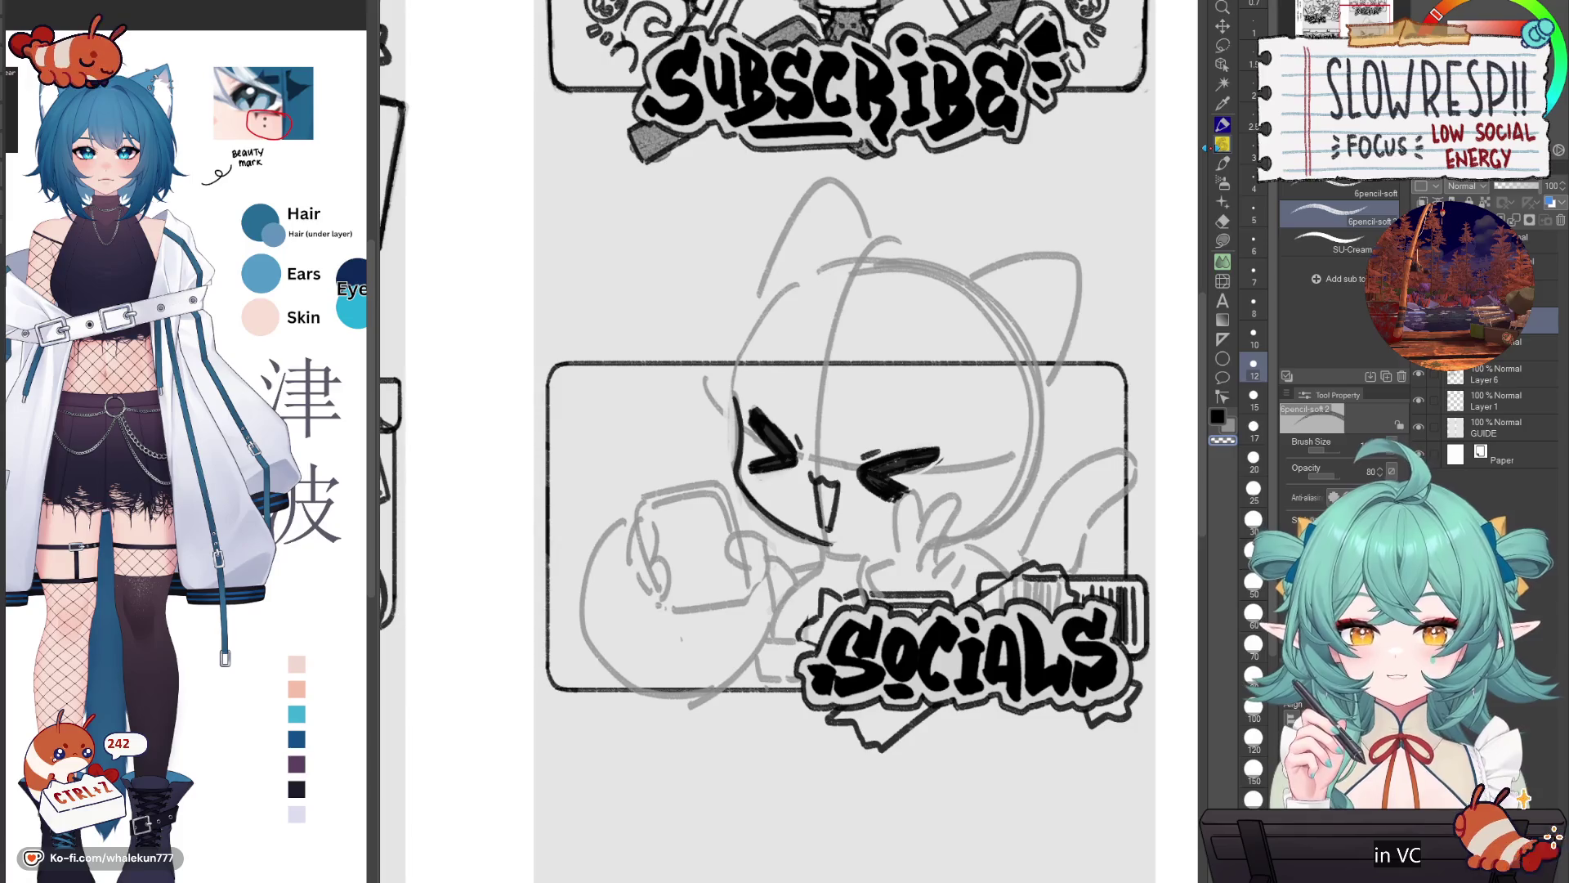
pyautogui.hotkey('ctrl', '-')
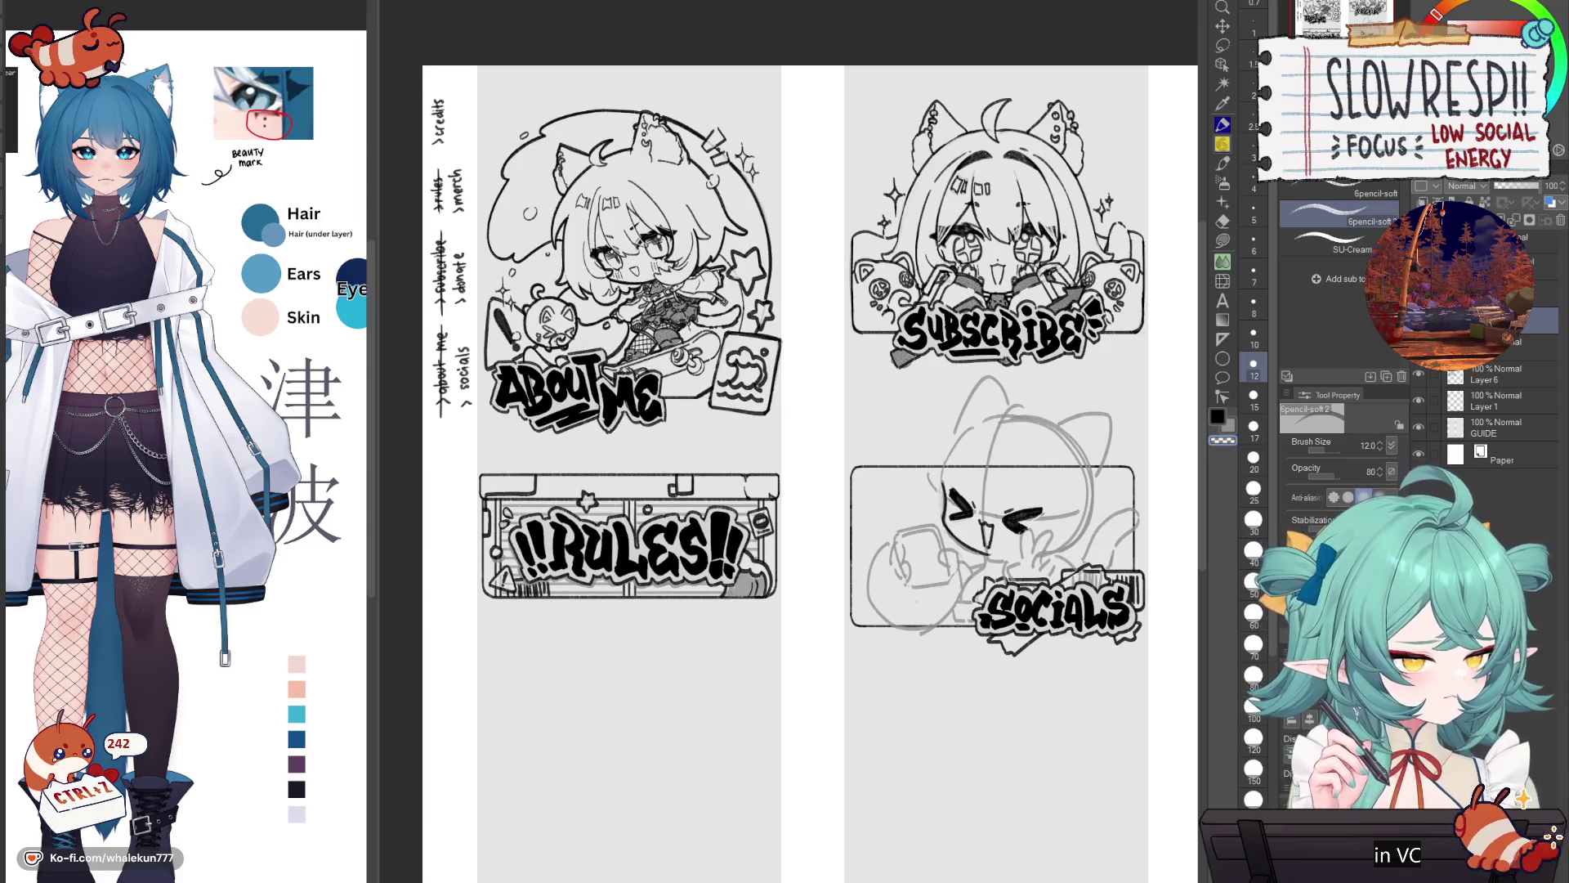
pyautogui.scroll(3, 900, 494)
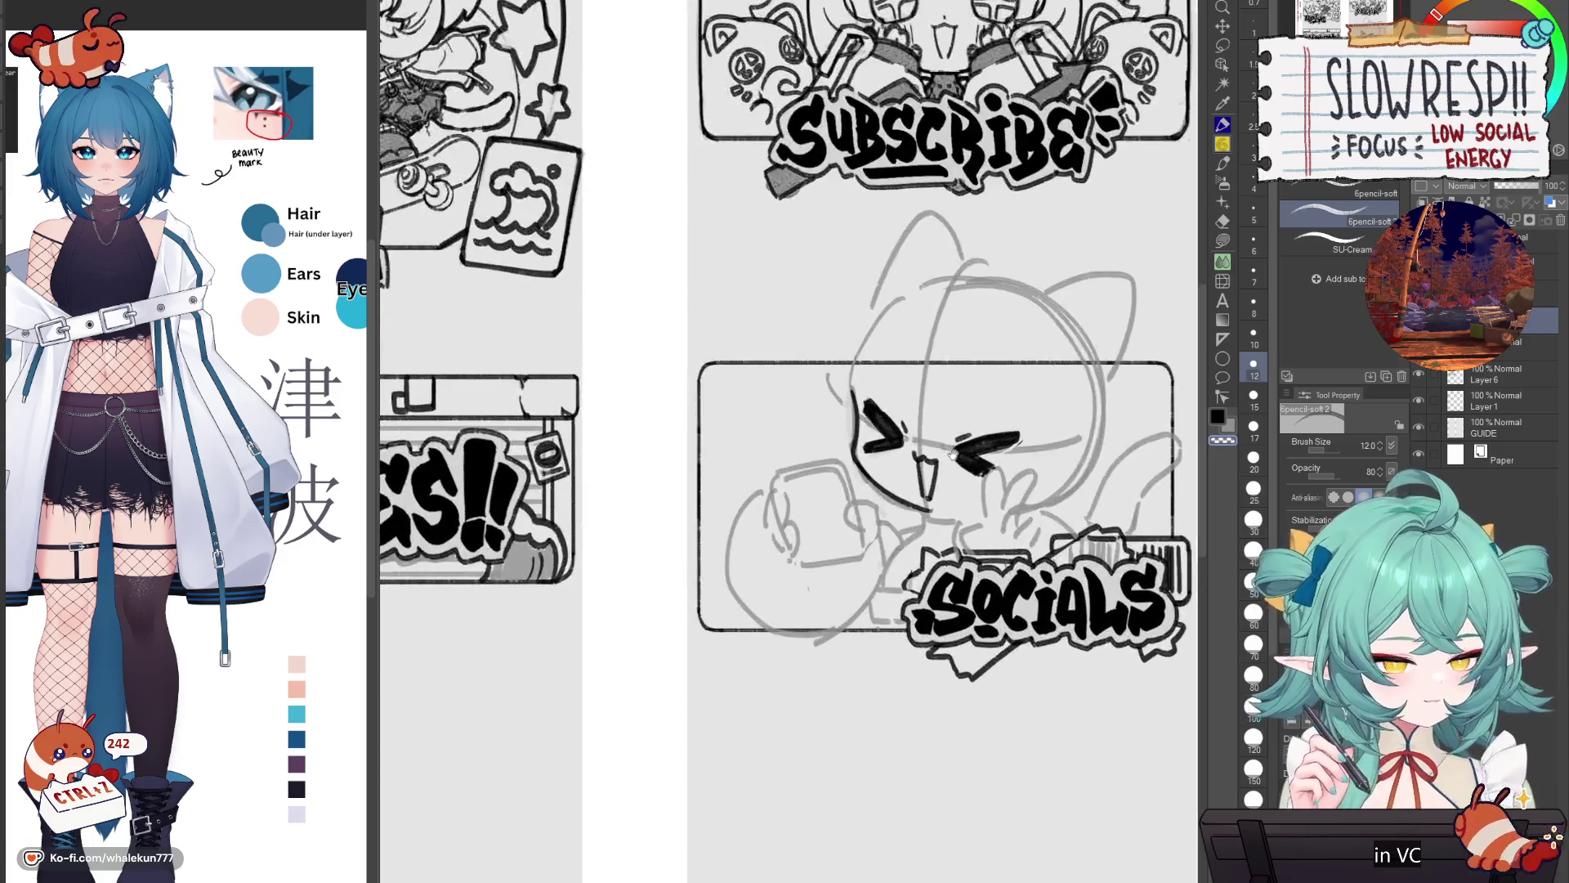
pyautogui.press('h')
pyautogui.moveTo(900, 494); pyautogui.dragTo(1073, 543)
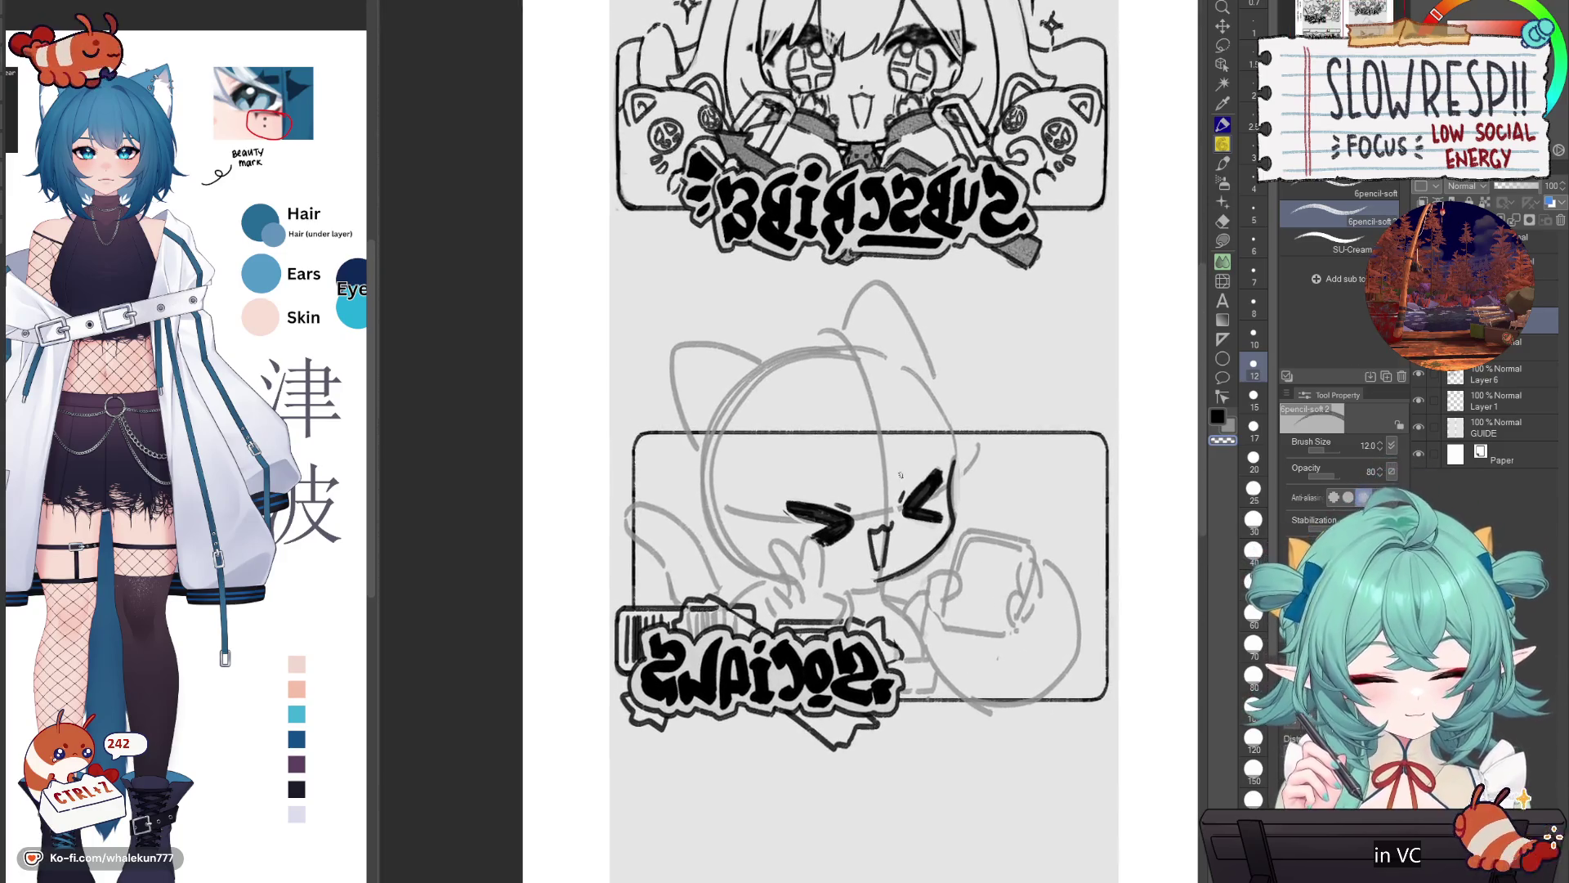
# Step: Mirror the canvas to check the eyes and lasso the chibi's left eye stroke
pyautogui.press('h')
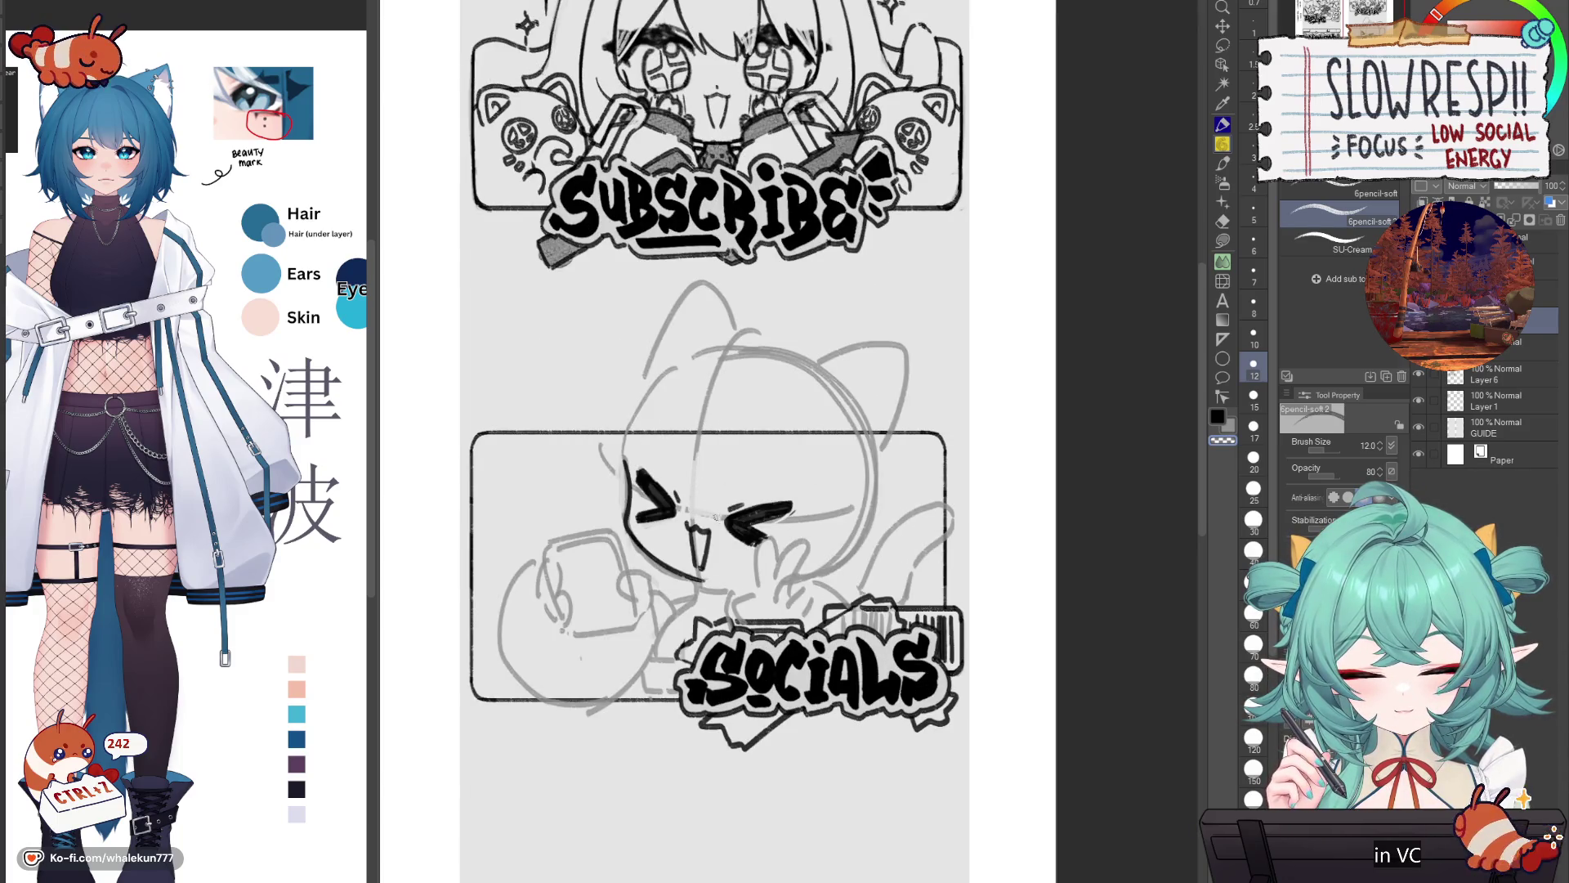
pyautogui.press('h')
pyautogui.press('m')
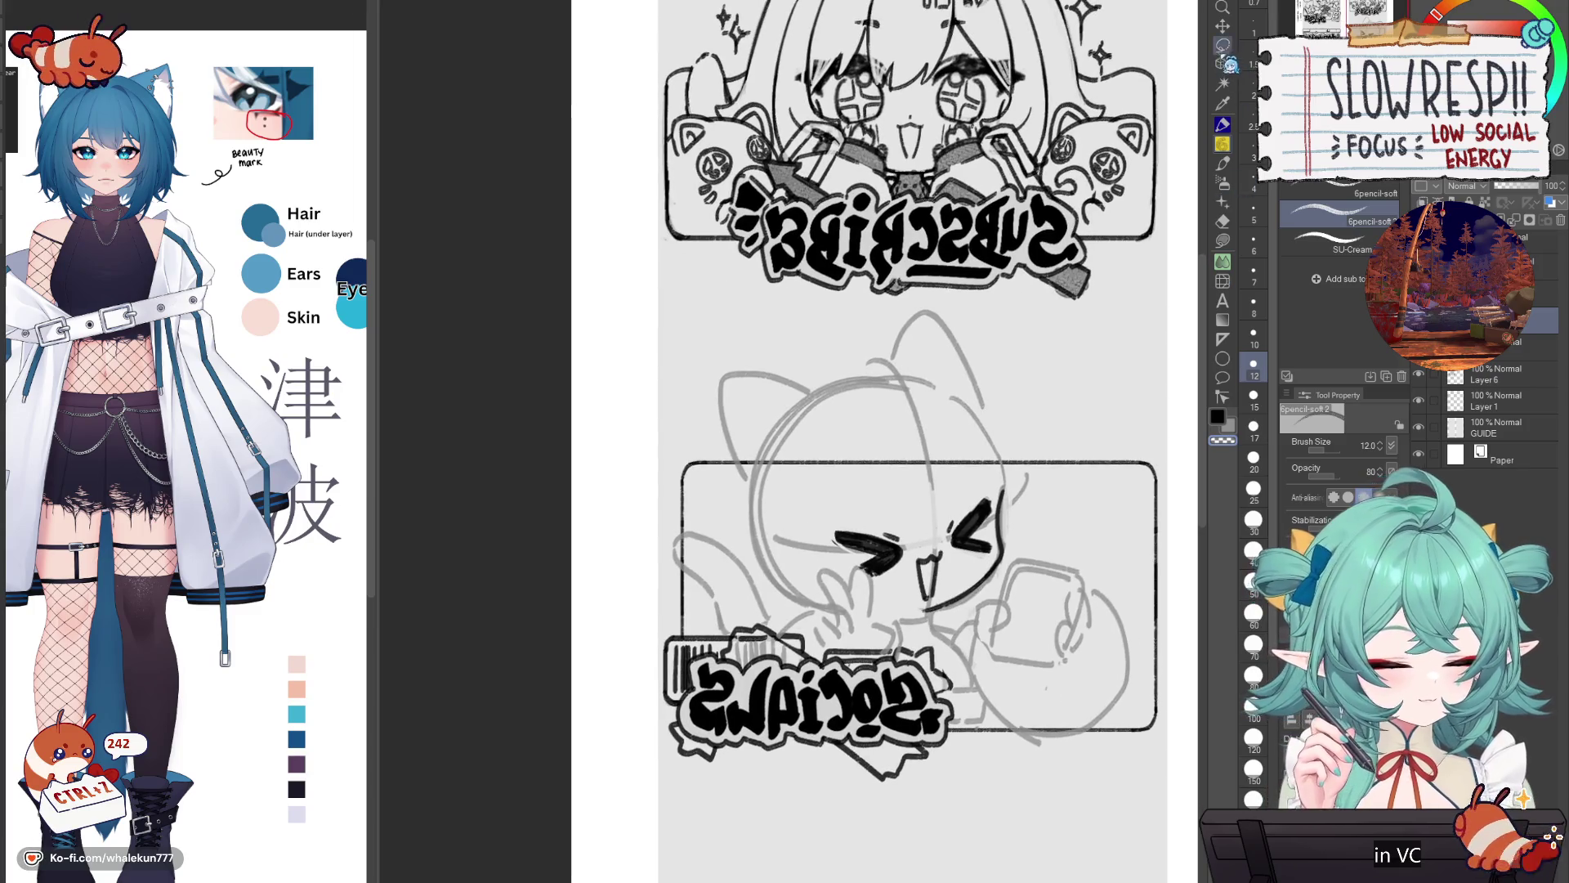
pyautogui.moveTo(890, 574)
pyautogui.mouseDown()
pyautogui.moveTo(909, 525)
pyautogui.moveTo(833, 527)
pyautogui.moveTo(890, 574)
pyautogui.mouseUp()
# Step: Shift the selected left eye slightly right, deselect, and return to the soft pencil
pyautogui.press('k')
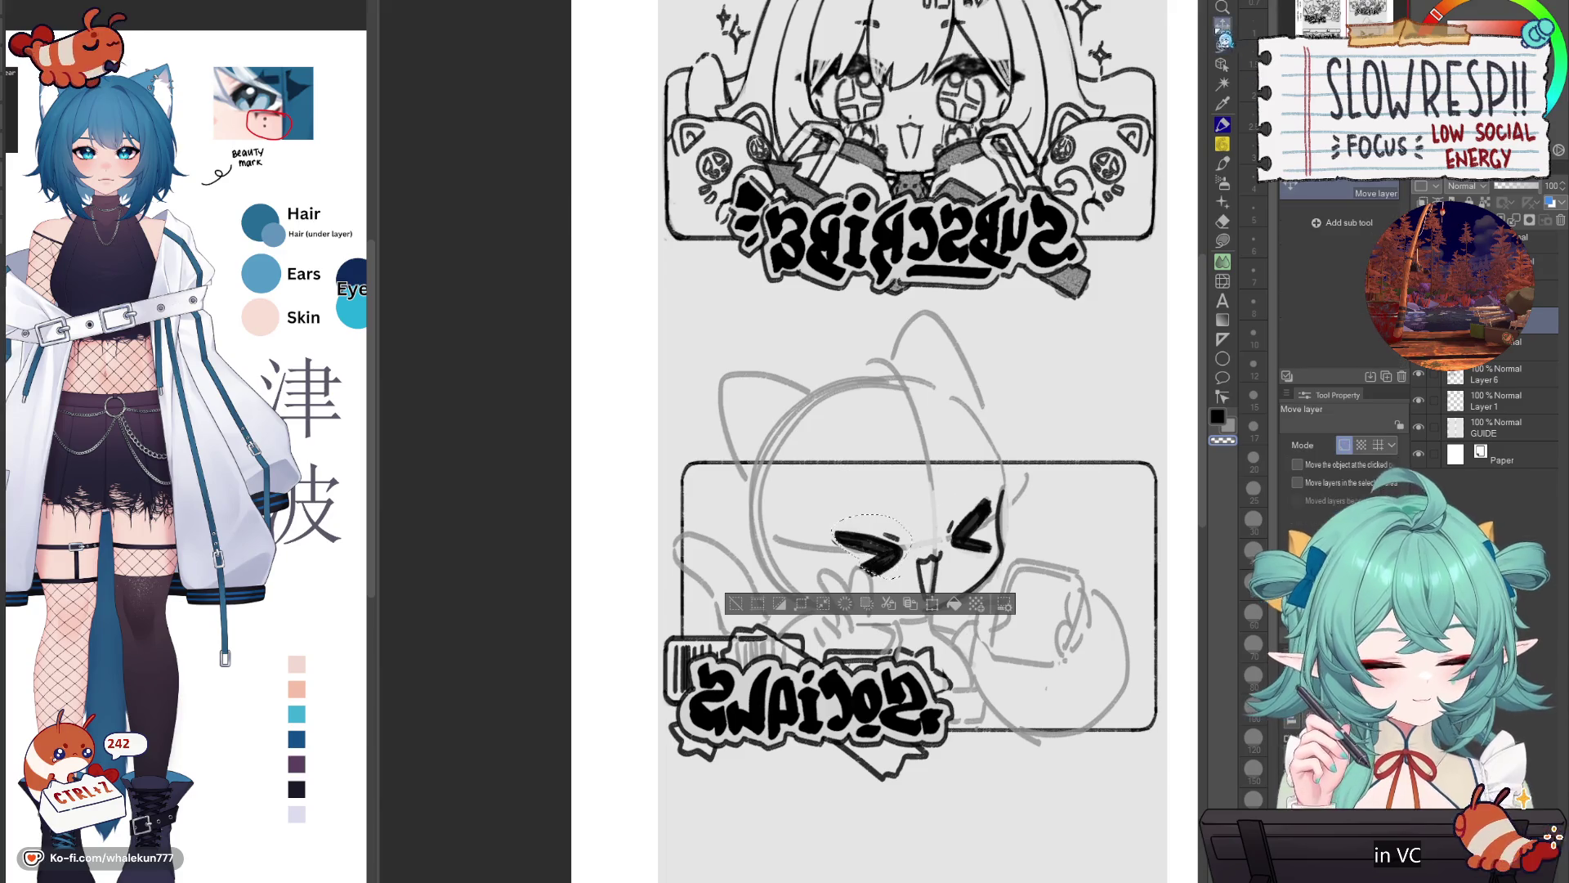
pyautogui.press('h')
pyautogui.moveTo(940, 461); pyautogui.dragTo(1020, 472)
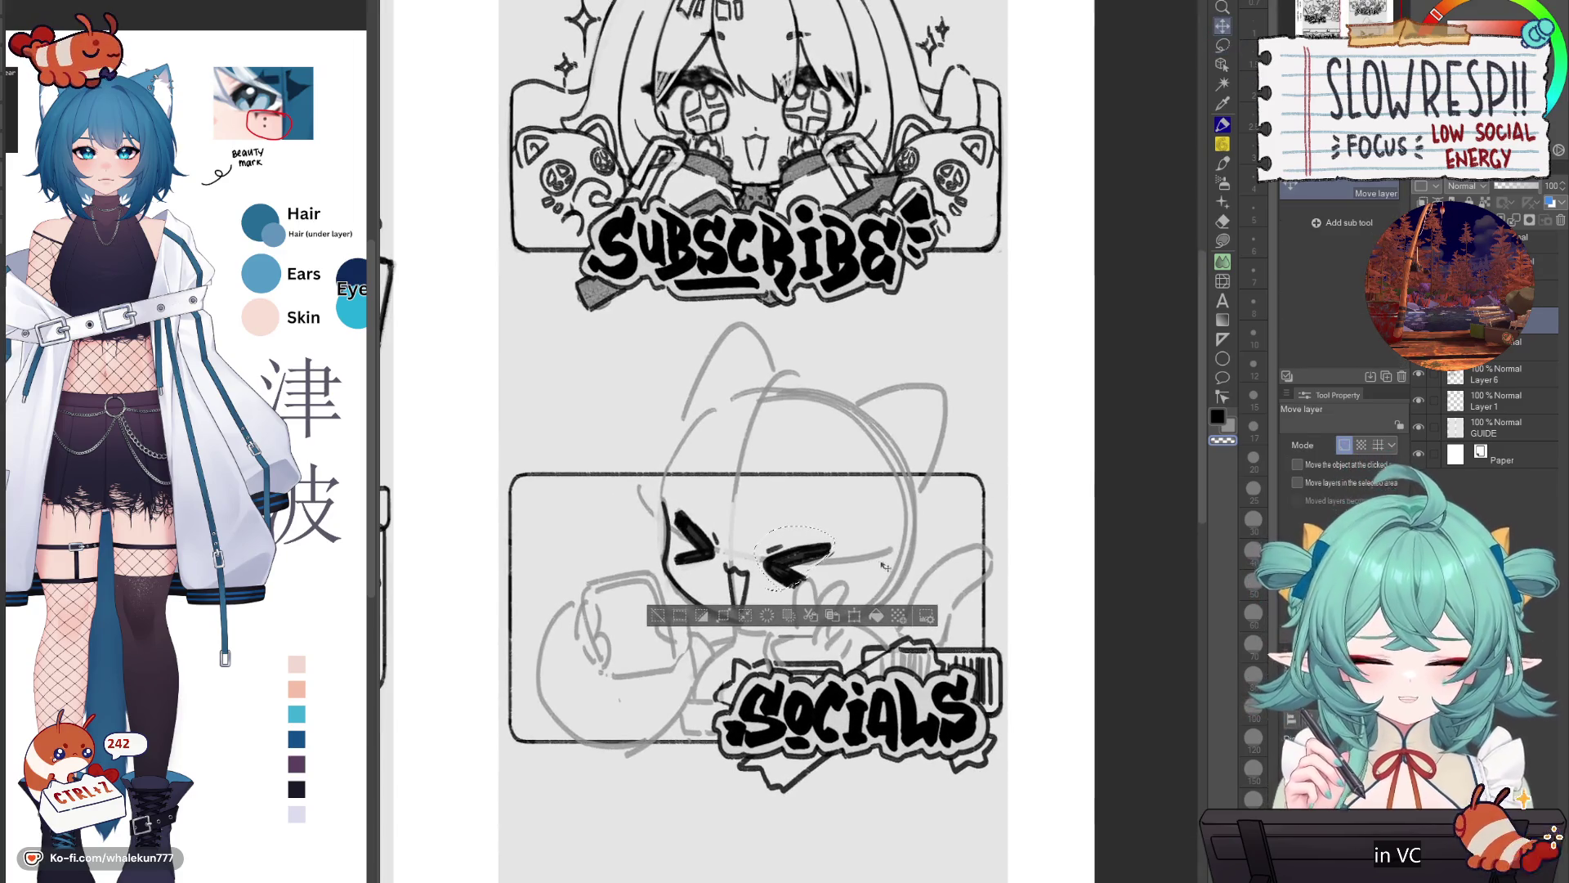
pyautogui.moveTo(789, 564); pyautogui.dragTo(796, 566)
pyautogui.hotkey('ctrl', 'd')
pyautogui.press('h')
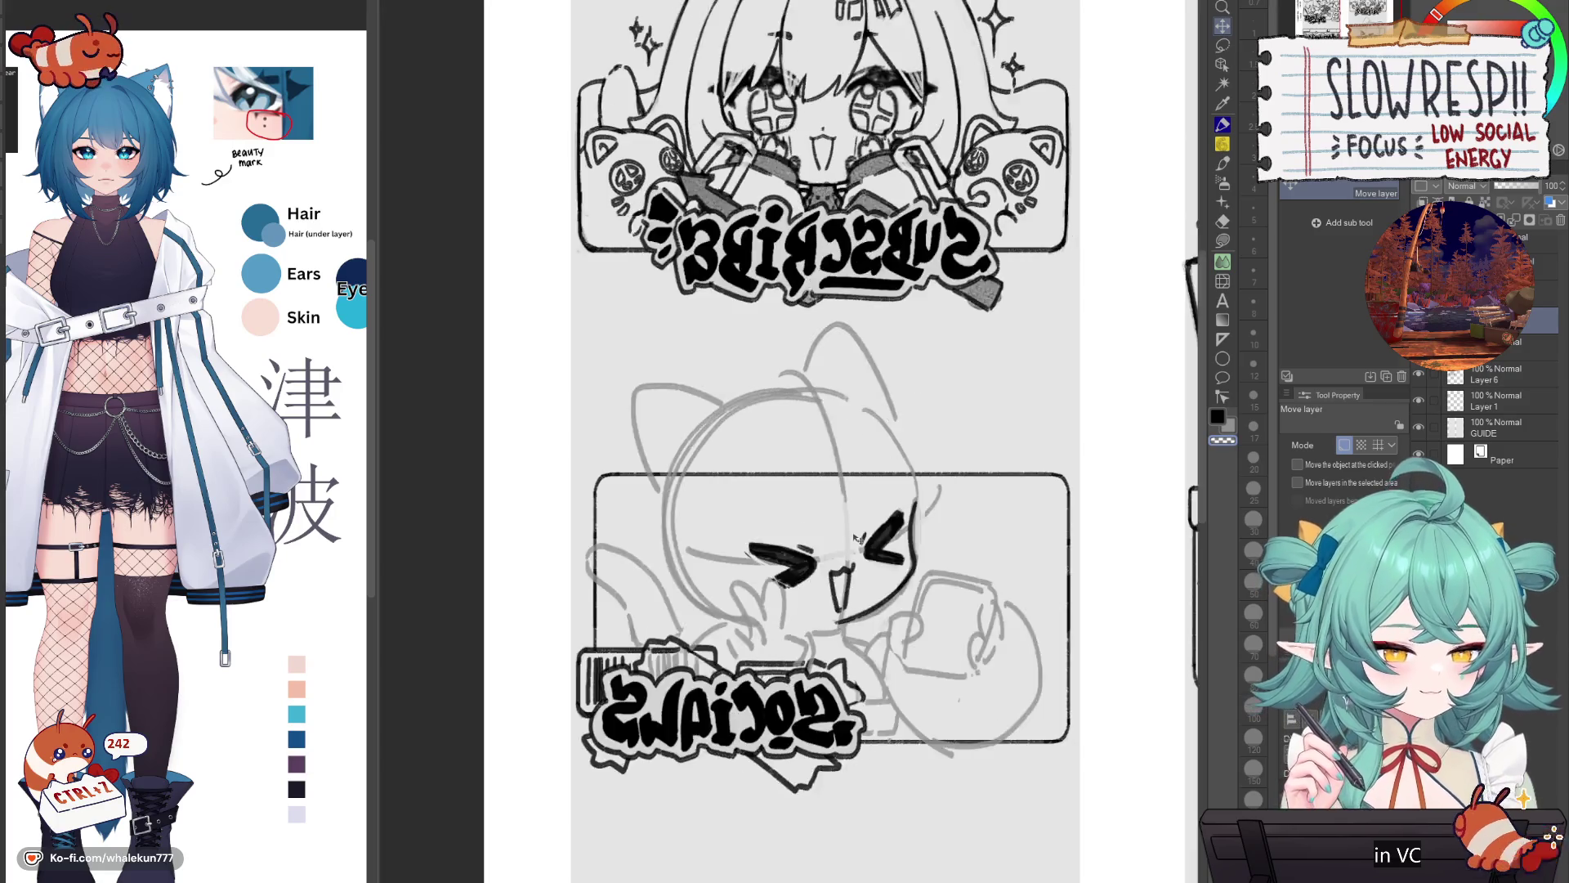
pyautogui.press('h')
pyautogui.press('p')
pyautogui.press('h')
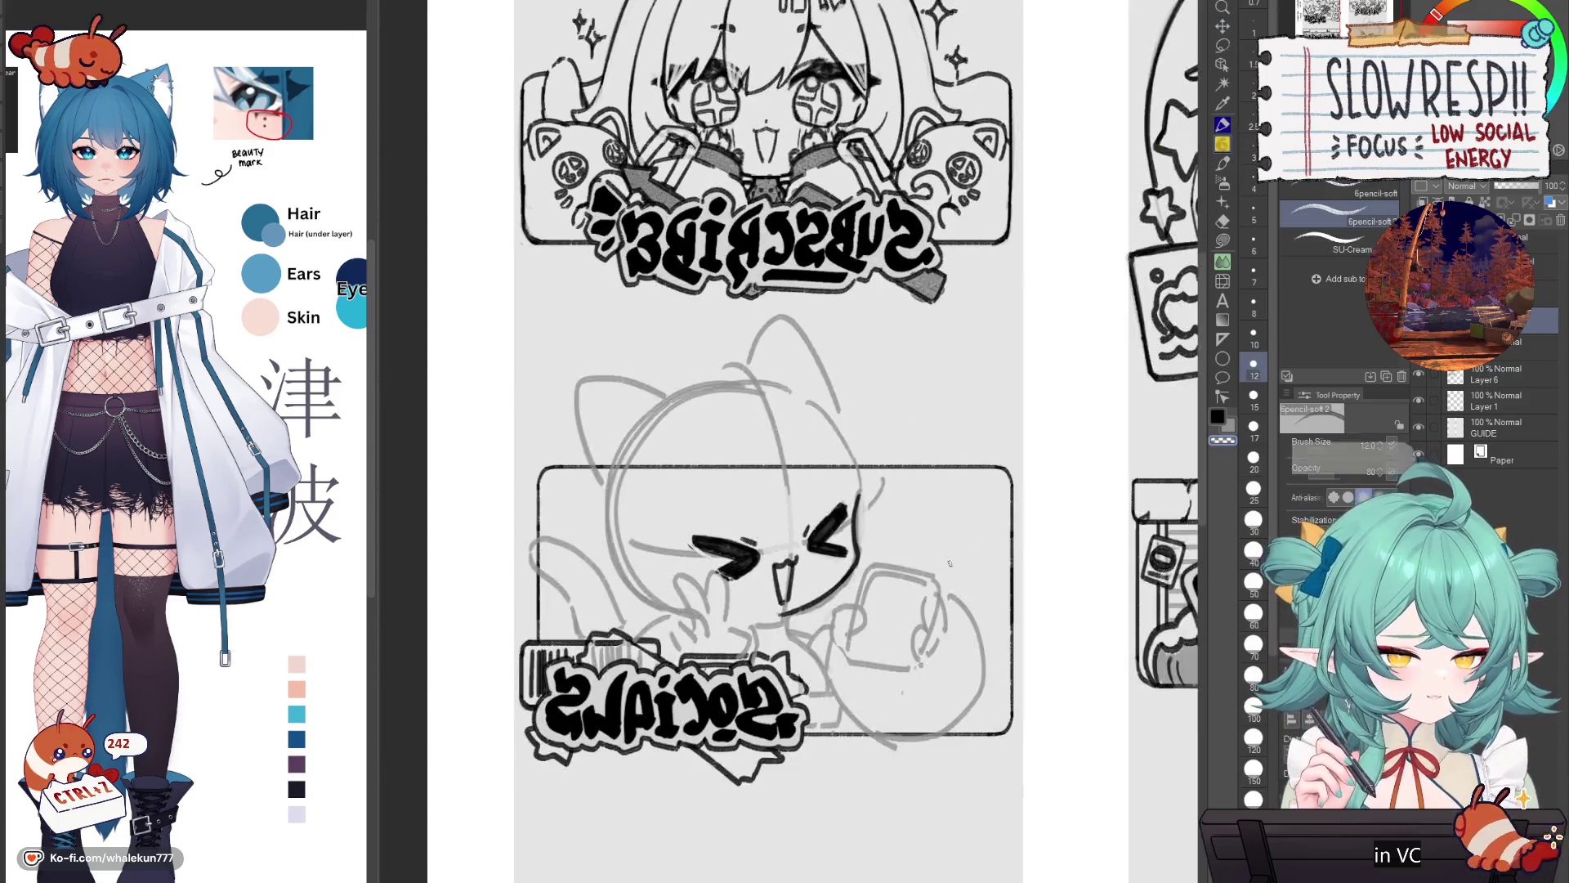
pyautogui.scroll(3, 926, 540)
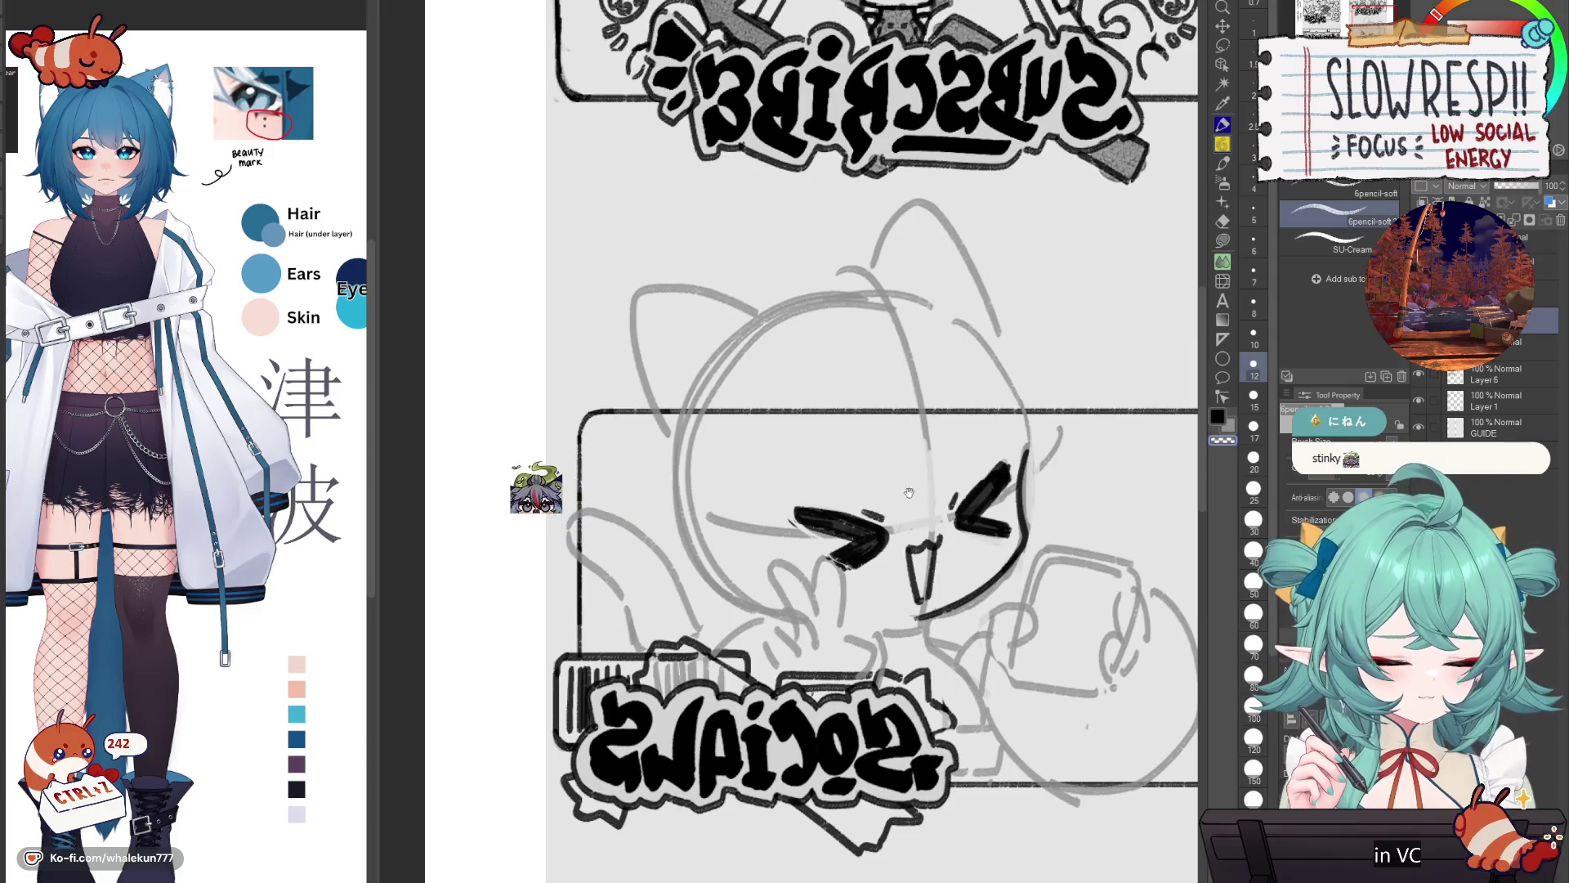
pyautogui.scroll(1, 926, 508)
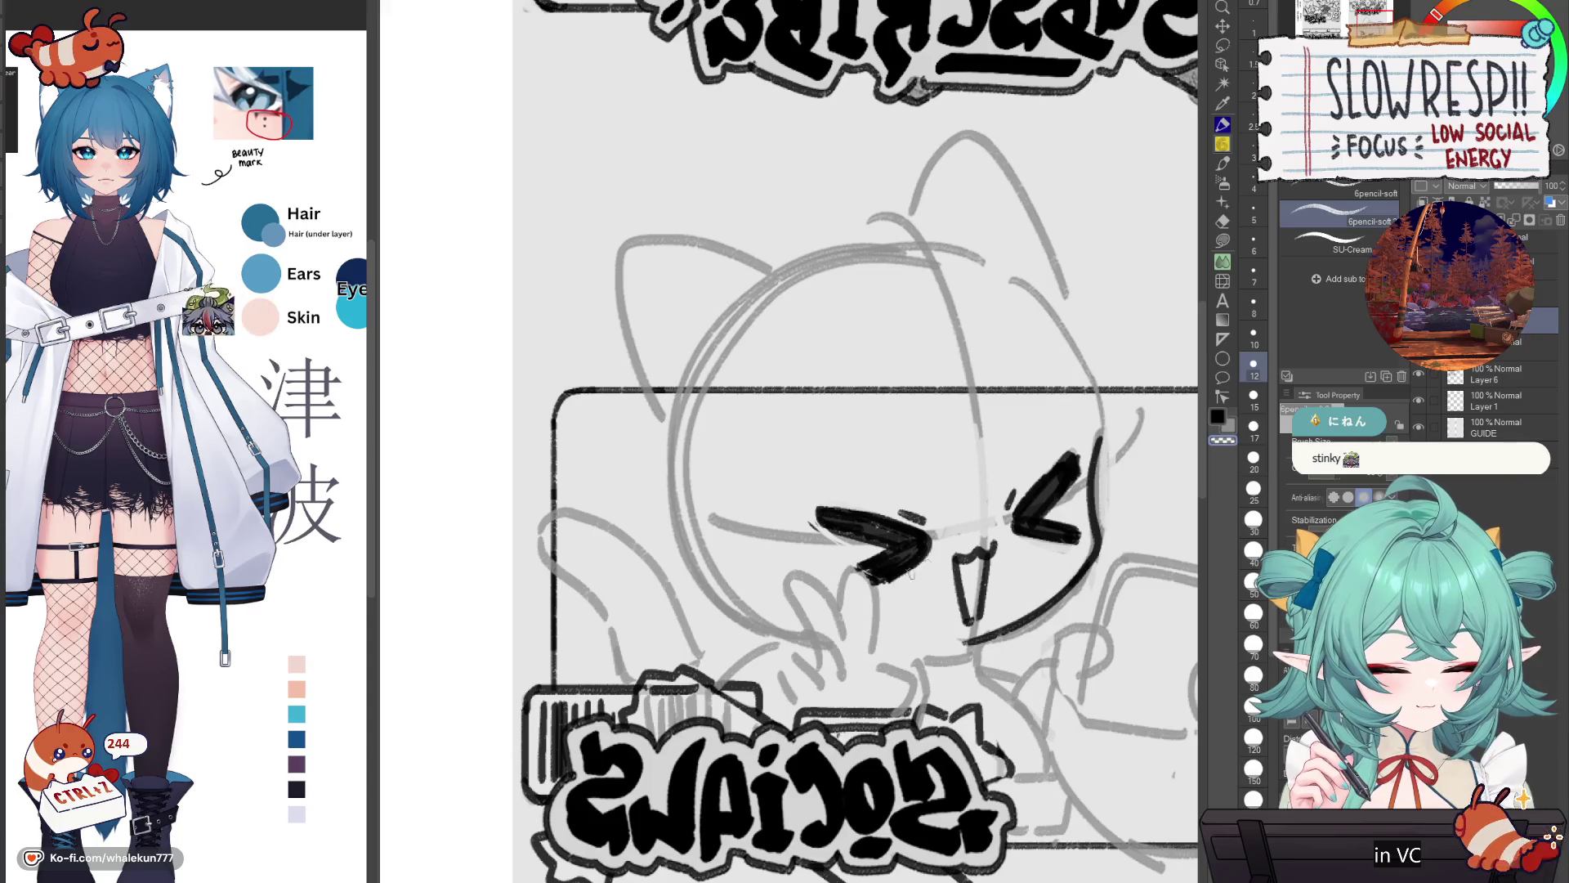
pyautogui.press('h')
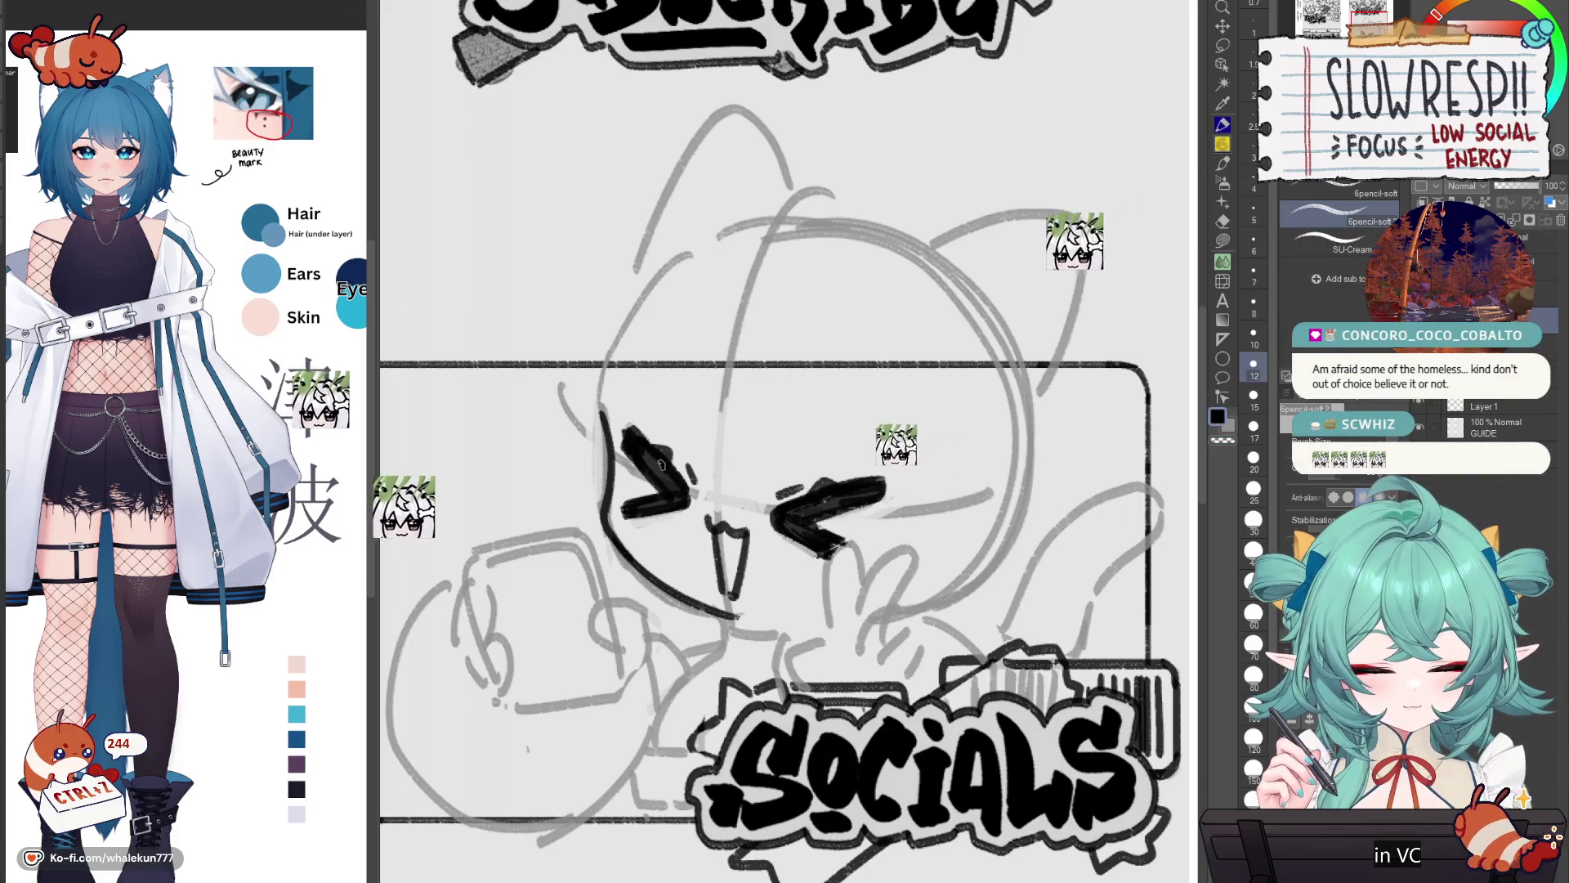
pyautogui.press('h')
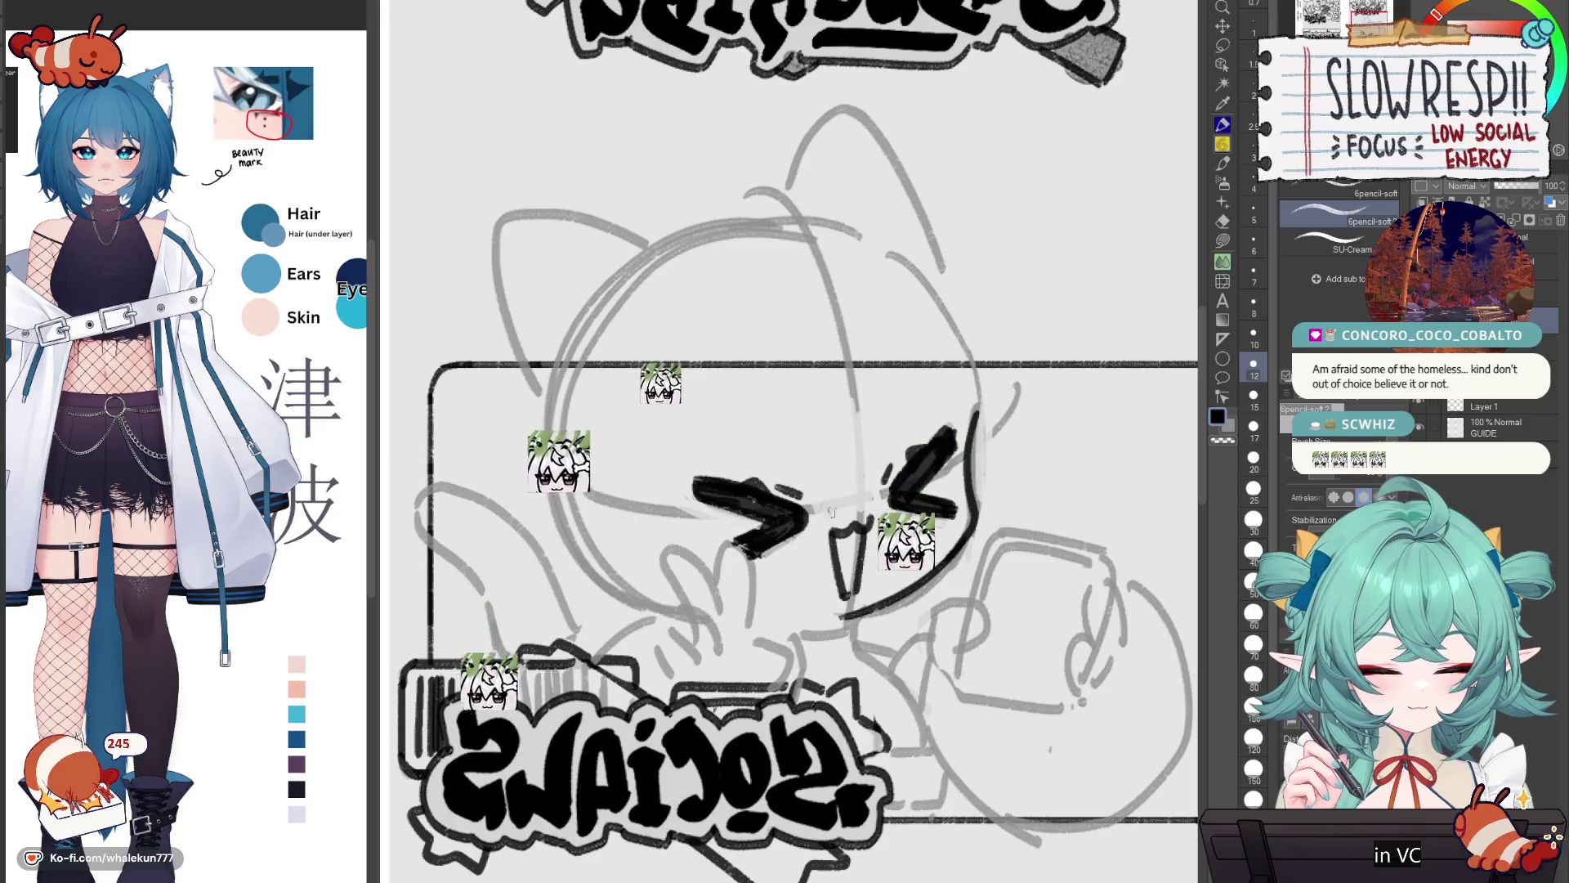
pyautogui.press('h')
pyautogui.hotkey('ctrl', '-')
pyautogui.hotkey('ctrl', '-')
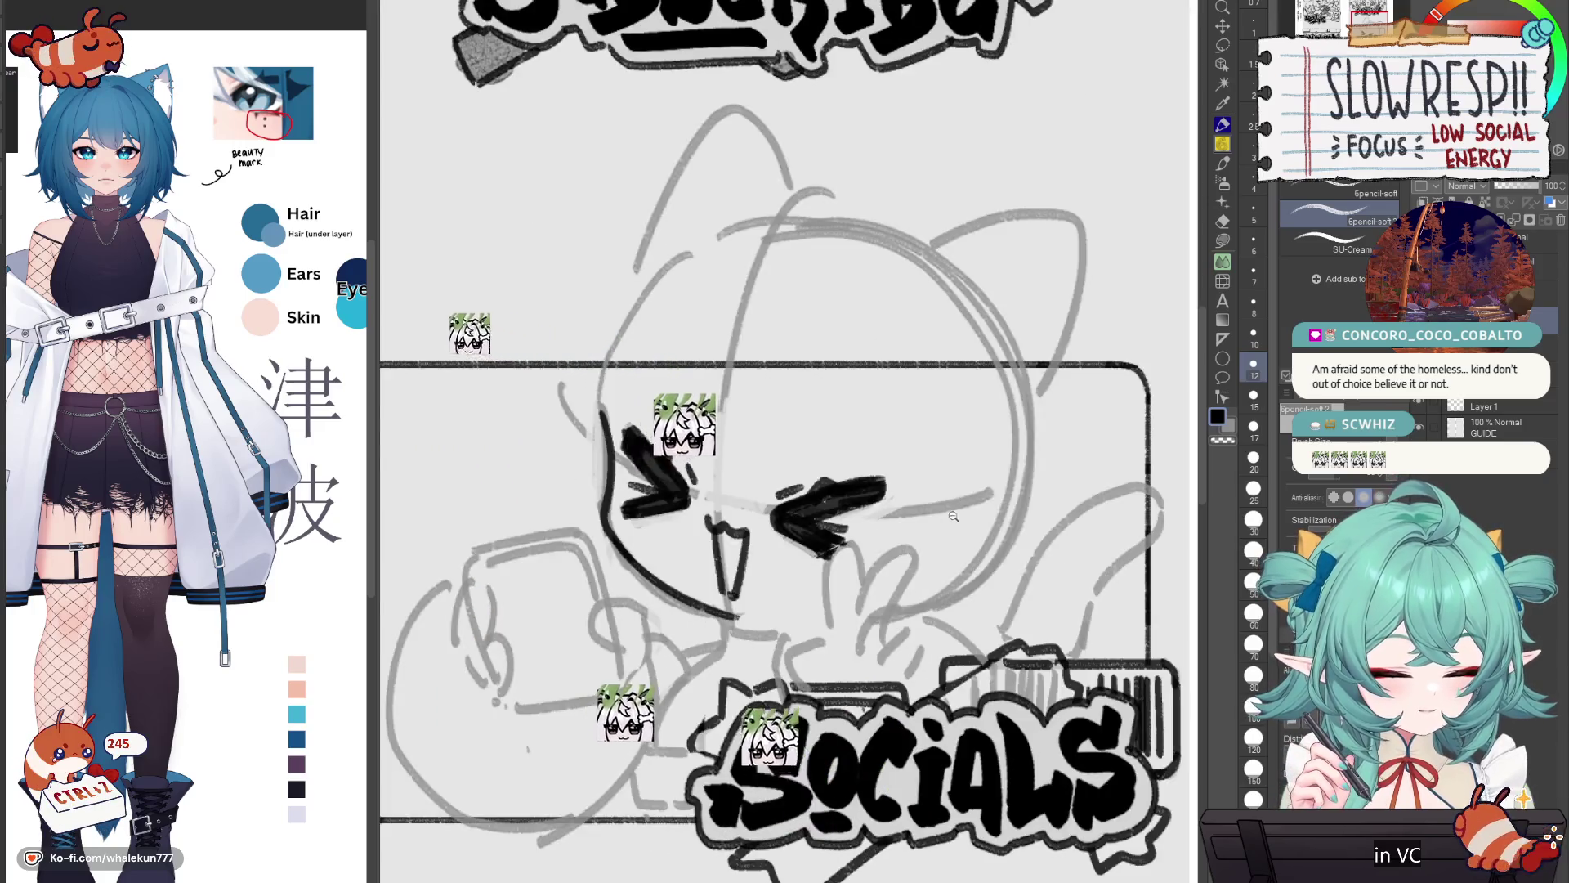
pyautogui.hotkey('ctrl', '+')
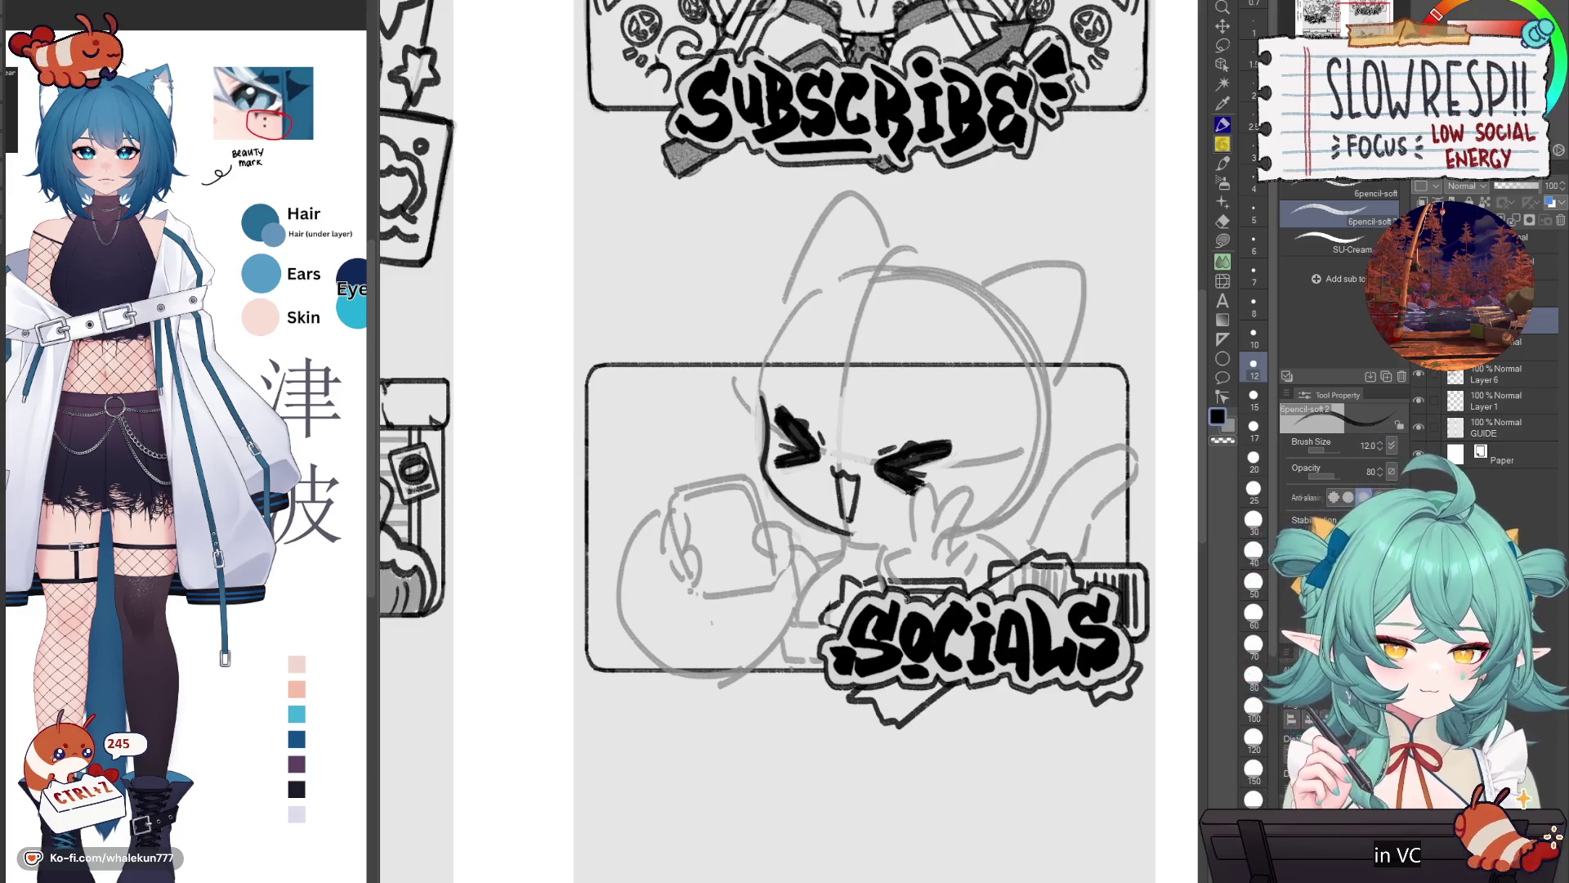
# Step: Return to the 6pencil-soft sub tool and mirror the canvas to check the Socials chibi's face
pyautogui.press('b')
pyautogui.press('h')
pyautogui.press('h')
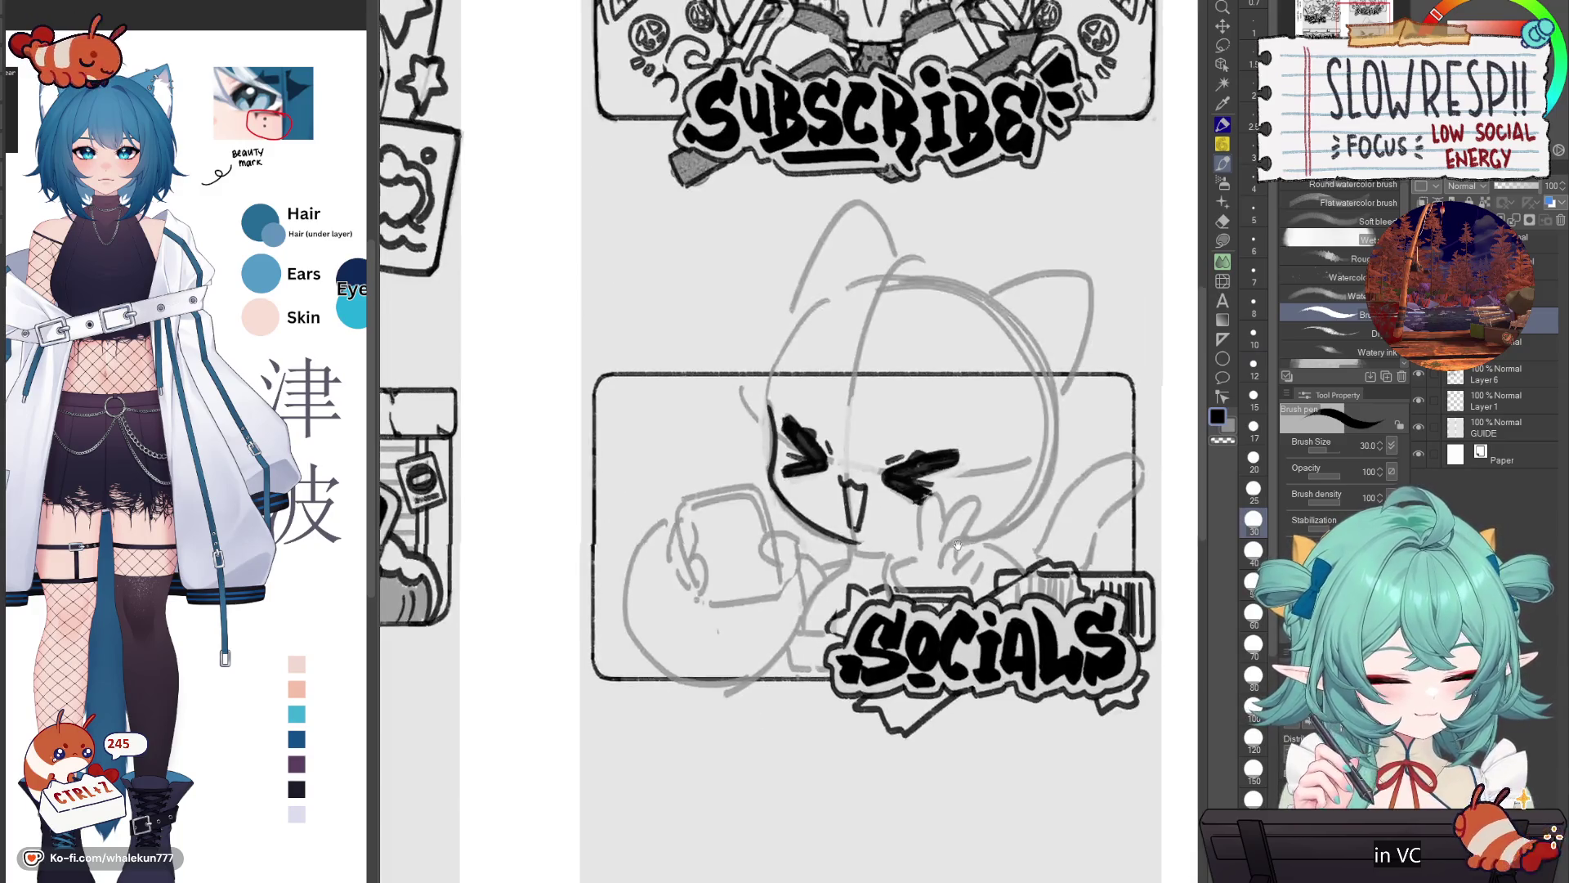
pyautogui.press('p')
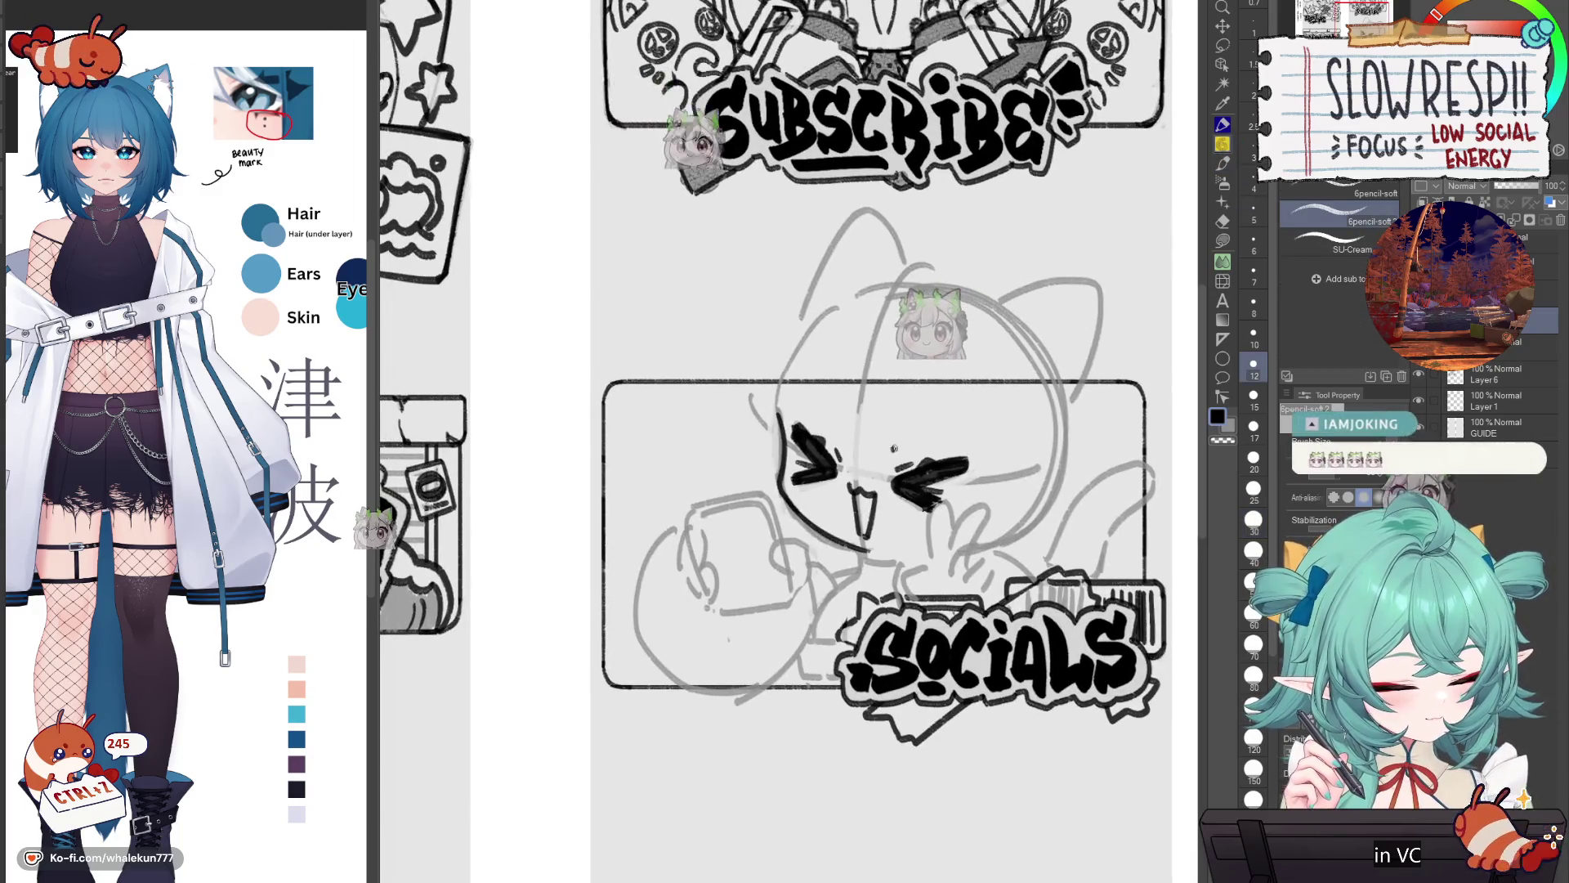
pyautogui.press('h')
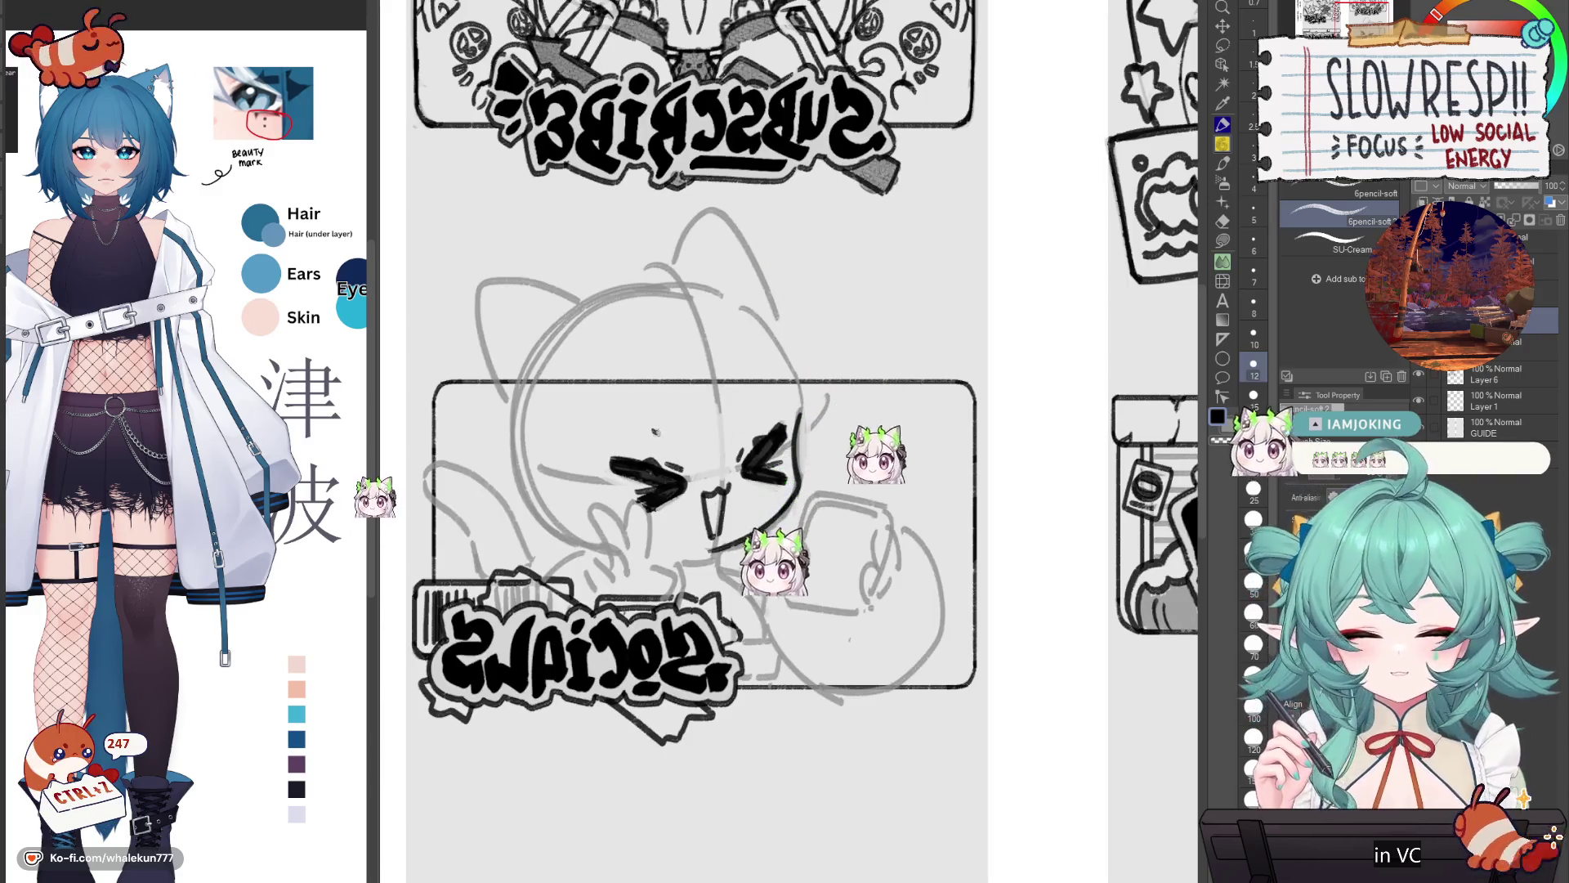
pyautogui.press('h')
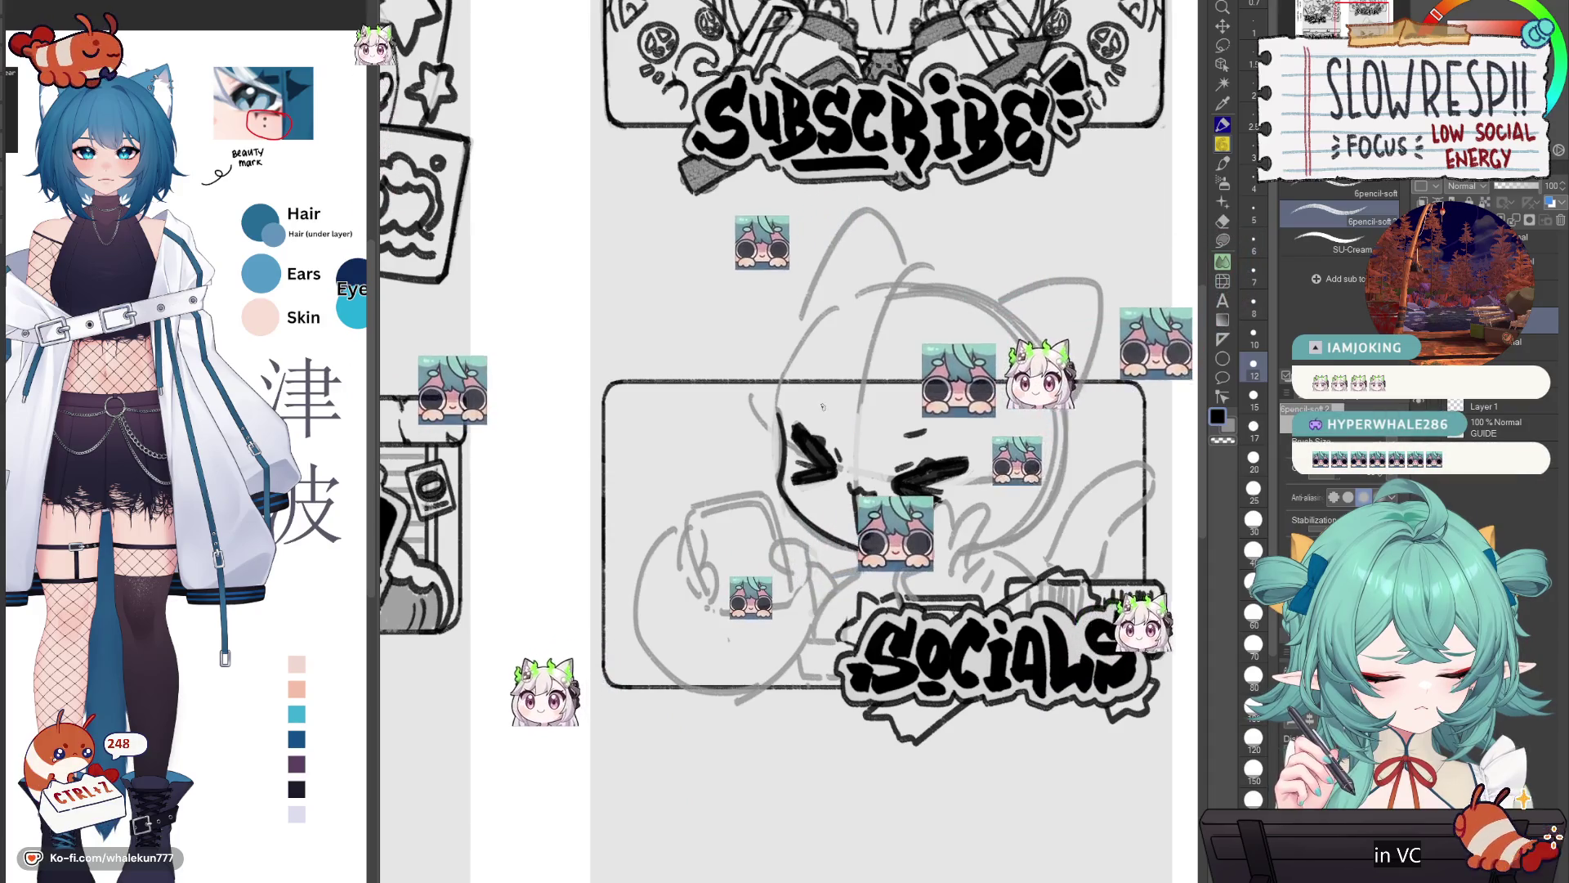
pyautogui.scroll(1, 957, 514)
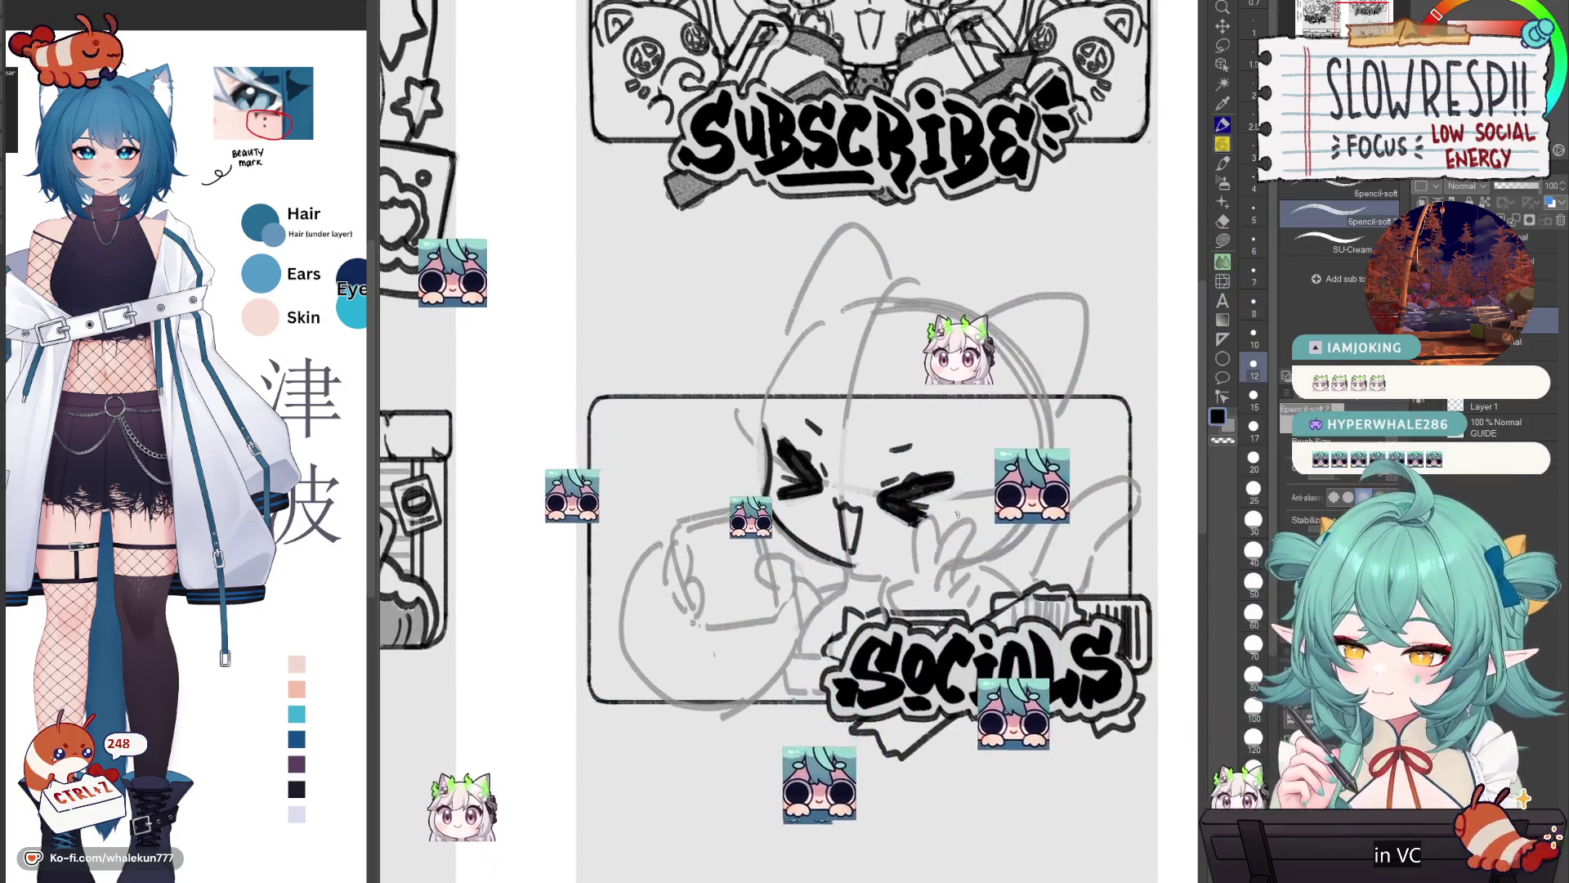
pyautogui.press('h')
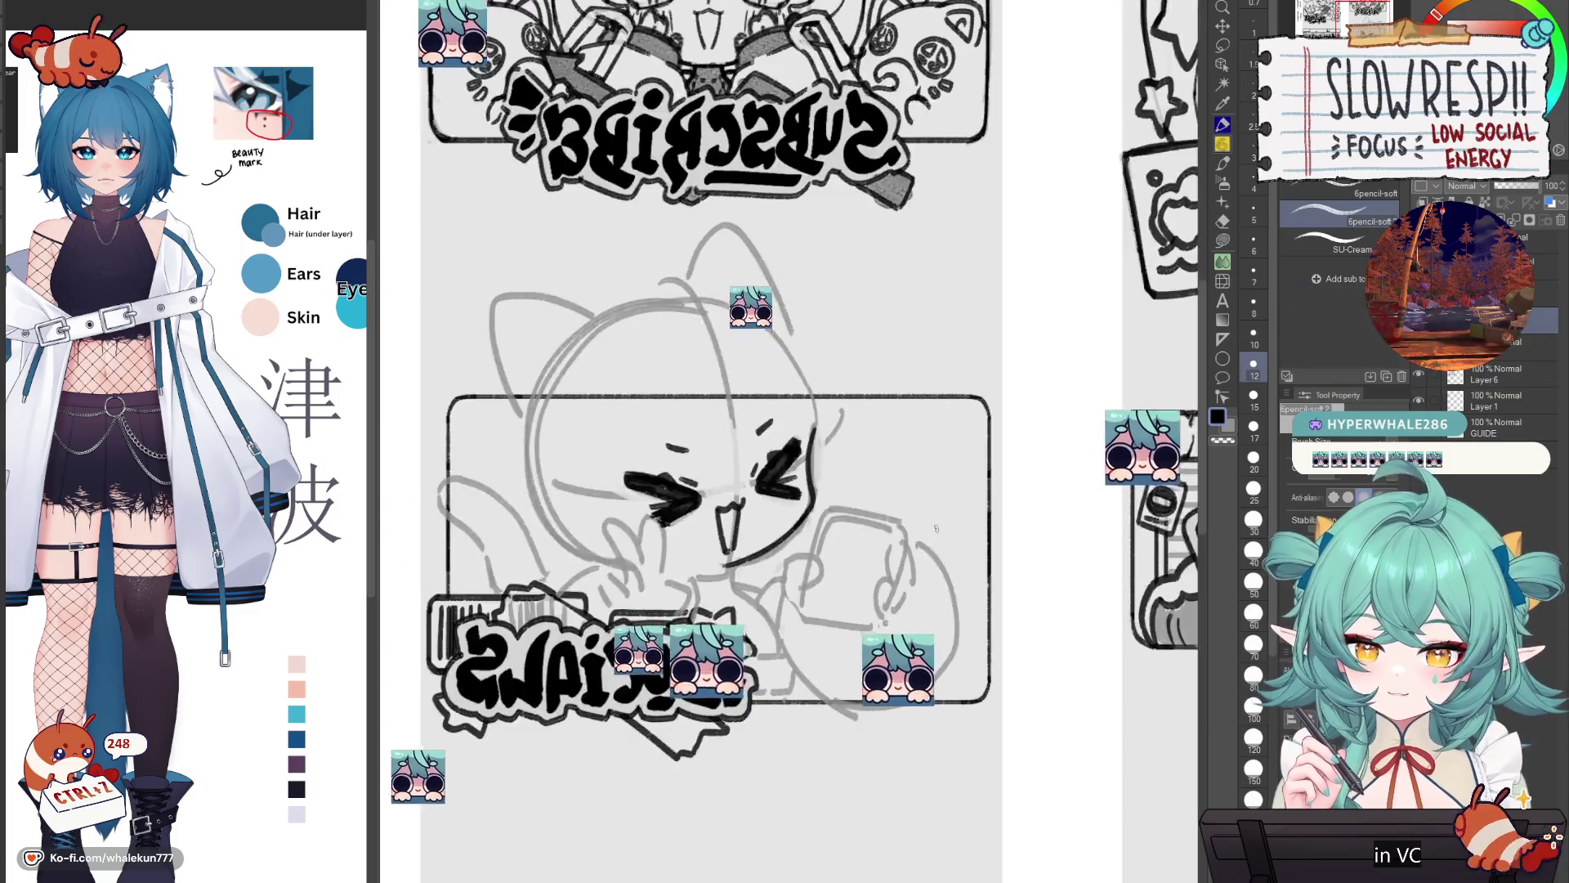
pyautogui.press('h')
pyautogui.press('h')
pyautogui.moveTo(747, 508)
pyautogui.mouseDown()
pyautogui.moveTo(892, 558)
pyautogui.moveTo(970, 558)
pyautogui.mouseUp()
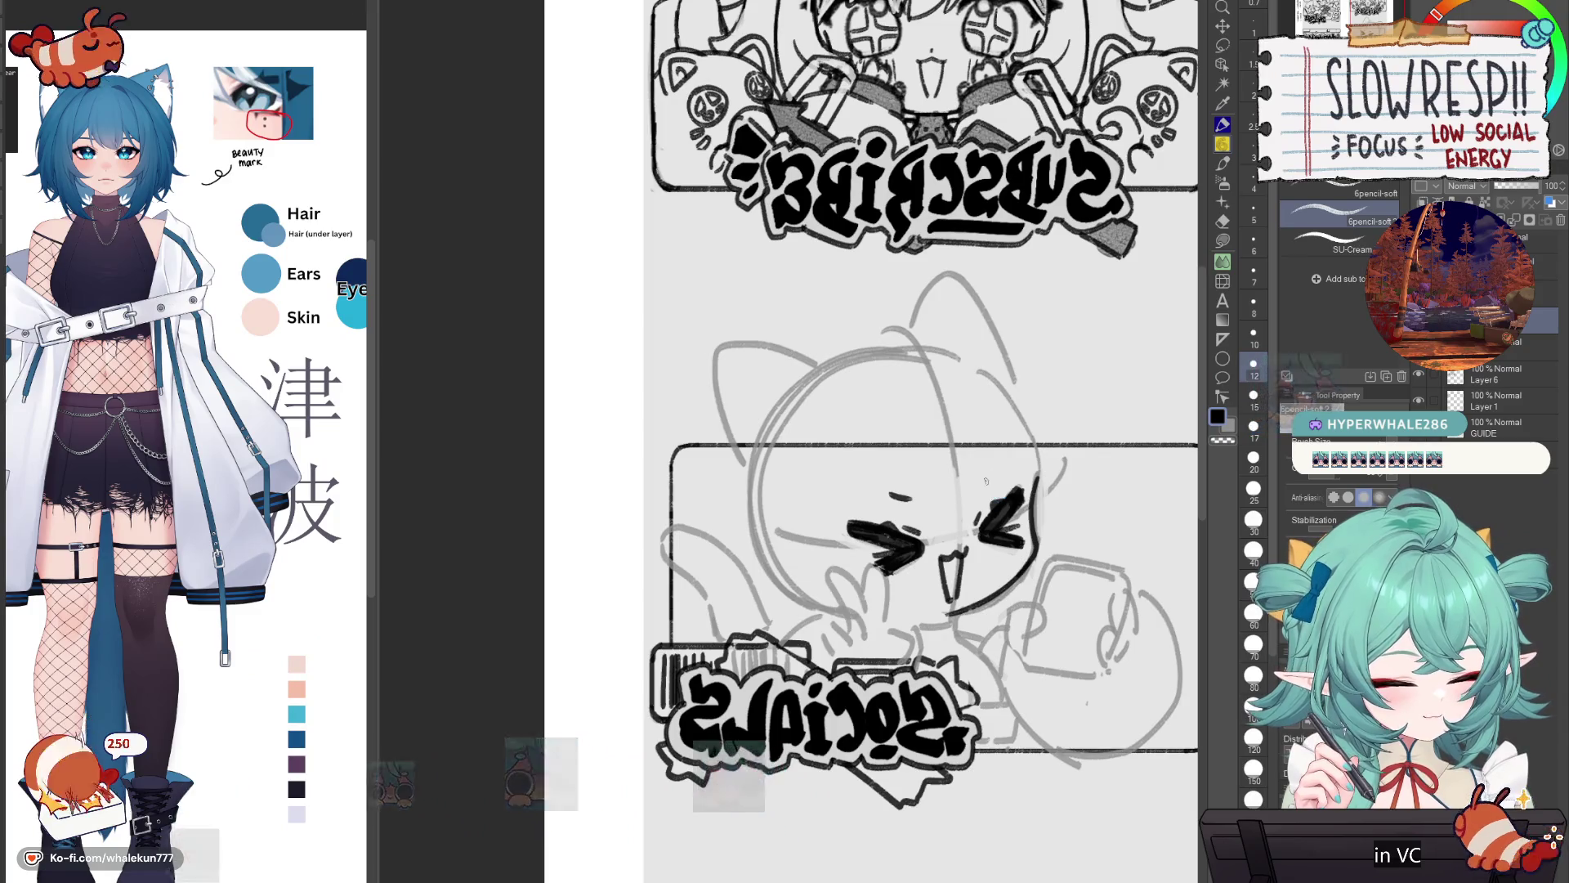
pyautogui.press('h')
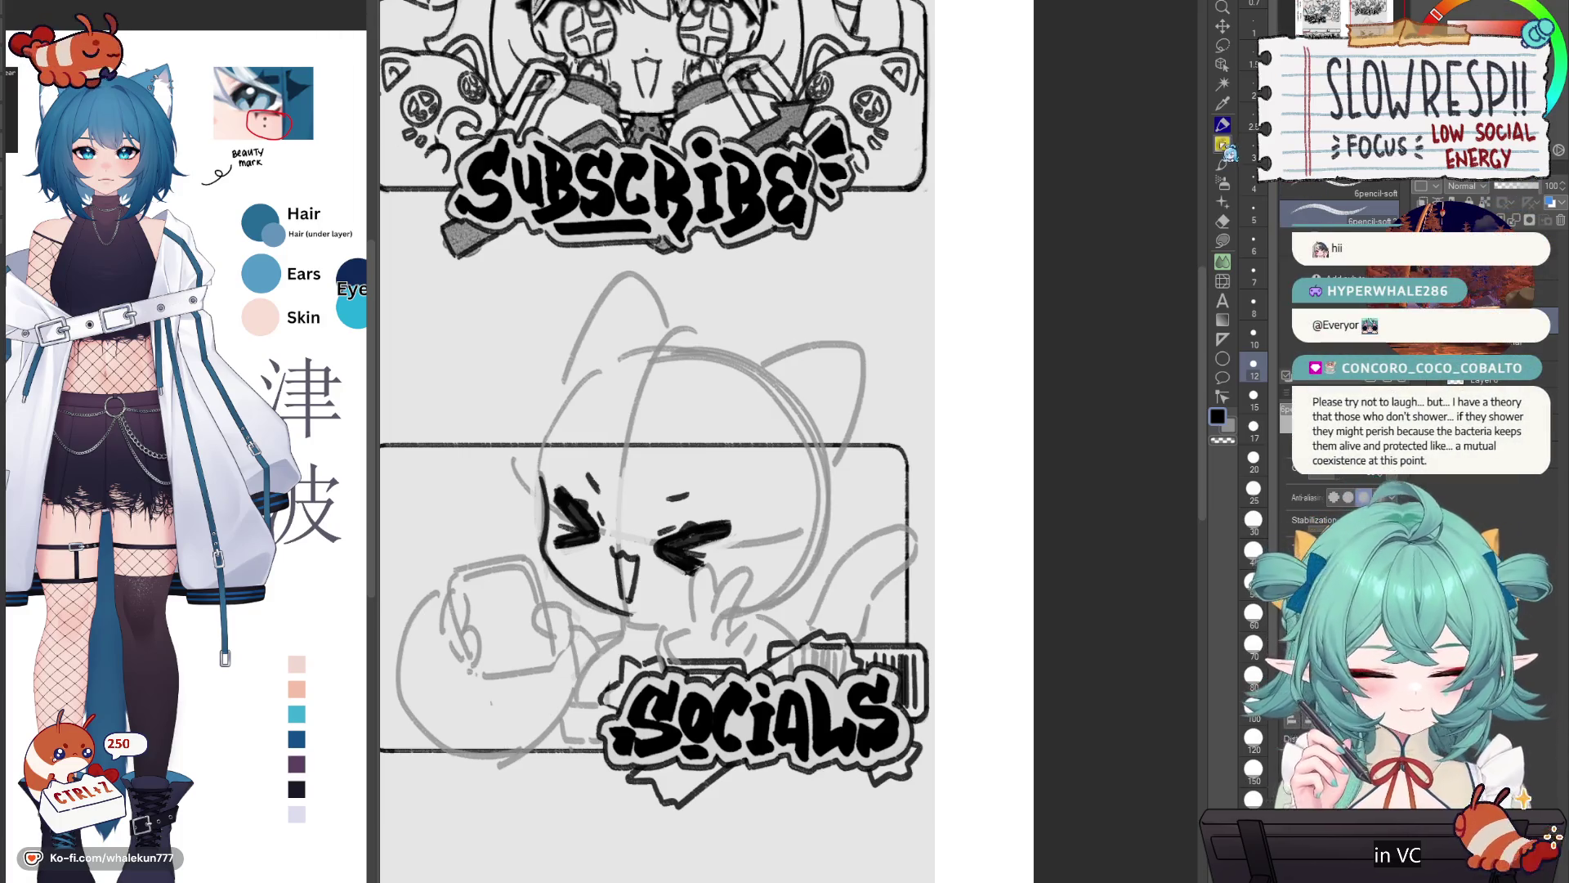
pyautogui.moveTo(814, 656)
pyautogui.mouseDown()
pyautogui.moveTo(979, 502)
pyautogui.moveTo(921, 495)
pyautogui.mouseUp()
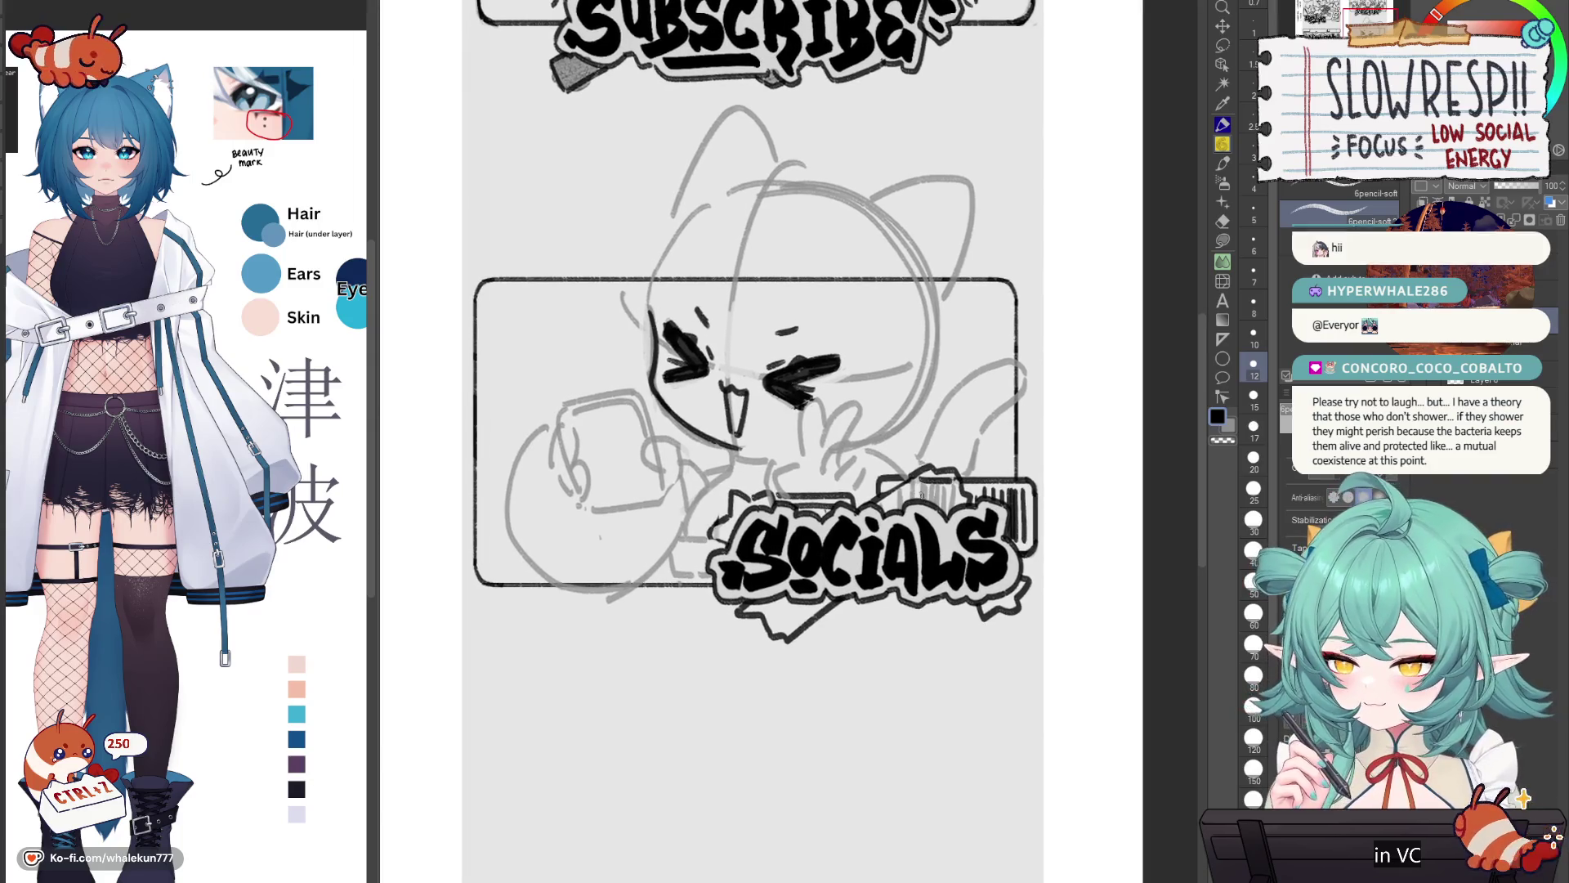